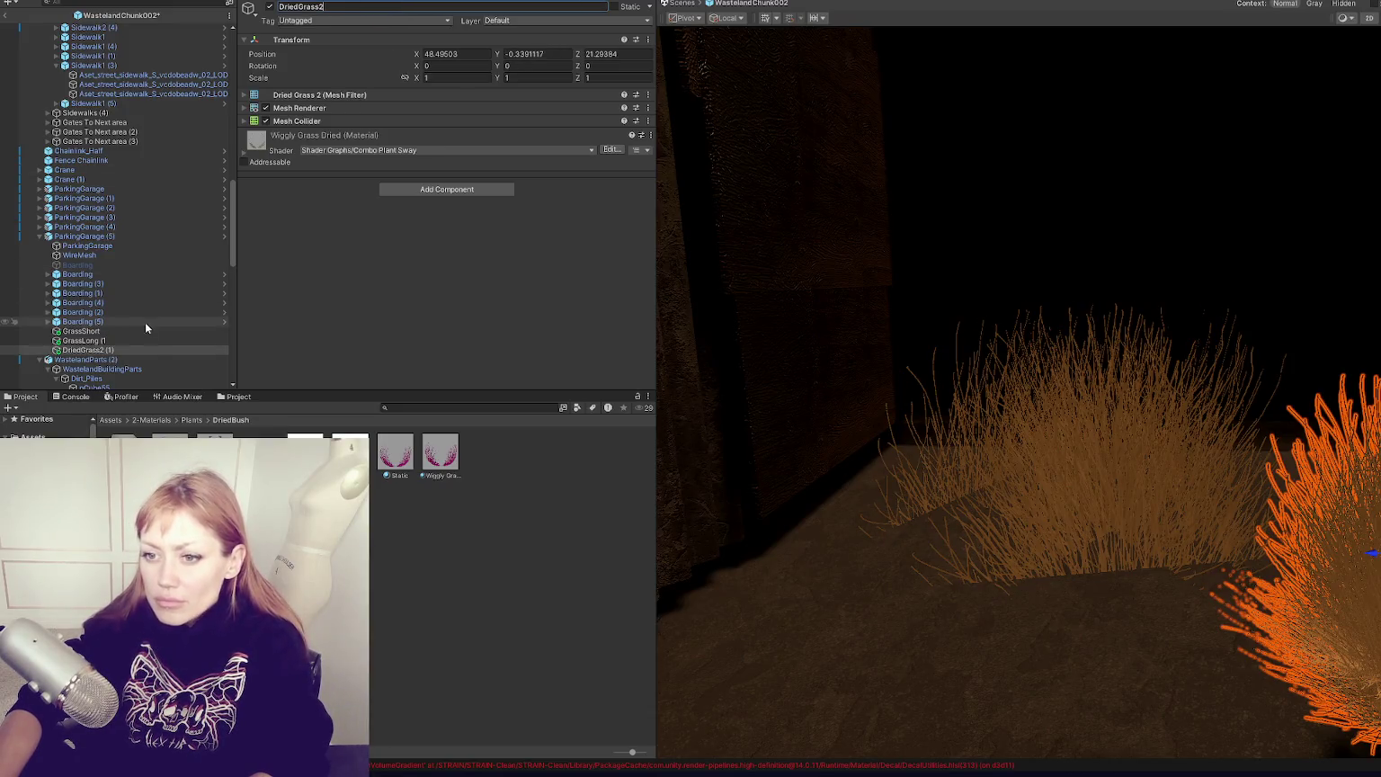
# Step: Rename the GrassLong (1) bush to GrassLong
pyautogui.doubleClick(153, 350)
pyautogui.click(157, 341)
pyautogui.click(362, 6)
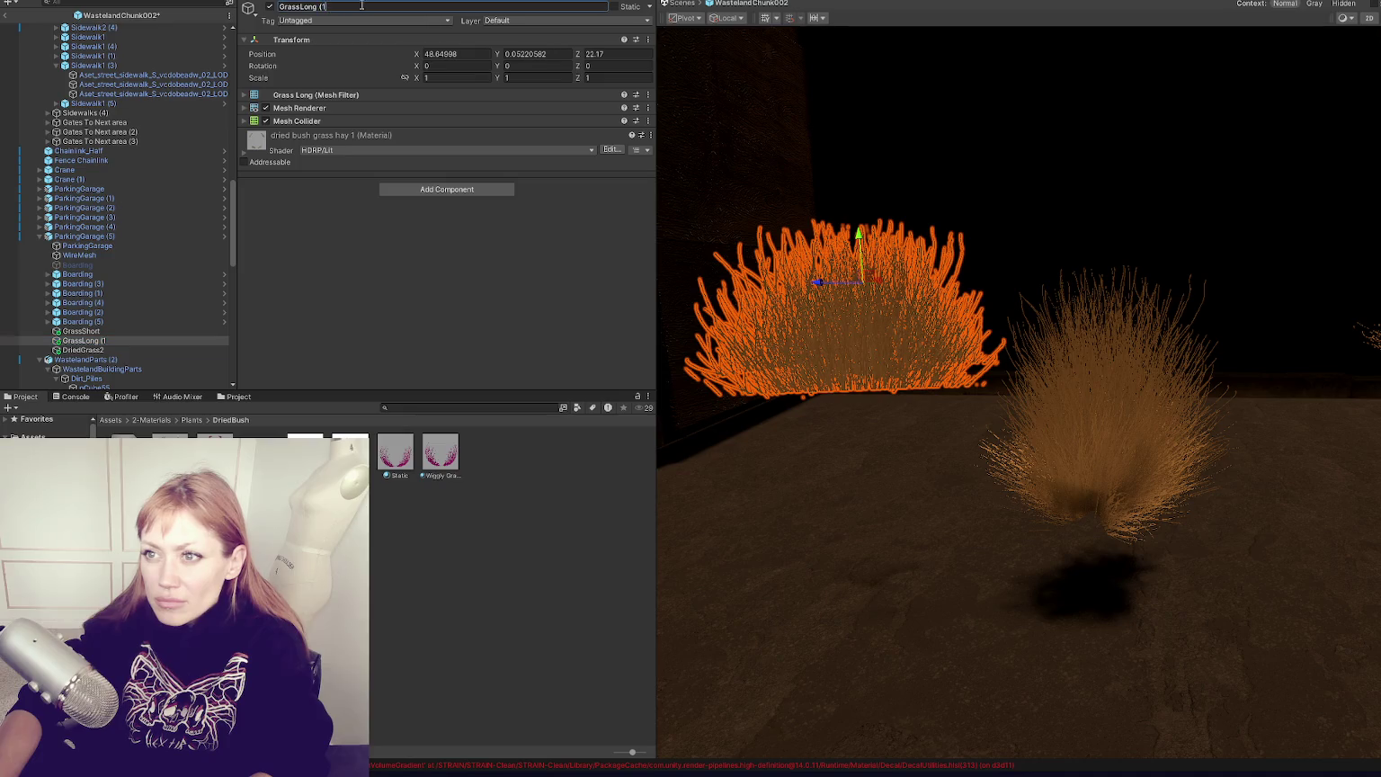
pyautogui.press('BackSpace')
pyautogui.press('BackSpace')
pyautogui.press('Return')
# Step: Frame the bushes and select GrassShort, GrassLong and DriedGrass2 together
pyautogui.keyDown('shift'); pyautogui.click(82, 321); pyautogui.keyUp('shift')
pyautogui.press('f')
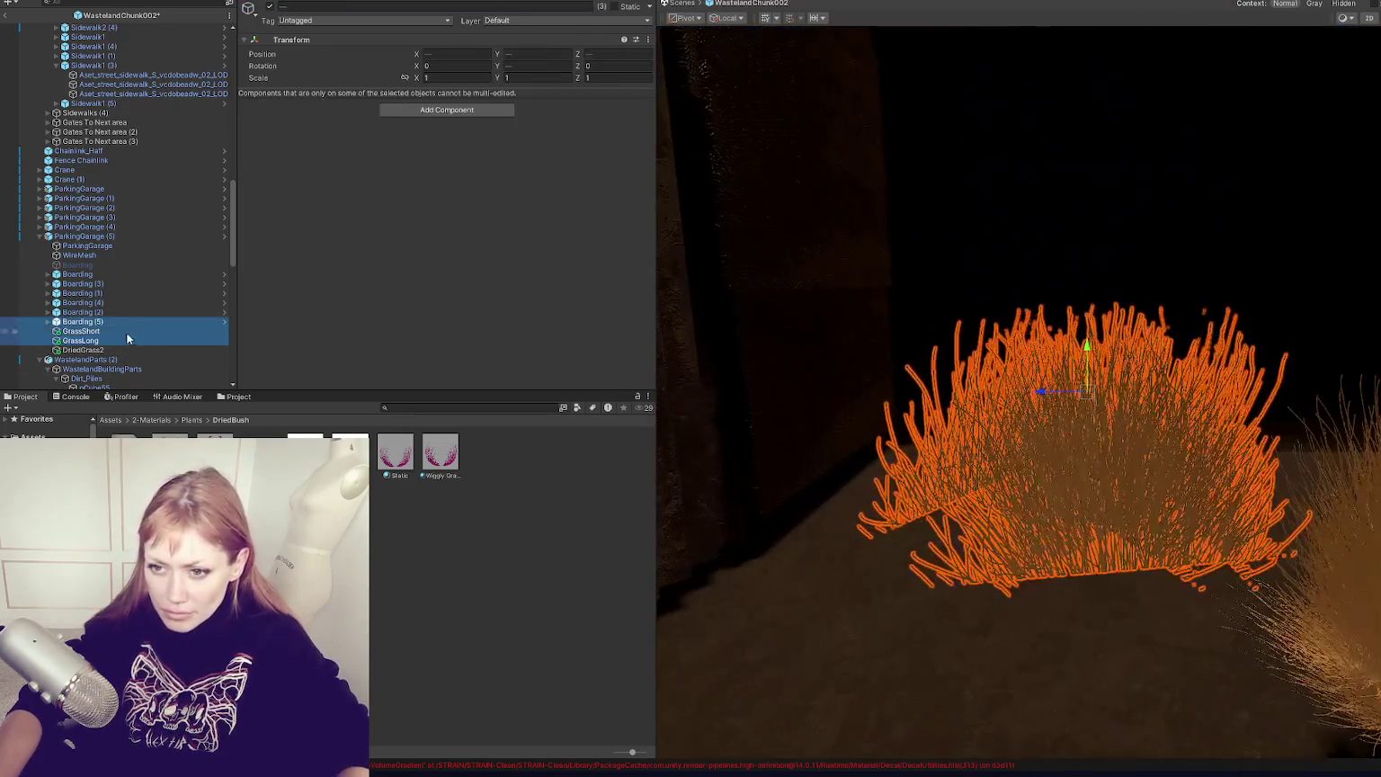
pyautogui.doubleClick(126, 332)
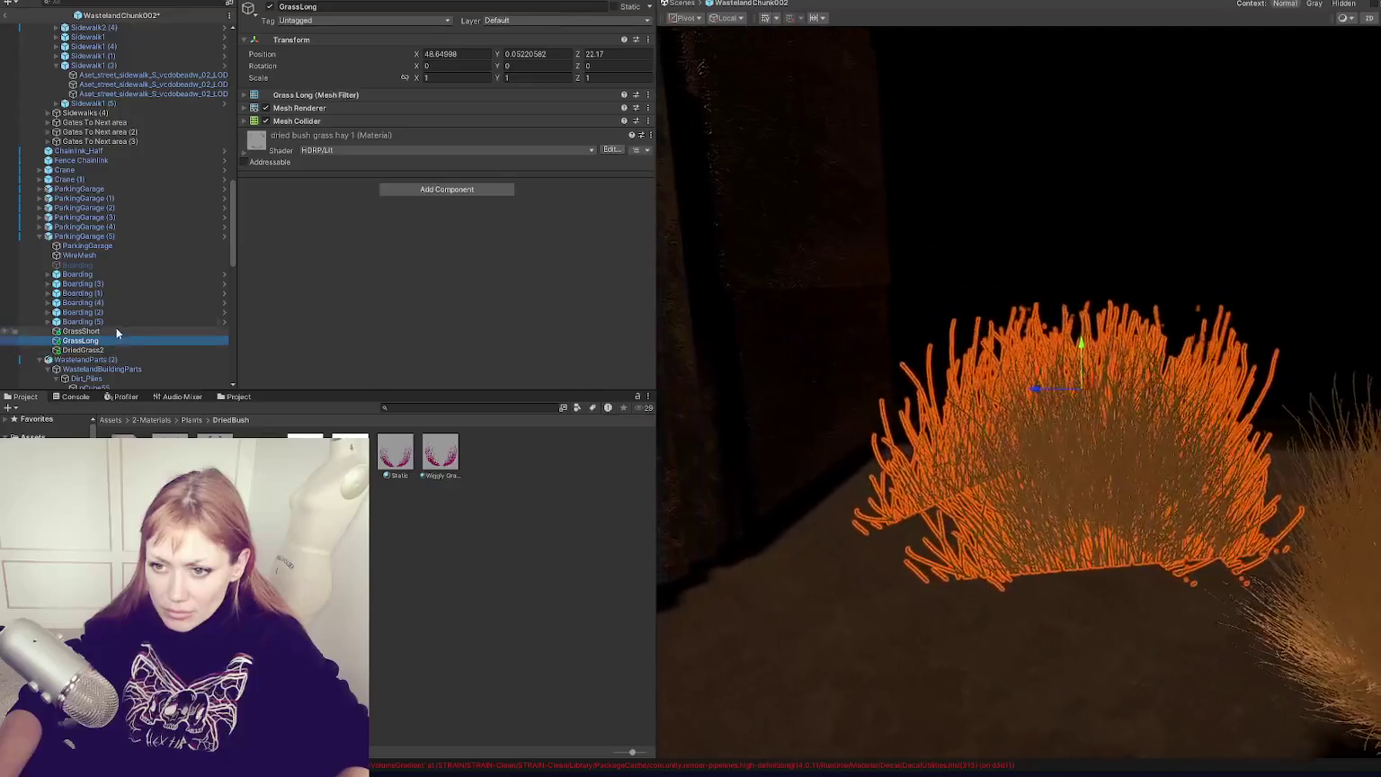
pyautogui.keyDown('shift'); pyautogui.click(117, 349); pyautogui.keyUp('shift')
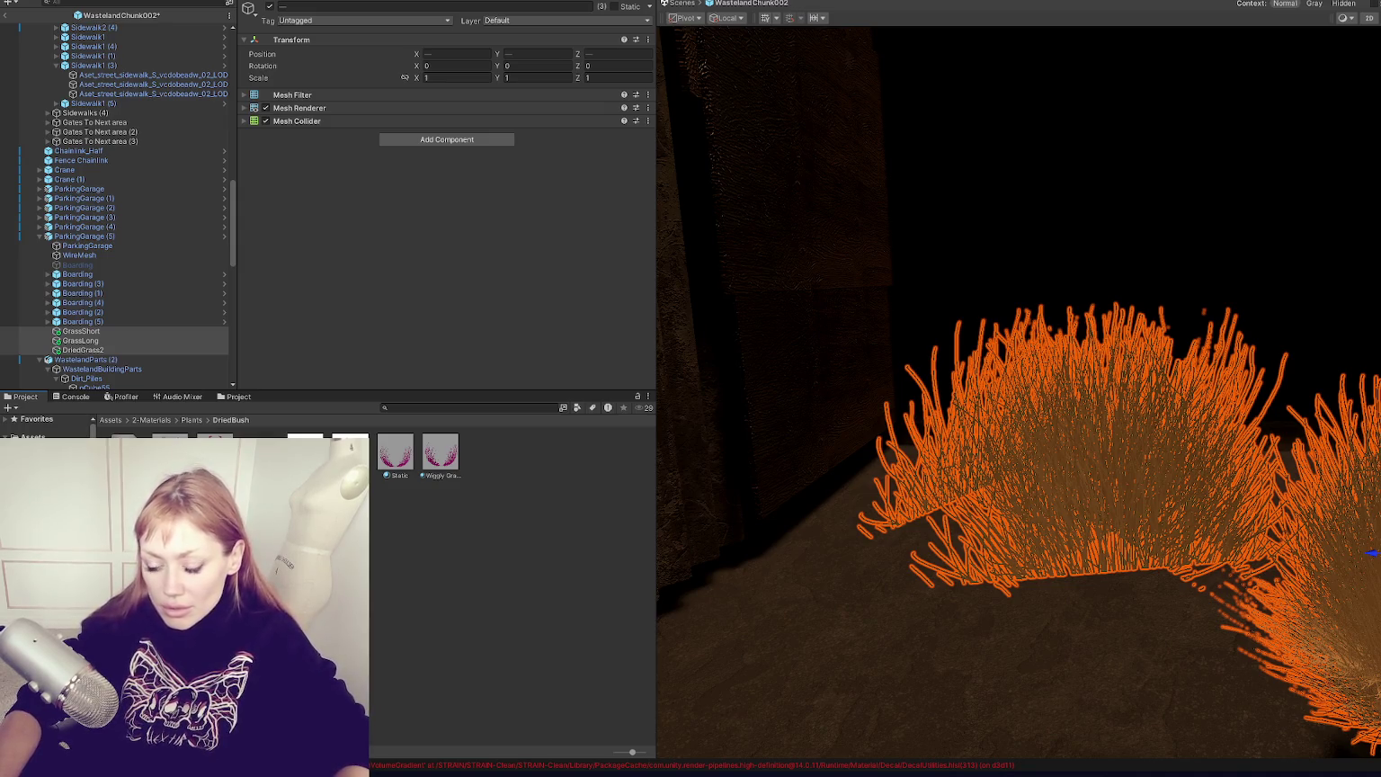
# Step: Browse from Assets/8-Prefabs/WastelandChunks to the empty Grass folder under 8-Prefabs
pyautogui.scroll(-3, 45, 425)
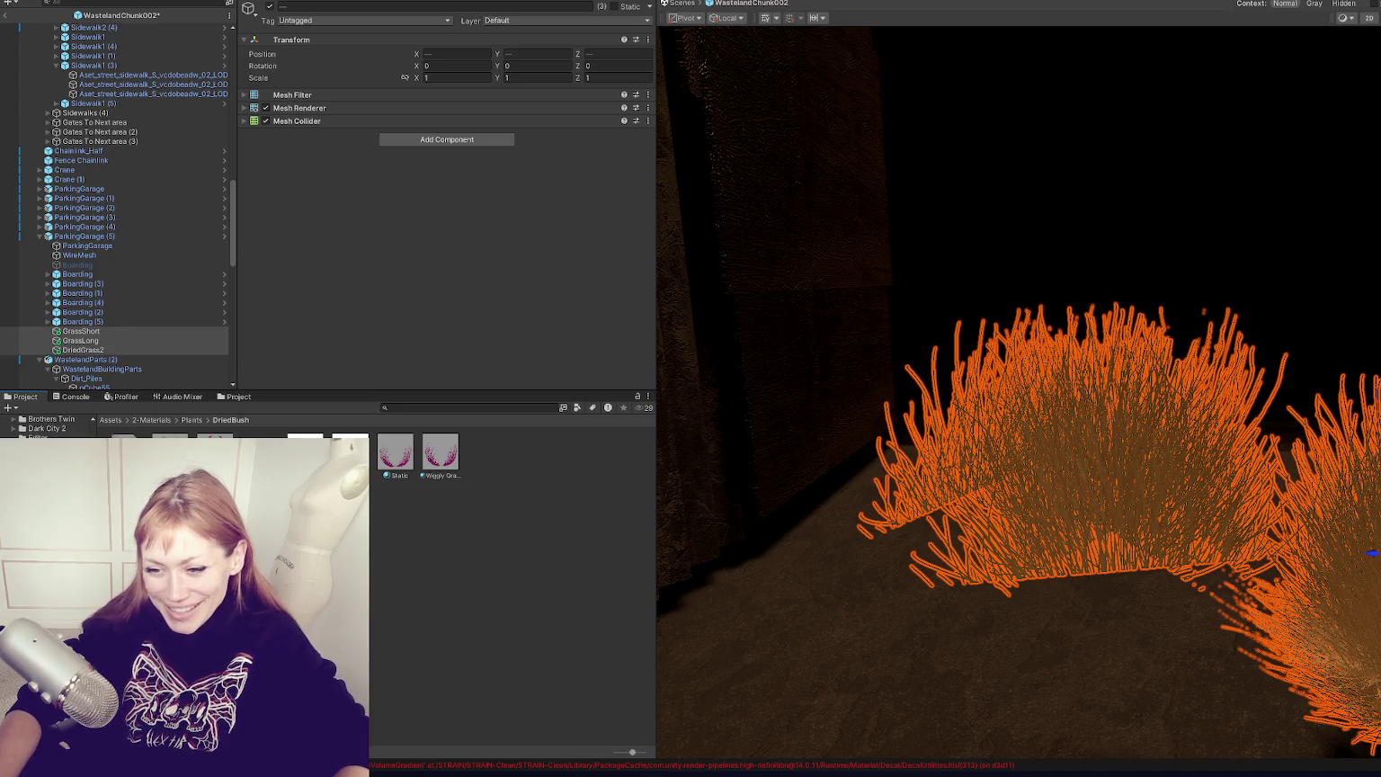
pyautogui.scroll(2, 45, 424)
pyautogui.scroll(1, 45, 425)
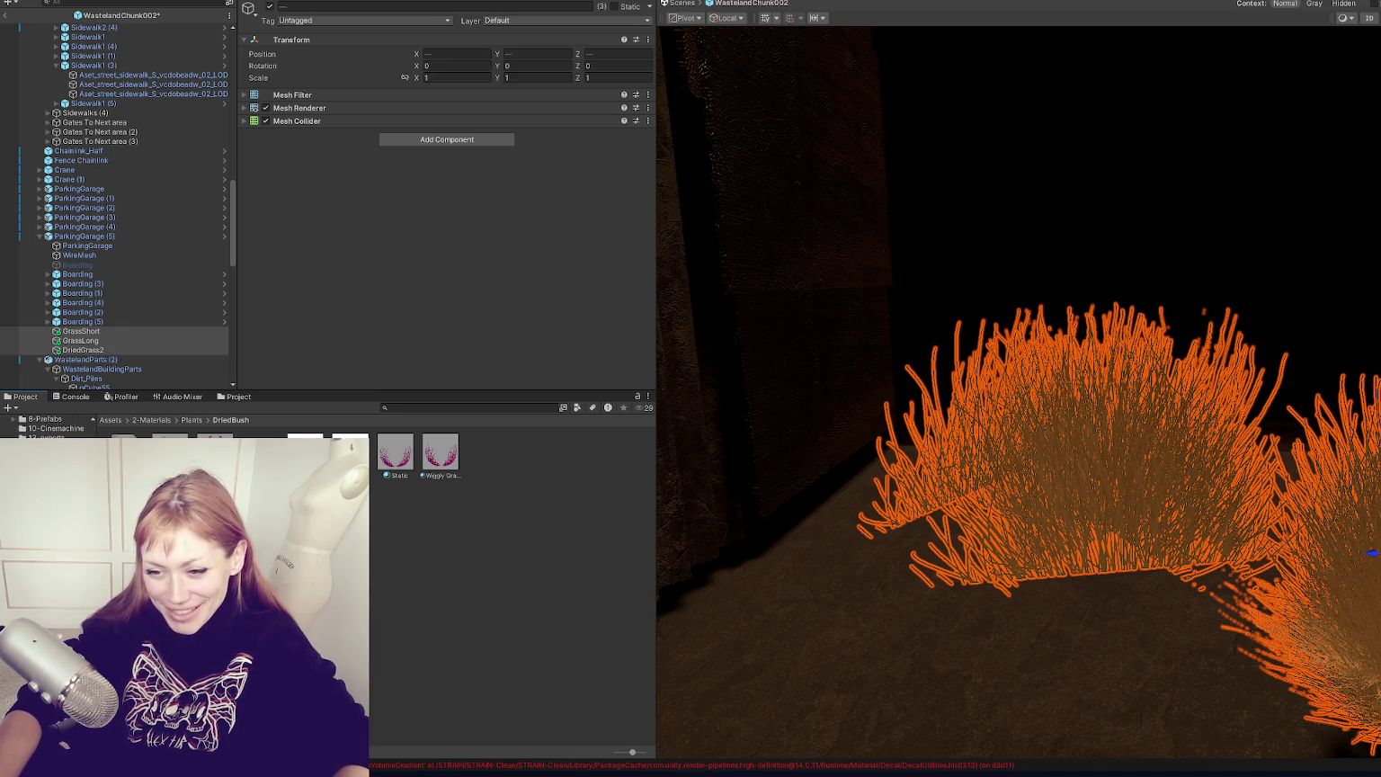
pyautogui.scroll(3, 45, 424)
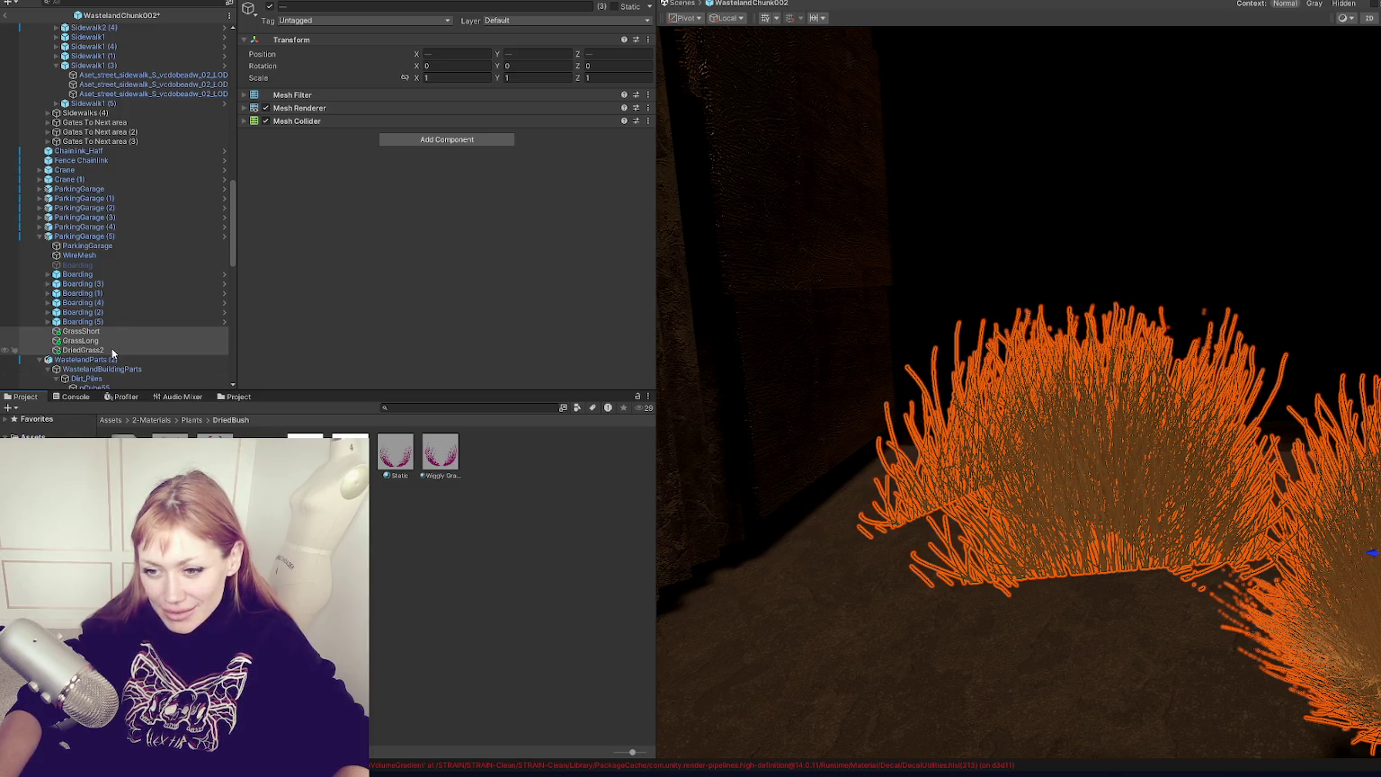
pyautogui.scroll(-3, 45, 424)
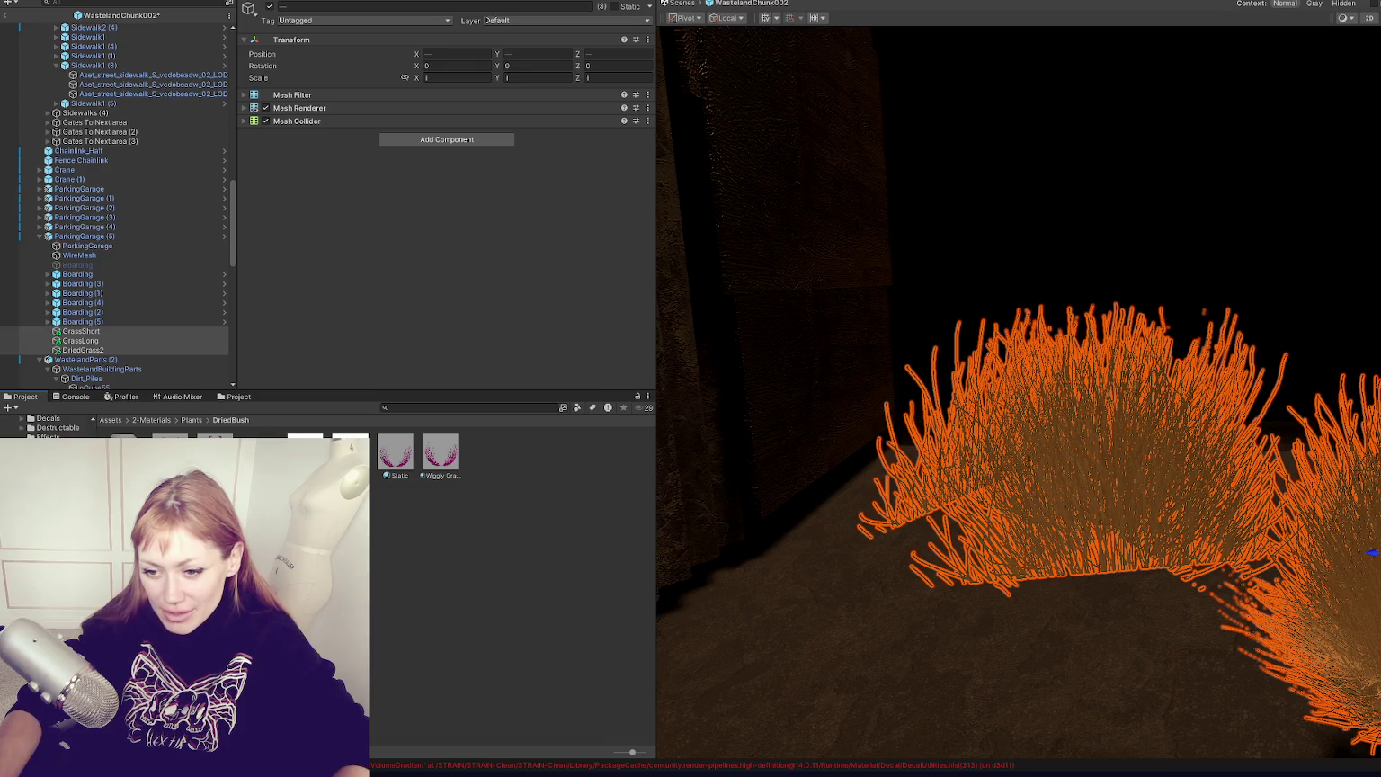
pyautogui.click(63, 504)
pyautogui.scroll(3, 45, 424)
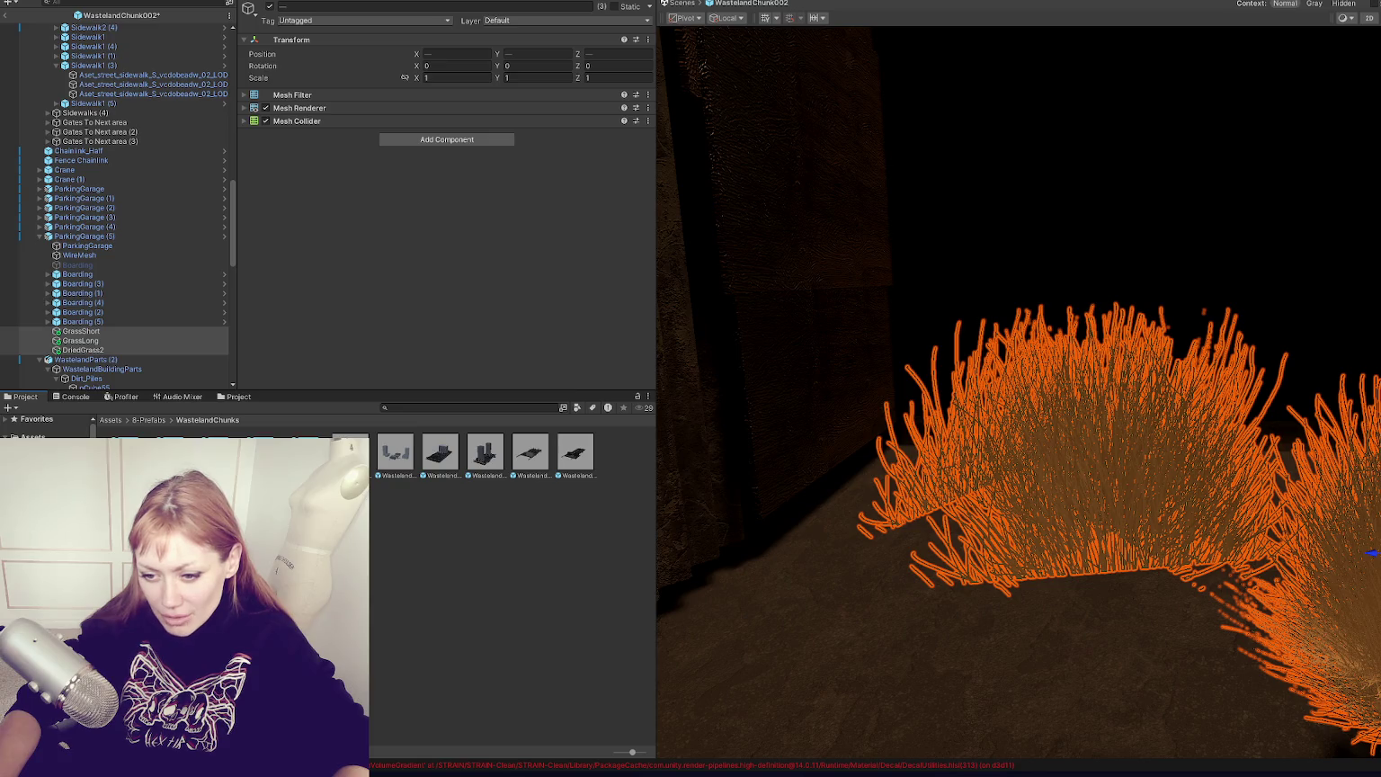
pyautogui.scroll(-5, 45, 425)
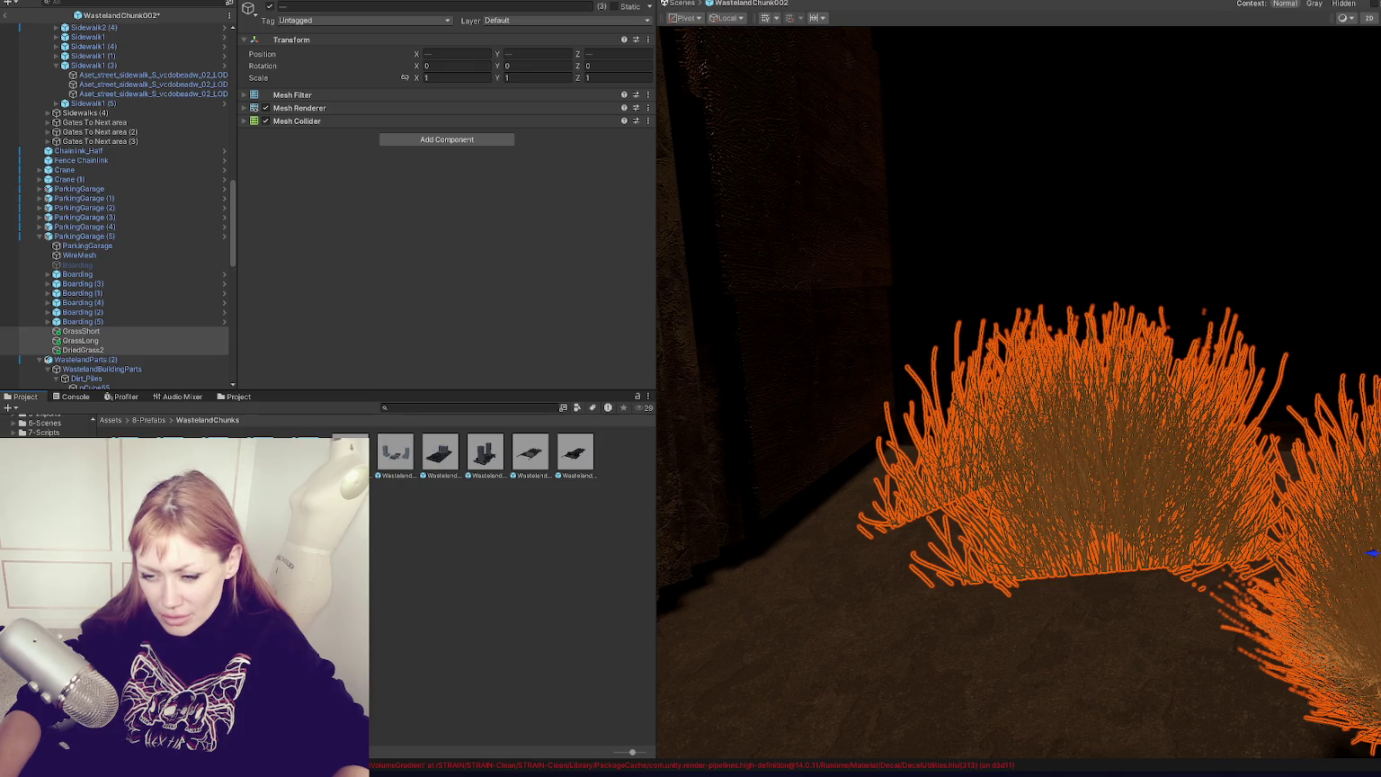
pyautogui.click(63, 460)
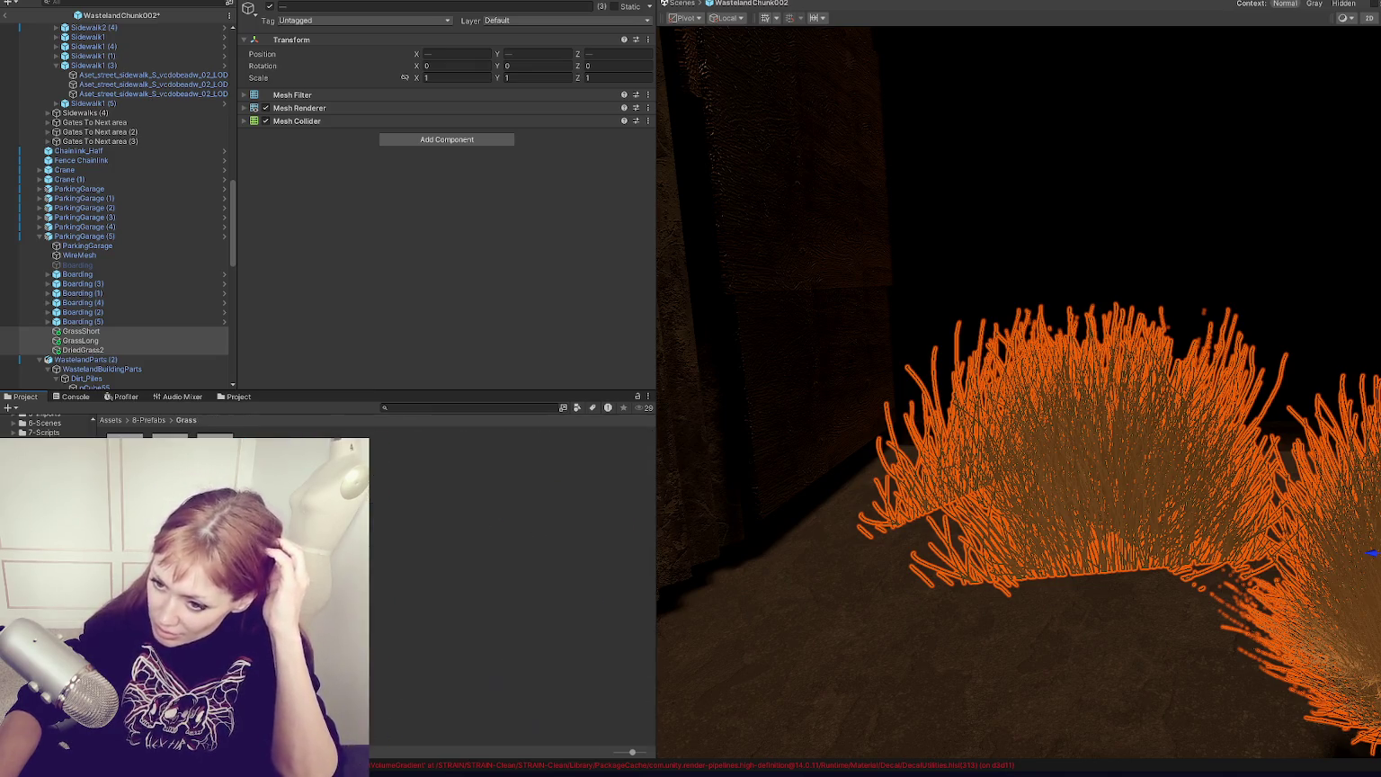
# Step: Save the grass bushes as prefabs in Grass, then place two GrassShort bushes as Grass3 and Grass4
pyautogui.moveTo(80, 340); pyautogui.dragTo(503, 575)
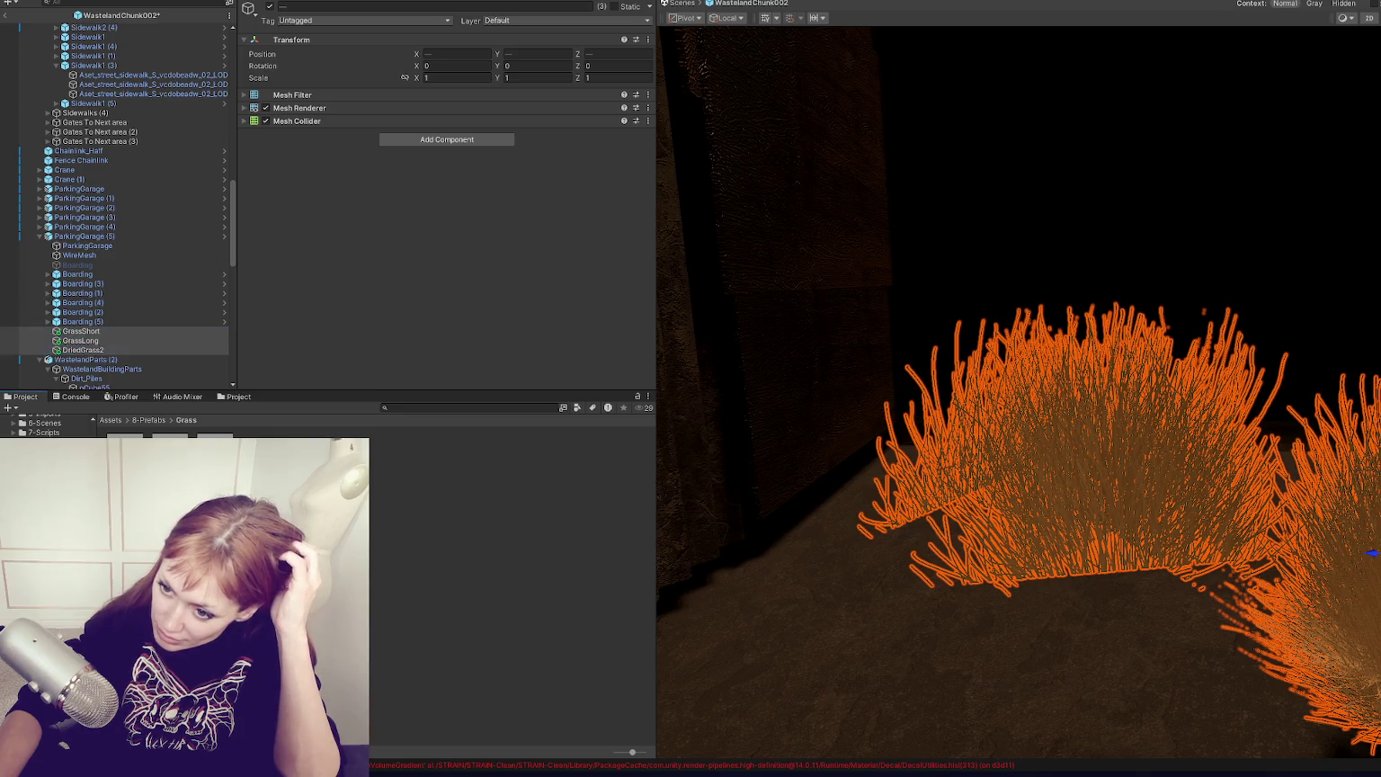
pyautogui.moveTo(126, 467)
pyautogui.mouseDown()
pyautogui.moveTo(359, 557)
pyautogui.moveTo(876, 573)
pyautogui.moveTo(777, 563)
pyautogui.mouseUp()
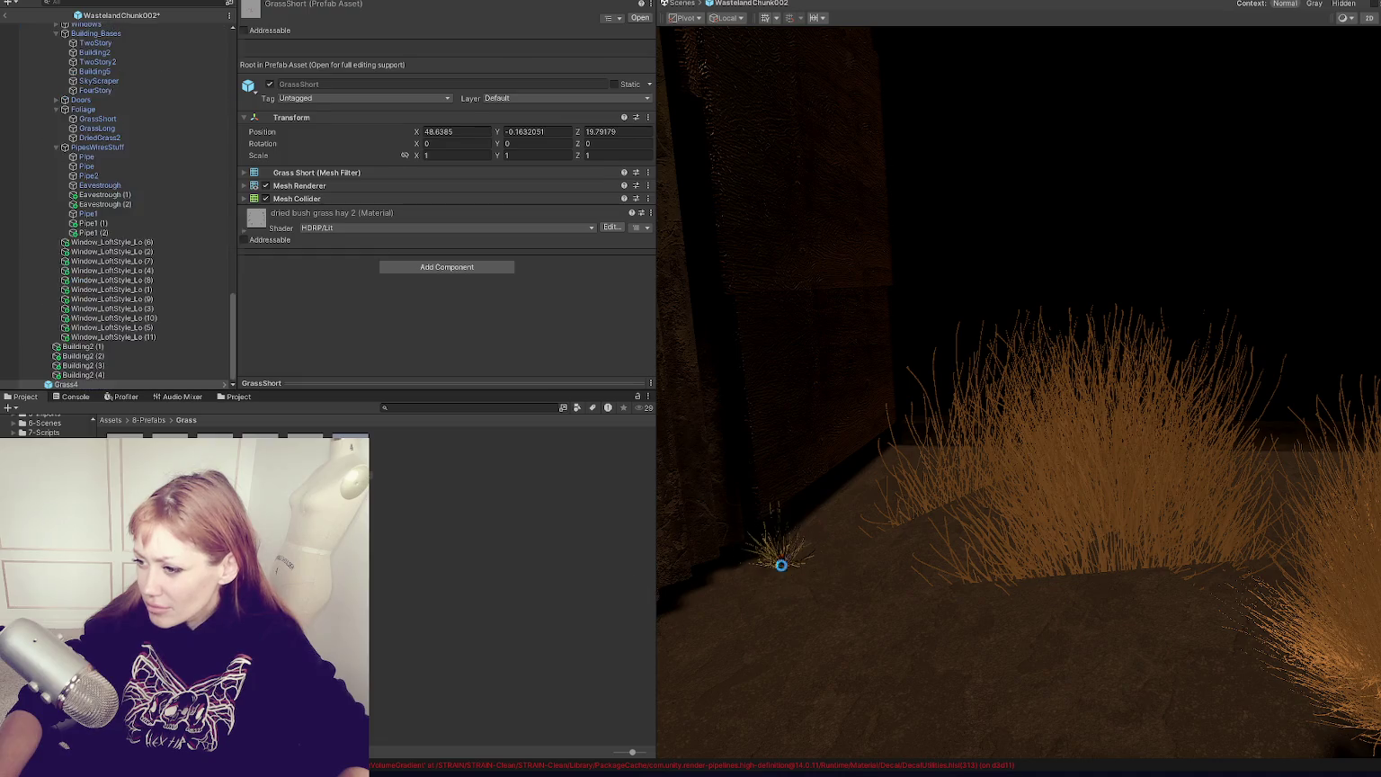
pyautogui.moveTo(135, 468)
pyautogui.mouseDown()
pyautogui.moveTo(931, 570)
pyautogui.moveTo(940, 583)
pyautogui.mouseUp()
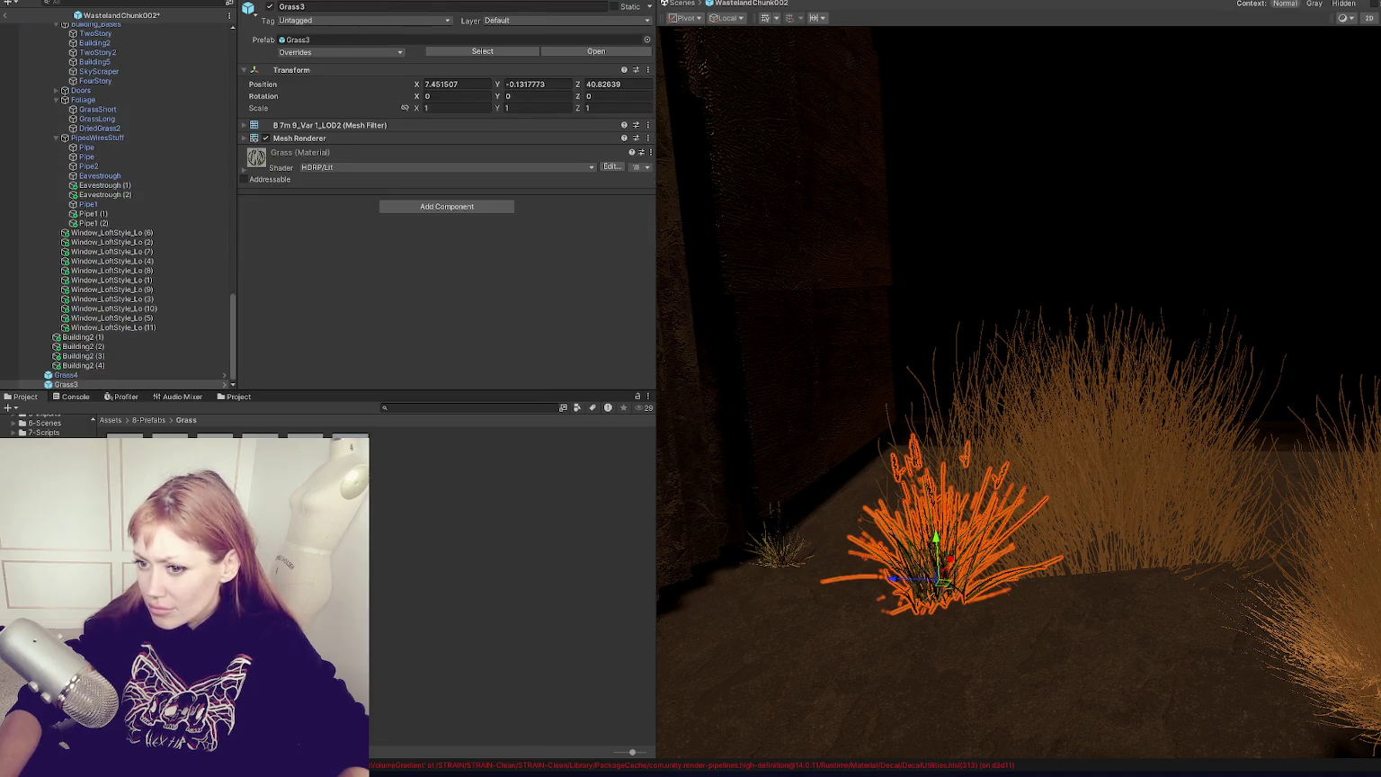
pyautogui.moveTo(554, 469)
pyautogui.mouseDown()
pyautogui.moveTo(878, 486)
pyautogui.moveTo(1110, 432)
pyautogui.moveTo(1135, 494)
pyautogui.moveTo(1184, 368)
pyautogui.moveTo(1060, 448)
pyautogui.moveTo(270, 585)
pyautogui.mouseUp()
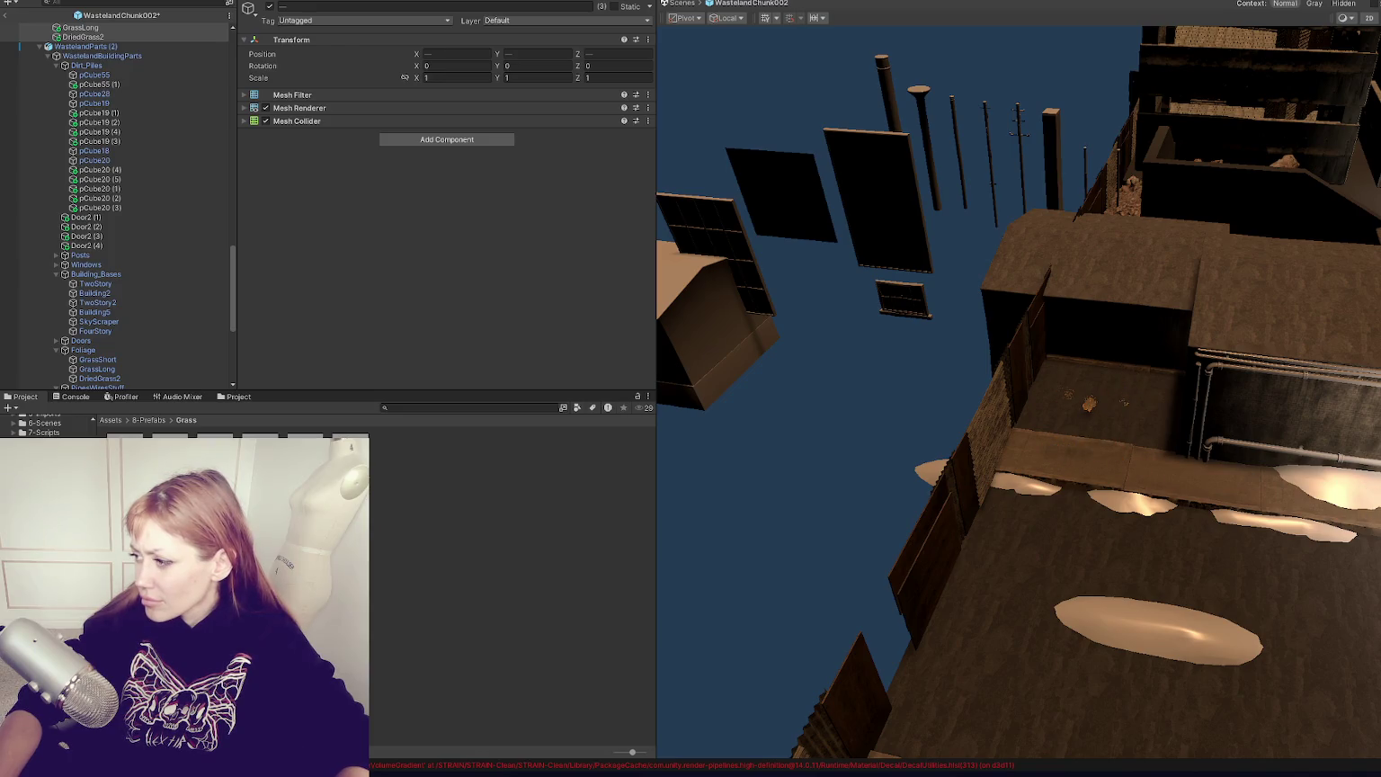
# Step: Move Door_Entrance_with_Steps against the dark building wall at X -2.68, Z -29.19
pyautogui.press('f')
pyautogui.scroll(-5, 854, 507)
pyautogui.scroll(-10, 854, 506)
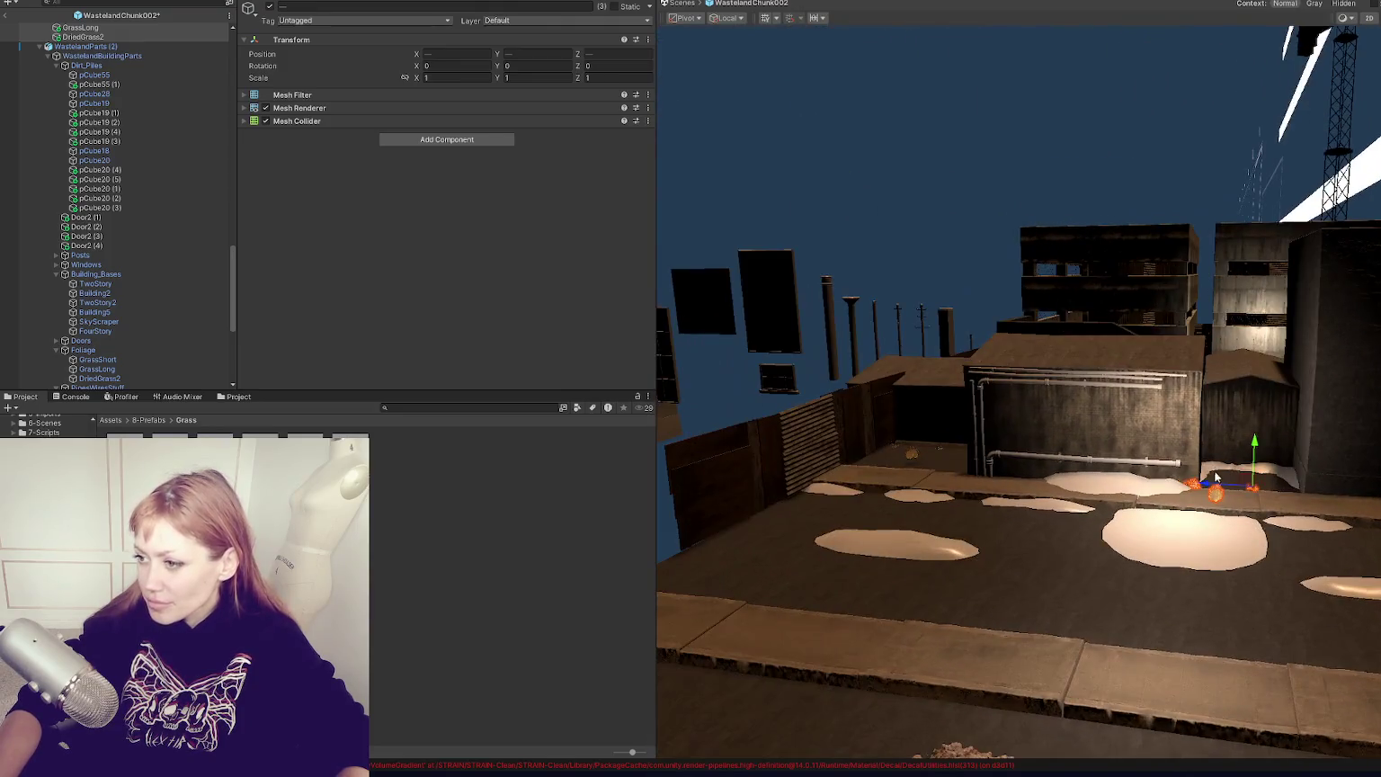
pyautogui.click(929, 434)
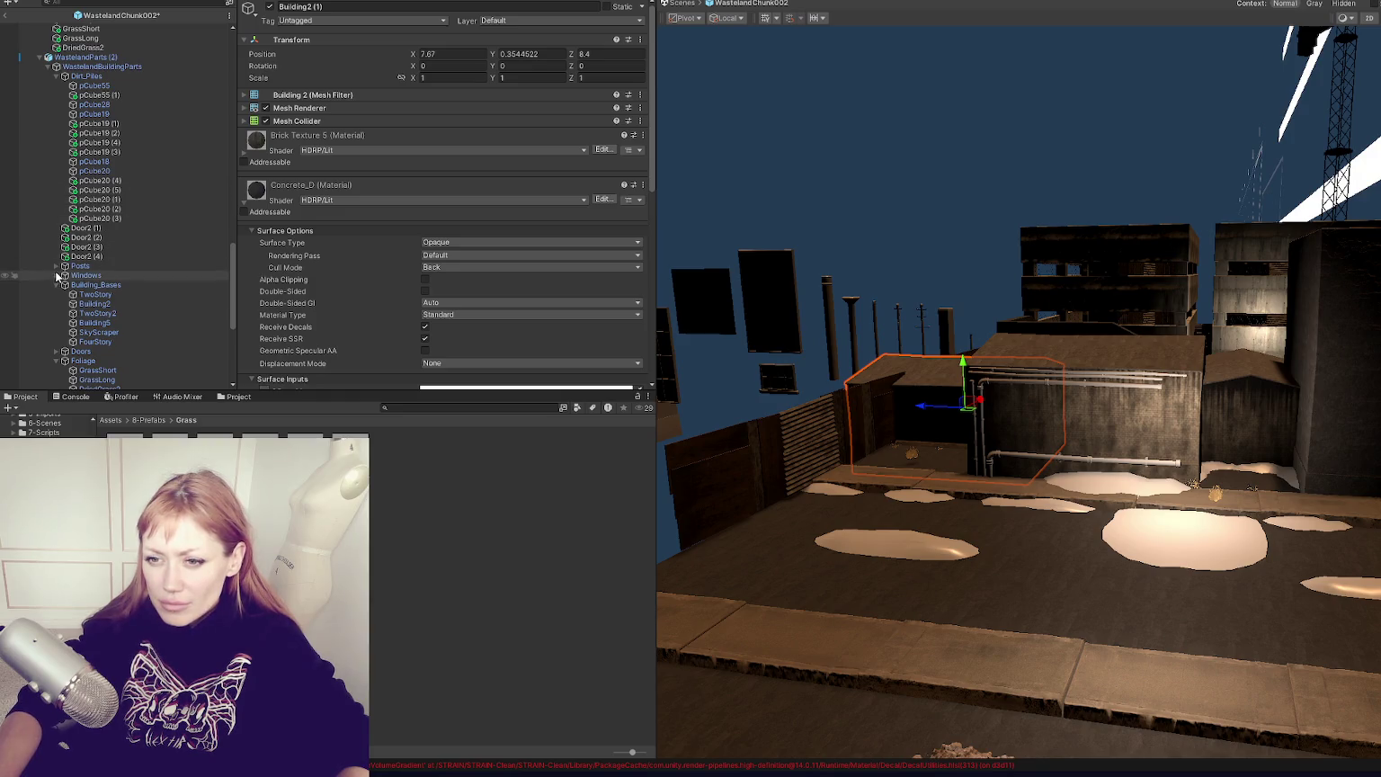
pyautogui.click(60, 359)
pyautogui.click(56, 352)
pyautogui.click(108, 360)
pyautogui.moveTo(989, 395); pyautogui.dragTo(1214, 420)
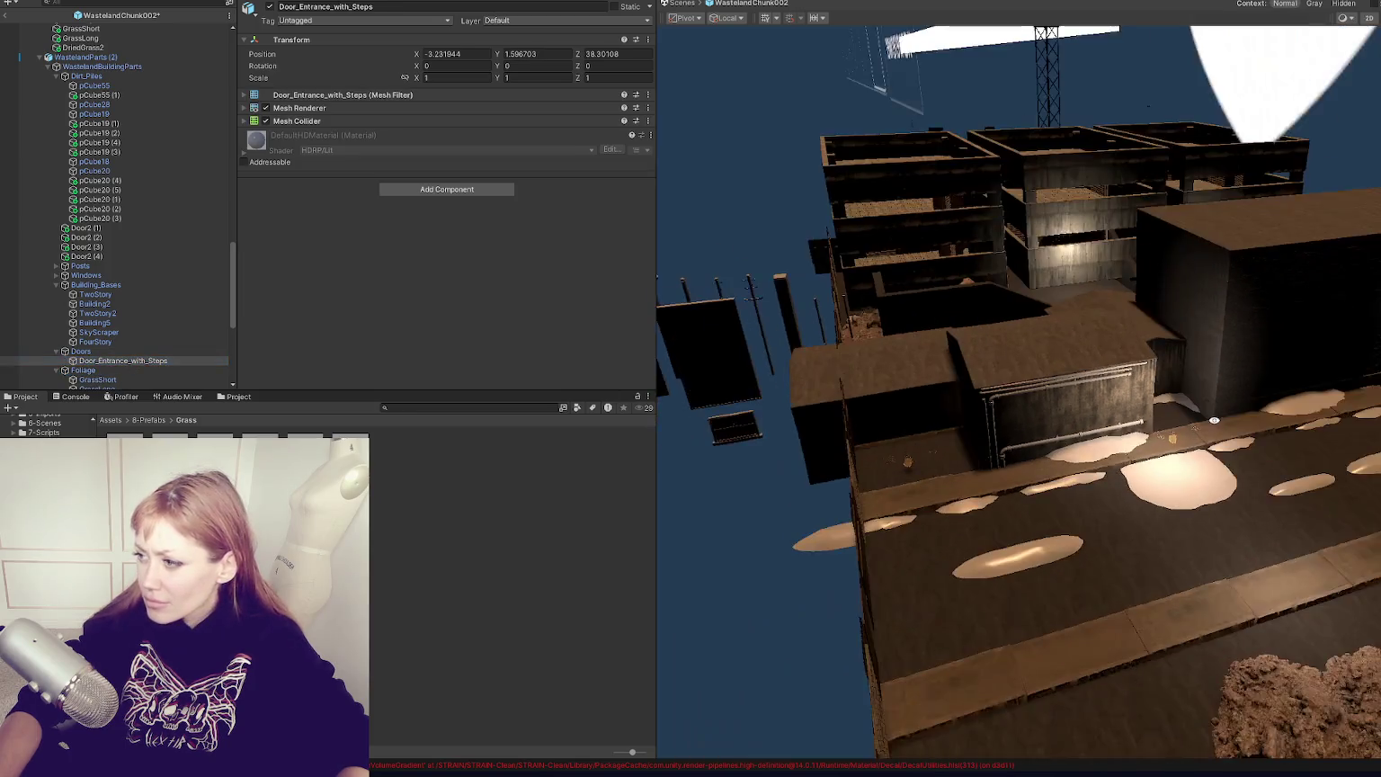
pyautogui.scroll(-5, 1231, 400)
pyautogui.moveTo(761, 475)
pyautogui.mouseDown()
pyautogui.moveTo(1251, 382)
pyautogui.moveTo(1234, 362)
pyautogui.moveTo(935, 376)
pyautogui.moveTo(1056, 380)
pyautogui.mouseUp()
pyautogui.press('f')
pyautogui.scroll(-3, 1055, 380)
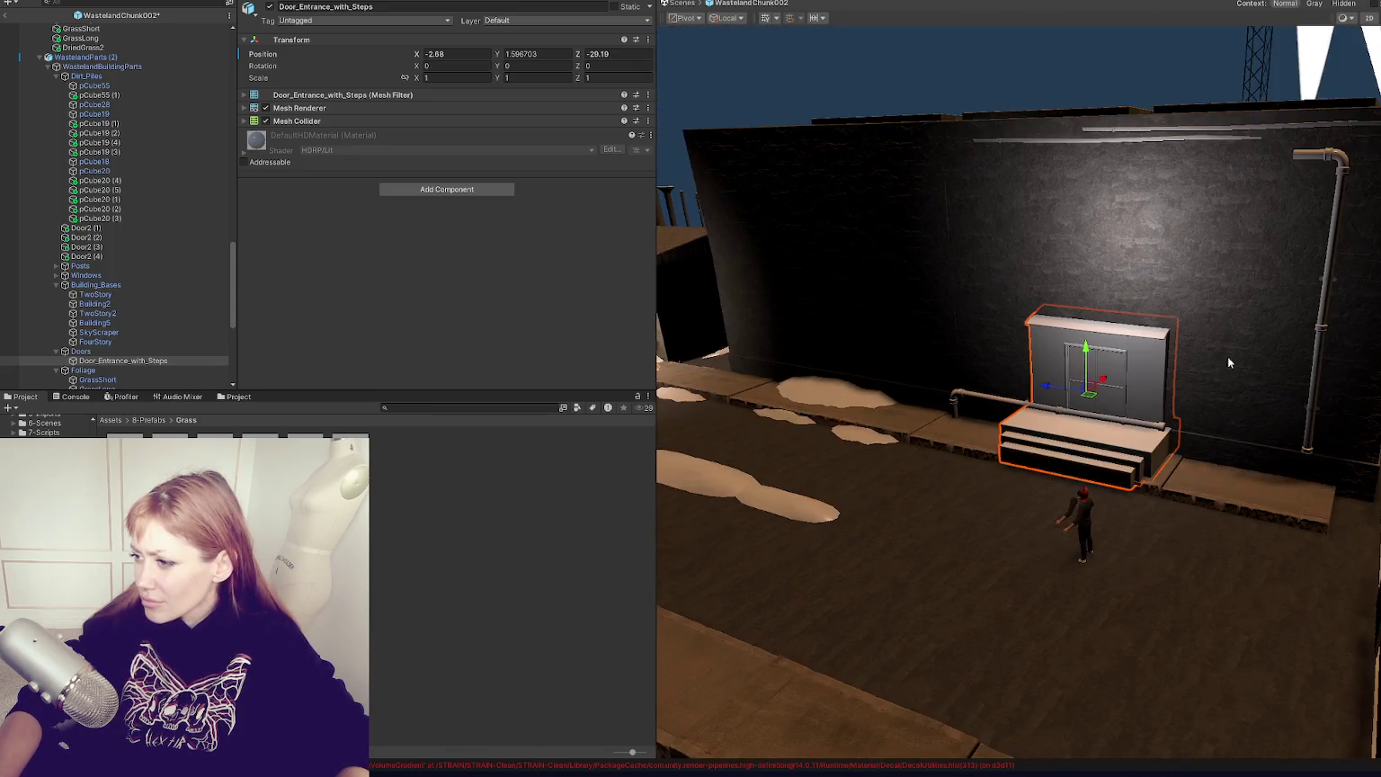
# Step: Shift the TwoStory2 wall and door entrance slightly to the right
pyautogui.click(1201, 361)
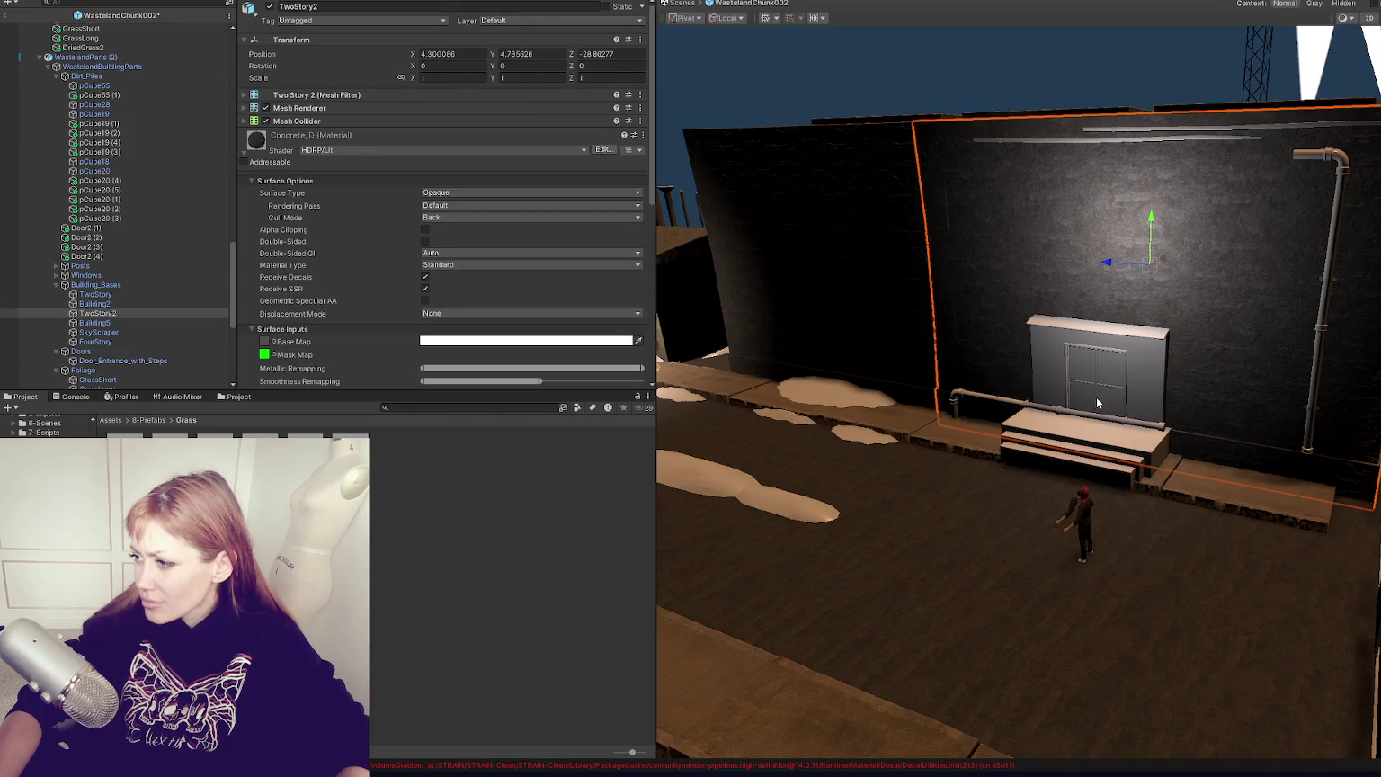
pyautogui.keyDown('shift'); pyautogui.click(1099, 387); pyautogui.keyUp('shift')
pyautogui.moveTo(1106, 375); pyautogui.dragTo(1127, 371)
# Step: Scale the TwoStory2 wall to about 1.11, raise it to Y 5.03 and slide it to X 8.5
pyautogui.click(1223, 300)
pyautogui.click(1223, 289)
pyautogui.click(1119, 222)
pyautogui.click(1118, 214)
pyautogui.click(1142, 207)
pyautogui.click(1140, 206)
pyautogui.click(1140, 206)
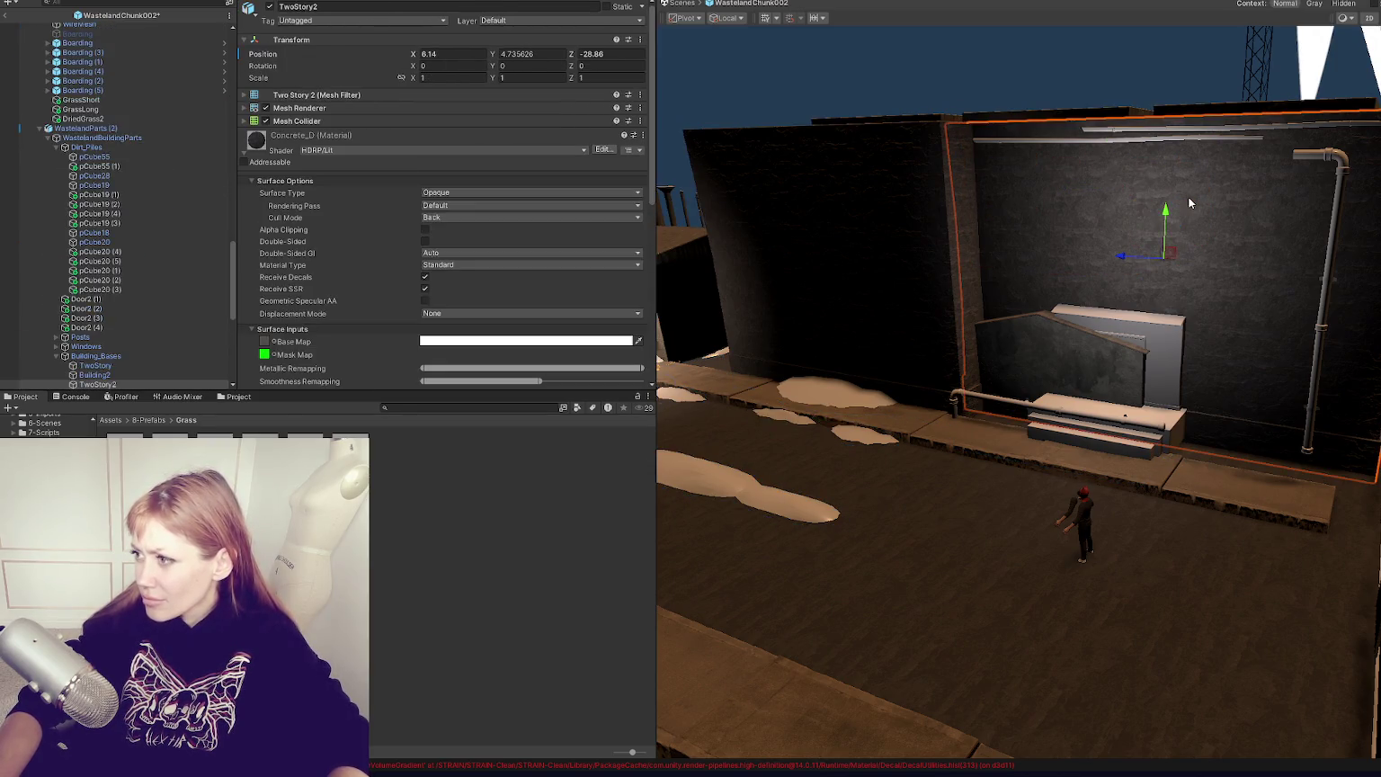
pyautogui.moveTo(1164, 260); pyautogui.dragTo(1169, 245)
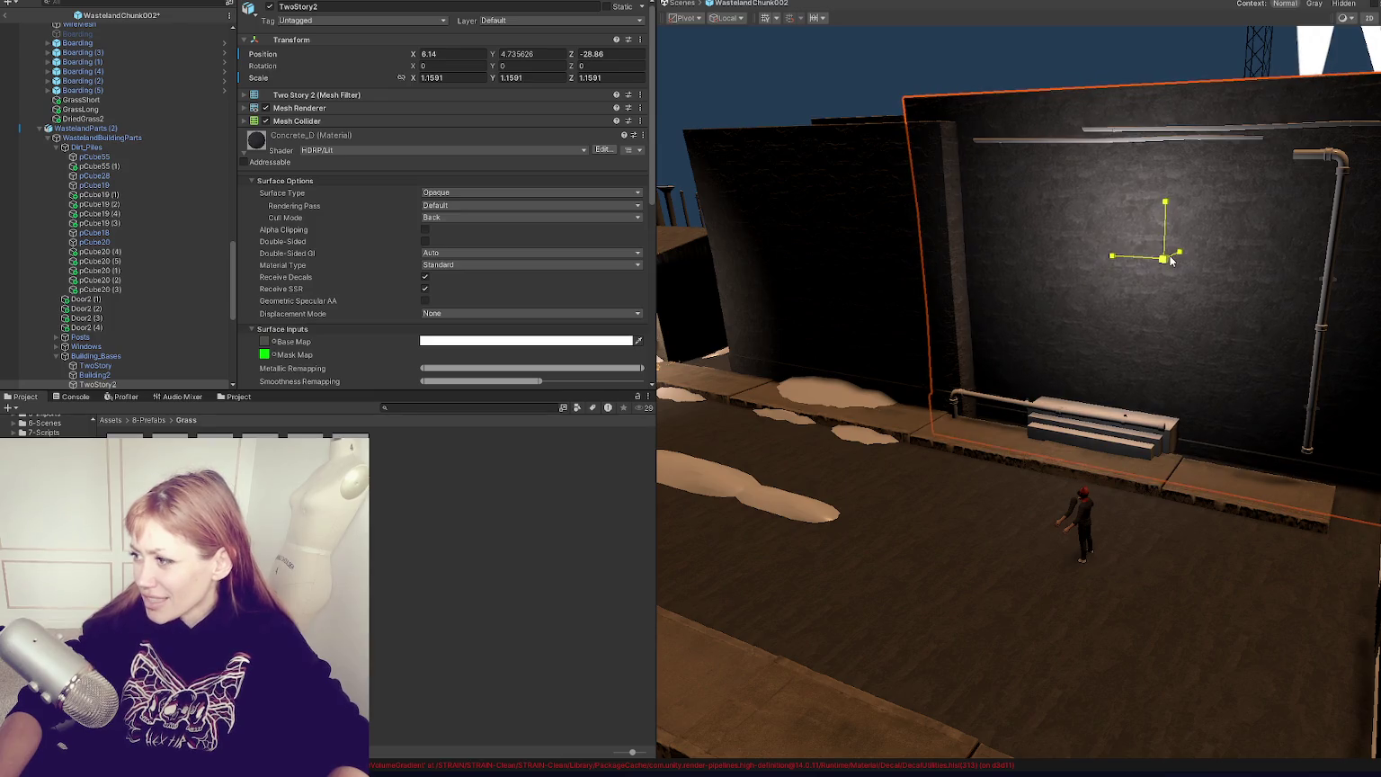
pyautogui.press('w')
pyautogui.click(1161, 233)
pyautogui.click(1164, 225)
pyautogui.moveTo(1165, 225); pyautogui.dragTo(1168, 214)
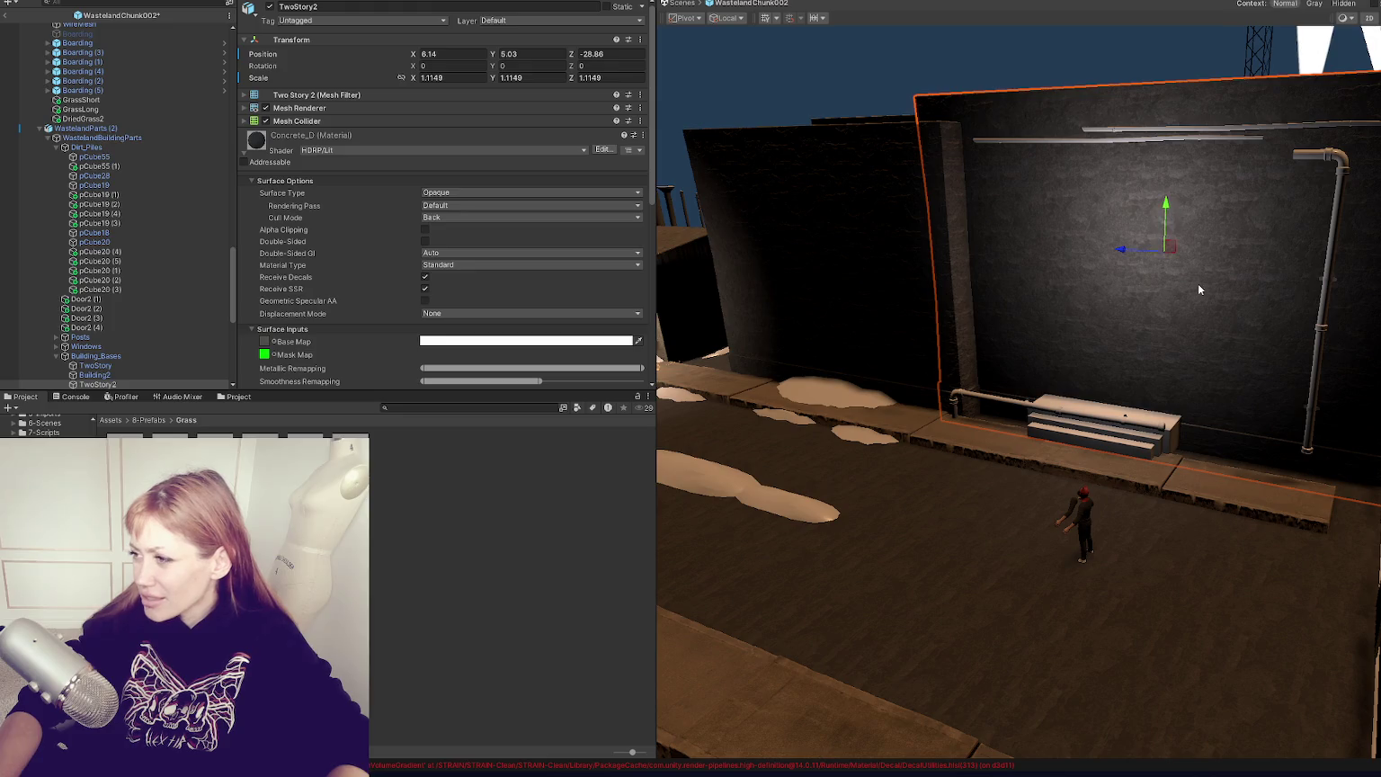
pyautogui.moveTo(1232, 260)
pyautogui.mouseDown()
pyautogui.moveTo(1277, 216)
pyautogui.moveTo(1348, 232)
pyautogui.moveTo(1200, 250)
pyautogui.mouseUp()
# Step: Move Building2 (4) along the street to Z -41.8 and X 7.91
pyautogui.click(1347, 232)
pyautogui.click(825, 452)
pyautogui.moveTo(942, 425)
pyautogui.mouseDown()
pyautogui.moveTo(1024, 435)
pyautogui.moveTo(953, 424)
pyautogui.moveTo(1032, 389)
pyautogui.mouseUp()
pyautogui.moveTo(1245, 400)
pyautogui.mouseDown()
pyautogui.moveTo(1220, 376)
pyautogui.moveTo(1007, 342)
pyautogui.moveTo(899, 297)
pyautogui.moveTo(1007, 333)
pyautogui.moveTo(1214, 481)
pyautogui.mouseUp()
pyautogui.click(892, 306)
# Step: Slide Pipe1 (2) and the two eavestroughs right along the wall
pyautogui.click(1221, 486)
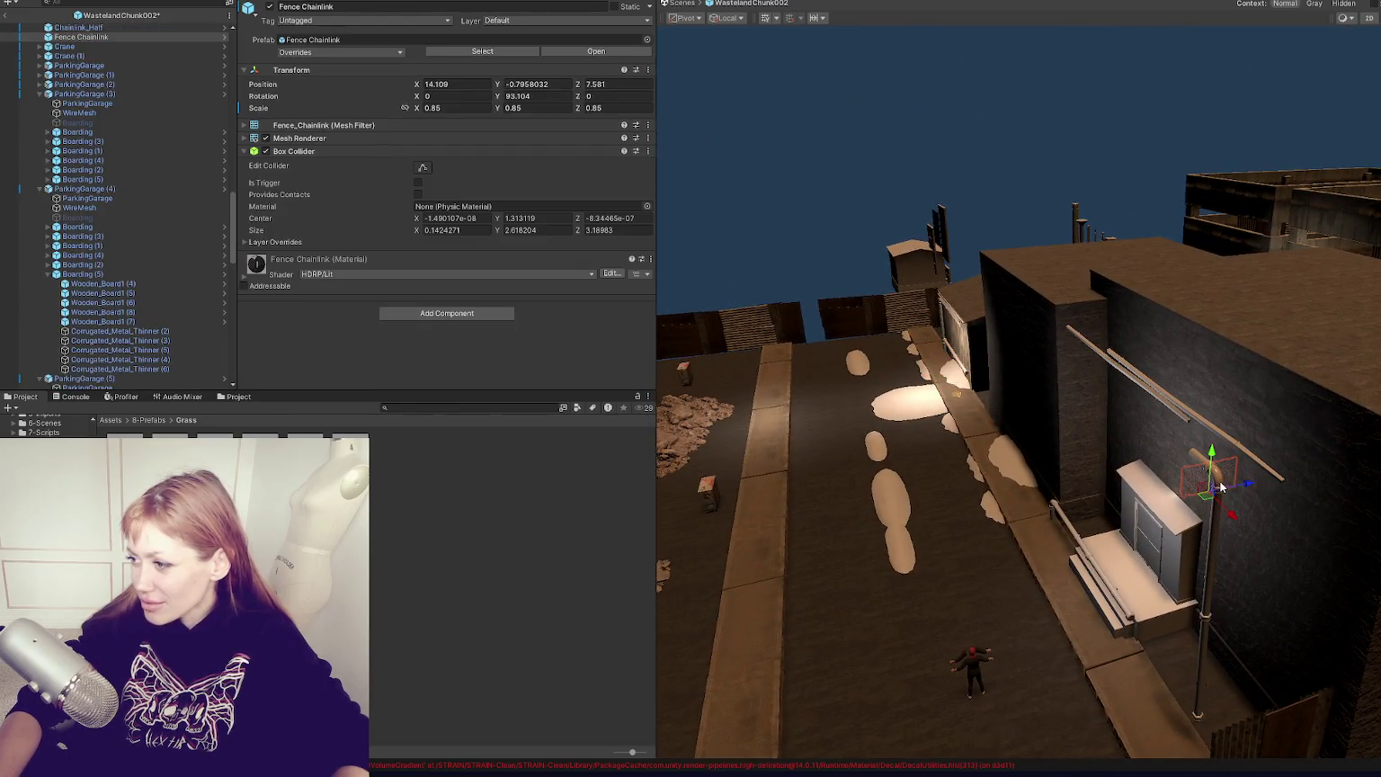
pyautogui.click(1215, 533)
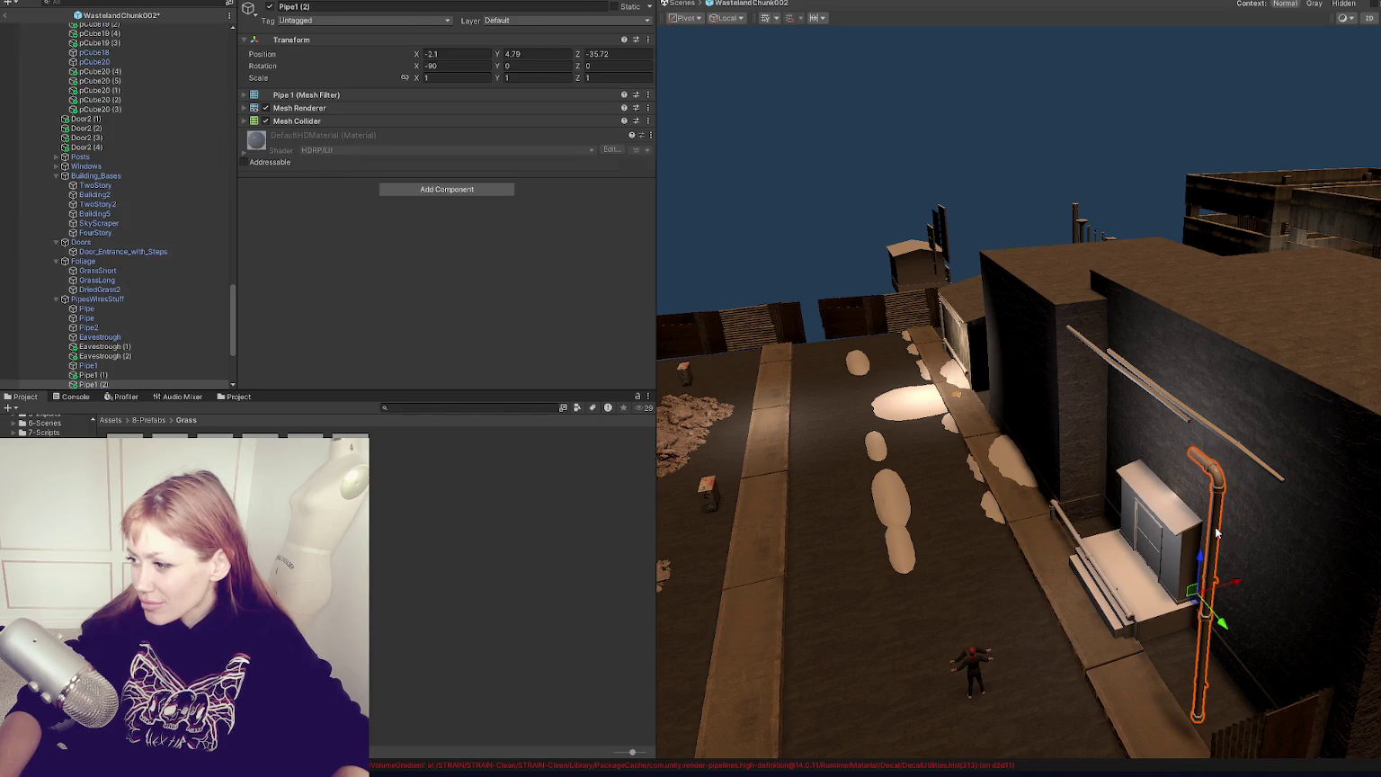
pyautogui.keyDown('shift'); pyautogui.click(1154, 398); pyautogui.keyUp('shift')
pyautogui.keyDown('shift'); pyautogui.click(1195, 420); pyautogui.keyUp('shift')
pyautogui.moveTo(1211, 402)
pyautogui.mouseDown()
pyautogui.moveTo(1293, 385)
pyautogui.moveTo(1283, 393)
pyautogui.mouseUp()
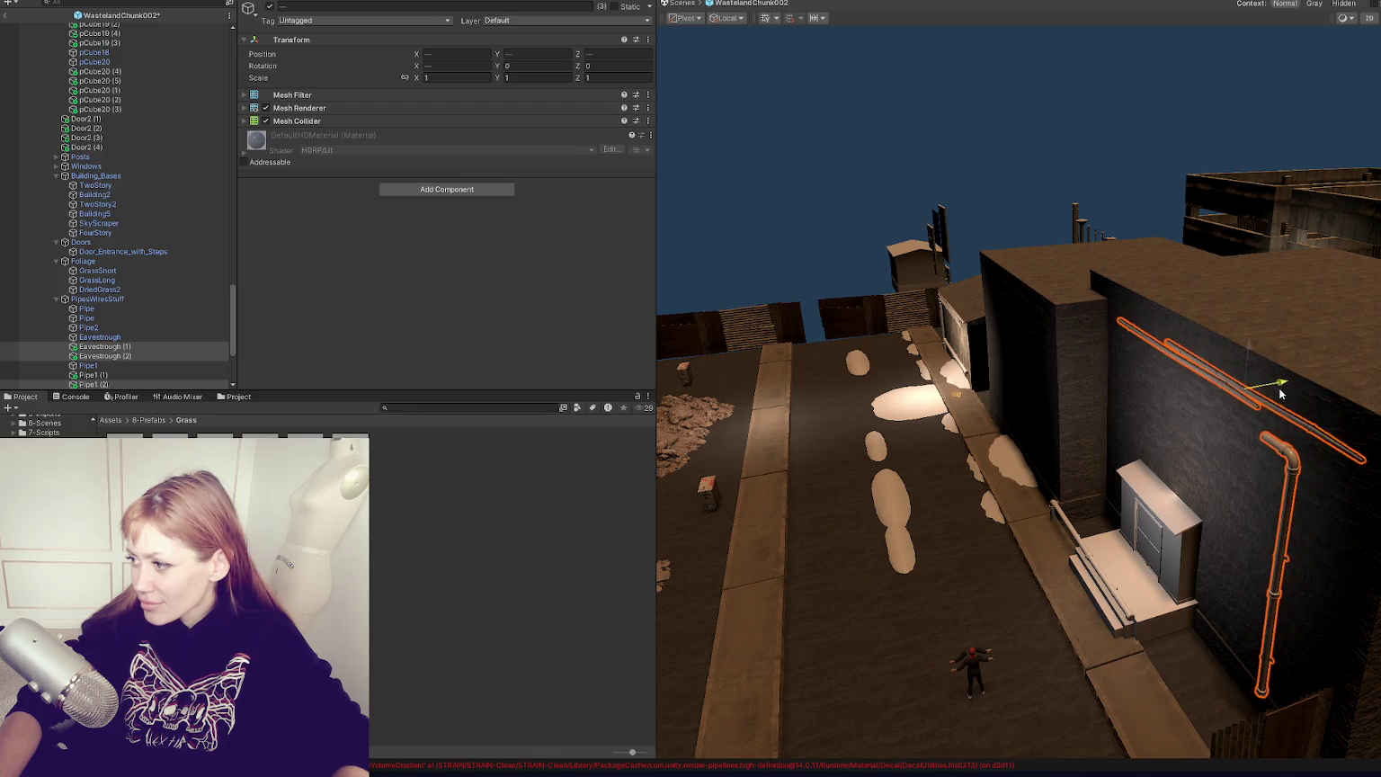
pyautogui.click(1291, 503)
pyautogui.moveTo(1300, 562); pyautogui.dragTo(1312, 558)
# Step: Move the Pipe1 (1) pipe, unrotated, up onto the dark building's wall
pyautogui.click(1098, 572)
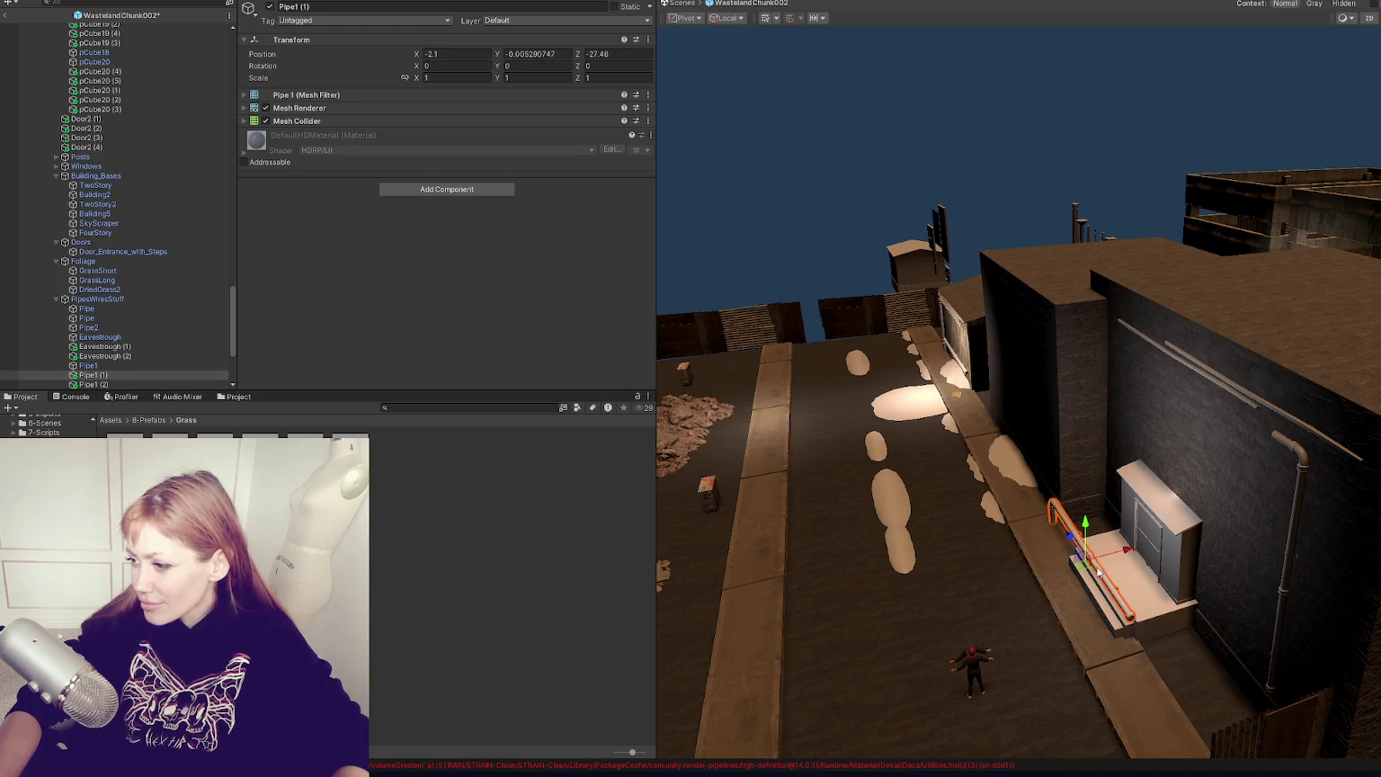
pyautogui.moveTo(1124, 552); pyautogui.dragTo(1203, 532)
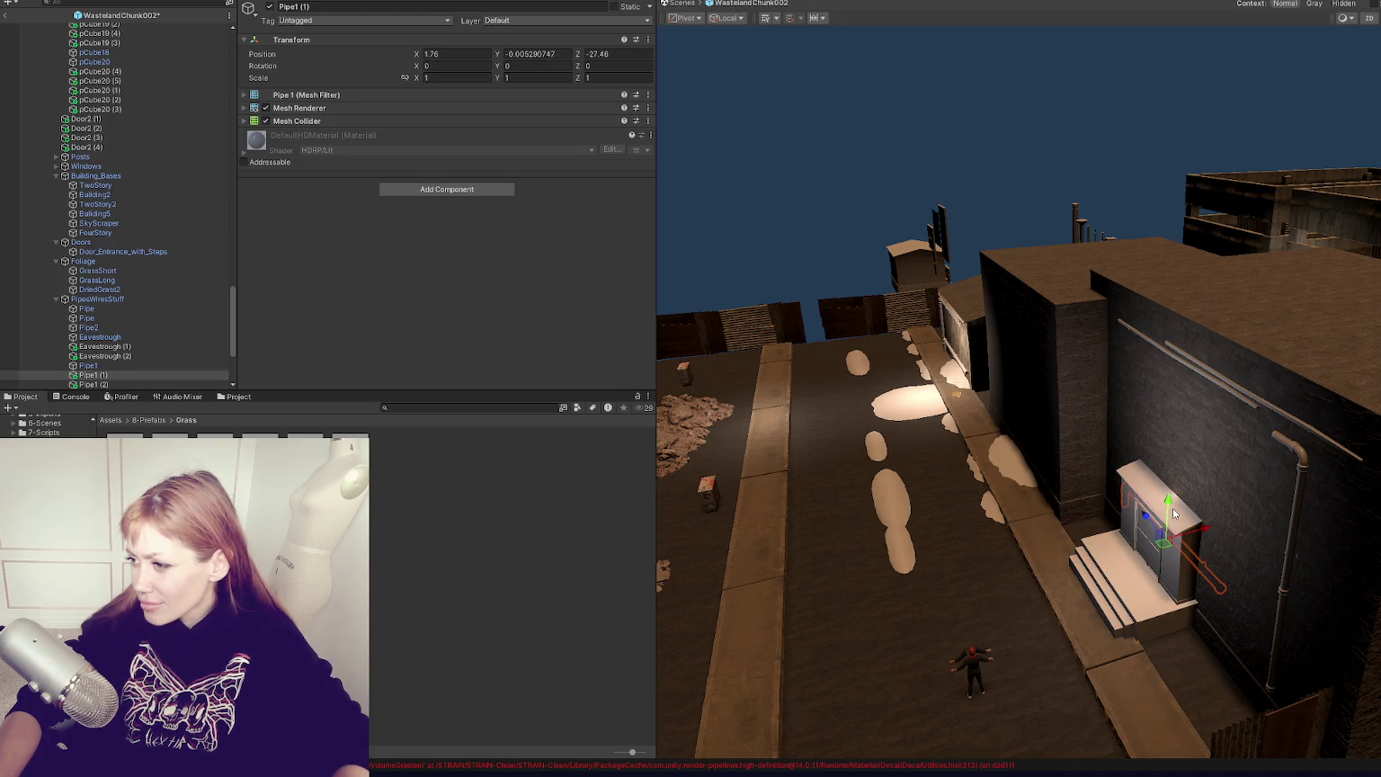
pyautogui.hotkey('ctrl', 'z')
pyautogui.press('e')
pyautogui.moveTo(1097, 540); pyautogui.dragTo(1136, 628)
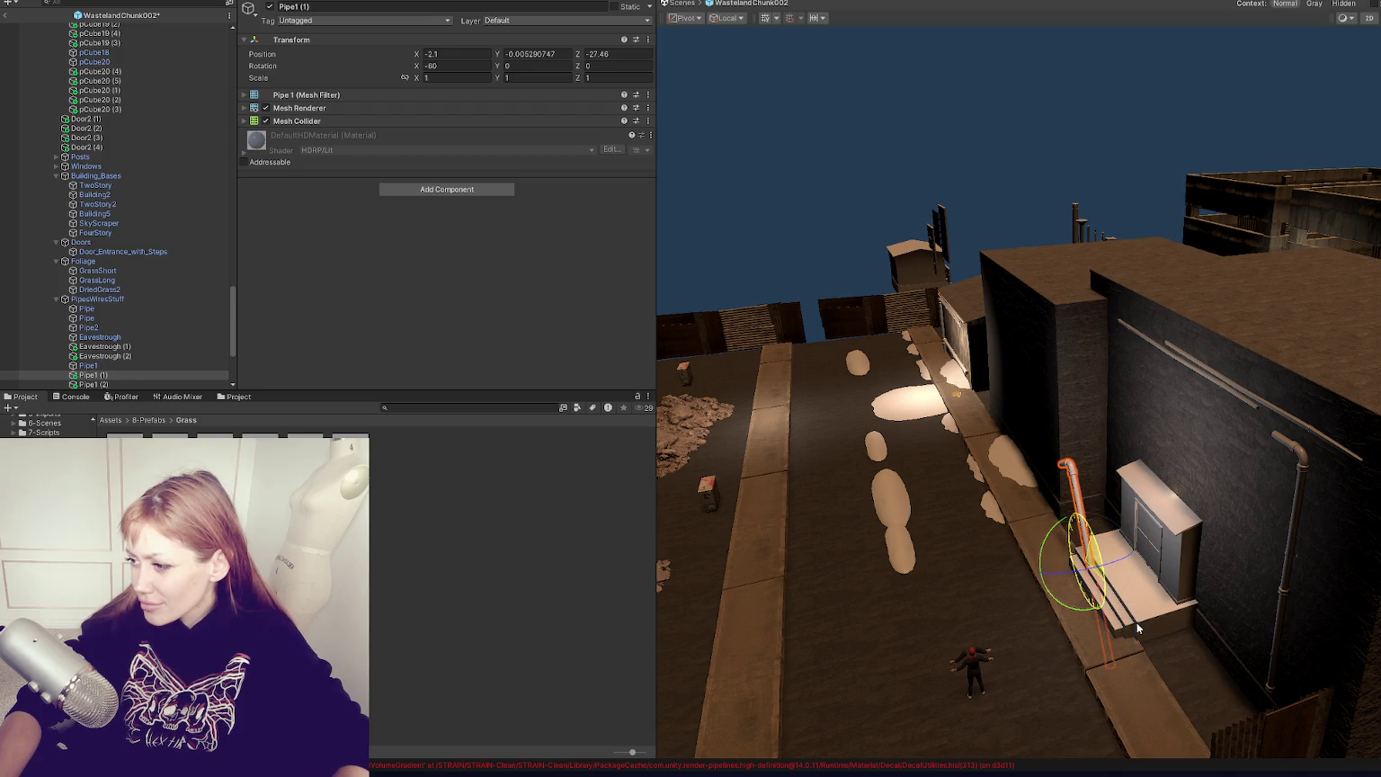
pyautogui.hotkey('ctrl', 'z')
pyautogui.press('w')
pyautogui.moveTo(1067, 531)
pyautogui.mouseDown()
pyautogui.moveTo(1034, 449)
pyautogui.moveTo(1029, 266)
pyautogui.mouseUp()
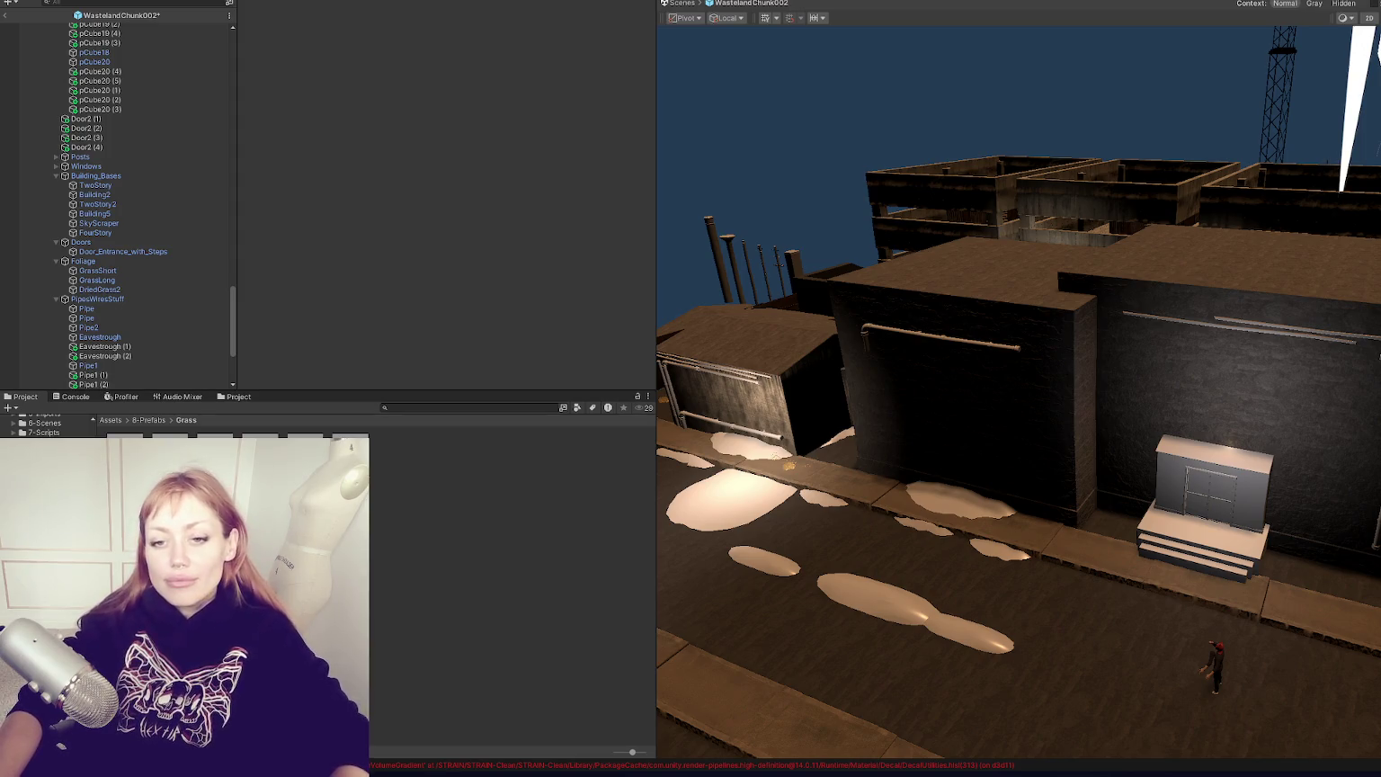
pyautogui.moveTo(899, 404); pyautogui.dragTo(1158, 443)
# Step: Frame and orbit around the TwoStory building behind the door entrance
pyautogui.click(1158, 442)
pyautogui.press('f')
pyautogui.click(1011, 462)
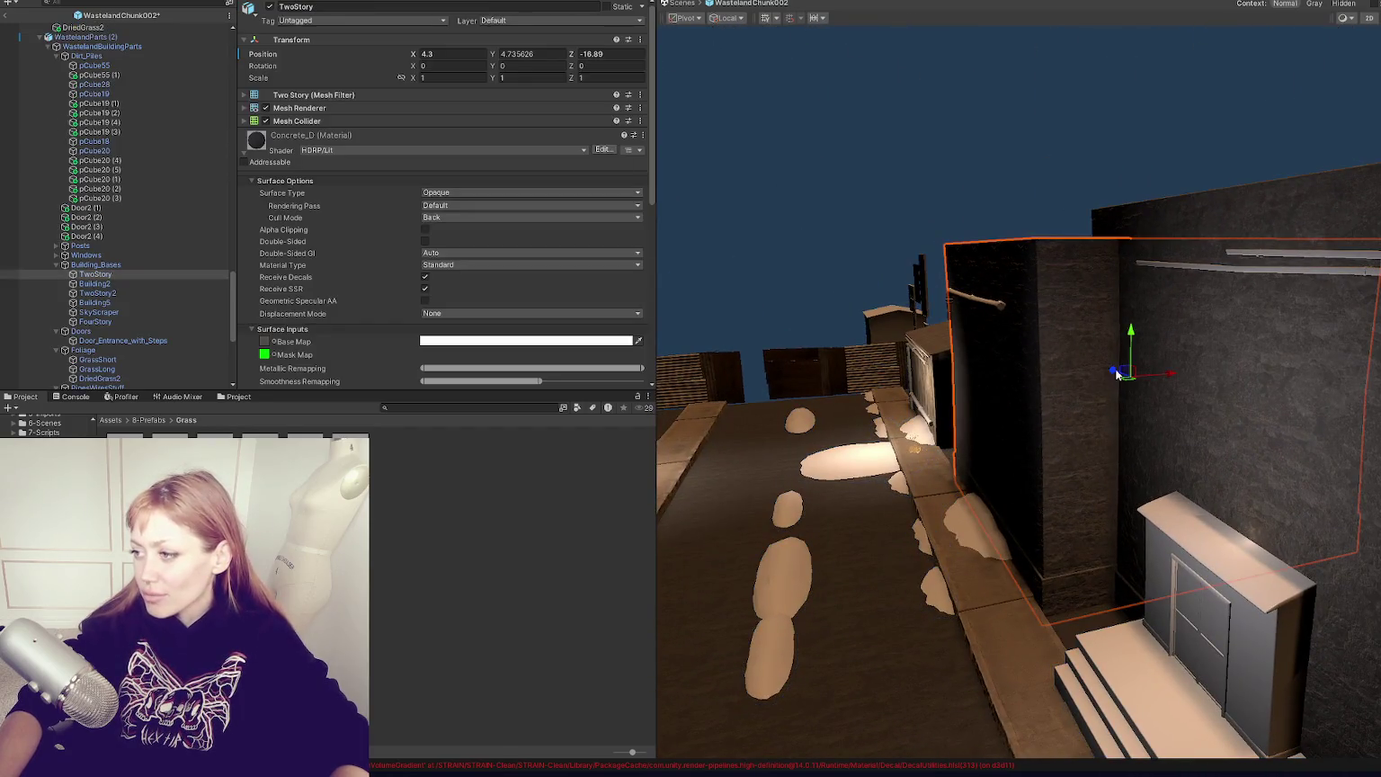
pyautogui.click(987, 526)
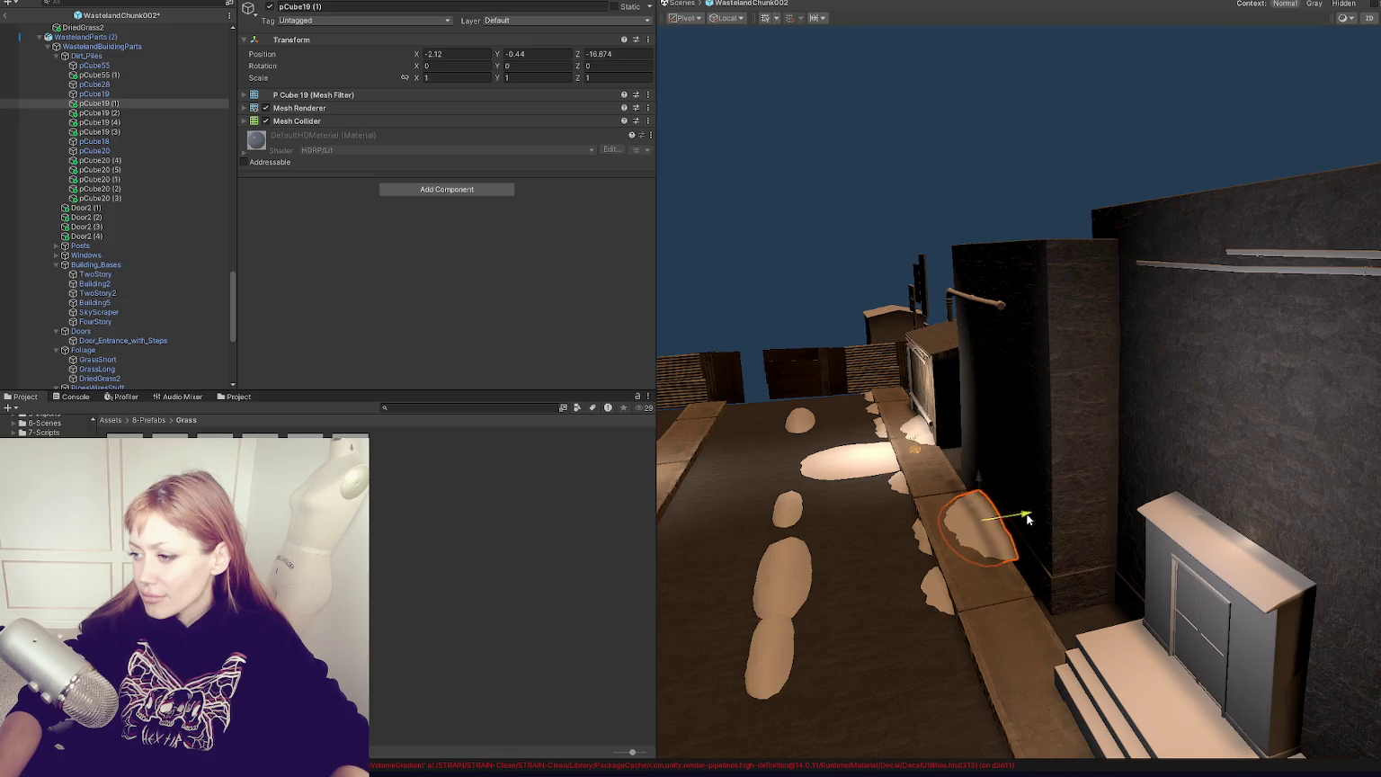
pyautogui.moveTo(1028, 519); pyautogui.dragTo(962, 463)
pyautogui.click(967, 470)
pyautogui.click(829, 435)
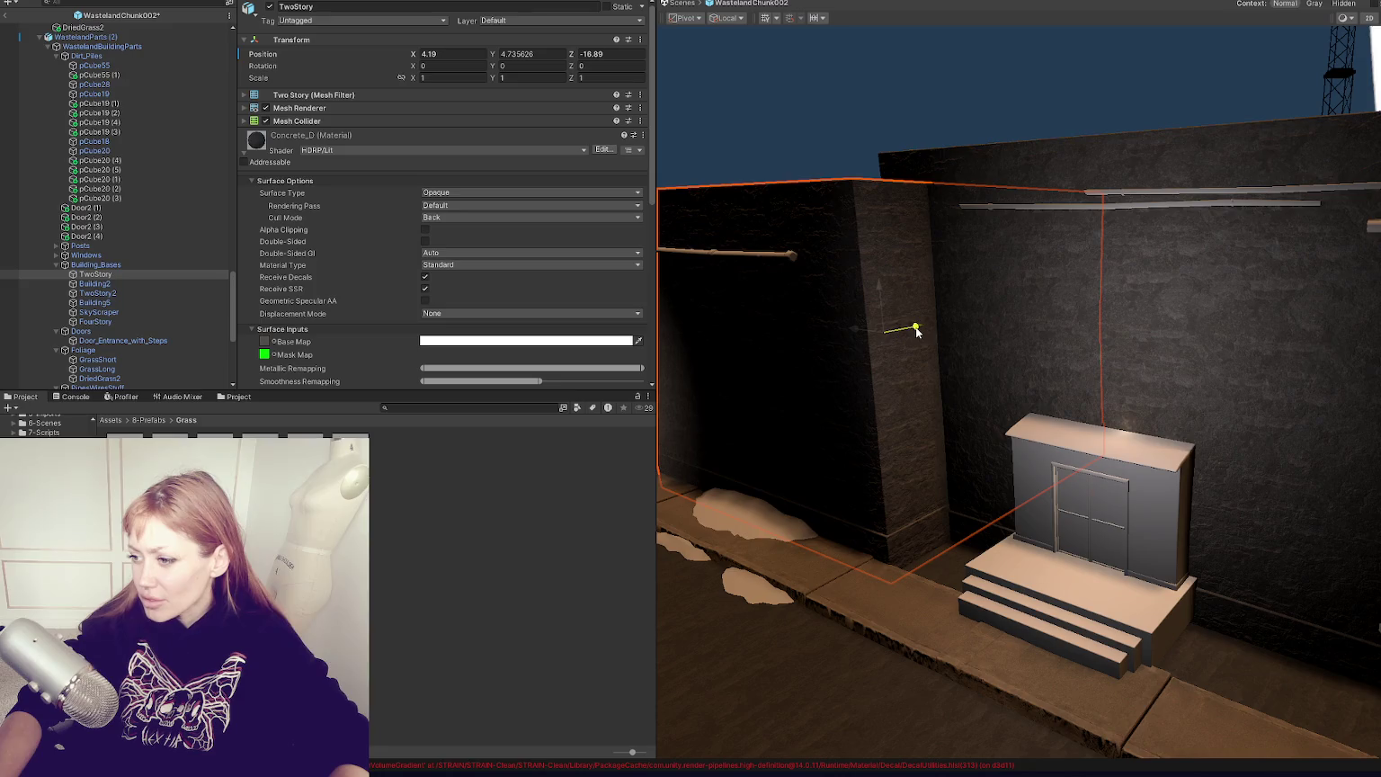
pyautogui.moveTo(1101, 462); pyautogui.dragTo(1127, 505)
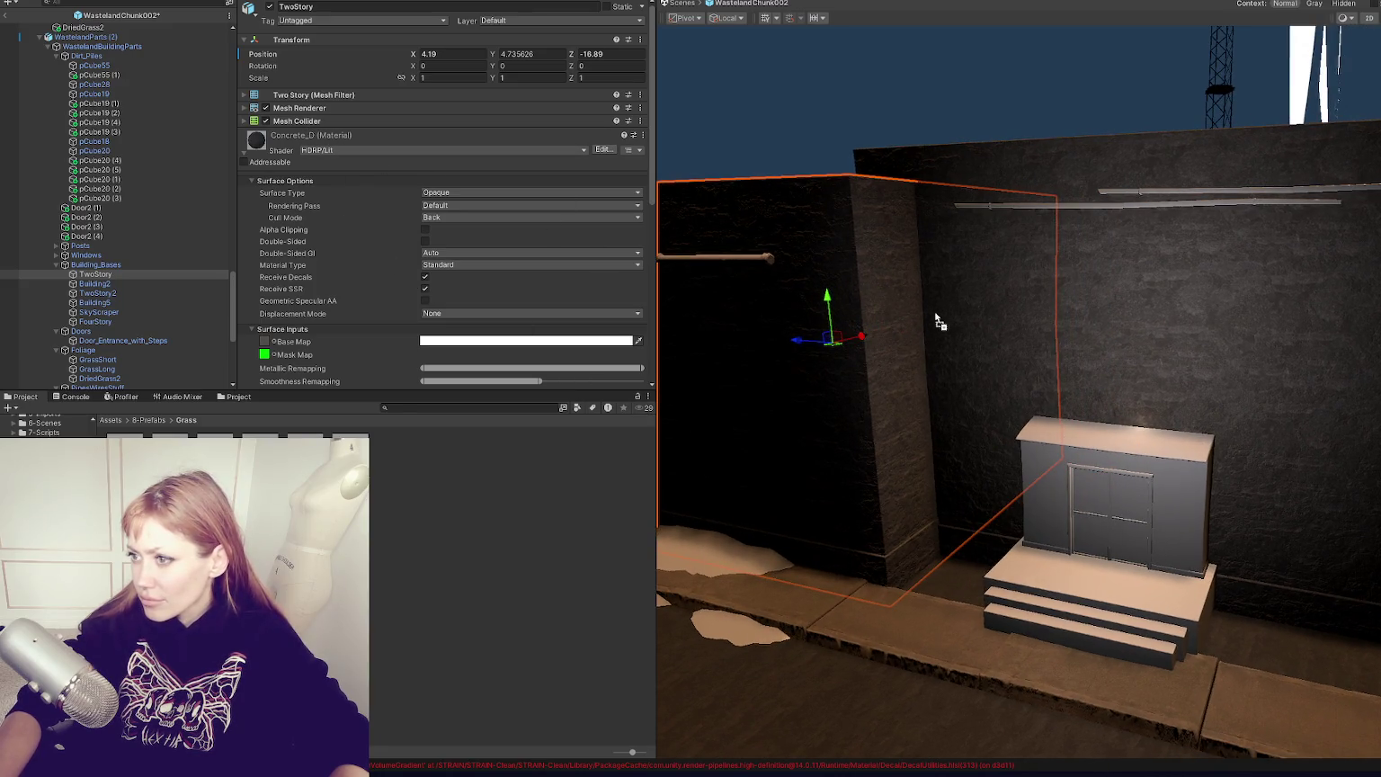
# Step: Preview the brick material on the door and stairs, then focus on the DriedGrass2 tuft
pyautogui.click(1112, 431)
pyautogui.press('f')
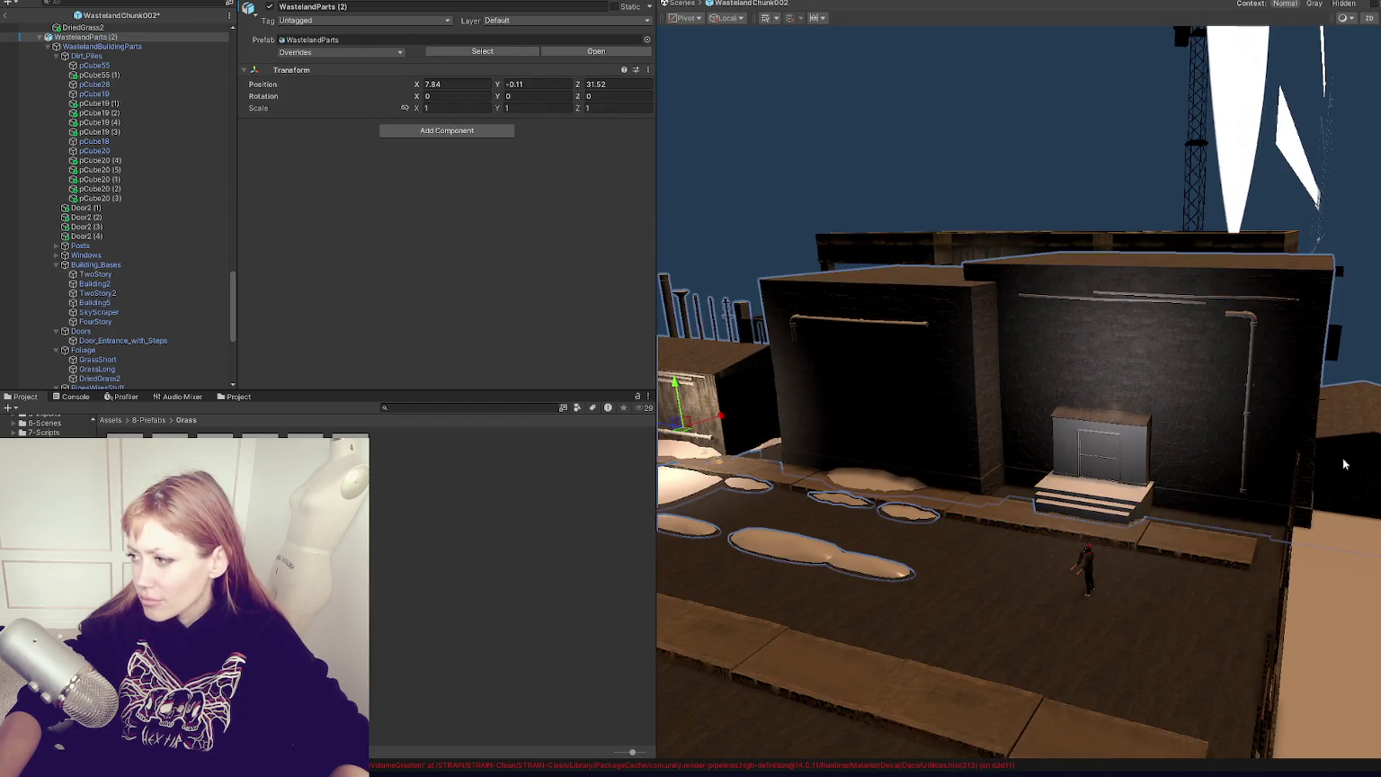
pyautogui.click(747, 415)
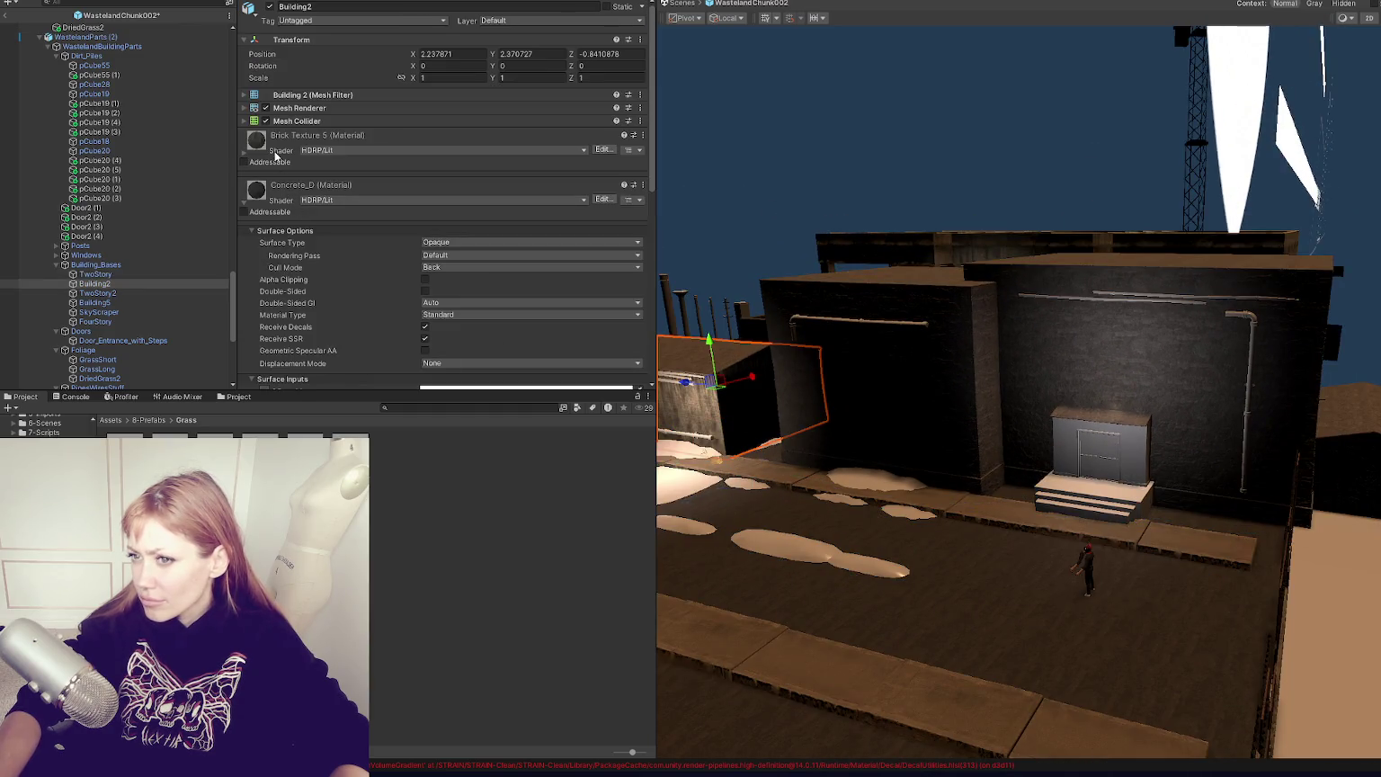
pyautogui.moveTo(275, 155); pyautogui.dragTo(1147, 460)
pyautogui.click(1147, 460)
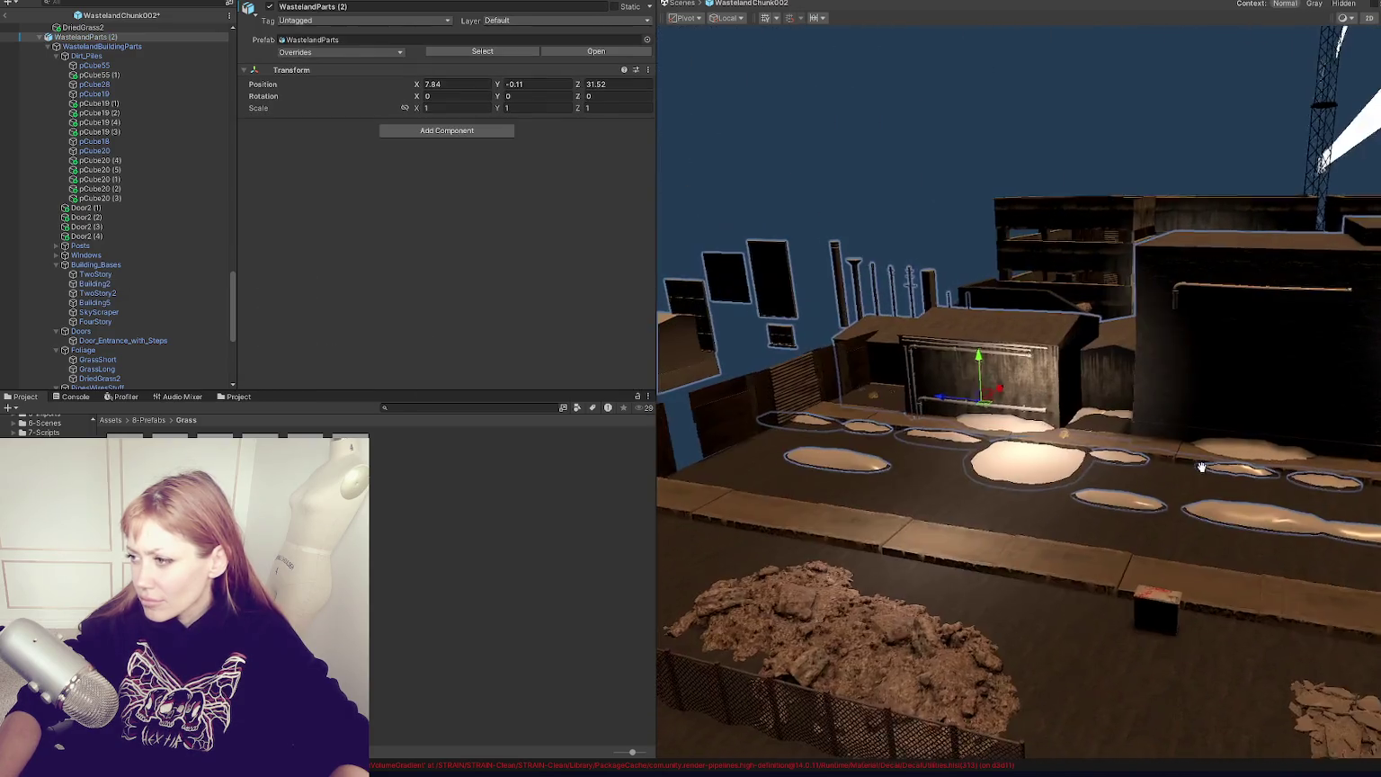
pyautogui.moveTo(1201, 467)
pyautogui.mouseDown()
pyautogui.moveTo(947, 487)
pyautogui.moveTo(1007, 450)
pyautogui.mouseUp()
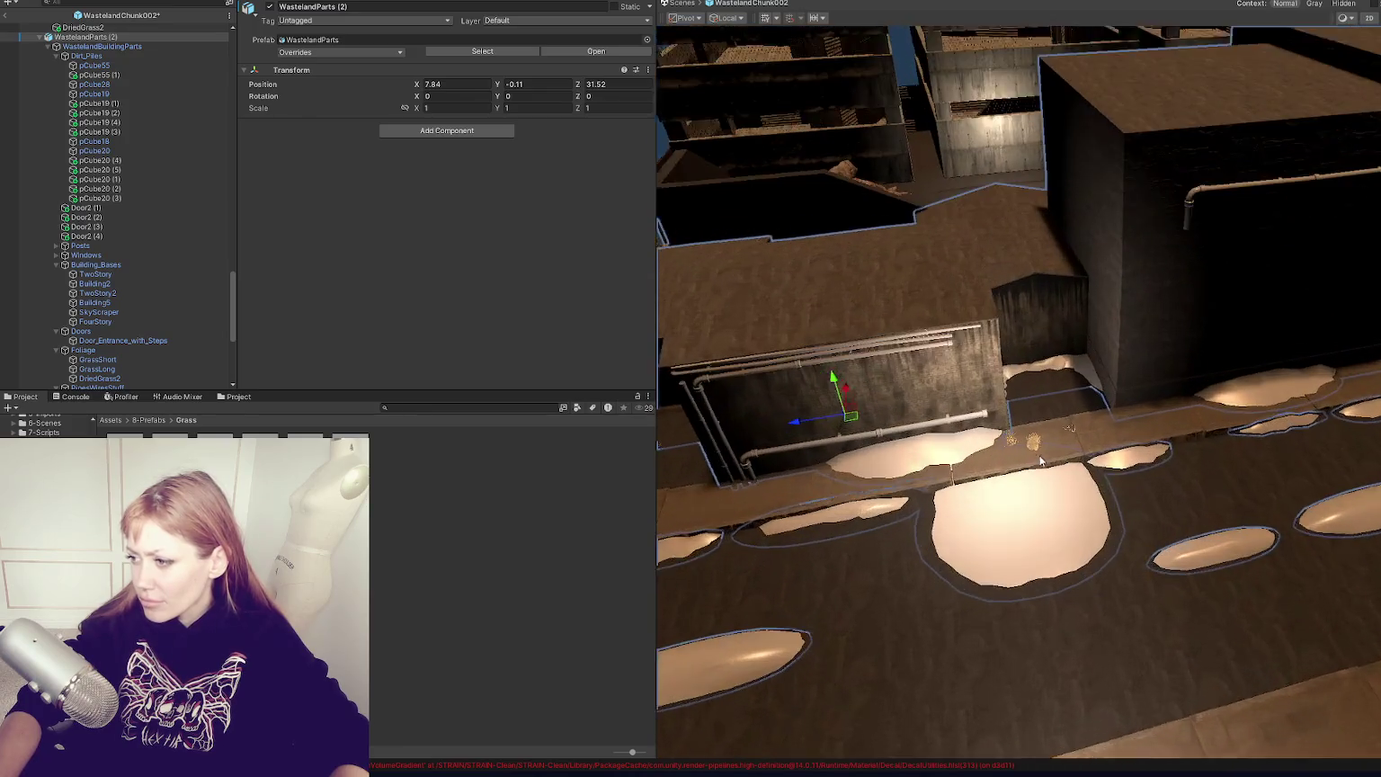
pyautogui.click(1025, 441)
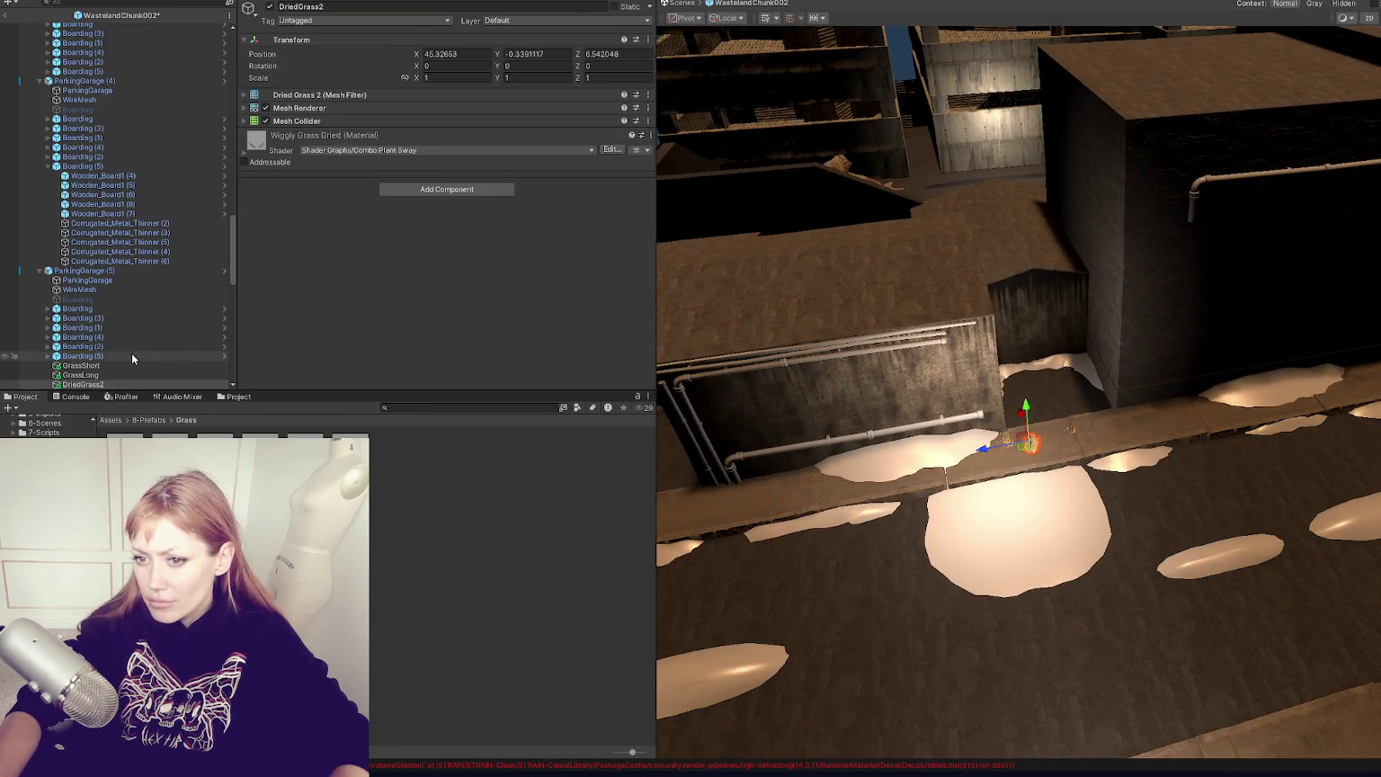
# Step: Frame the three grass tufts and open the DriedGrass2 prefab asset
pyautogui.keyDown('shift'); pyautogui.click(129, 365); pyautogui.keyUp('shift')
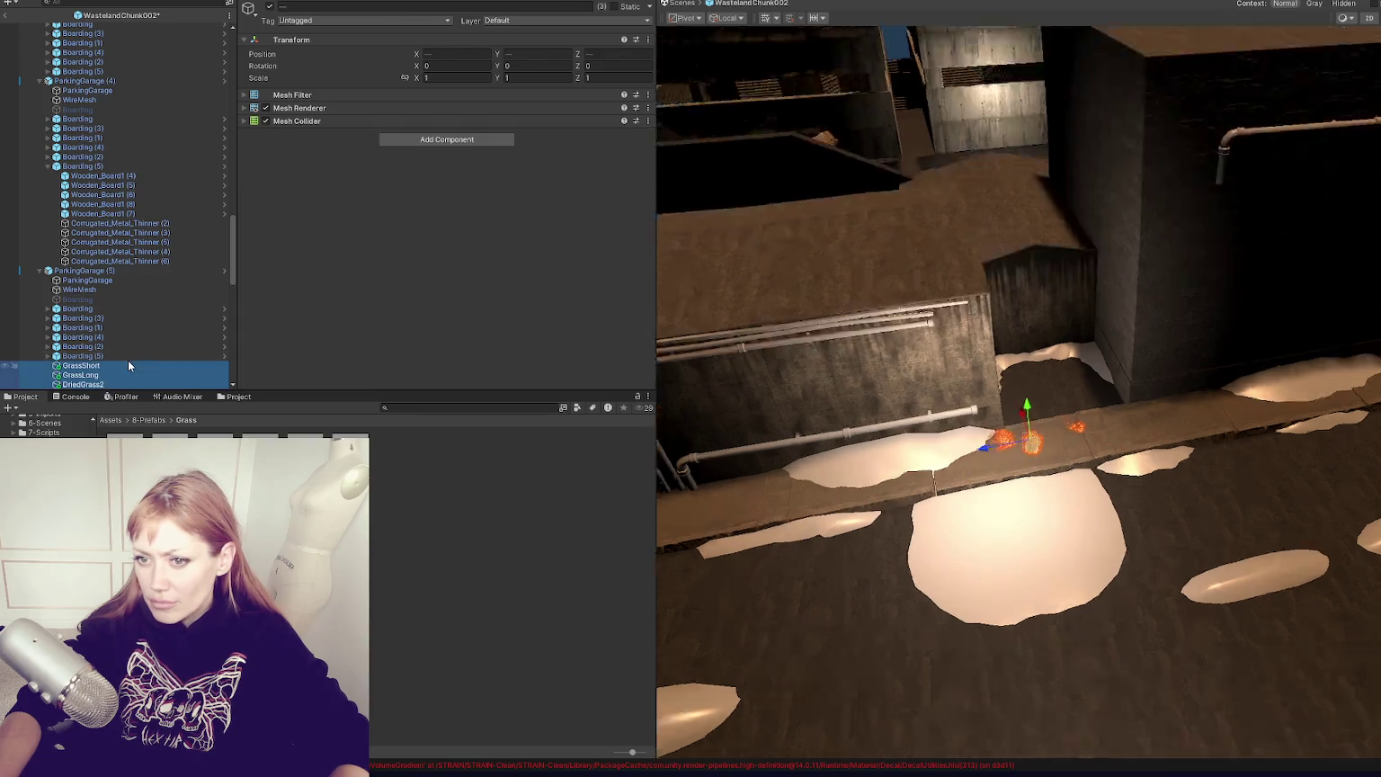
pyautogui.press('f')
pyautogui.scroll(-5, 128, 365)
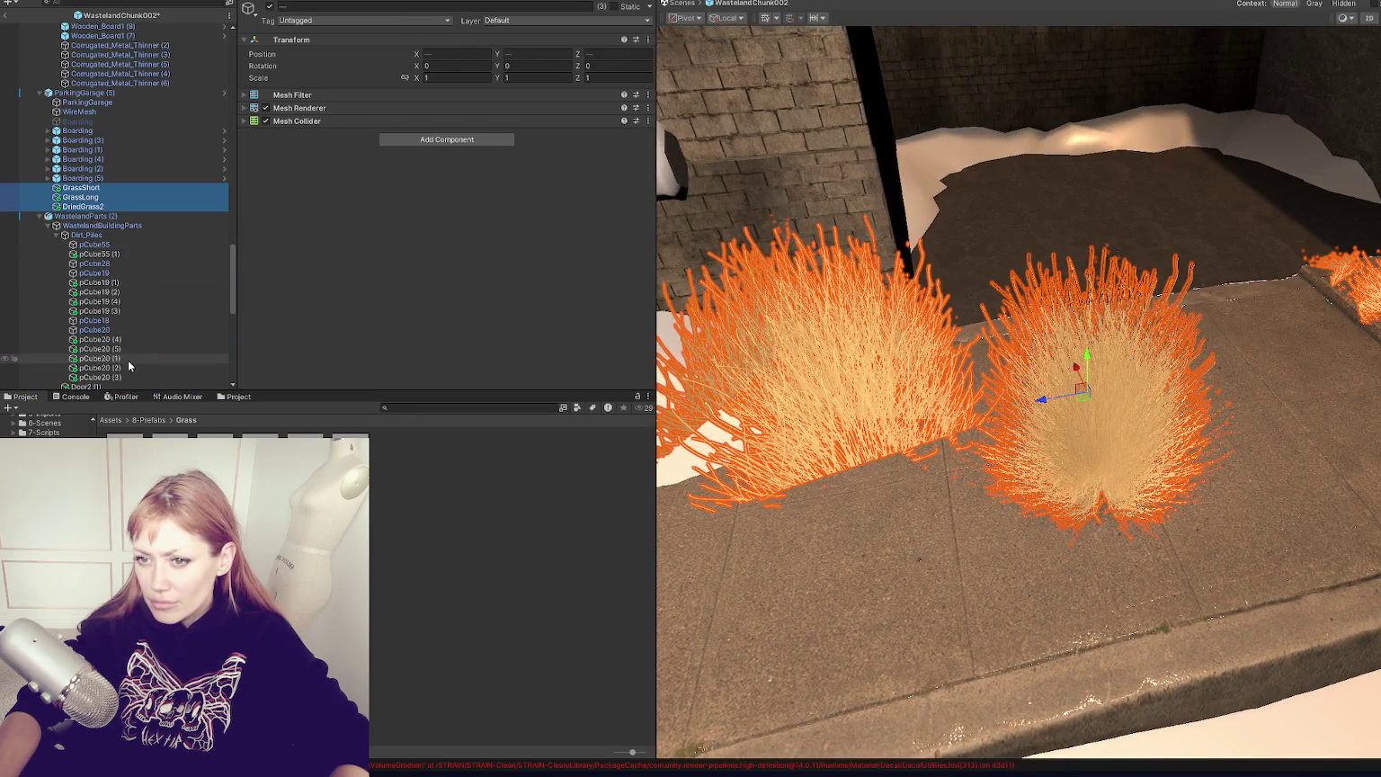
pyautogui.click(124, 459)
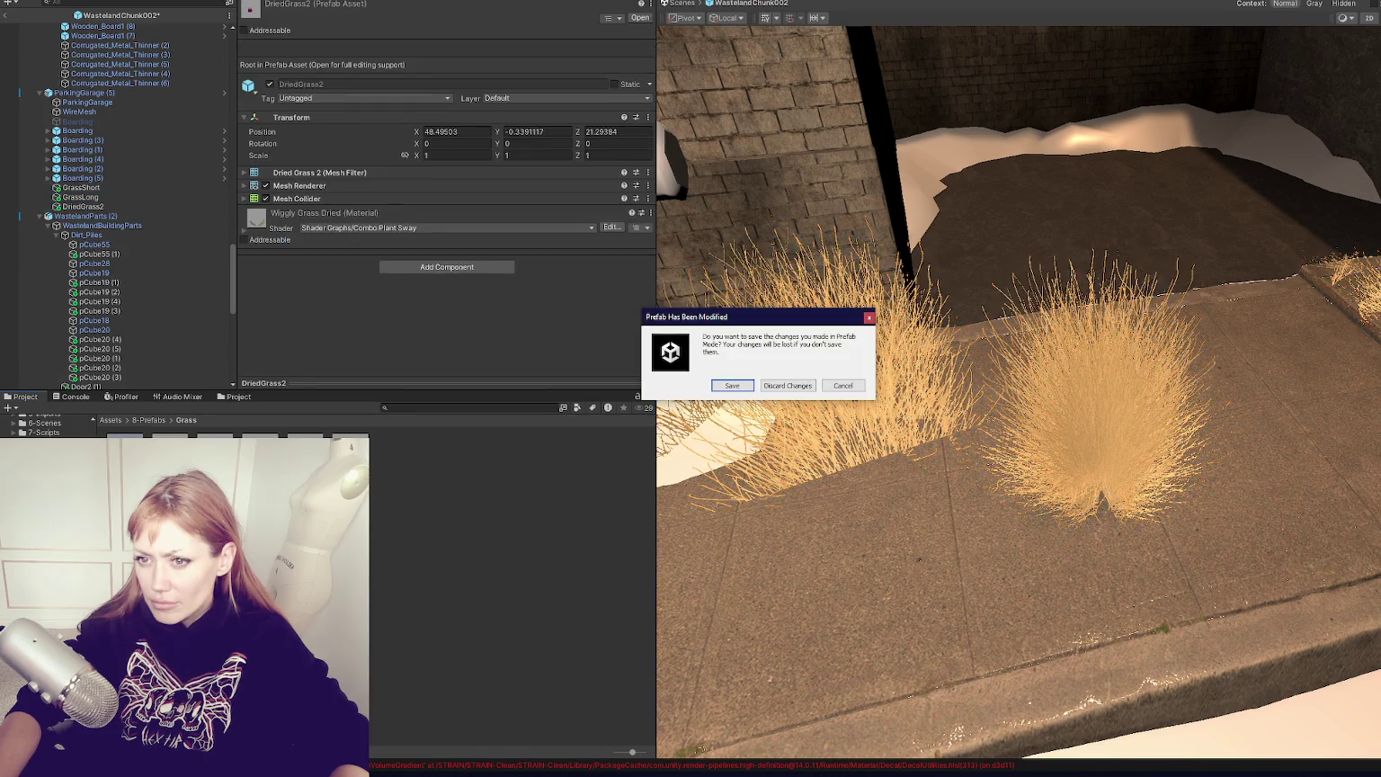
pyautogui.press('Return')
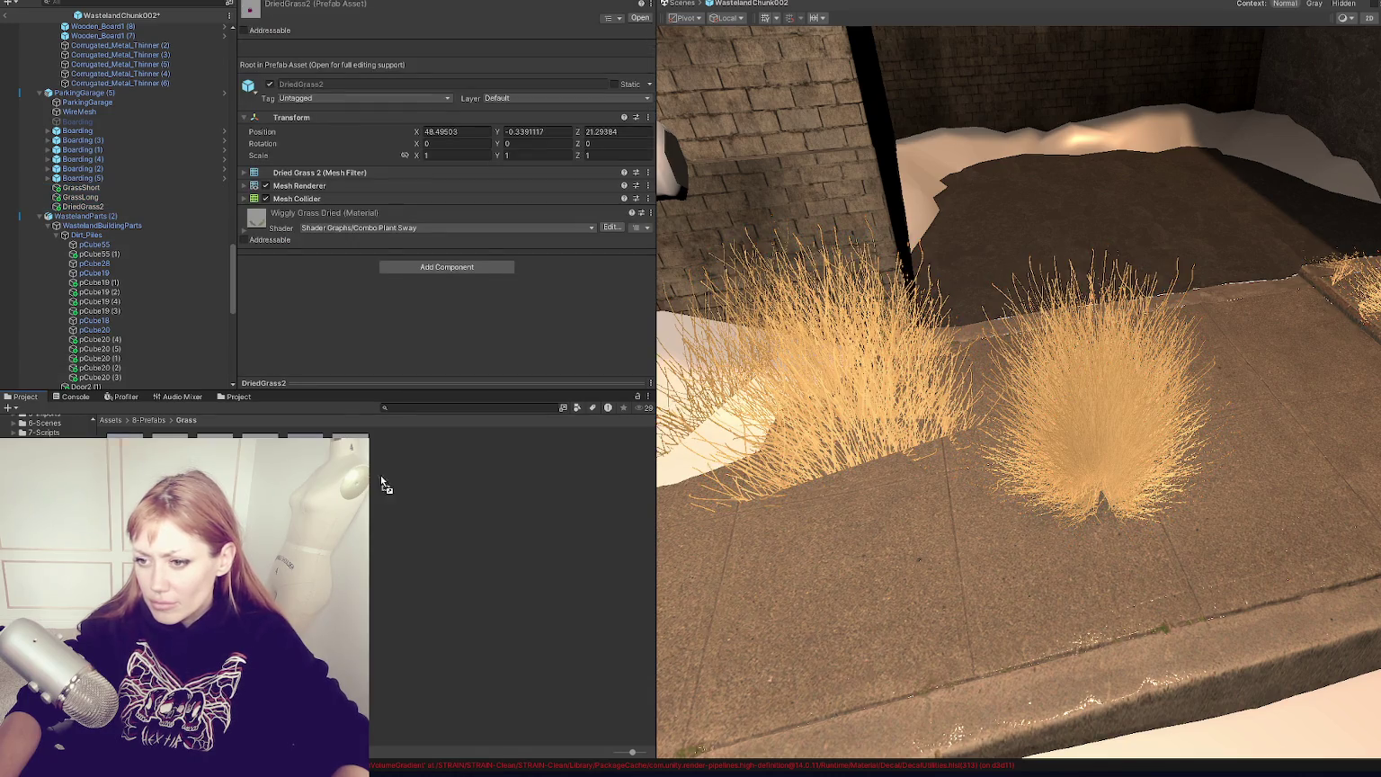
# Step: Delete the GrassLong and other grass bushes from the pavement
pyautogui.click(1336, 469)
pyautogui.hotkey('ctrl', 'z')
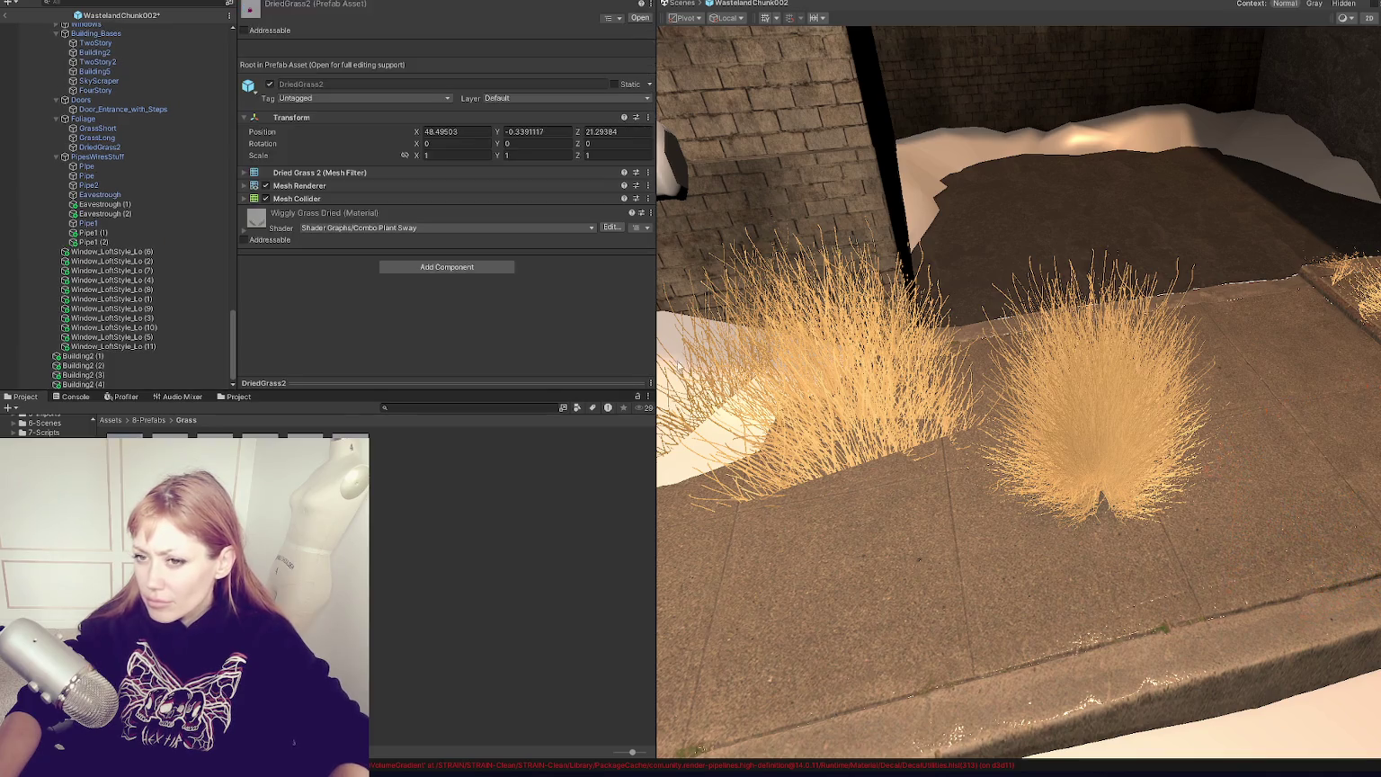
pyautogui.click(863, 377)
pyautogui.keyDown('shift'); pyautogui.click(1062, 431); pyautogui.keyUp('shift')
pyautogui.scroll(-2, 1061, 431)
pyautogui.keyDown('shift'); pyautogui.click(1326, 297); pyautogui.keyUp('shift')
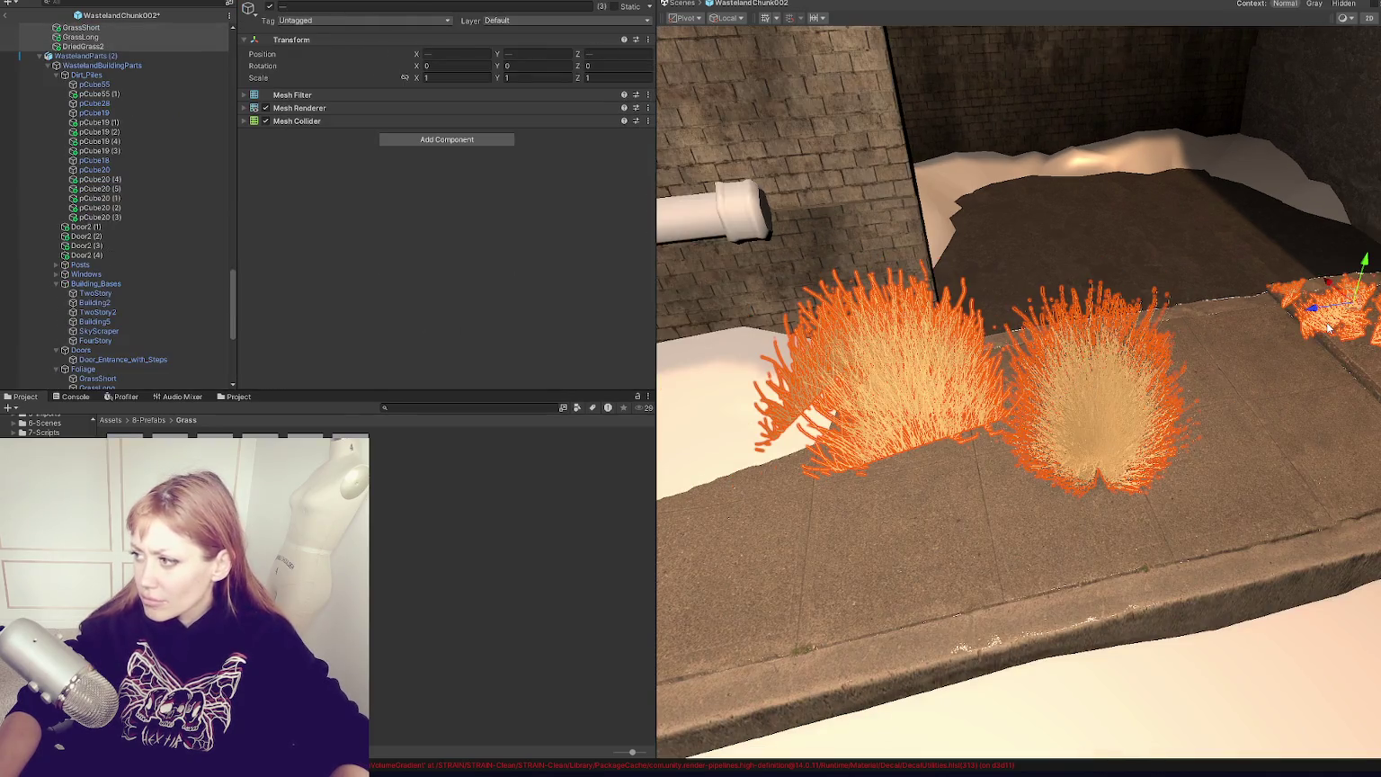
pyautogui.press('Delete')
# Step: Discard the GrassShort prefab changes and place a GrassShort tuft on the pavement
pyautogui.doubleClick(353, 438)
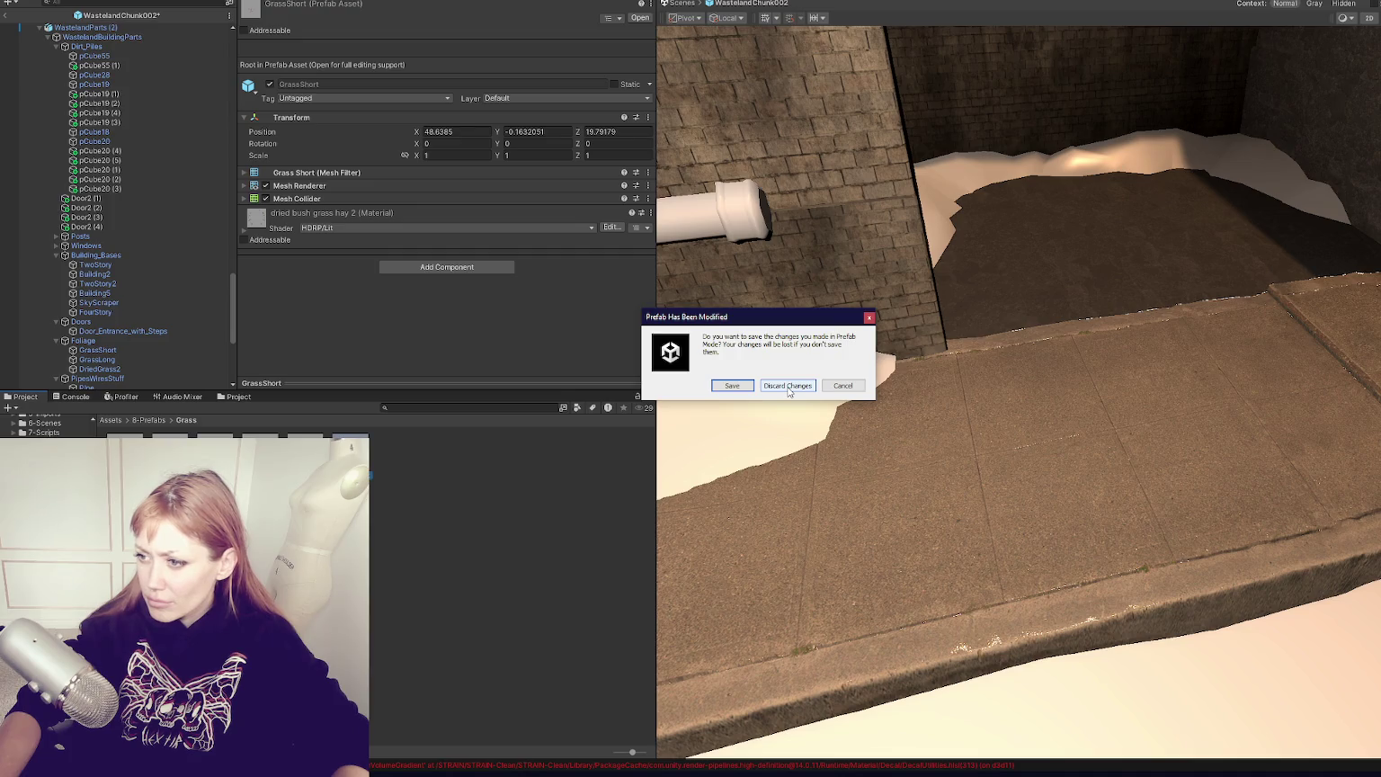
pyautogui.click(829, 387)
pyautogui.moveTo(373, 468)
pyautogui.mouseDown()
pyautogui.moveTo(1075, 430)
pyautogui.moveTo(1081, 381)
pyautogui.moveTo(1046, 369)
pyautogui.moveTo(1048, 317)
pyautogui.mouseUp()
# Step: Duplicate the GrassShort tuft and place the rotated Grass4 copy at X 5.709, Z 25.75
pyautogui.click(955, 396)
pyautogui.click(955, 395)
pyautogui.click(955, 395)
pyautogui.hotkey('ctrl', 'd')
pyautogui.moveTo(932, 353)
pyautogui.mouseDown()
pyautogui.moveTo(953, 396)
pyautogui.moveTo(1033, 402)
pyautogui.mouseUp()
pyautogui.press('e')
pyautogui.press('w')
pyautogui.moveTo(896, 408); pyautogui.dragTo(855, 435)
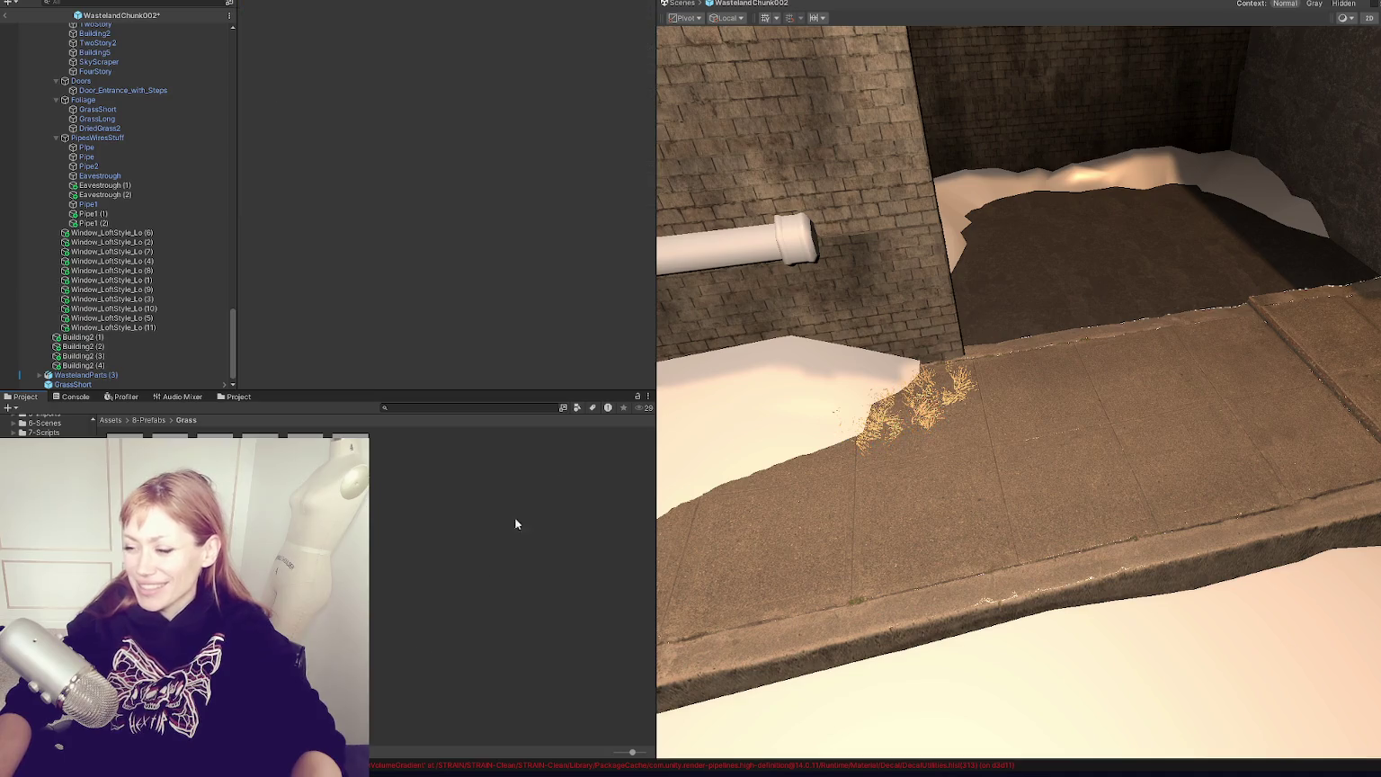
pyautogui.click(886, 413)
# Step: Place two Grass prefabs at the sidewalk edge and a dried-grass tuft near the wall corner
pyautogui.moveTo(259, 445)
pyautogui.mouseDown()
pyautogui.moveTo(456, 449)
pyautogui.moveTo(935, 376)
pyautogui.mouseUp()
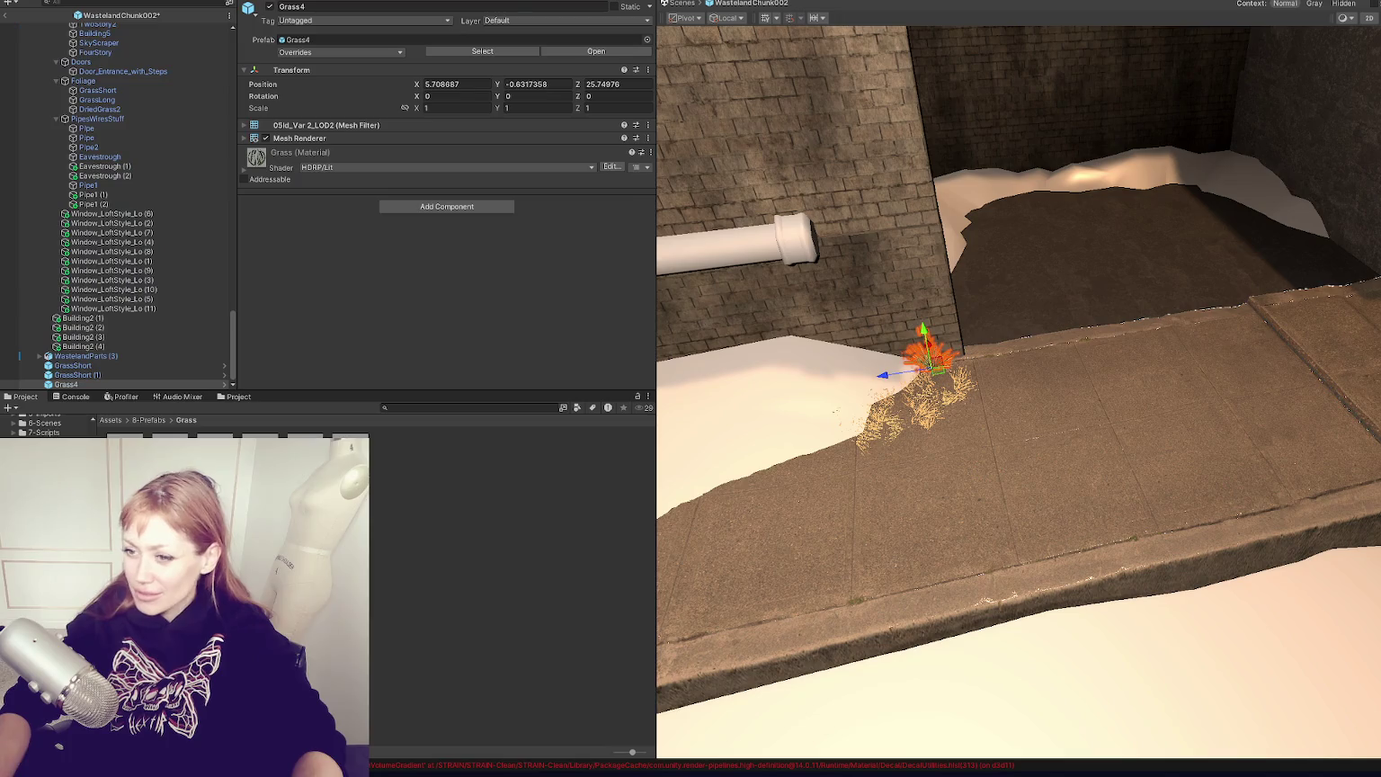
pyautogui.click(821, 453)
pyautogui.moveTo(259, 445)
pyautogui.mouseDown()
pyautogui.moveTo(913, 449)
pyautogui.moveTo(817, 462)
pyautogui.mouseUp()
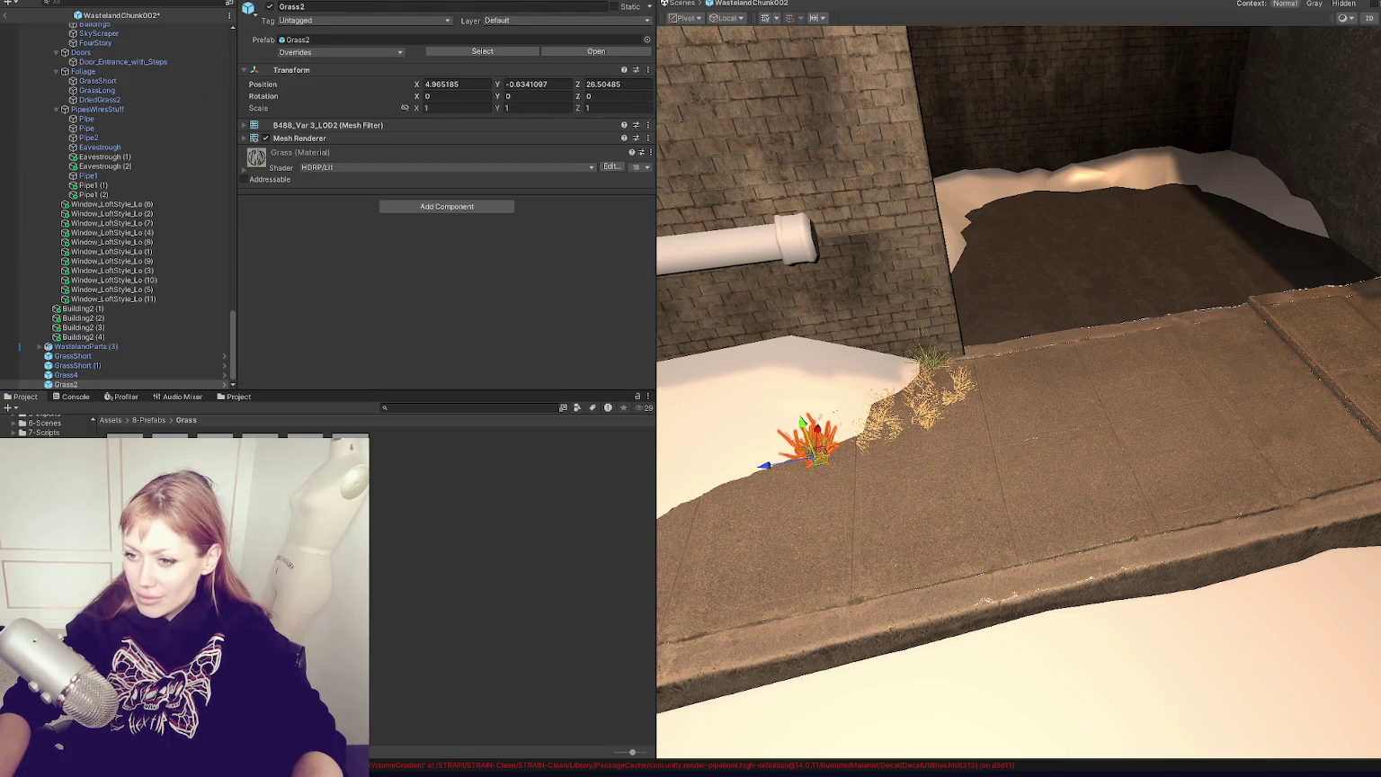
pyautogui.moveTo(885, 409)
pyautogui.mouseDown()
pyautogui.moveTo(854, 400)
pyautogui.moveTo(890, 389)
pyautogui.mouseUp()
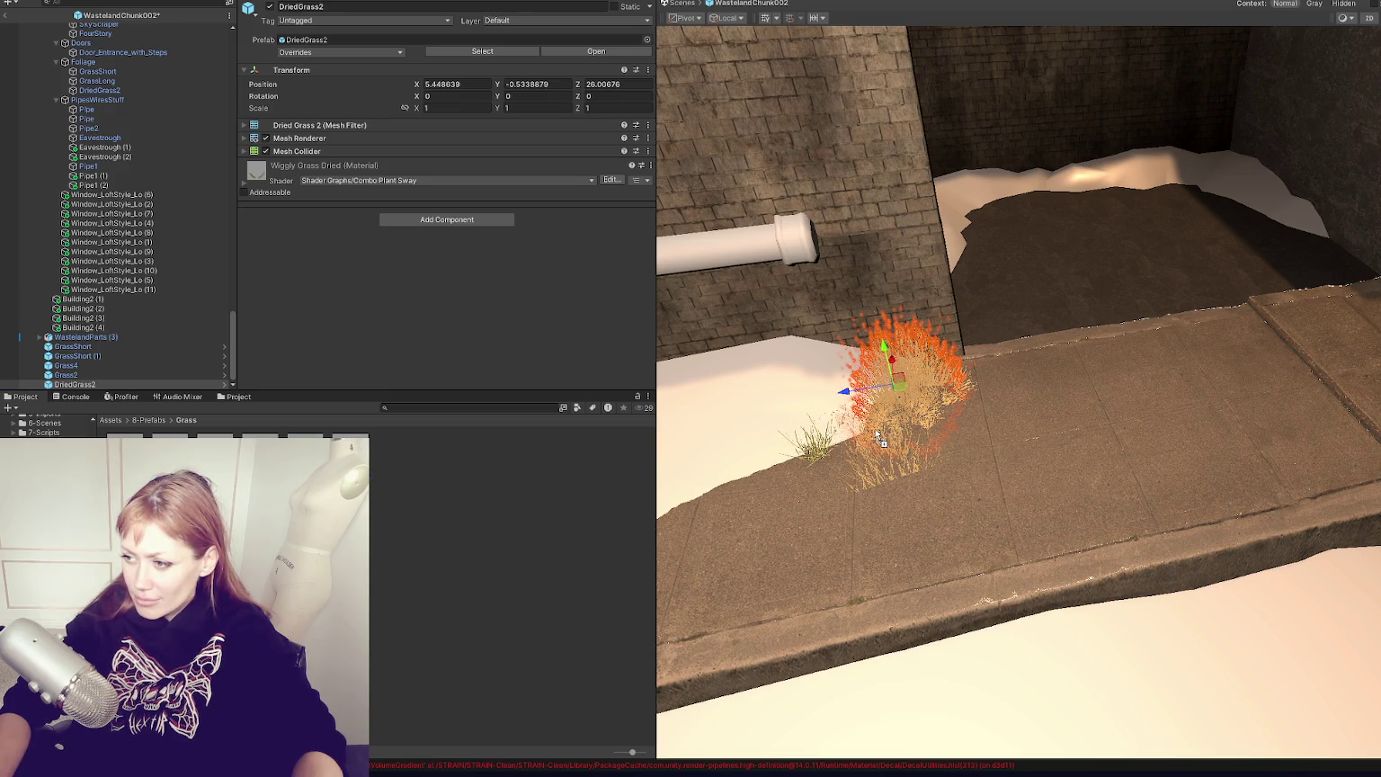
# Step: Add a GrassLong bush beside the dried grass and nudge it into place
pyautogui.moveTo(880, 436); pyautogui.dragTo(953, 400)
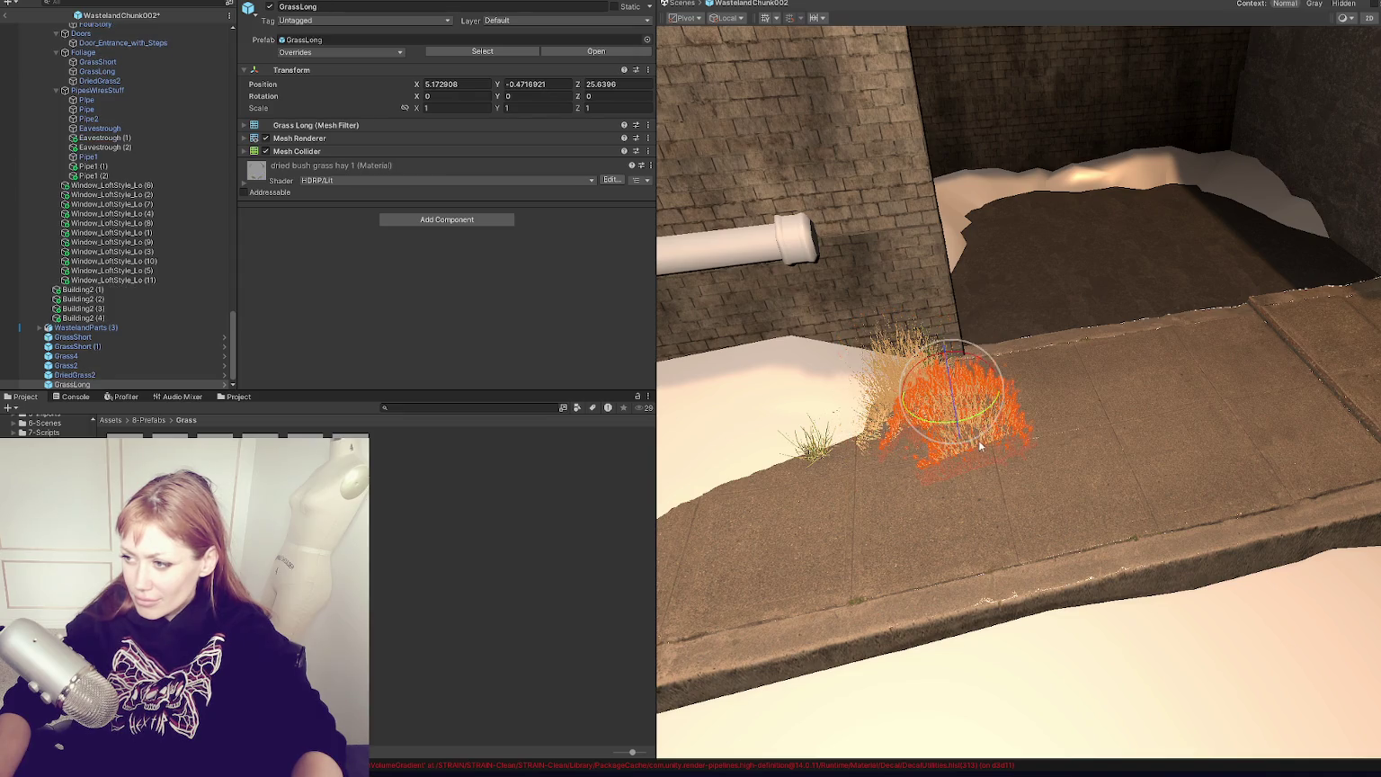
pyautogui.click(984, 378)
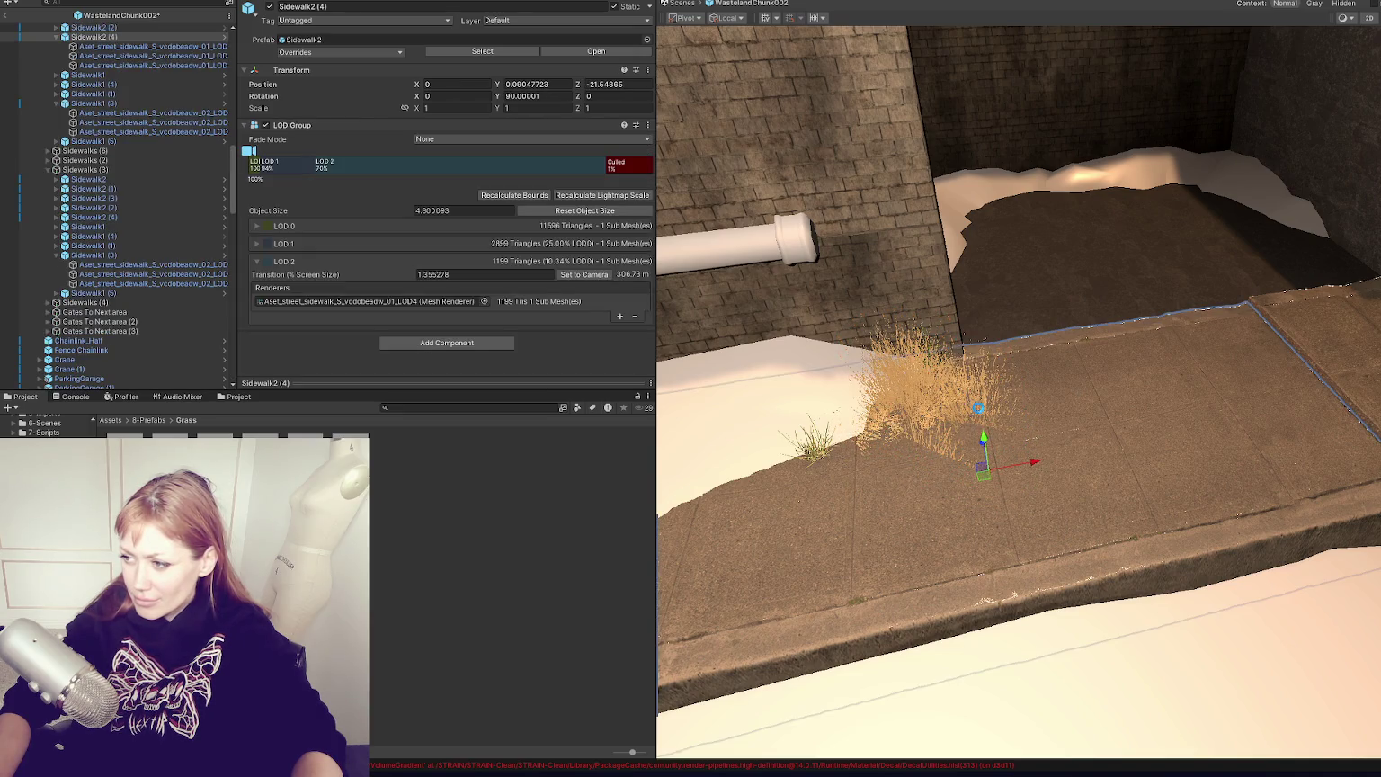
pyautogui.click(978, 409)
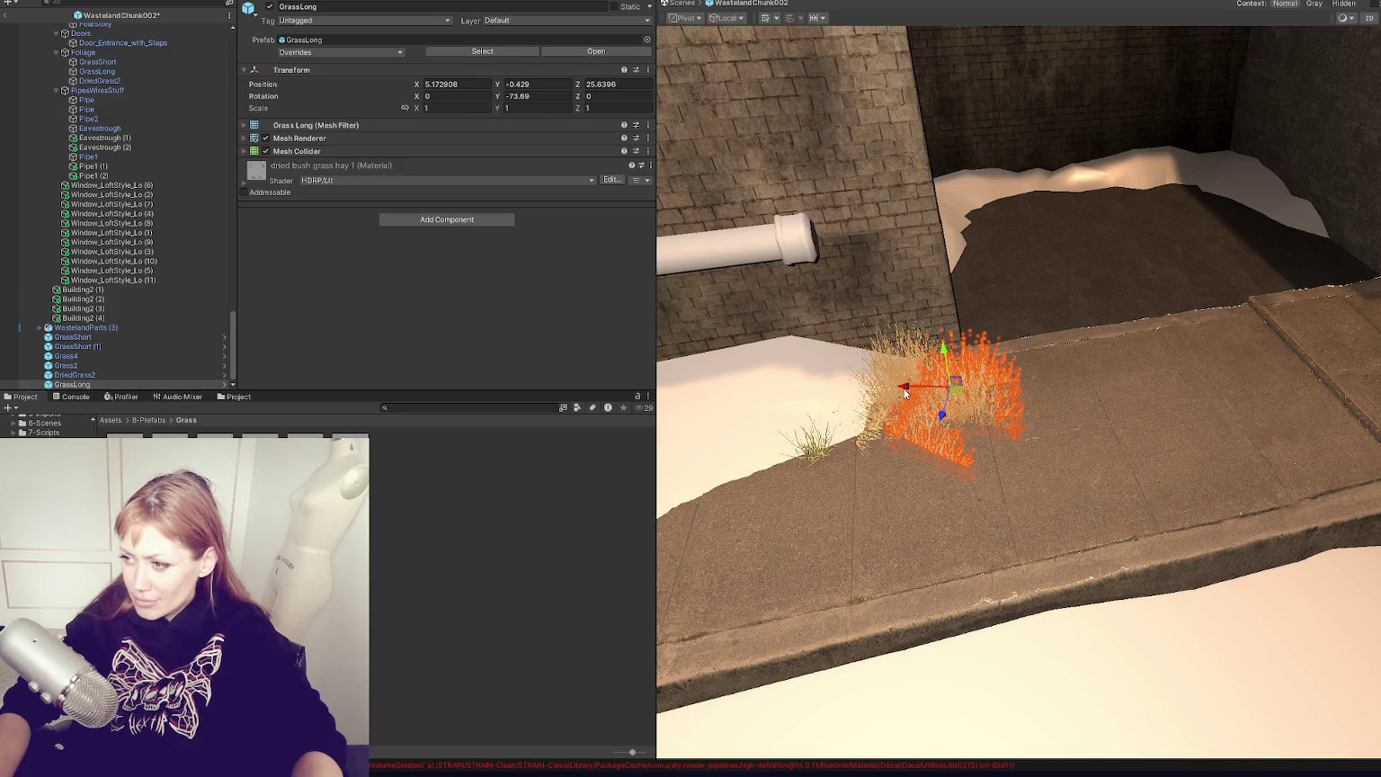
pyautogui.moveTo(905, 392); pyautogui.dragTo(853, 390)
pyautogui.click(900, 398)
pyautogui.click(901, 440)
pyautogui.click(902, 441)
pyautogui.click(886, 419)
pyautogui.moveTo(885, 419); pyautogui.dragTo(892, 399)
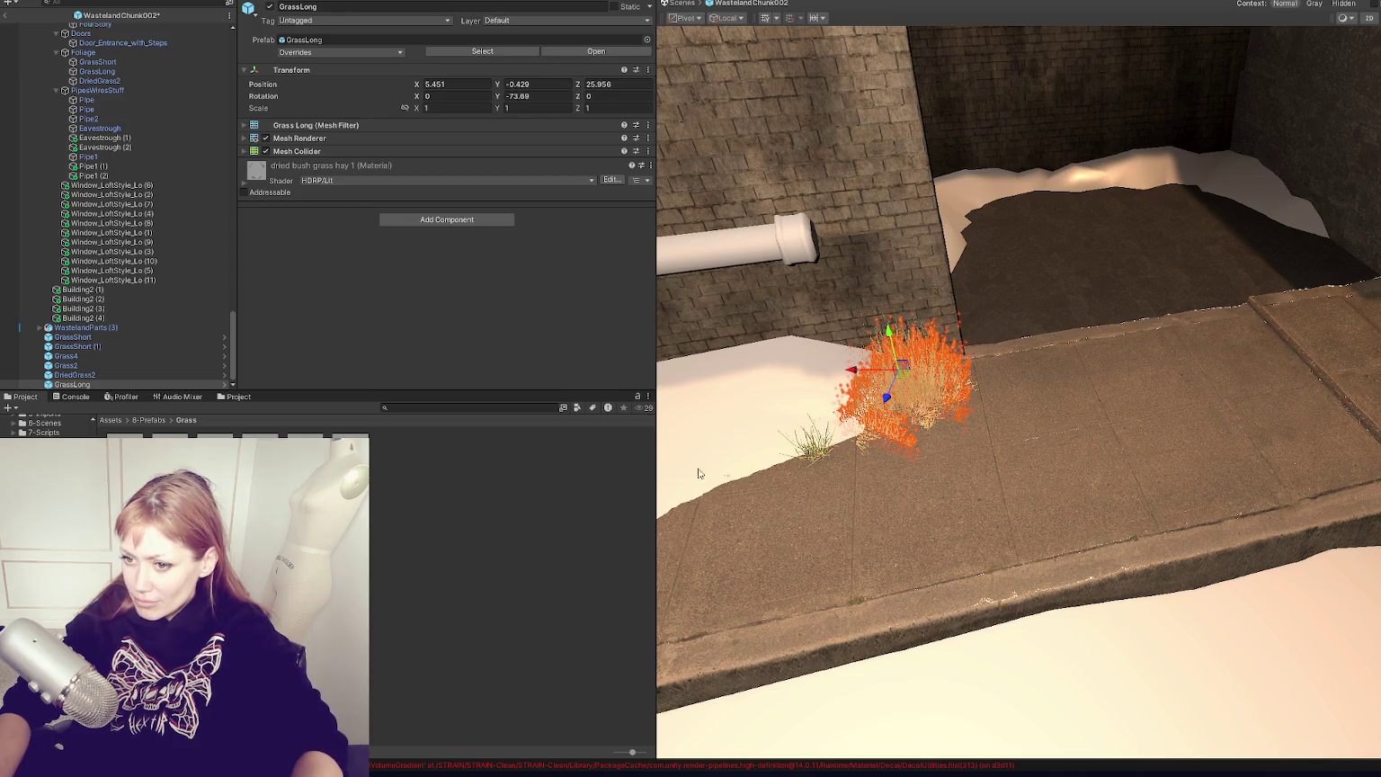
# Step: Add a DriedGrass2 tuft and a GrassShort tuft, then view the sidewalk from further back
pyautogui.moveTo(208, 485)
pyautogui.mouseDown()
pyautogui.moveTo(1047, 432)
pyautogui.moveTo(1101, 392)
pyautogui.moveTo(420, 453)
pyautogui.moveTo(925, 441)
pyautogui.moveTo(939, 420)
pyautogui.mouseUp()
pyautogui.click(423, 608)
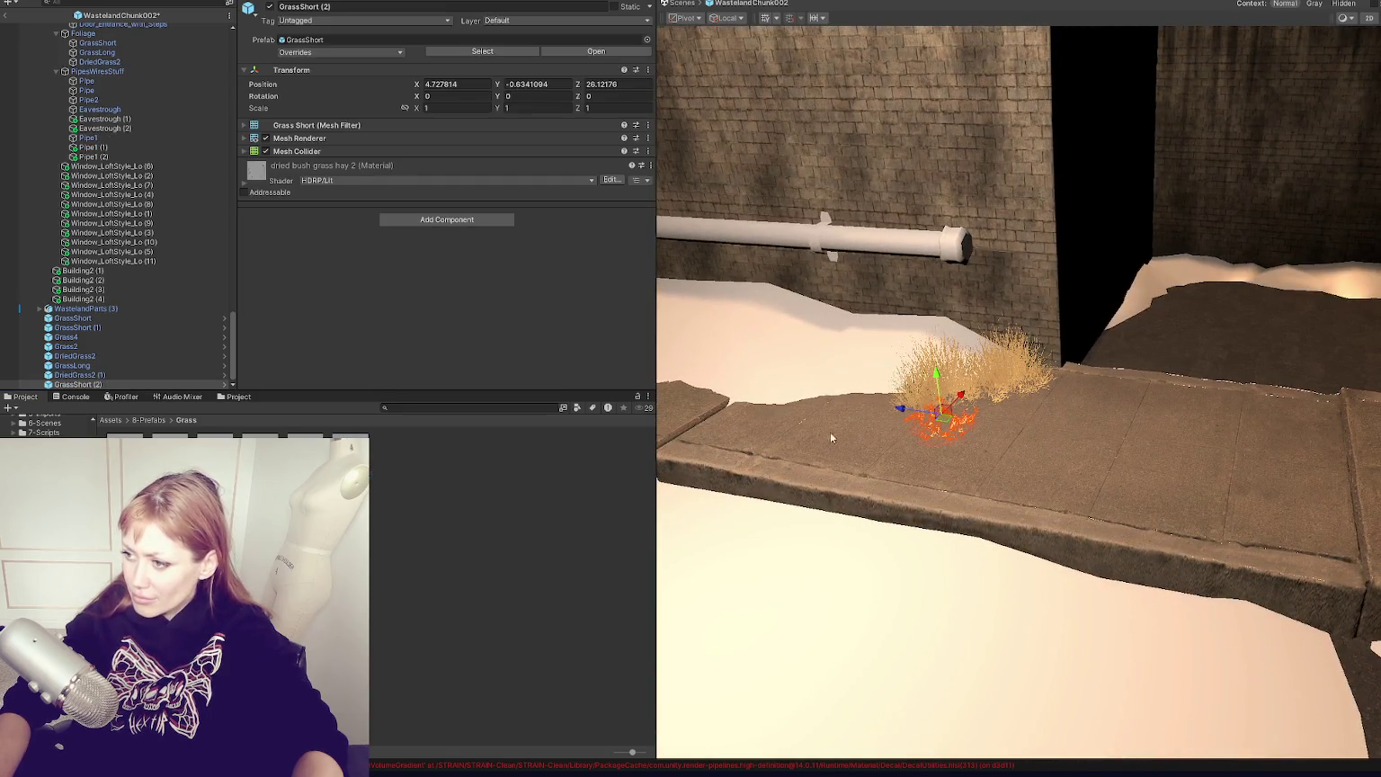
pyautogui.moveTo(368, 458)
pyautogui.mouseDown()
pyautogui.moveTo(940, 409)
pyautogui.moveTo(886, 394)
pyautogui.moveTo(954, 400)
pyautogui.mouseUp()
pyautogui.press('e')
pyautogui.click(1023, 450)
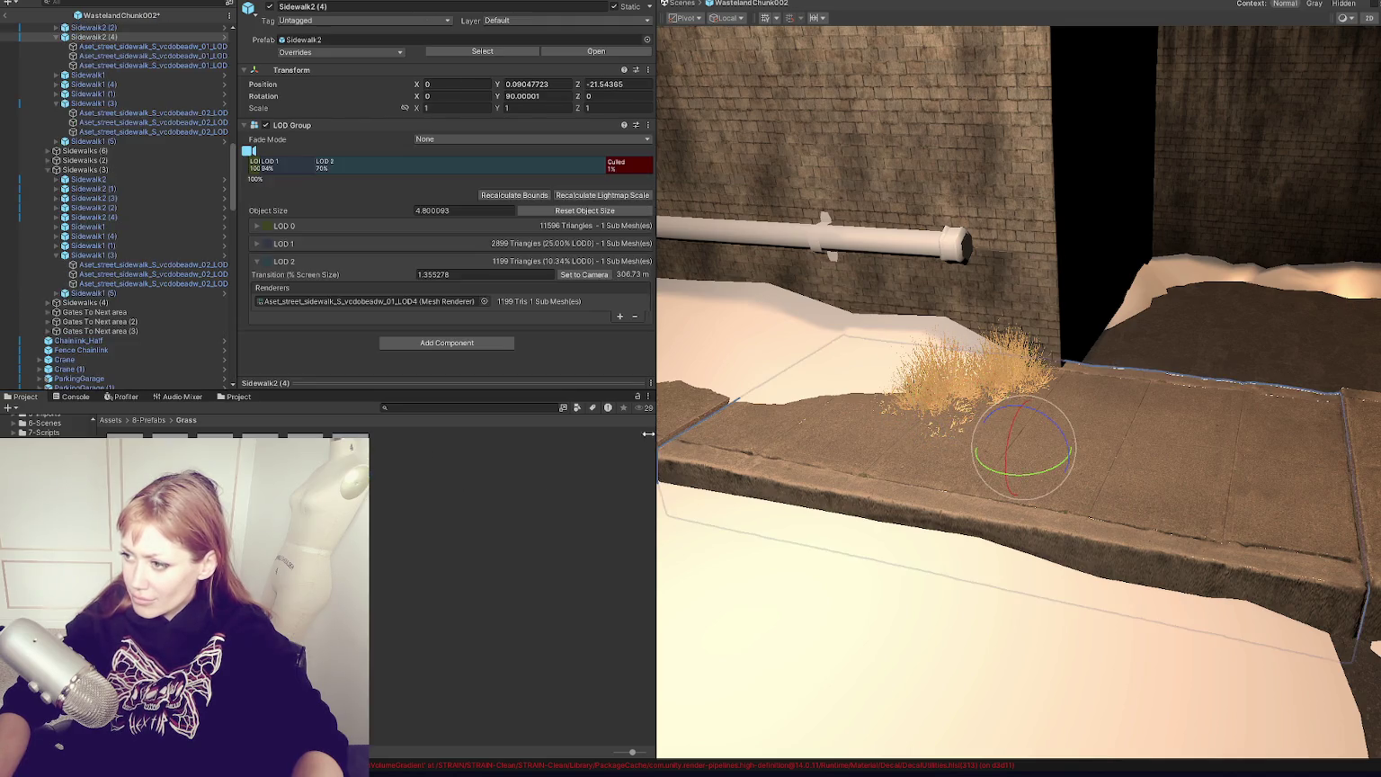
pyautogui.click(903, 416)
pyautogui.click(708, 470)
pyautogui.moveTo(708, 470)
pyautogui.mouseDown()
pyautogui.moveTo(1049, 471)
pyautogui.moveTo(1187, 437)
pyautogui.moveTo(967, 382)
pyautogui.moveTo(1282, 309)
pyautogui.moveTo(1194, 392)
pyautogui.mouseUp()
# Step: Search the project for 'dirt' and drop a dirt material onto the large puddle patch
pyautogui.click(416, 407)
pyautogui.write('d')
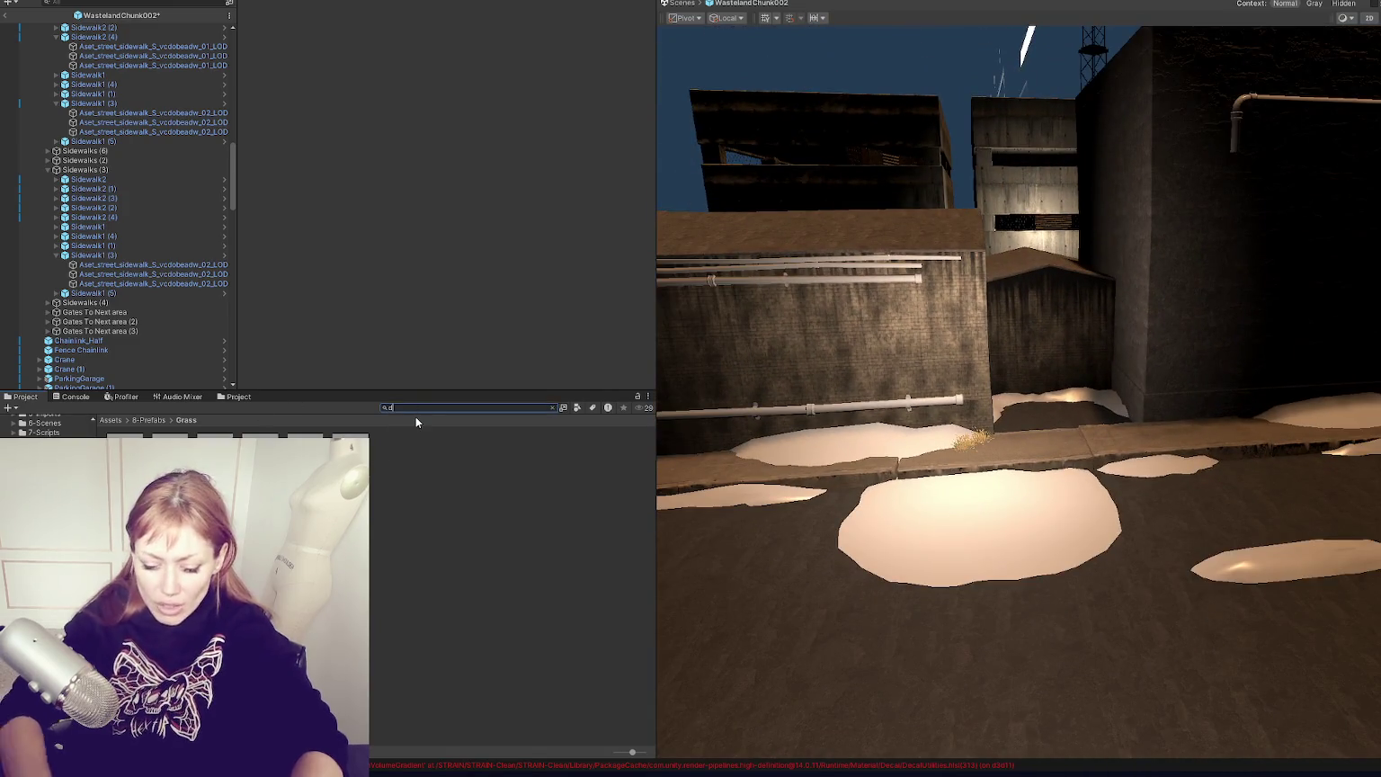
pyautogui.write('irt')
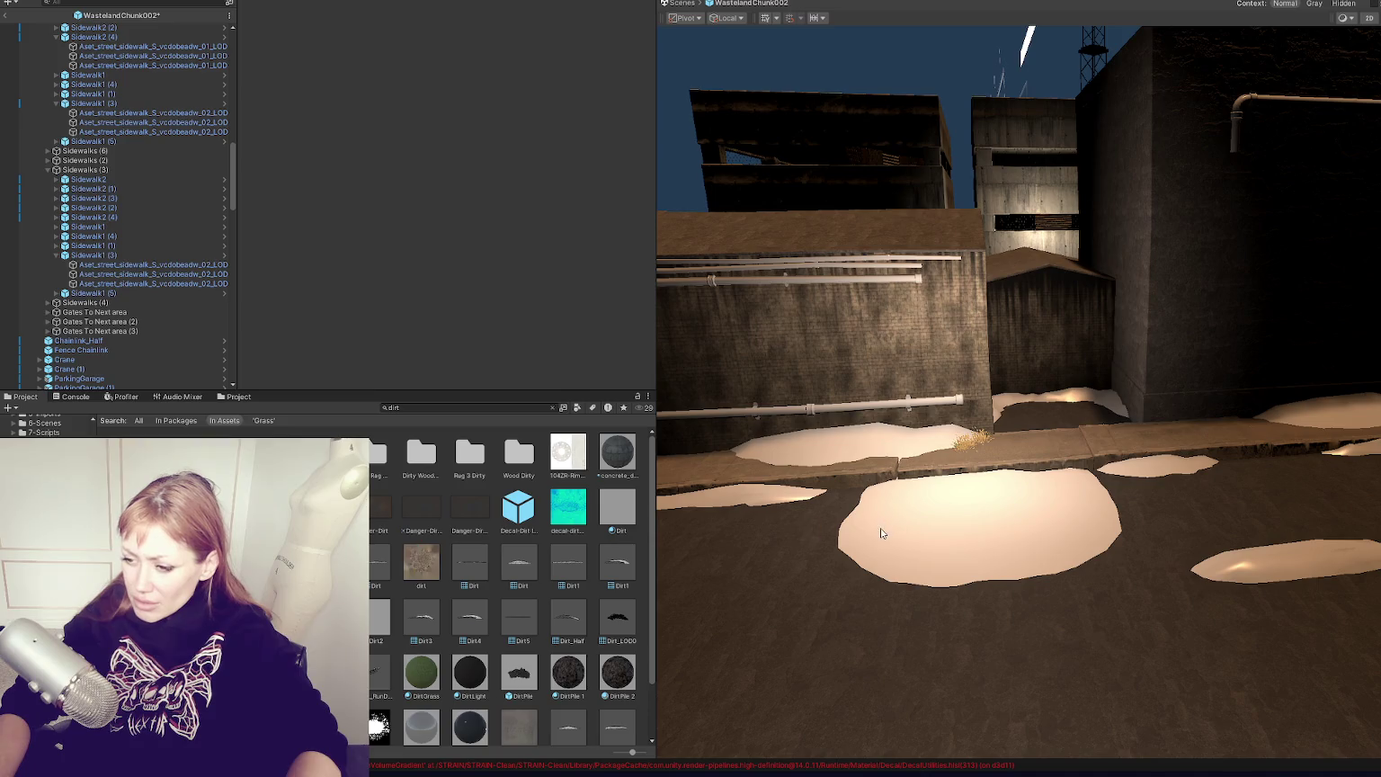
pyautogui.scroll(5, 903, 531)
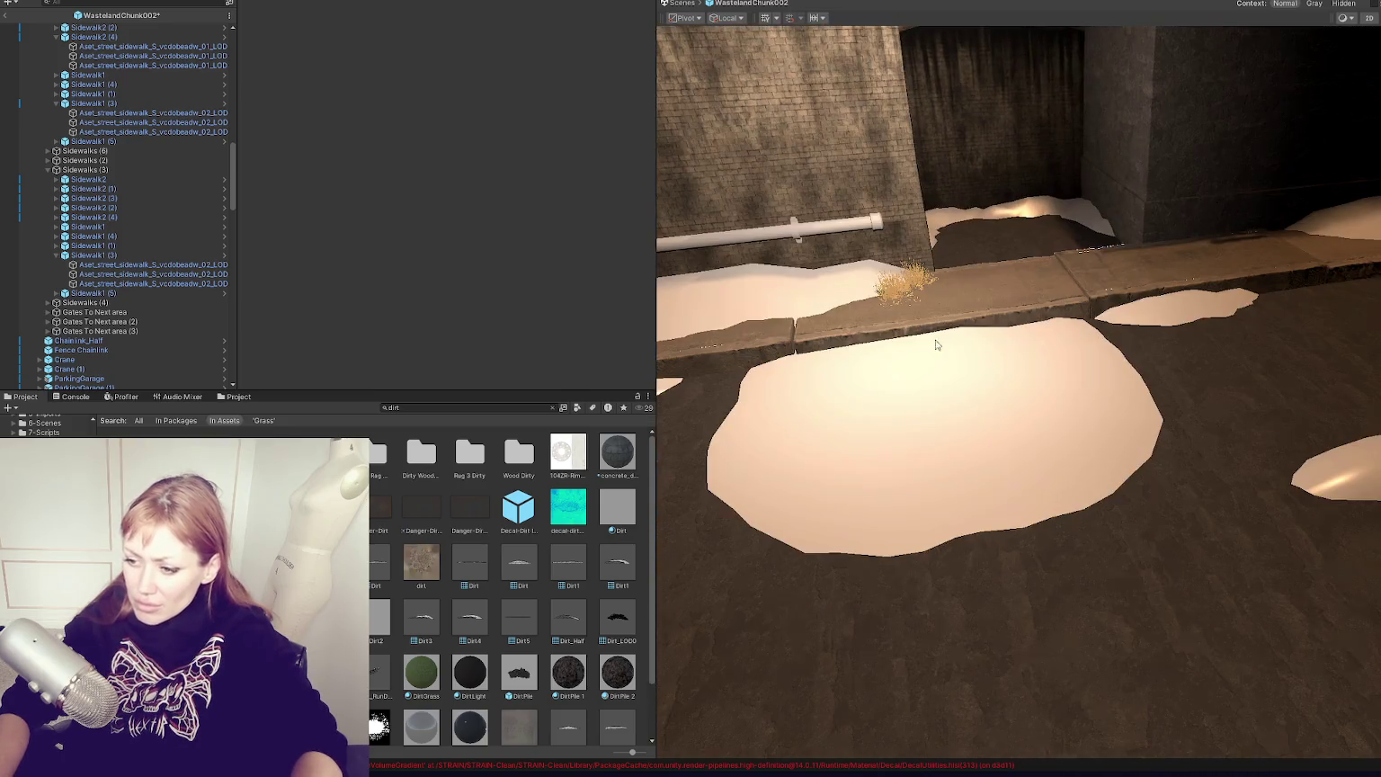
pyautogui.moveTo(935, 345); pyautogui.dragTo(926, 454)
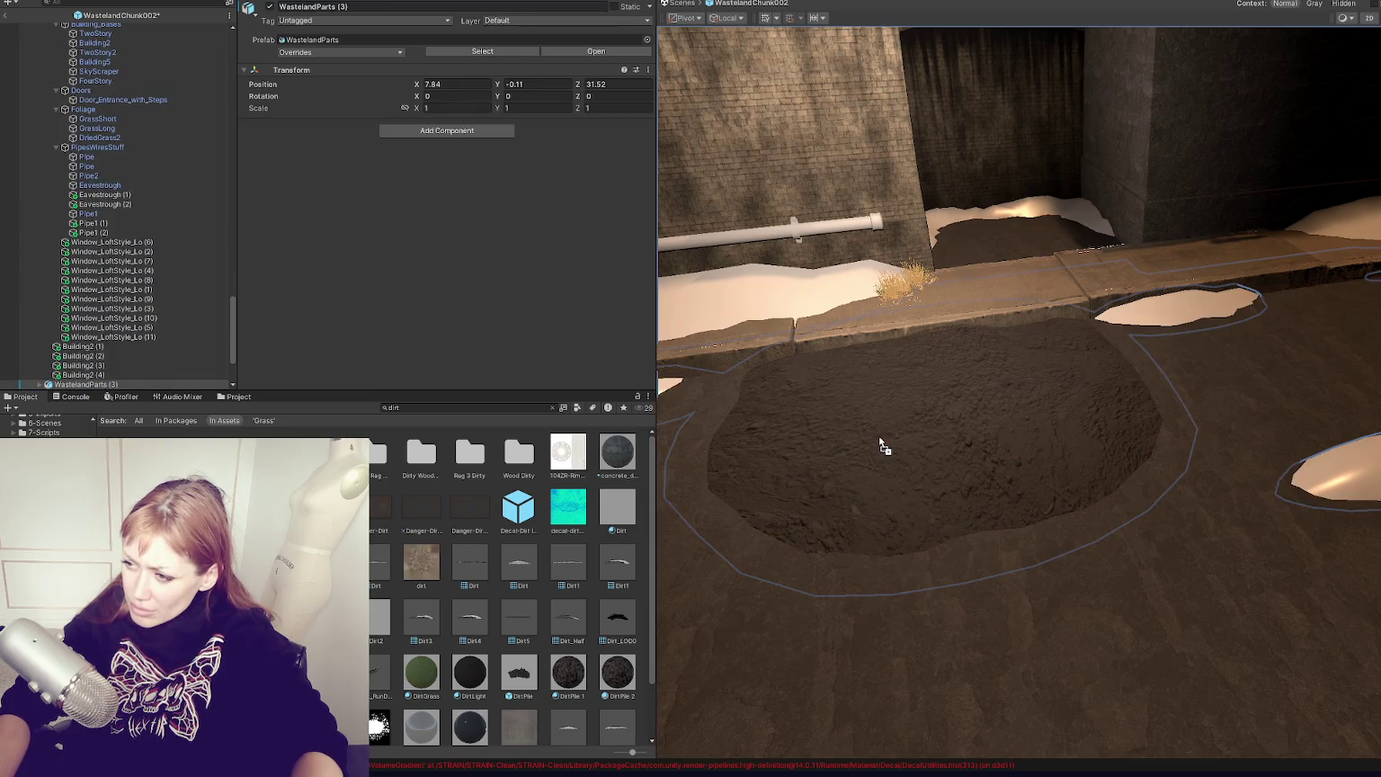
pyautogui.moveTo(878, 435); pyautogui.dragTo(997, 401)
pyautogui.click(877, 294)
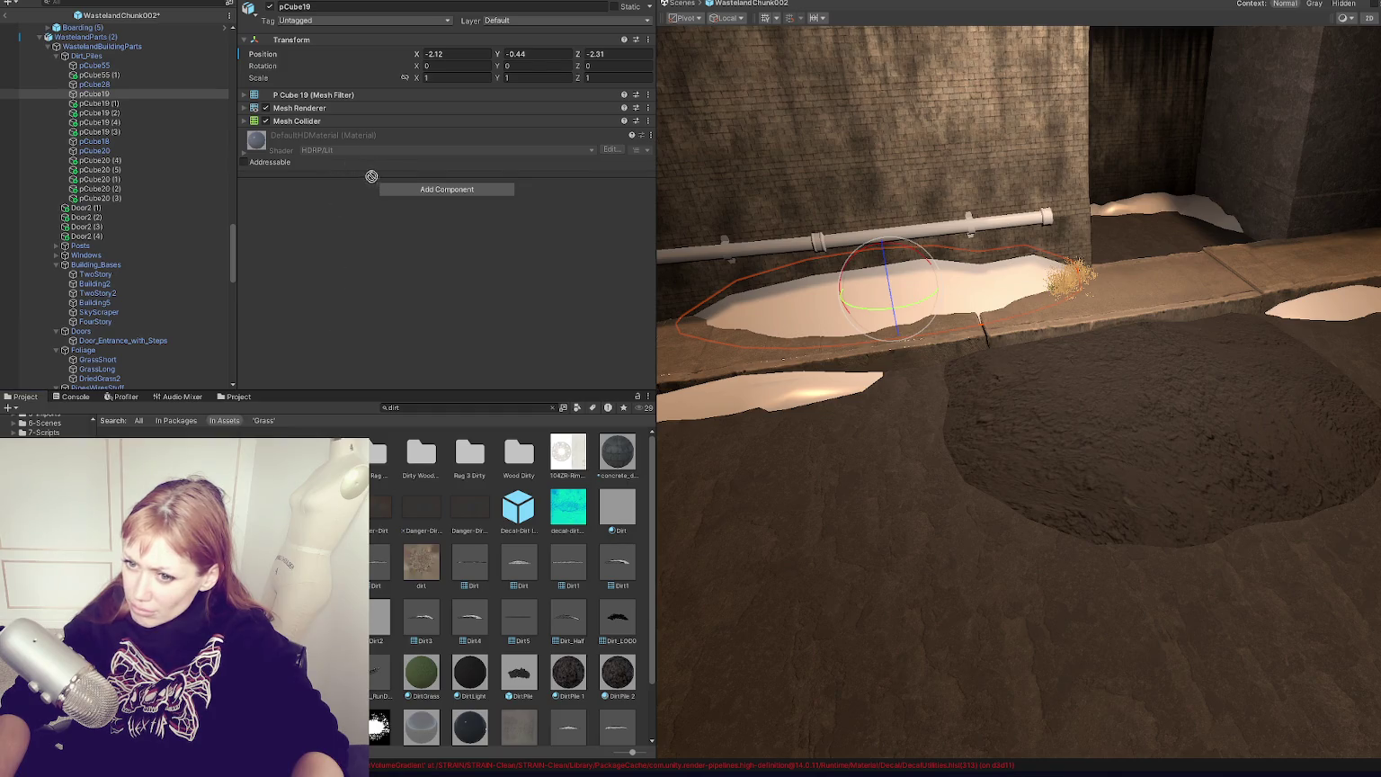
# Step: Try concrete_dirty, DirtPile 1 and Dirt on the sidewalk patch, settling on DirtLight
pyautogui.doubleClick(142, 95)
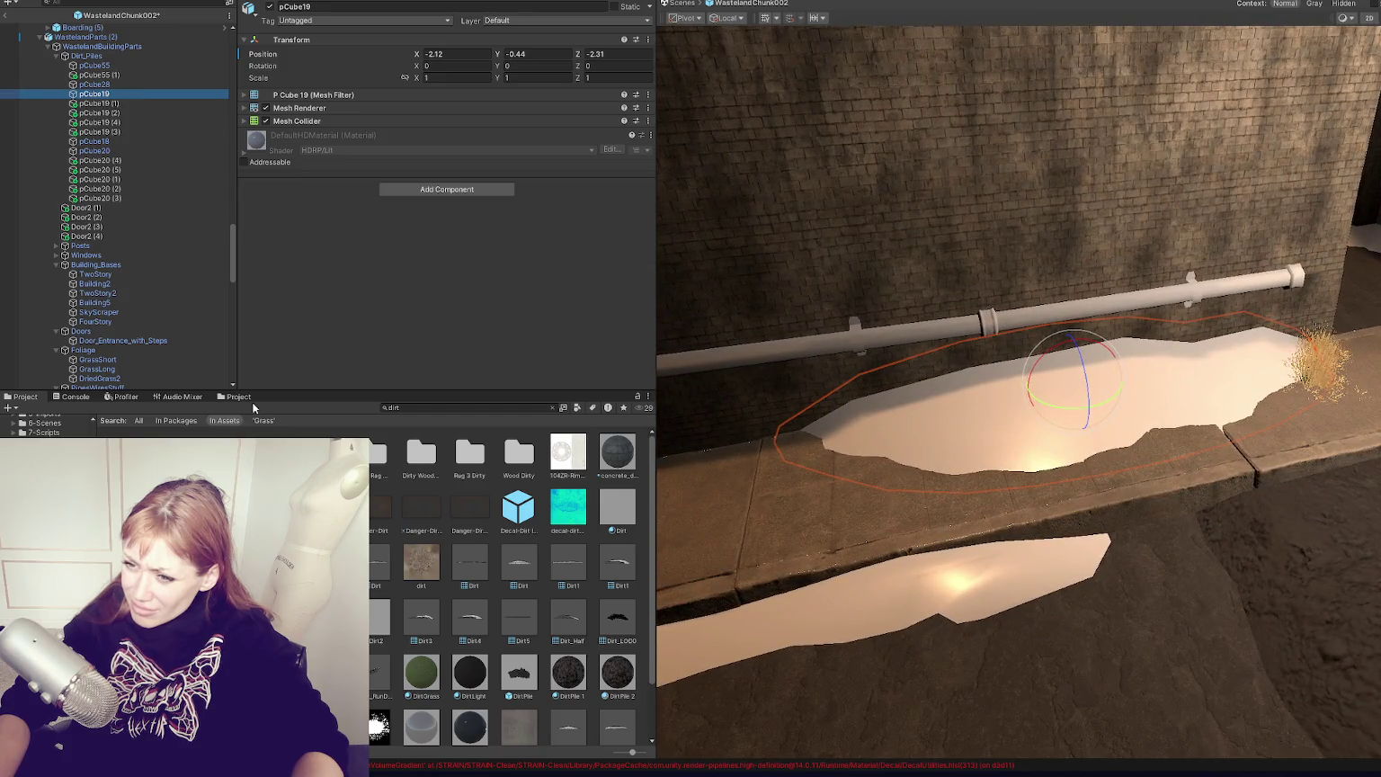
pyautogui.moveTo(612, 459)
pyautogui.mouseDown()
pyautogui.moveTo(527, 287)
pyautogui.moveTo(385, 240)
pyautogui.mouseUp()
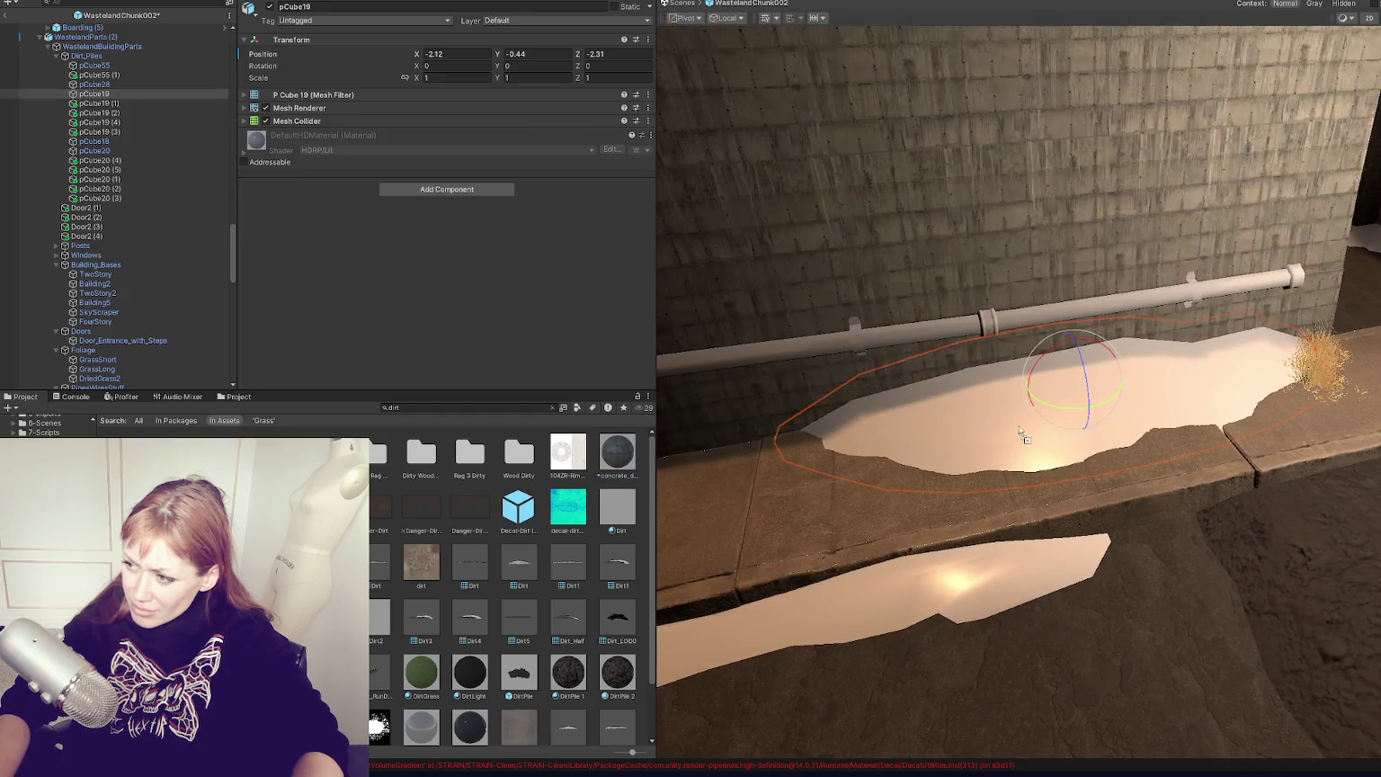
pyautogui.moveTo(561, 671); pyautogui.dragTo(425, 294)
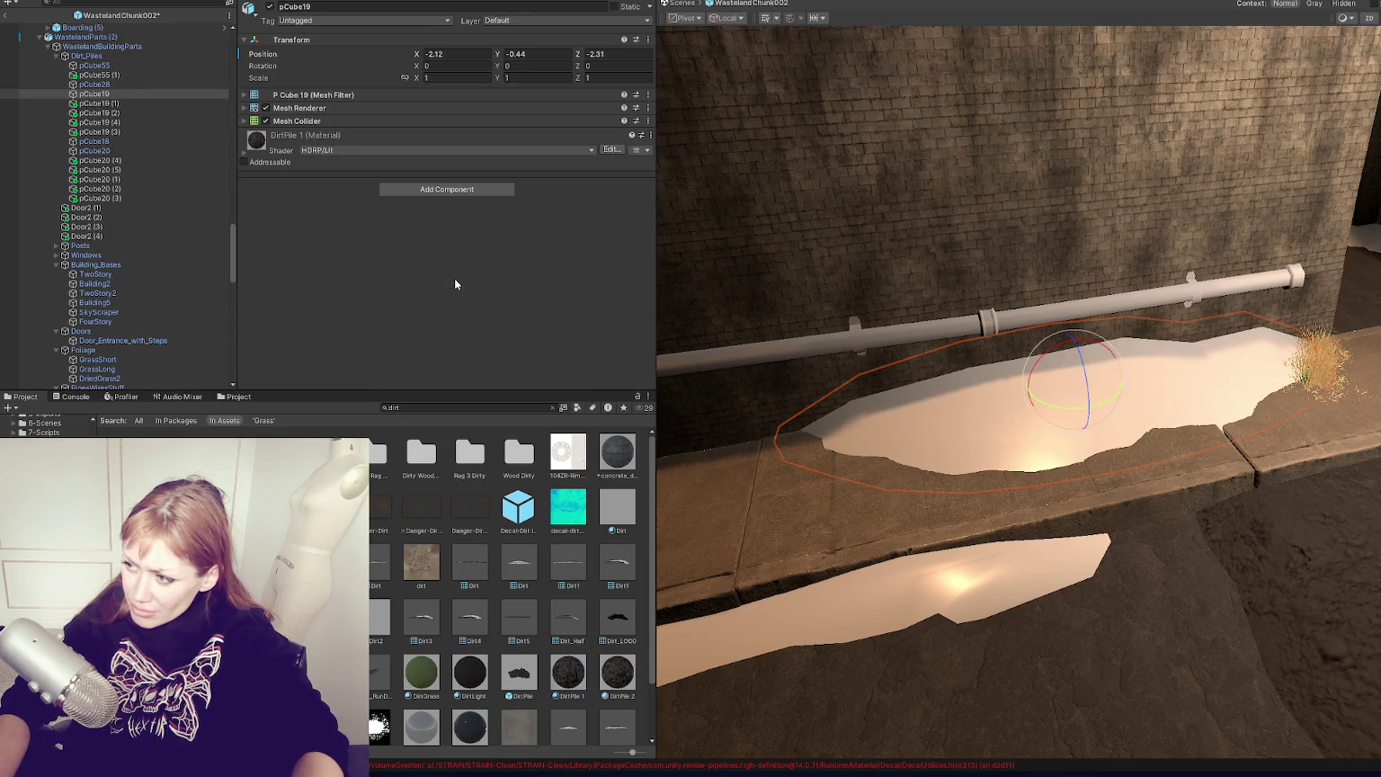
pyautogui.moveTo(617, 454)
pyautogui.mouseDown()
pyautogui.moveTo(684, 416)
pyautogui.moveTo(981, 440)
pyautogui.mouseUp()
pyautogui.moveTo(616, 508); pyautogui.dragTo(1039, 456)
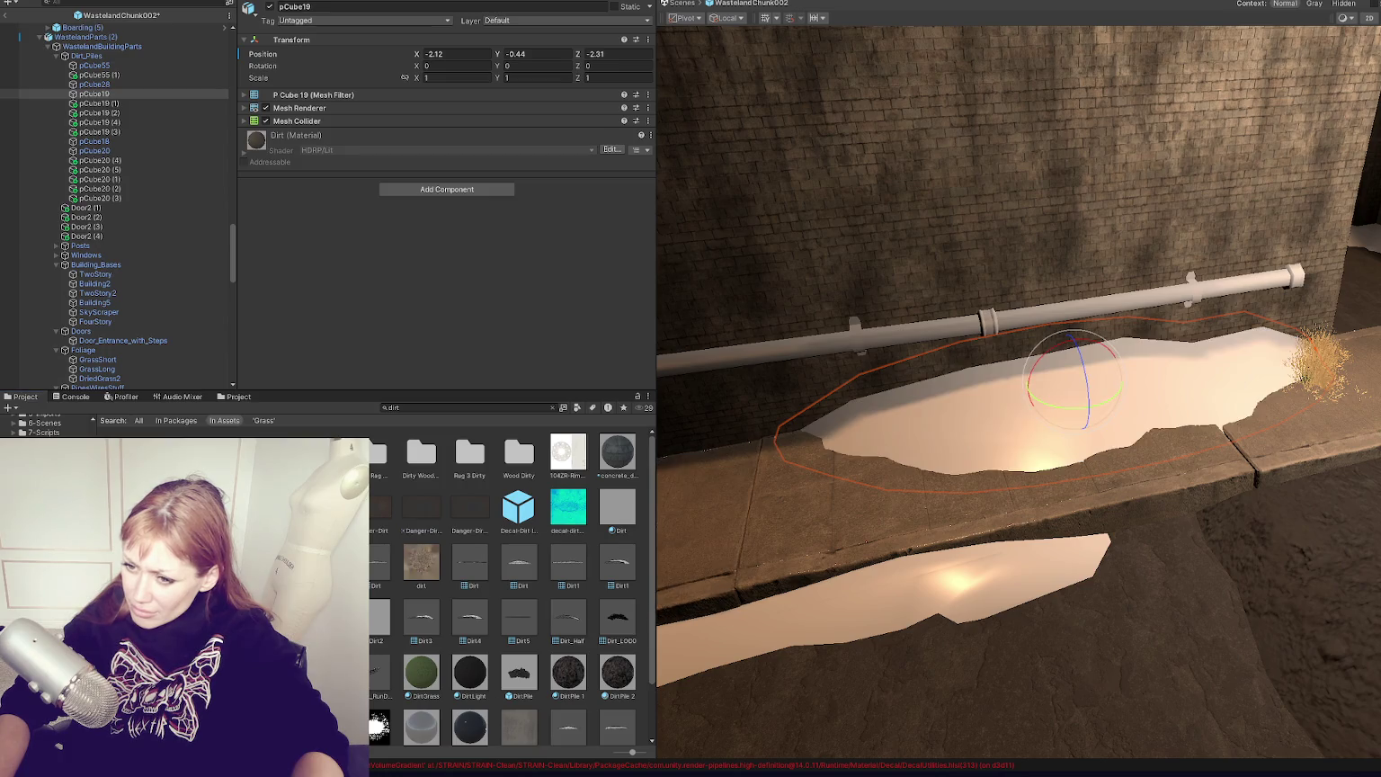
pyautogui.scroll(-2, 504, 584)
pyautogui.moveTo(477, 609)
pyautogui.mouseDown()
pyautogui.moveTo(921, 430)
pyautogui.moveTo(853, 616)
pyautogui.mouseUp()
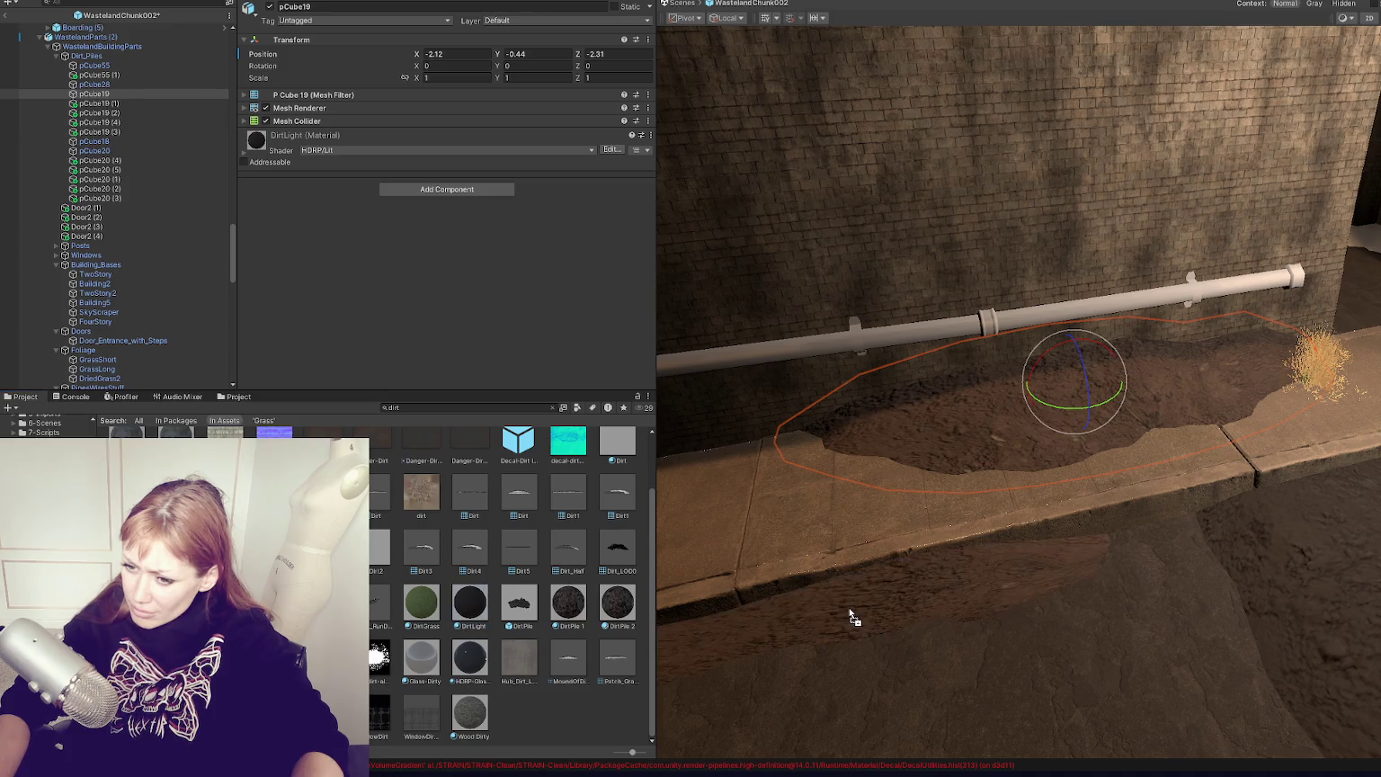
# Step: Apply DirtLight to each remaining pale blob along the road, then clear the dirt search
pyautogui.scroll(-5, 892, 580)
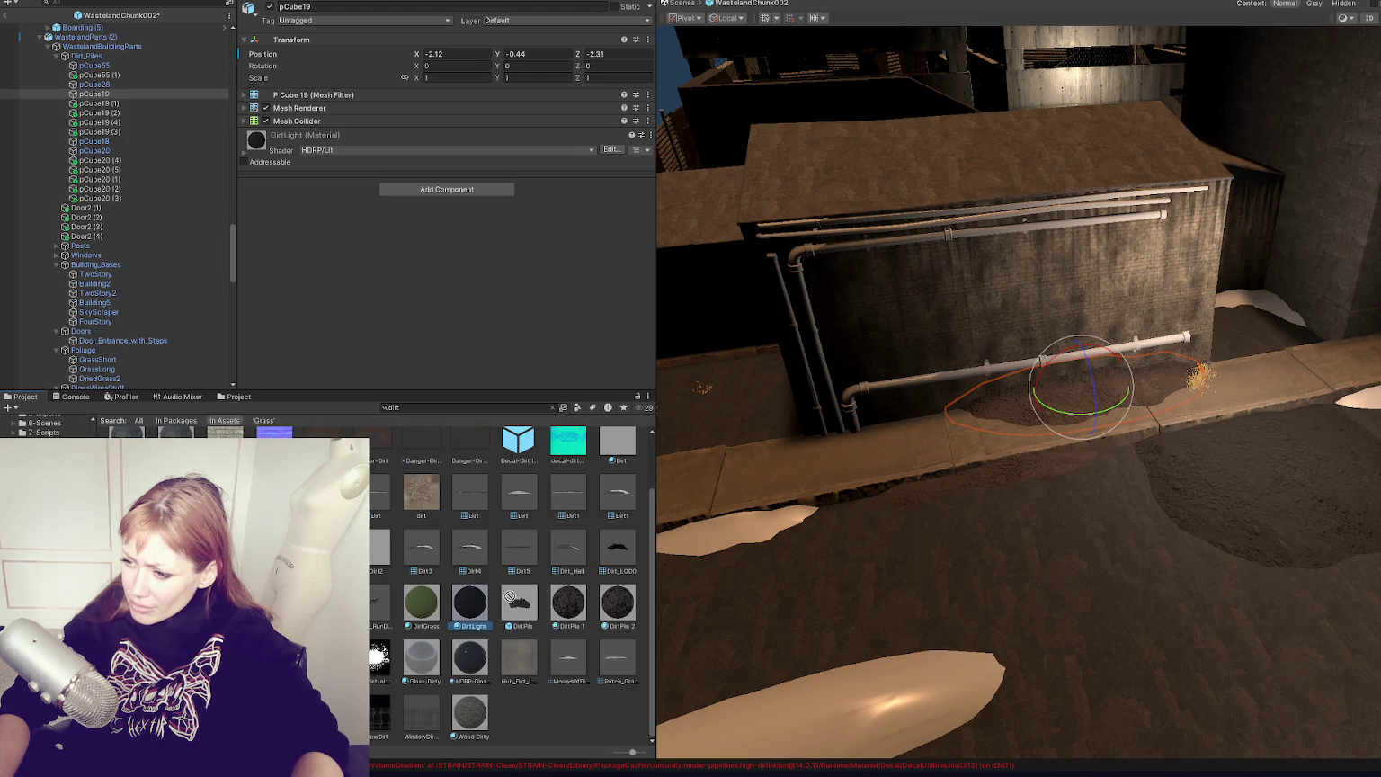
pyautogui.moveTo(753, 533); pyautogui.dragTo(739, 548)
pyautogui.moveTo(479, 611); pyautogui.dragTo(872, 617)
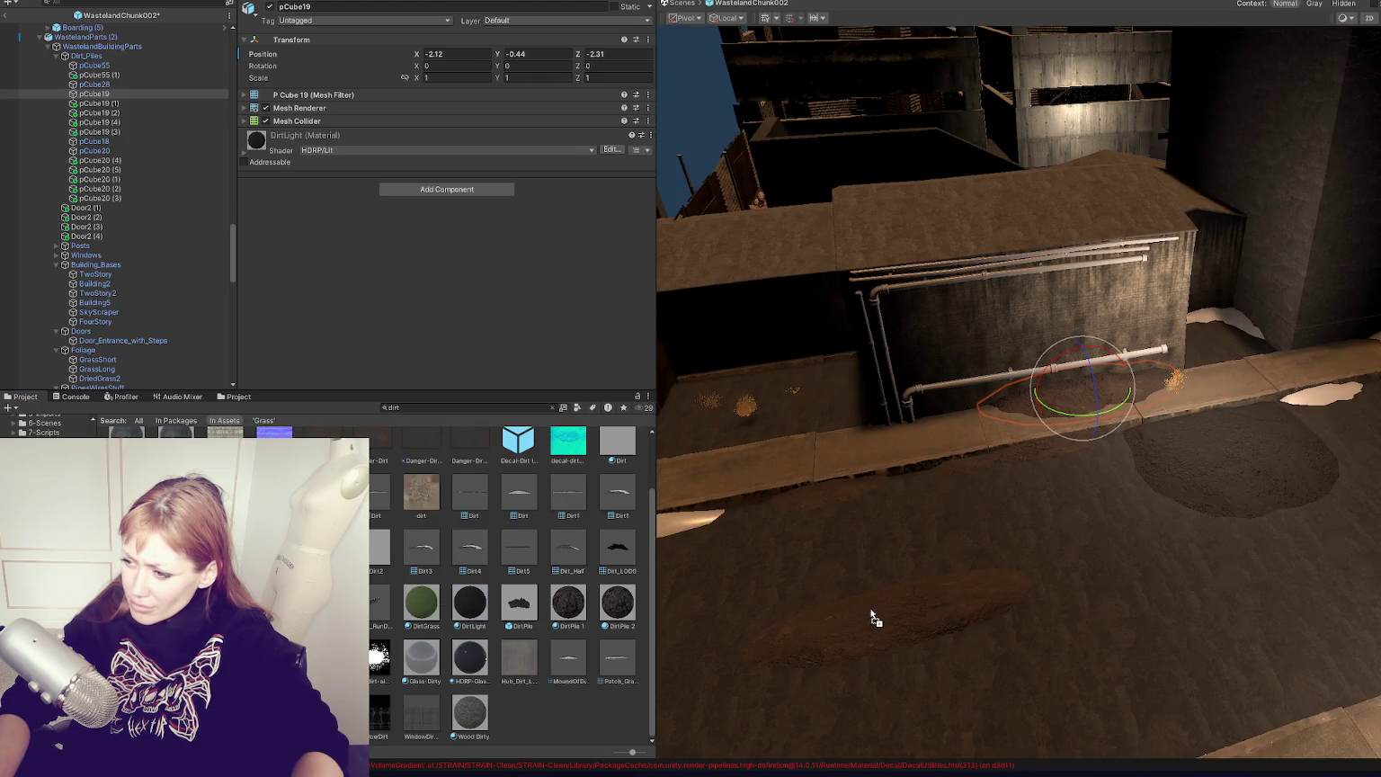
pyautogui.moveTo(1336, 460); pyautogui.dragTo(1169, 467)
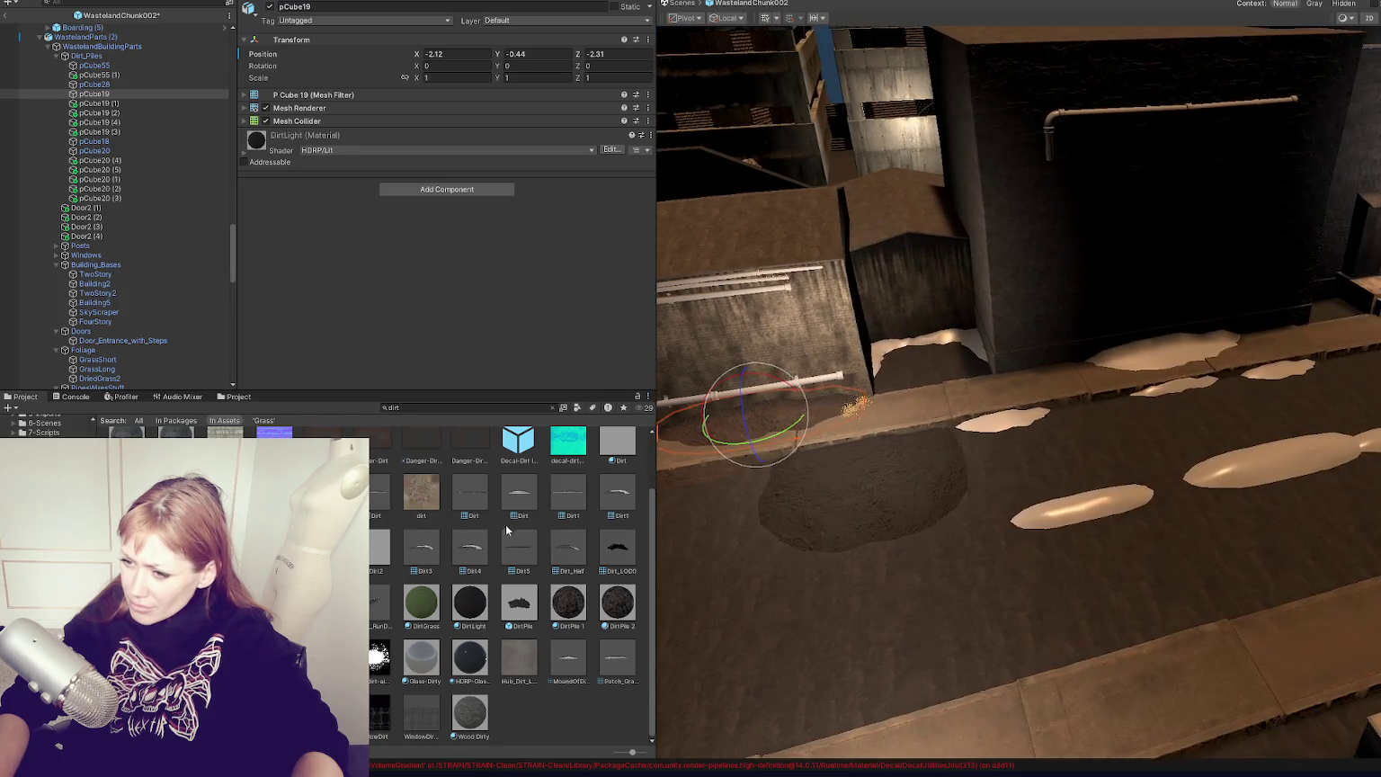
pyautogui.moveTo(474, 606); pyautogui.dragTo(999, 428)
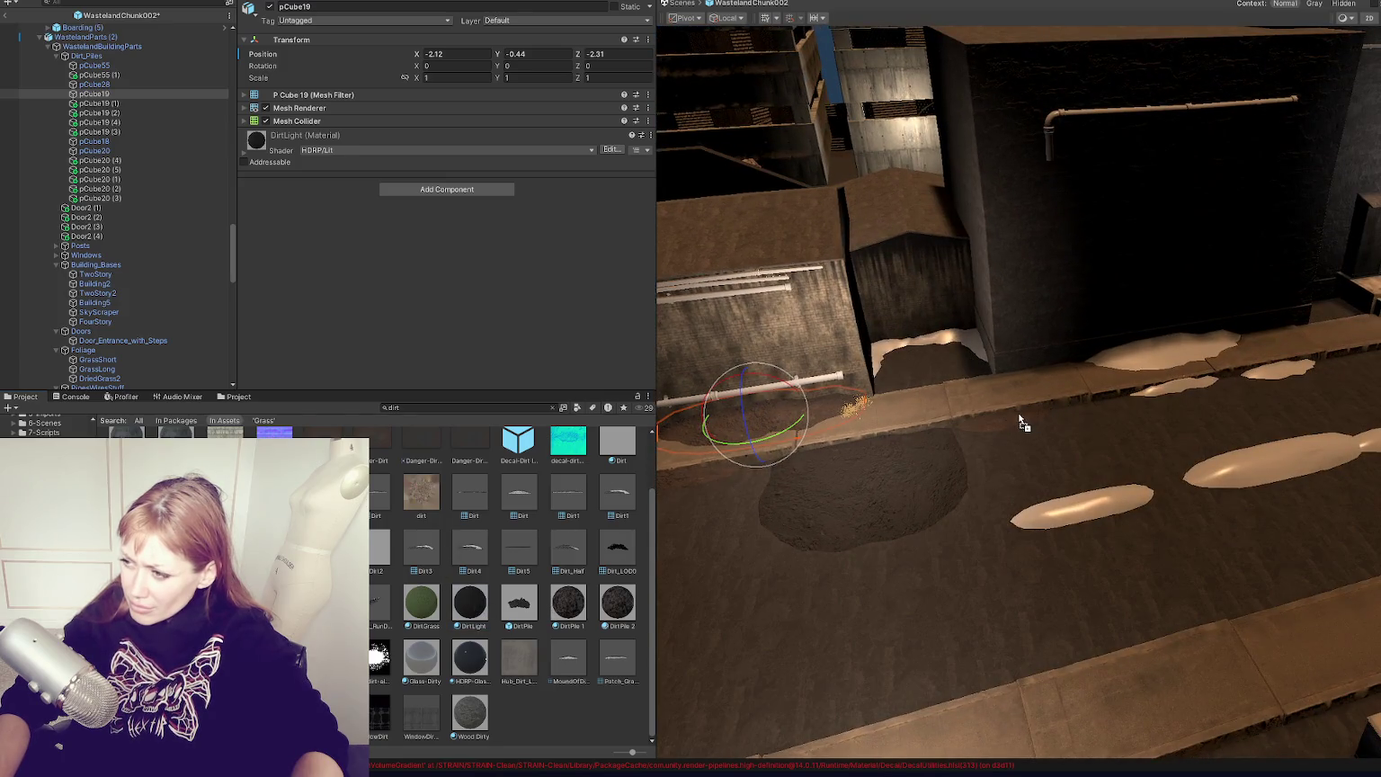
pyautogui.moveTo(497, 592)
pyautogui.mouseDown()
pyautogui.moveTo(540, 540)
pyautogui.moveTo(888, 350)
pyautogui.mouseUp()
pyautogui.click(887, 351)
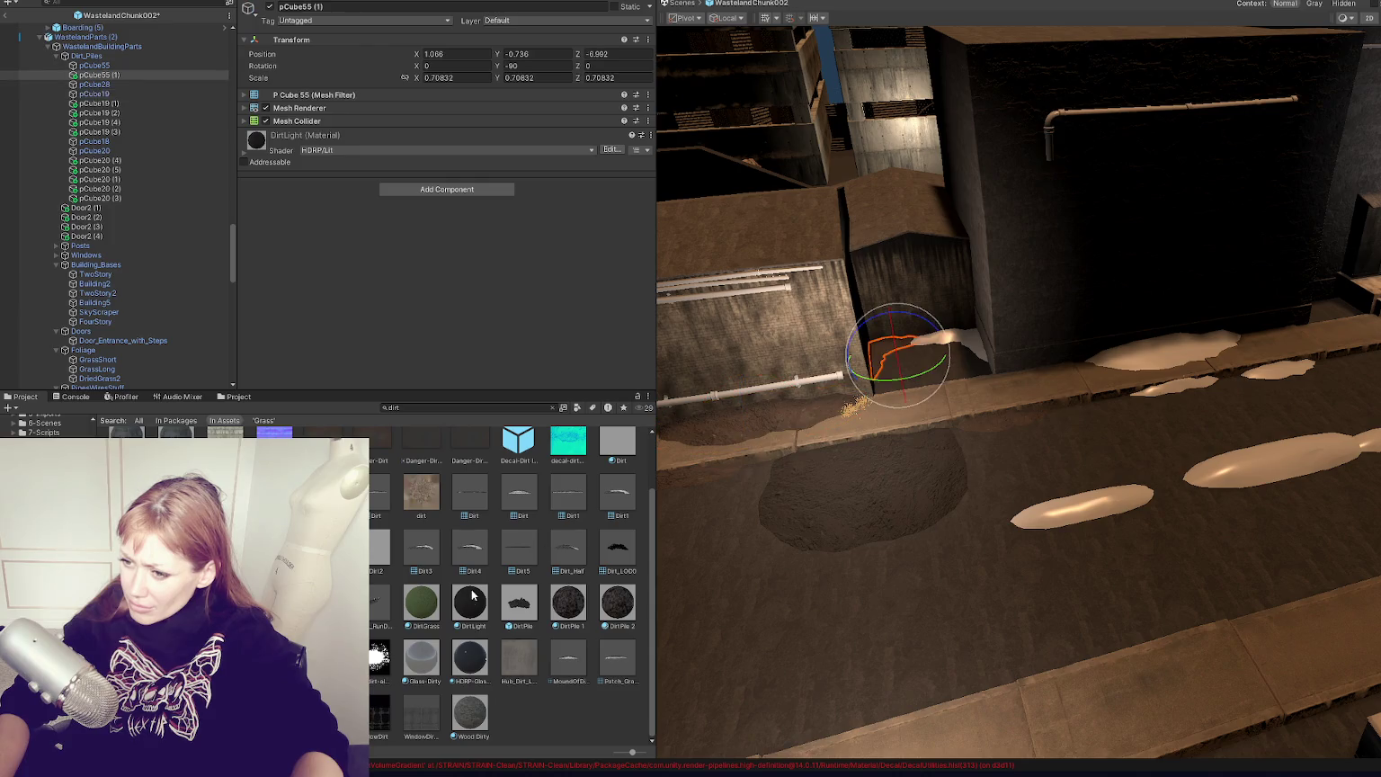
pyautogui.moveTo(475, 613); pyautogui.dragTo(1103, 506)
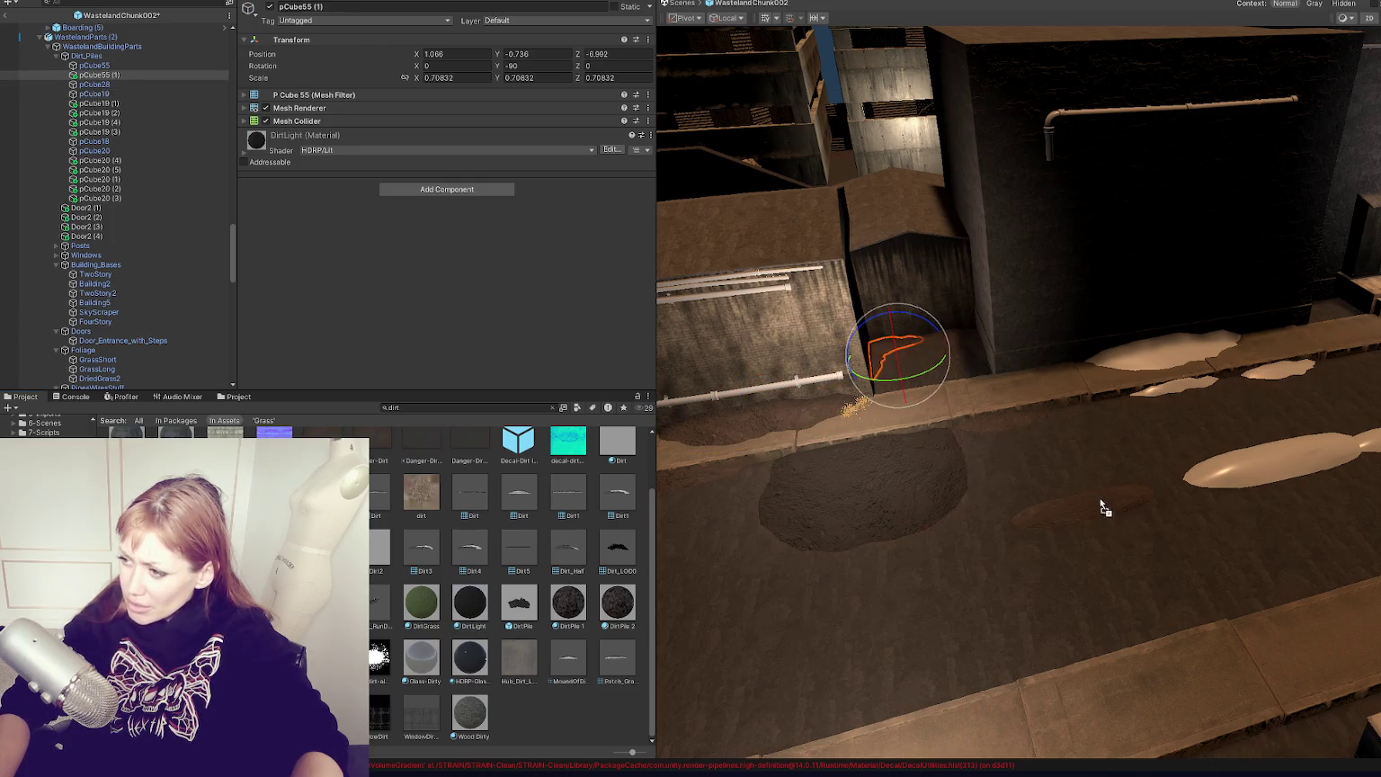
pyautogui.moveTo(463, 611); pyautogui.dragTo(1221, 482)
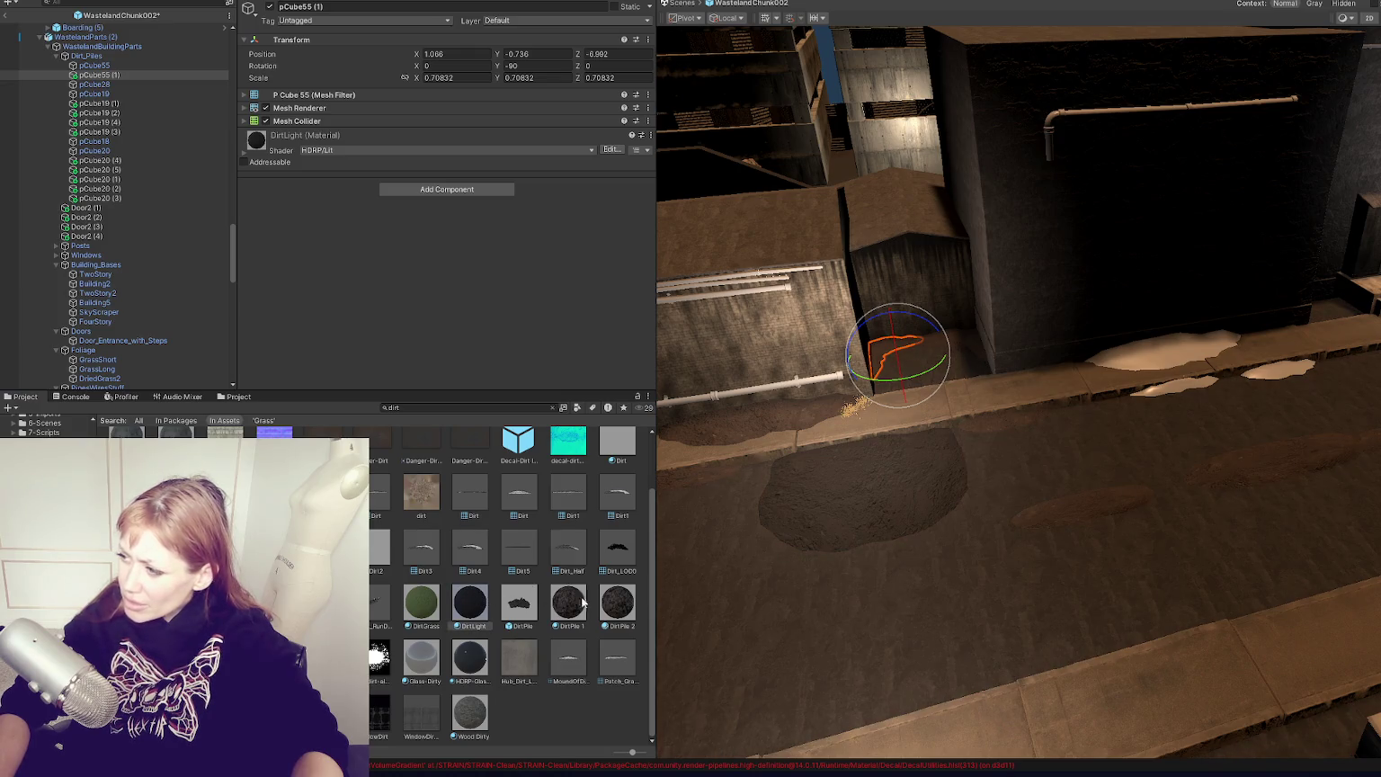
pyautogui.moveTo(459, 613)
pyautogui.mouseDown()
pyautogui.moveTo(1200, 378)
pyautogui.moveTo(481, 595)
pyautogui.moveTo(1168, 393)
pyautogui.mouseUp()
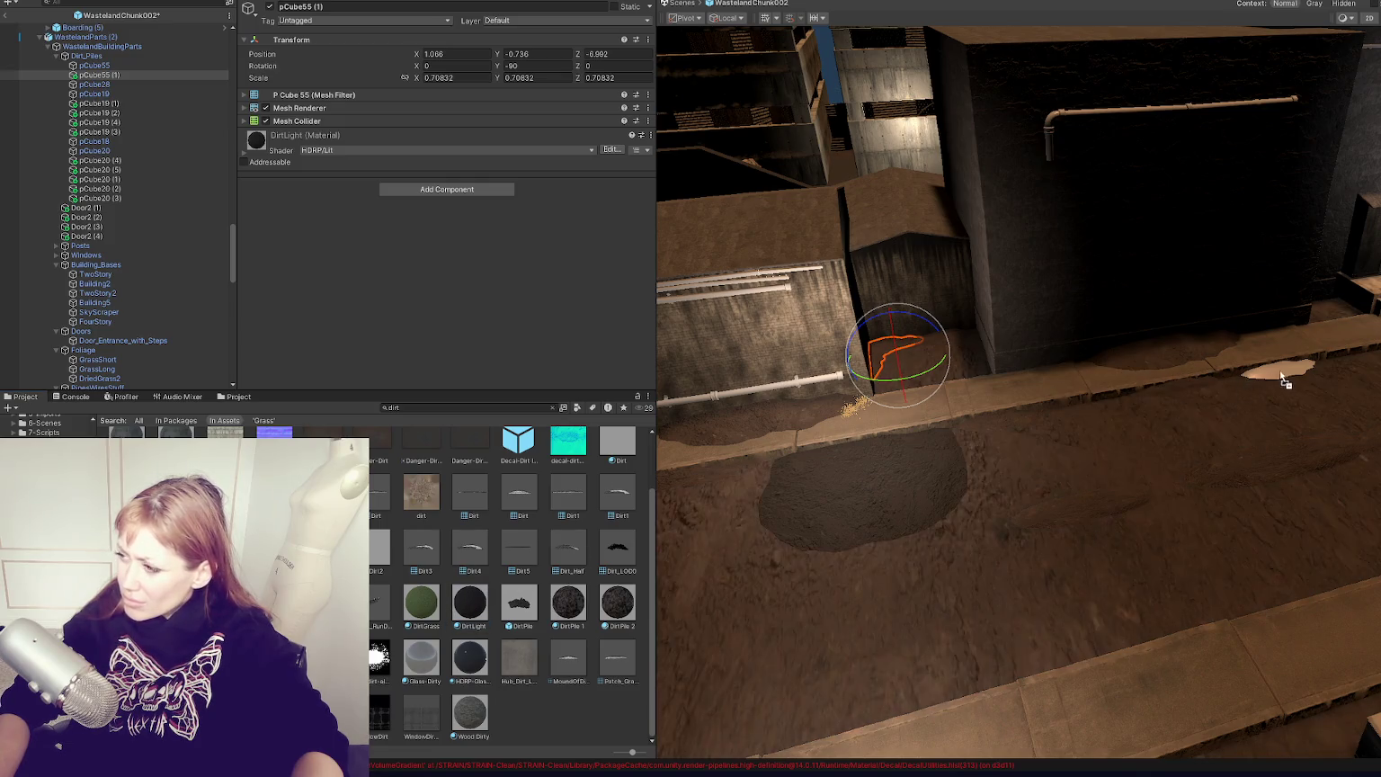
pyautogui.scroll(5, 1073, 450)
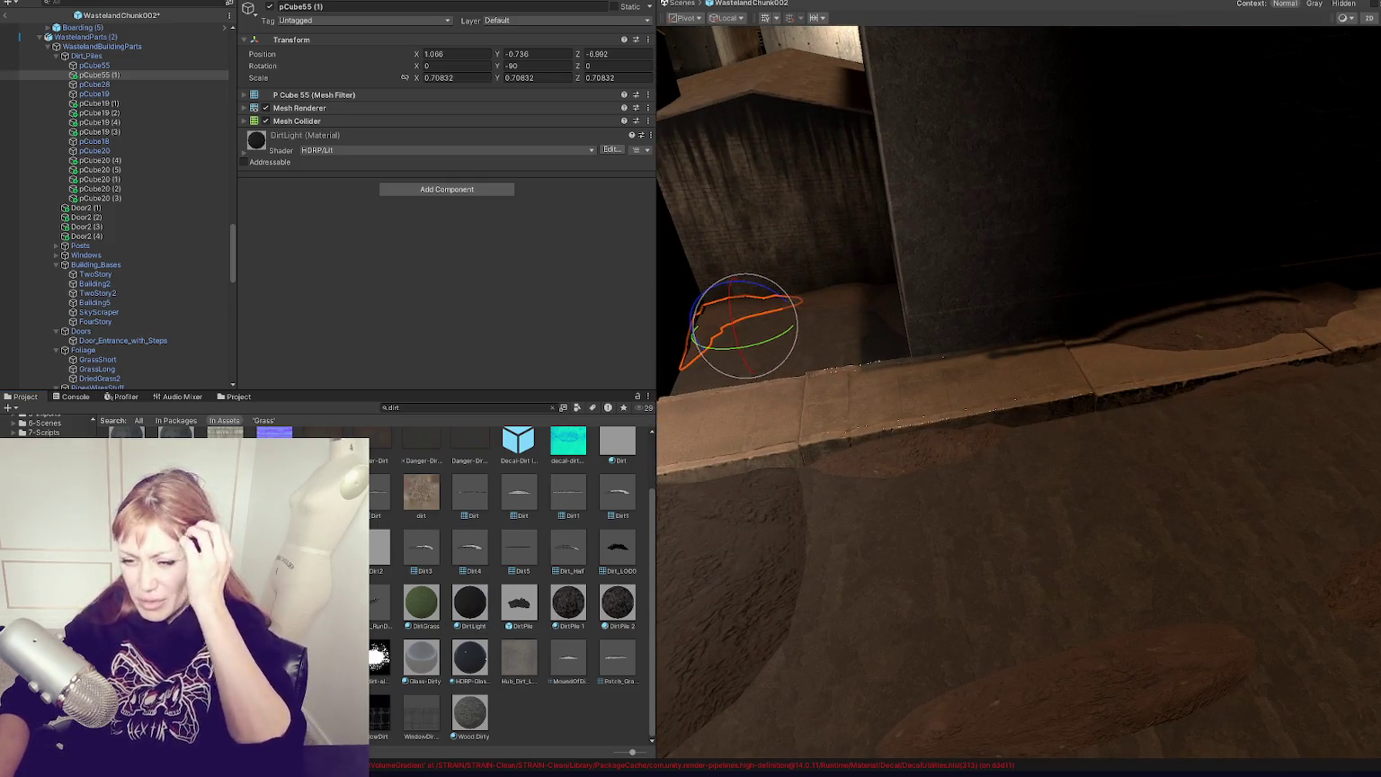
pyautogui.click(552, 408)
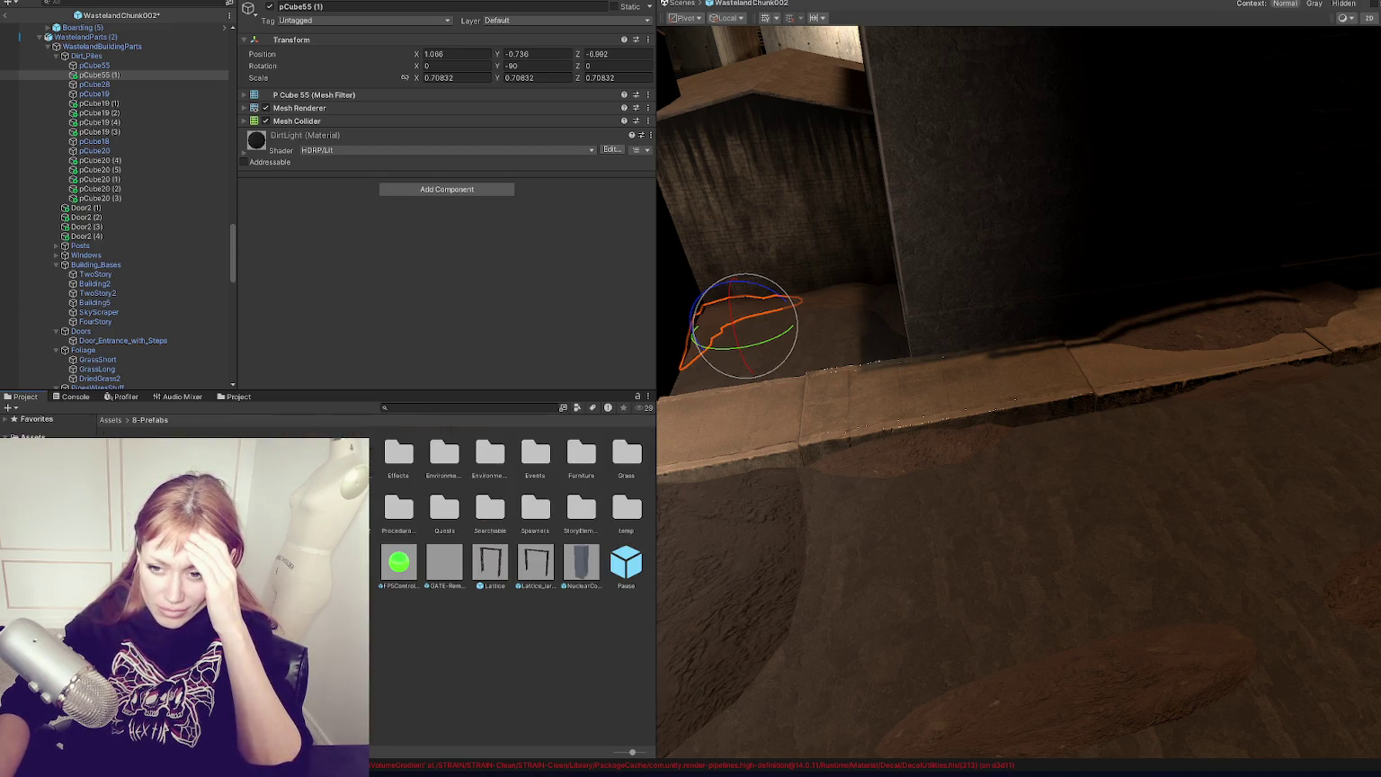
# Step: Open the Title scene from the 6-Scenes folder, saving the current scene changes
pyautogui.click(578, 425)
pyautogui.doubleClick(444, 454)
pyautogui.click(759, 385)
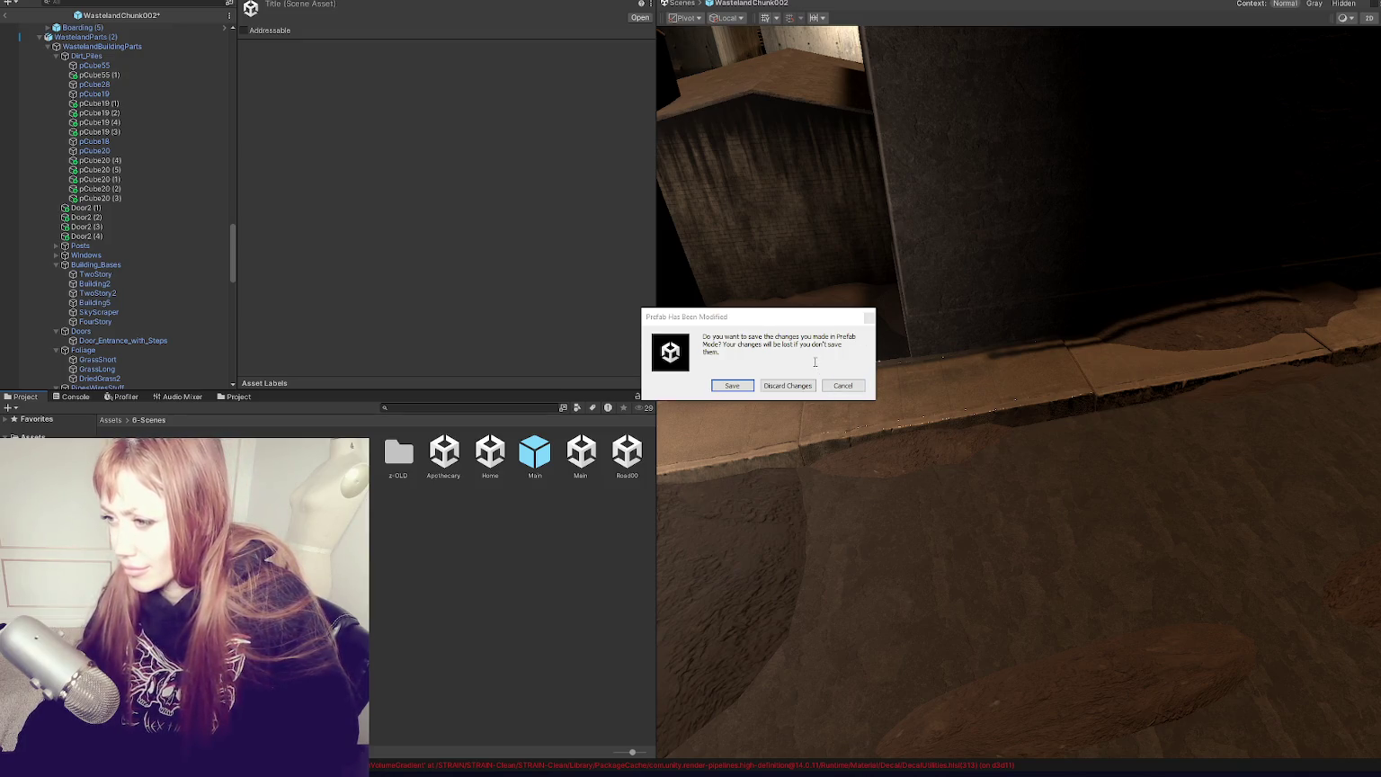
# Step: Keep the prefab changes, load the Main scene, and exit Prefab Mode
pyautogui.click(841, 386)
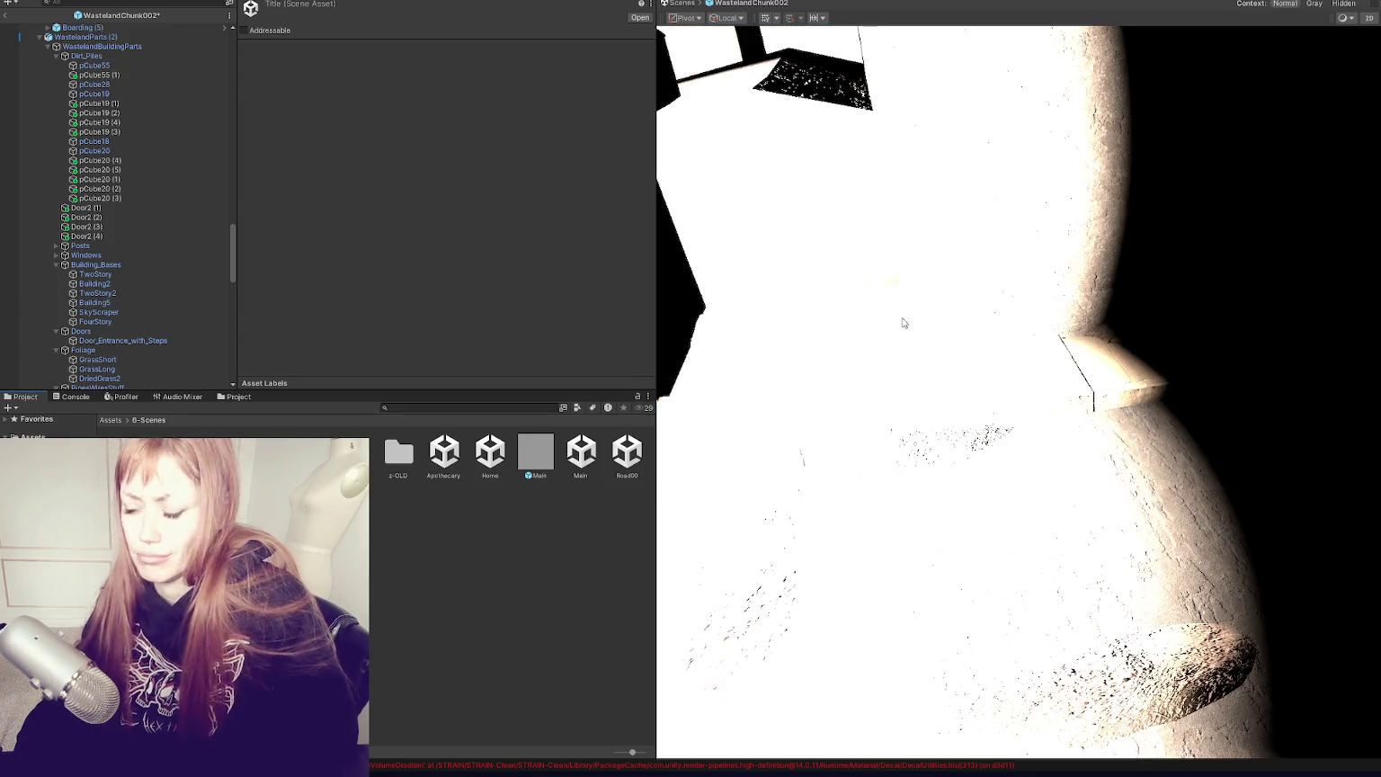
pyautogui.moveTo(987, 331)
pyautogui.mouseDown()
pyautogui.moveTo(1229, 337)
pyautogui.moveTo(1030, 299)
pyautogui.mouseUp()
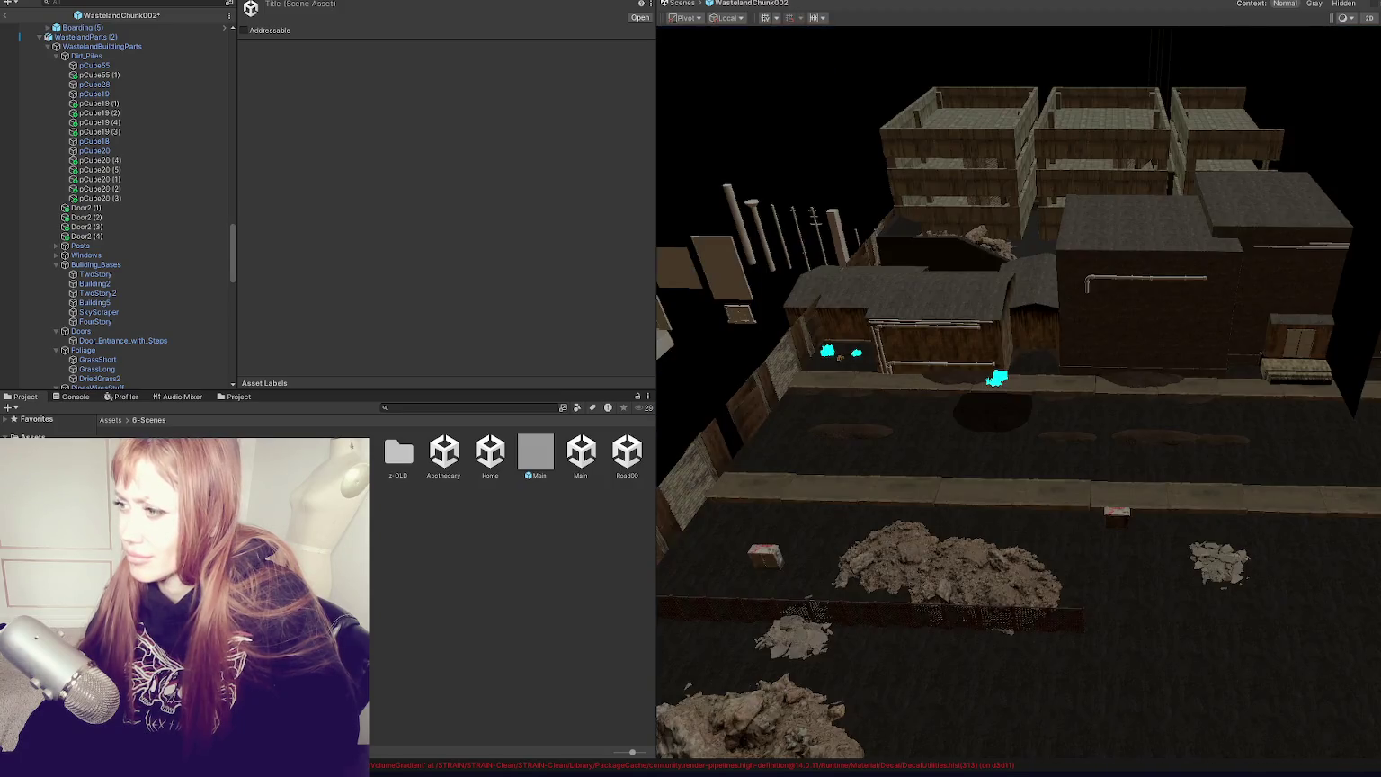
pyautogui.scroll(5, 1316, 180)
pyautogui.rightClick(575, 447)
pyautogui.click(620, 194)
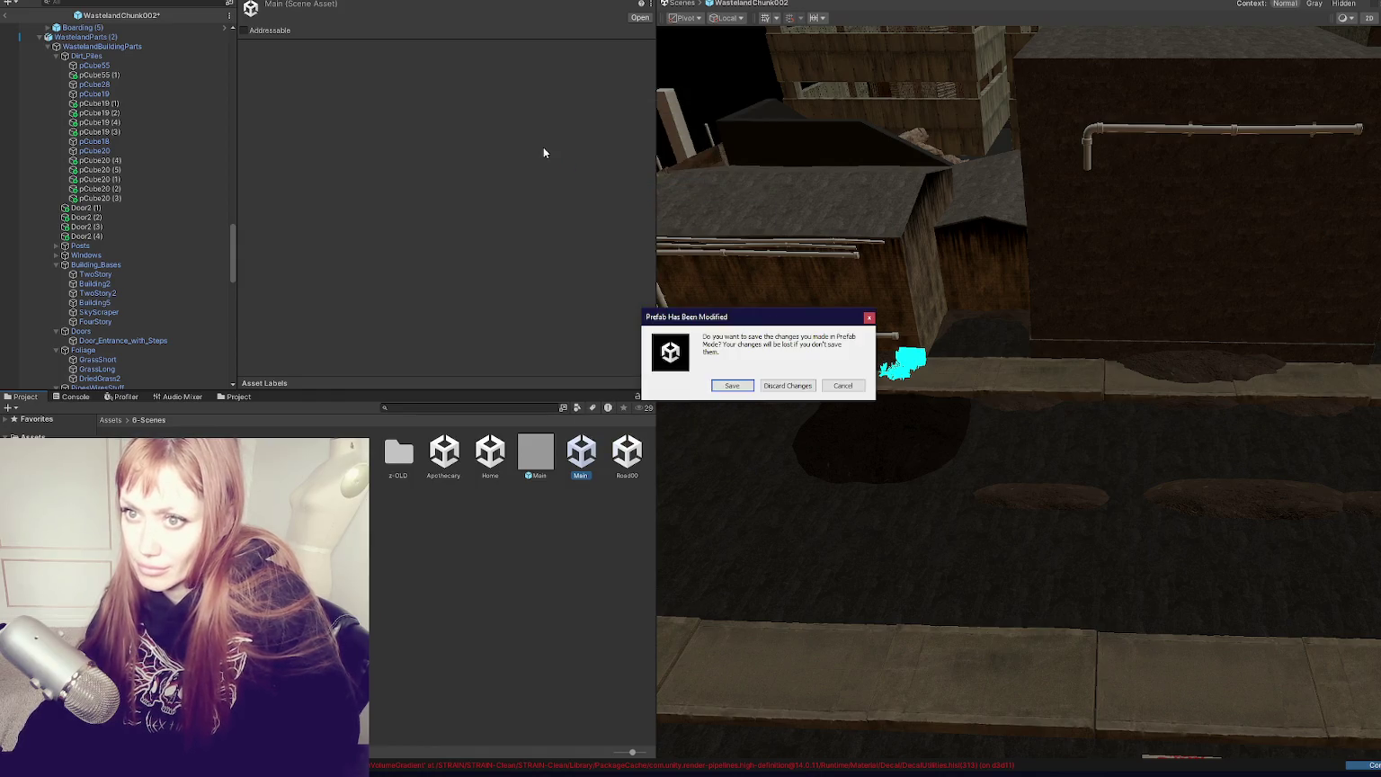
pyautogui.click(842, 383)
pyautogui.scroll(15, 144, 31)
pyautogui.scroll(10, 187, 77)
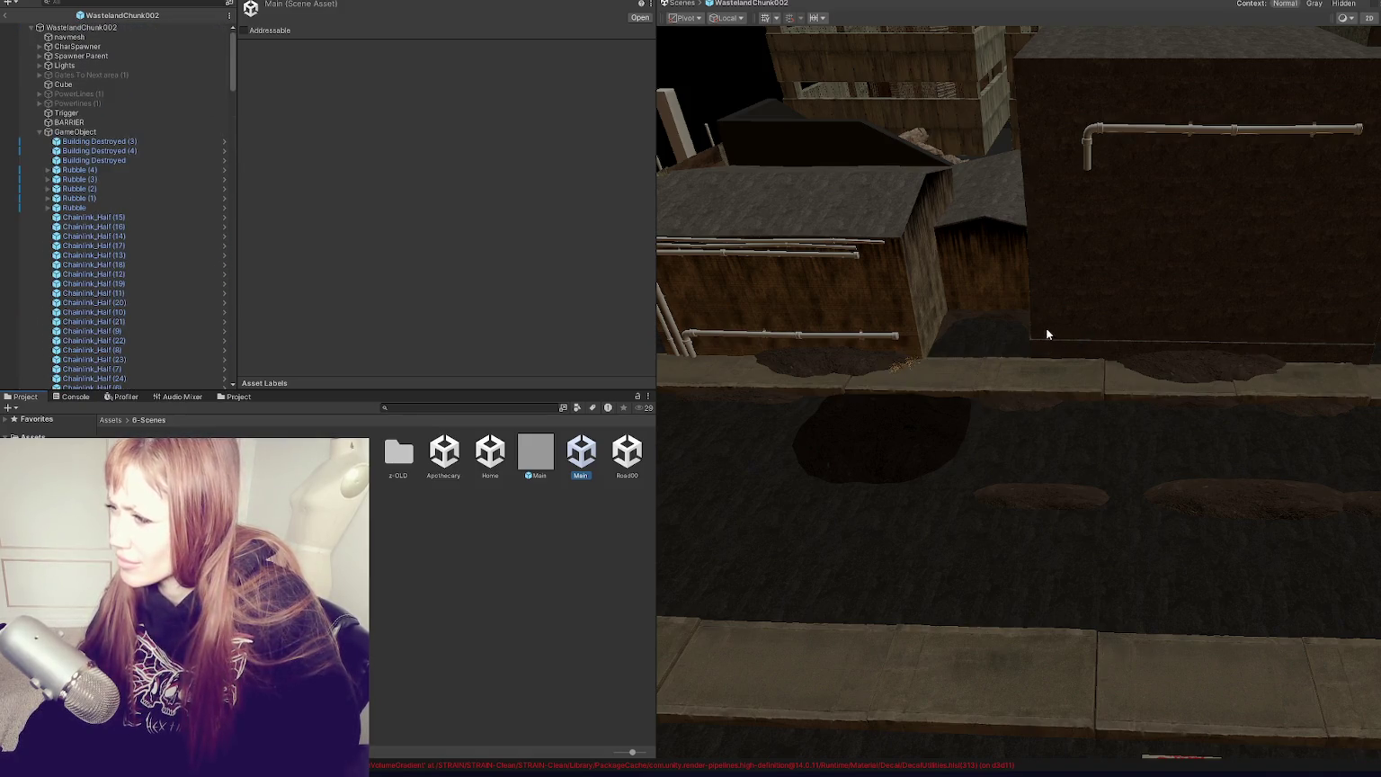
pyautogui.click(7, 15)
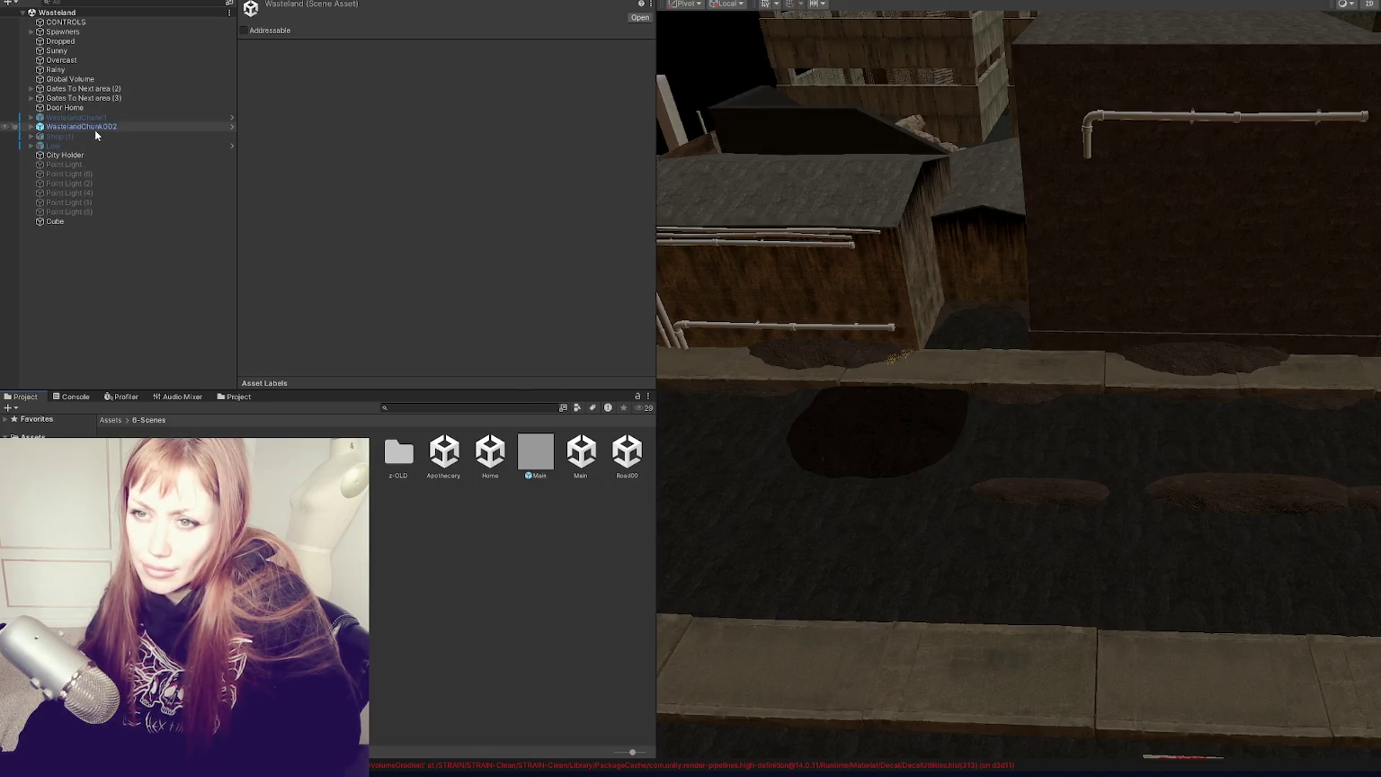
# Step: Apply all overrides of WastelandChunk002 to its prefab and deactivate it
pyautogui.click(95, 127)
pyautogui.click(378, 51)
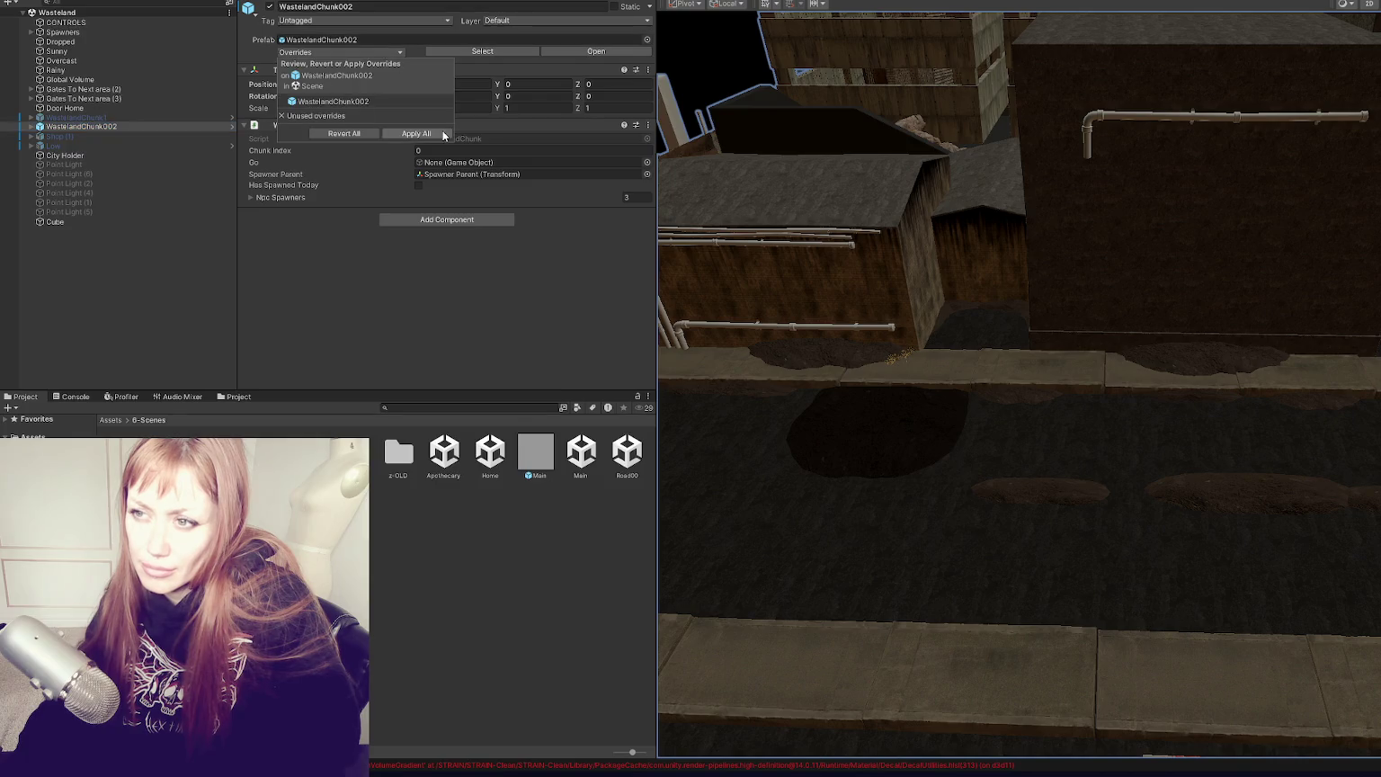
pyautogui.click(382, 125)
pyautogui.click(268, 6)
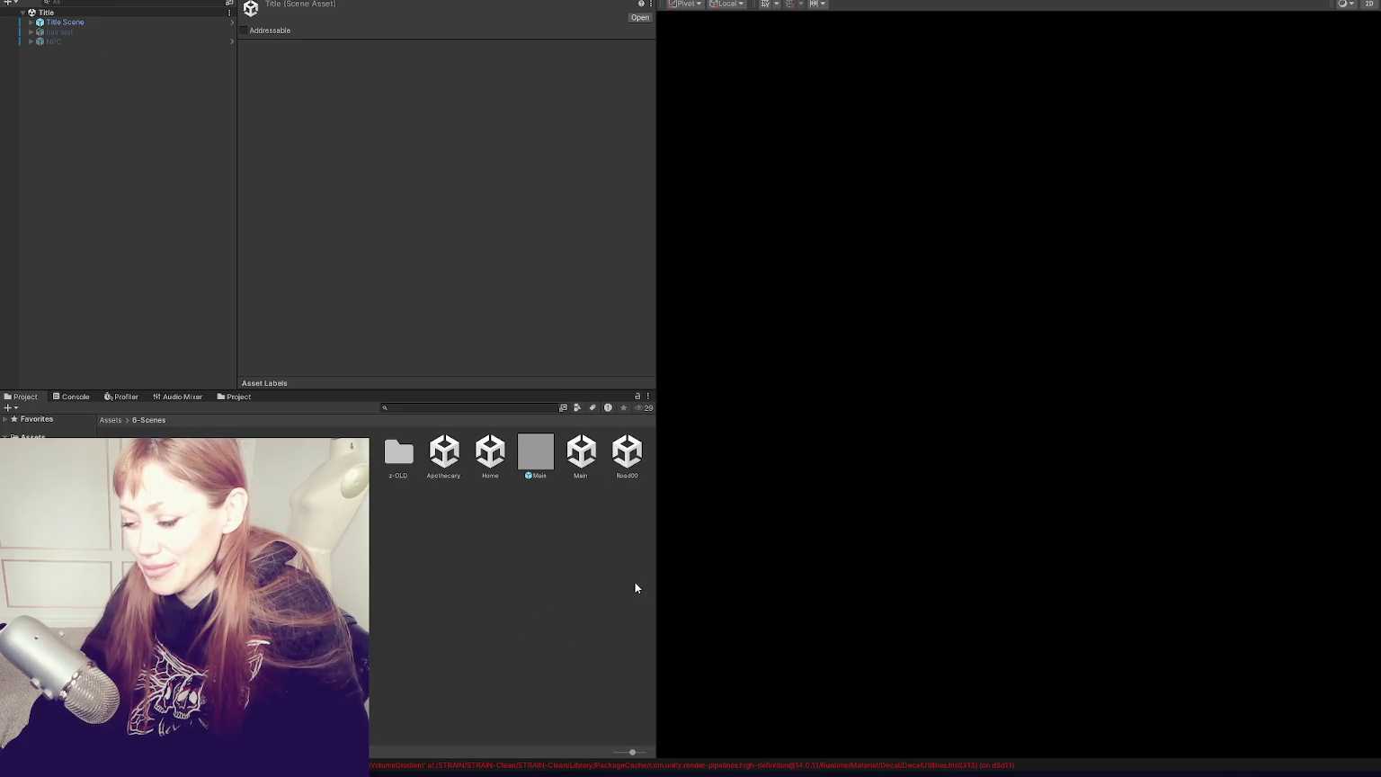
# Step: Start the game with BEGIN and walk through the red door into the wasteland
pyautogui.moveTo(659, 490); pyautogui.dragTo(360, 490)
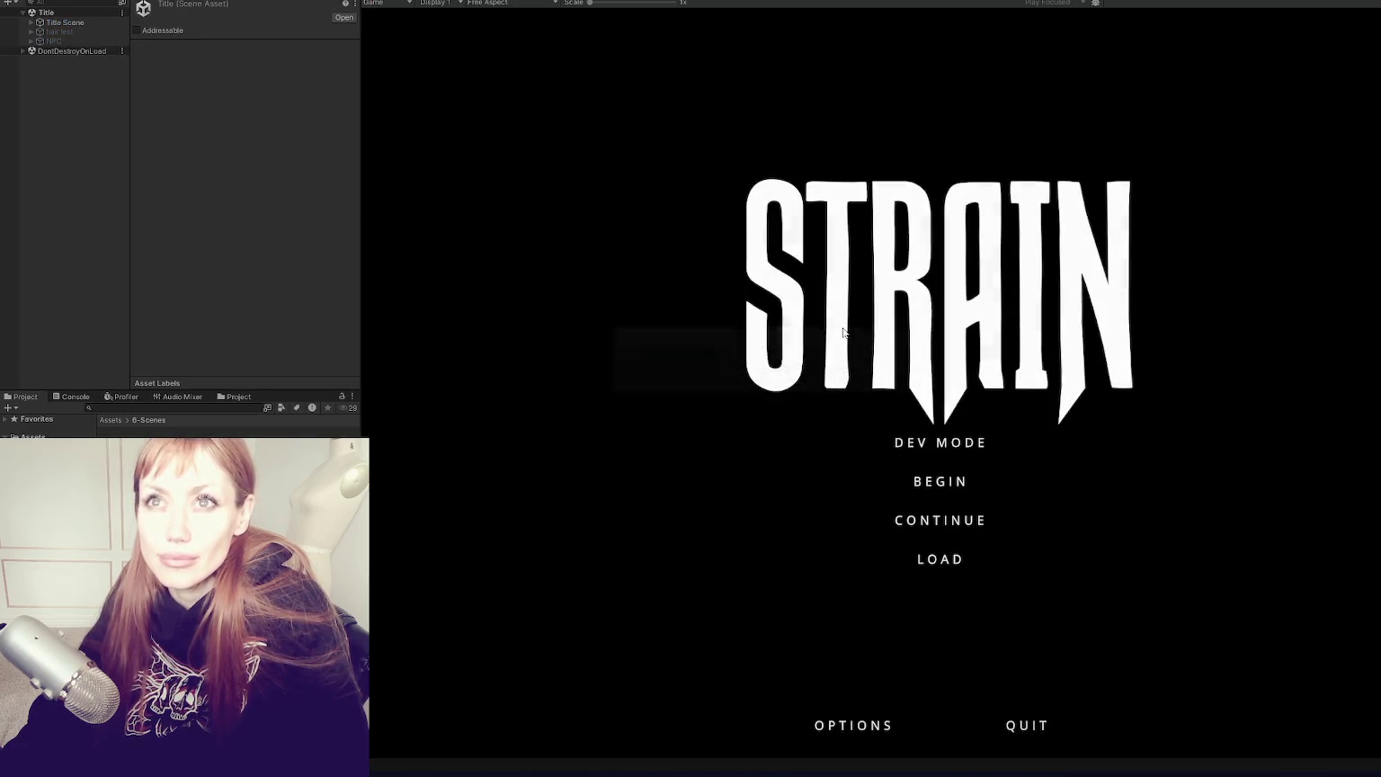
pyautogui.click(949, 469)
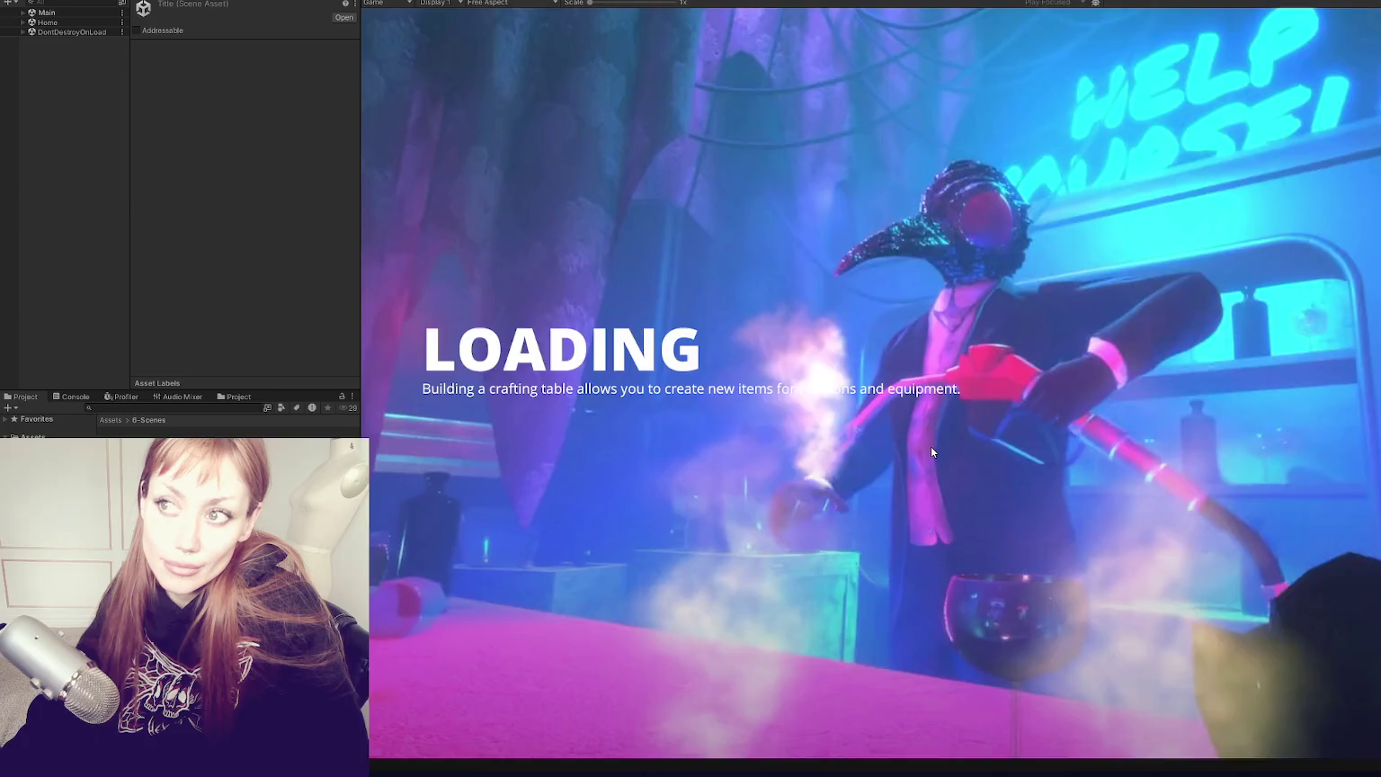
pyautogui.press('w')
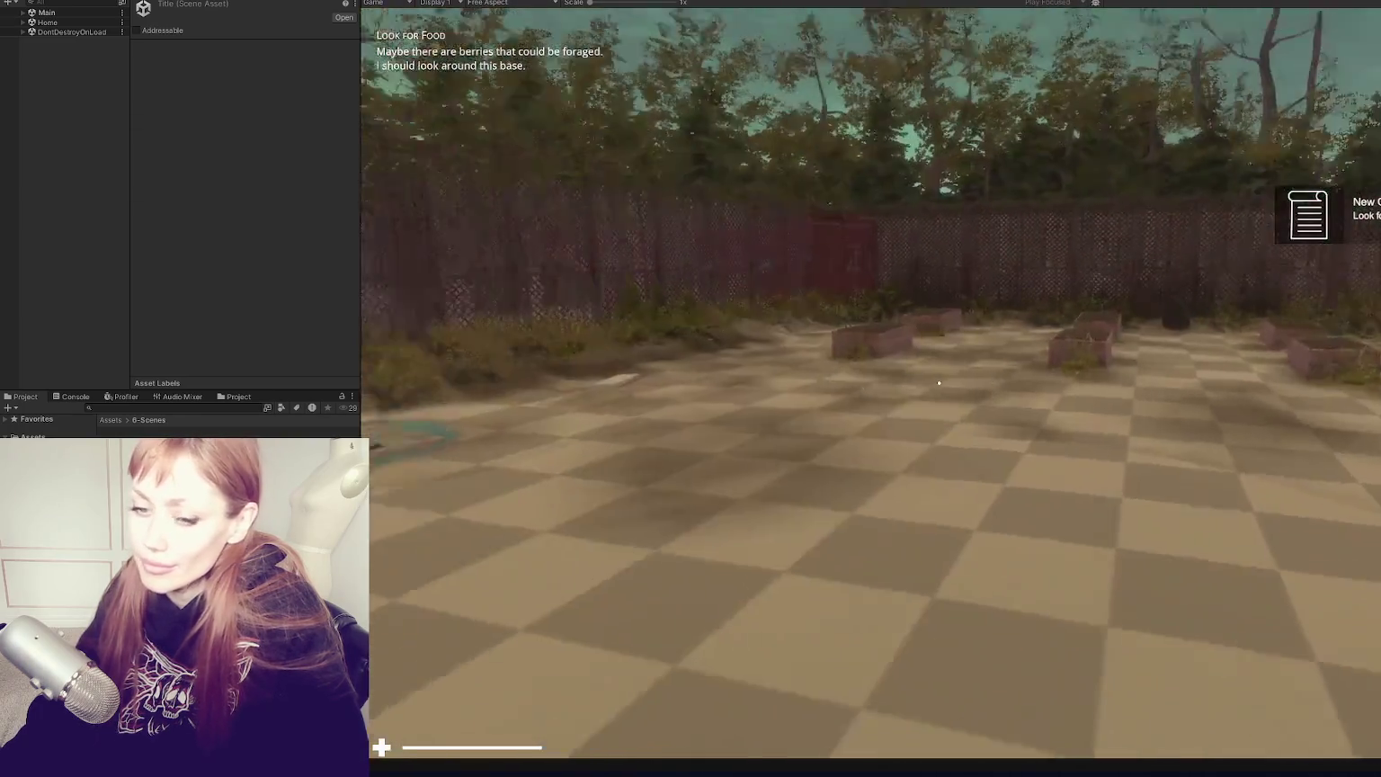
pyautogui.press('w')
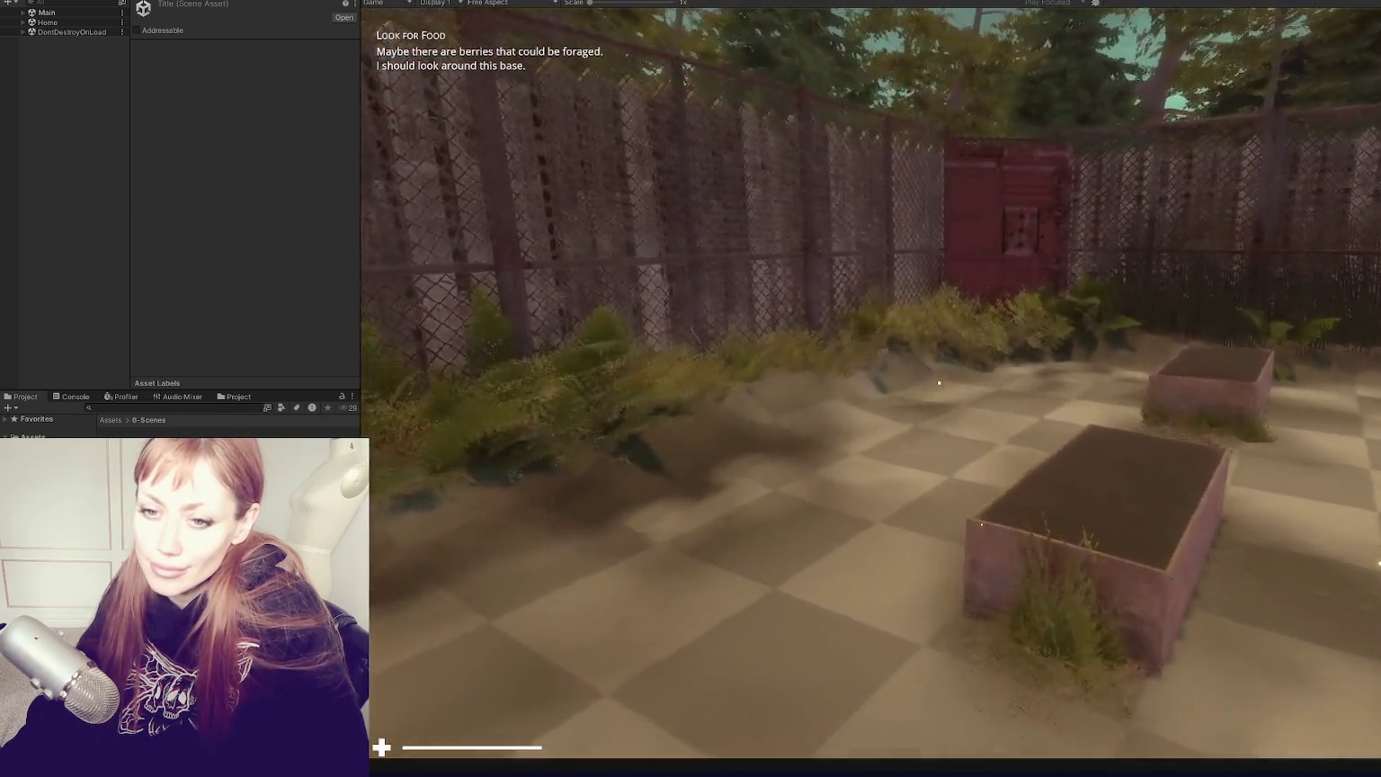
pyautogui.press('w')
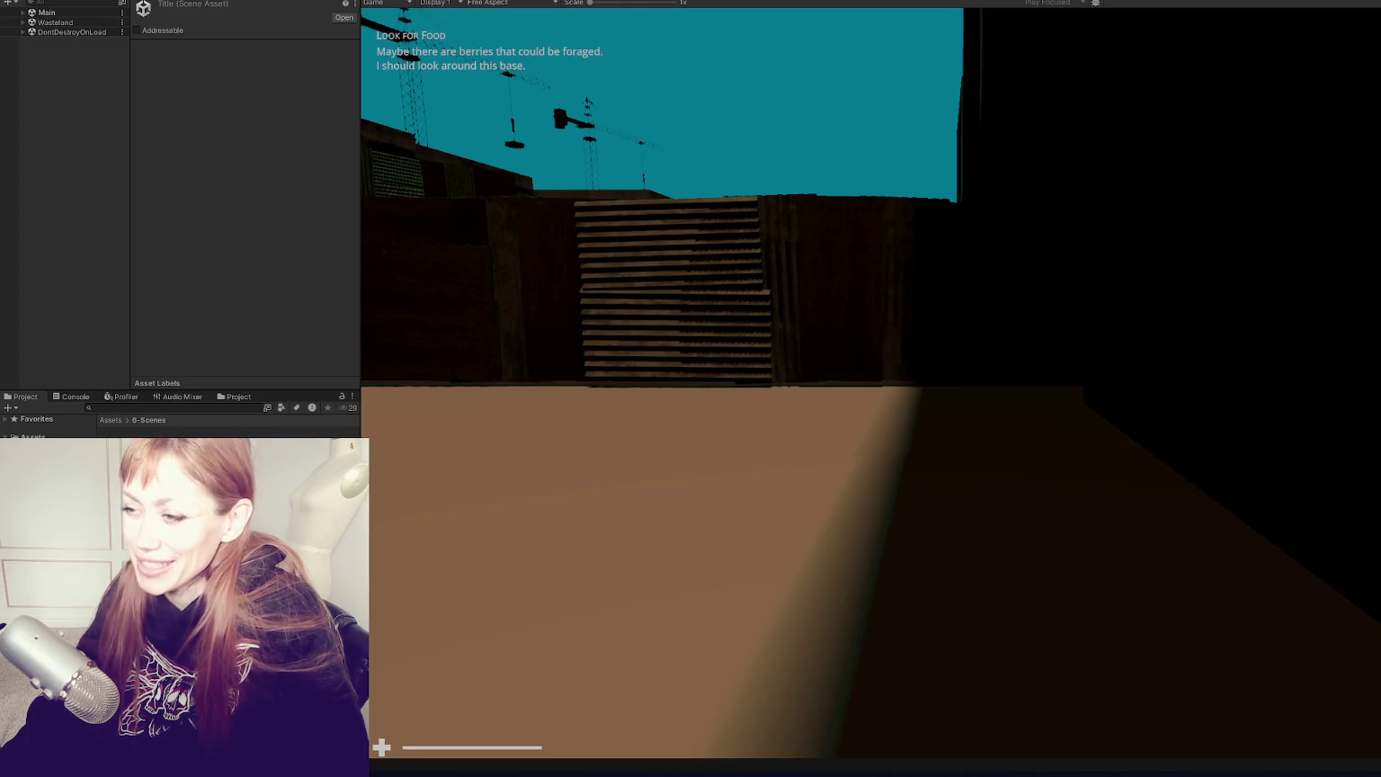
pyautogui.press('w')
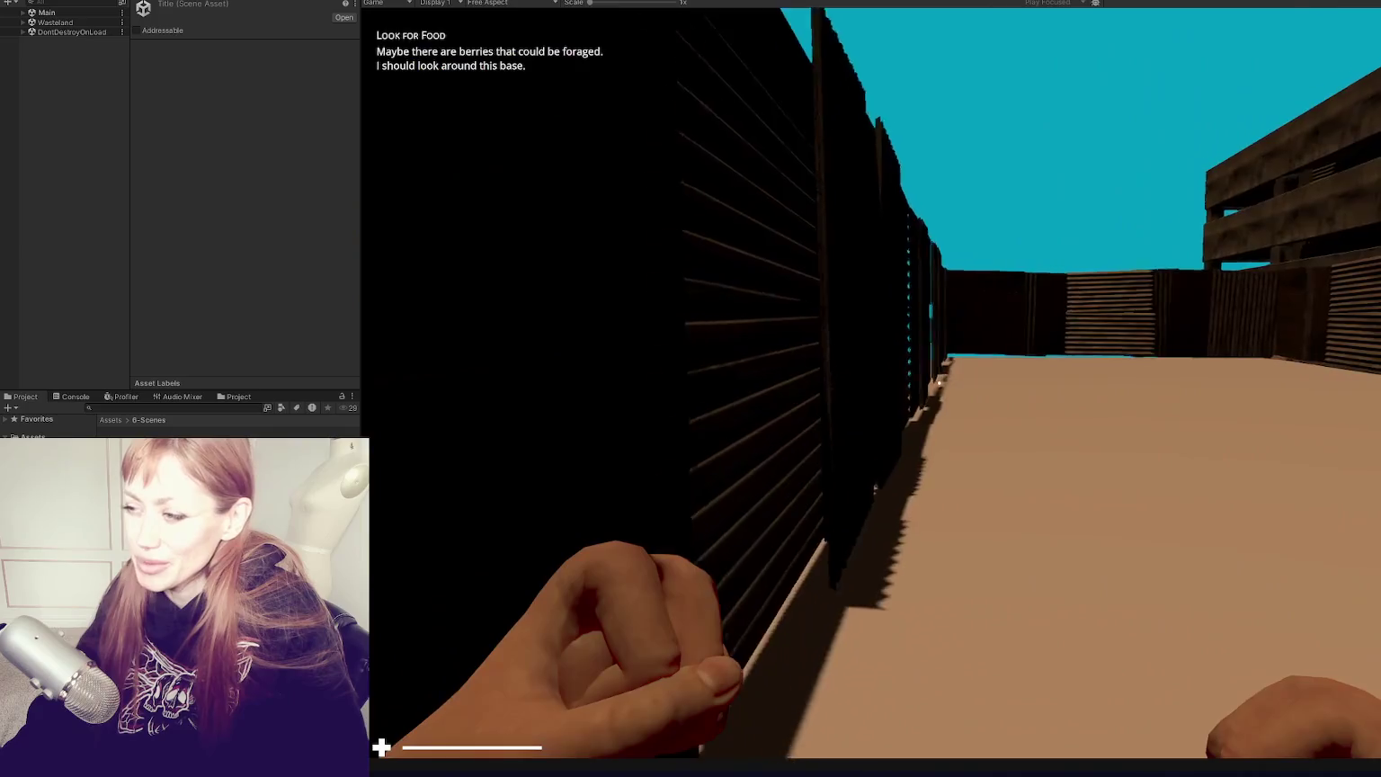
pyautogui.moveTo(939, 383)
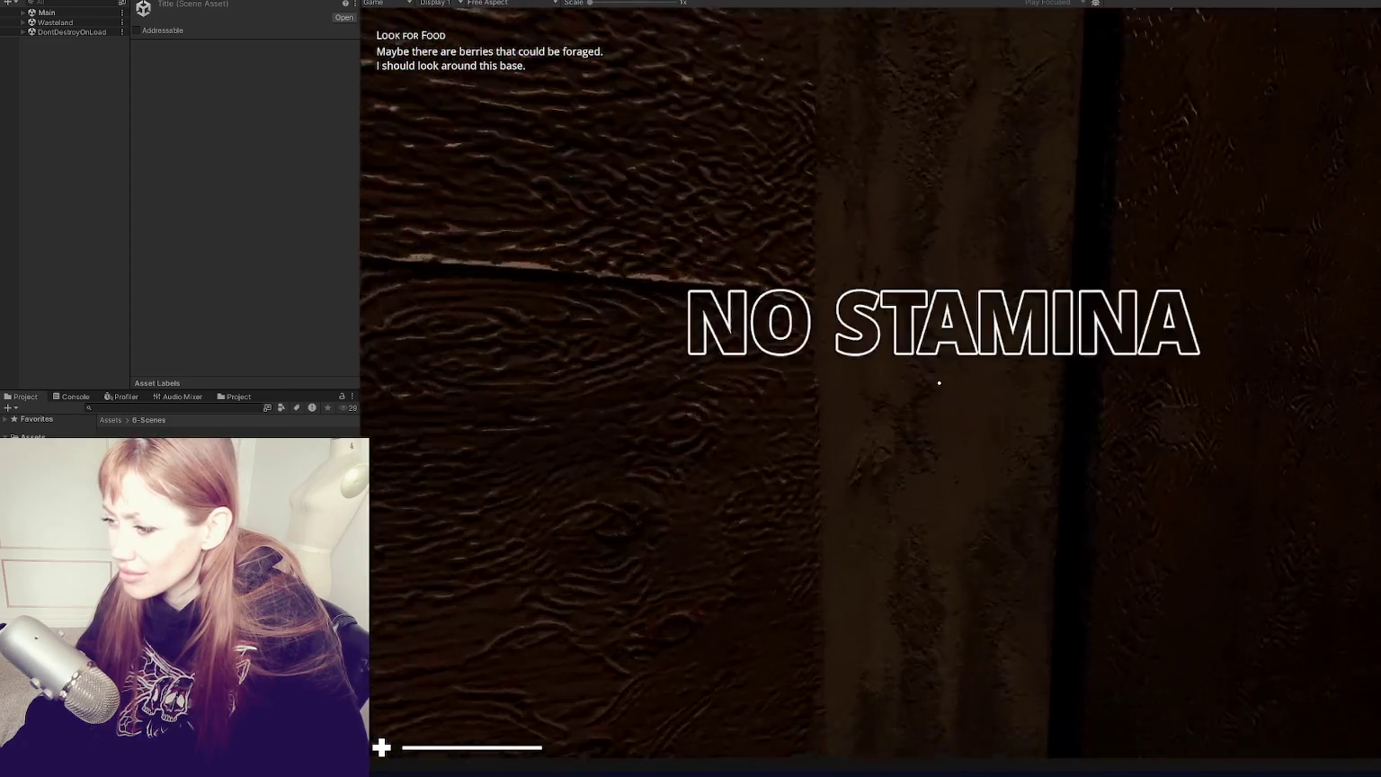
# Step: Pause the game on the tasks page and switch back to the Scene view
pyautogui.press('Escape')
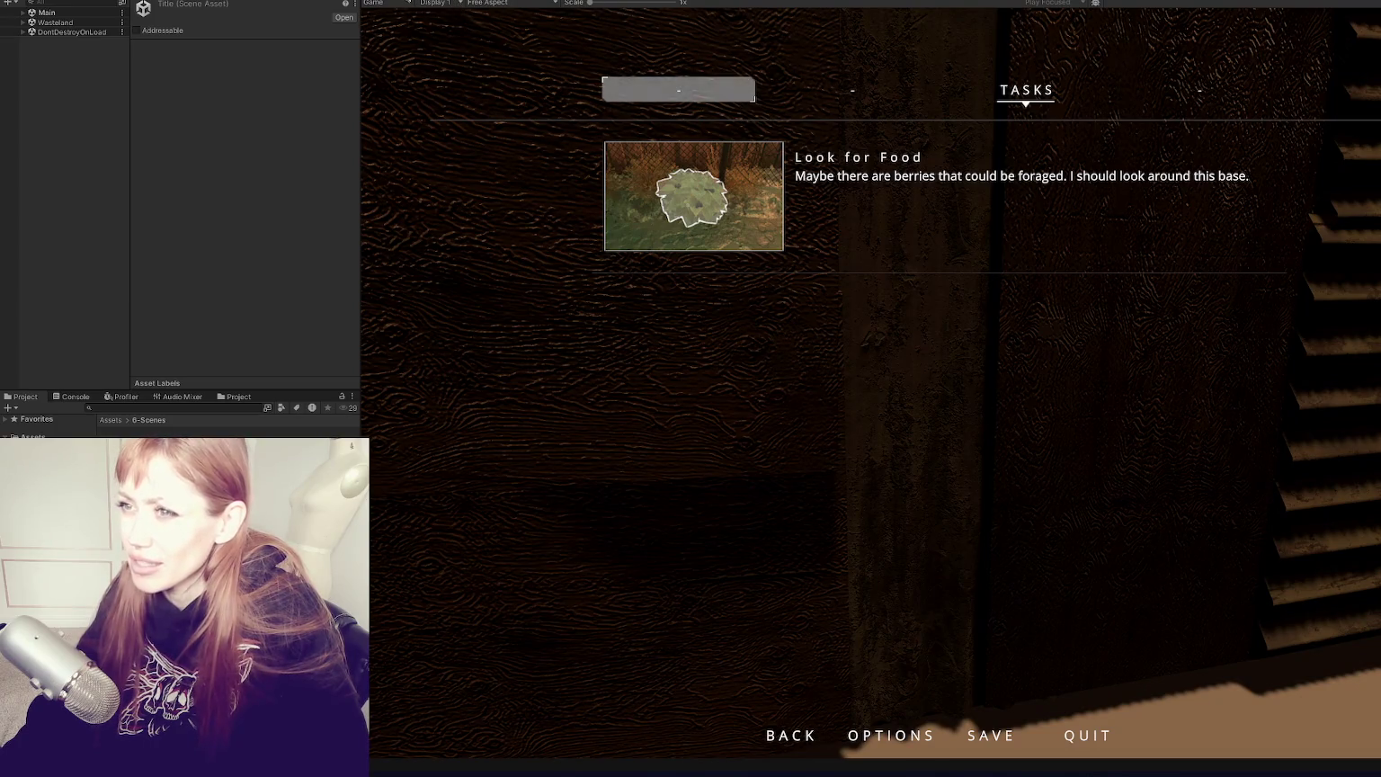
pyautogui.hotkey('ctrl', '1')
pyautogui.scroll(-5, 959, 160)
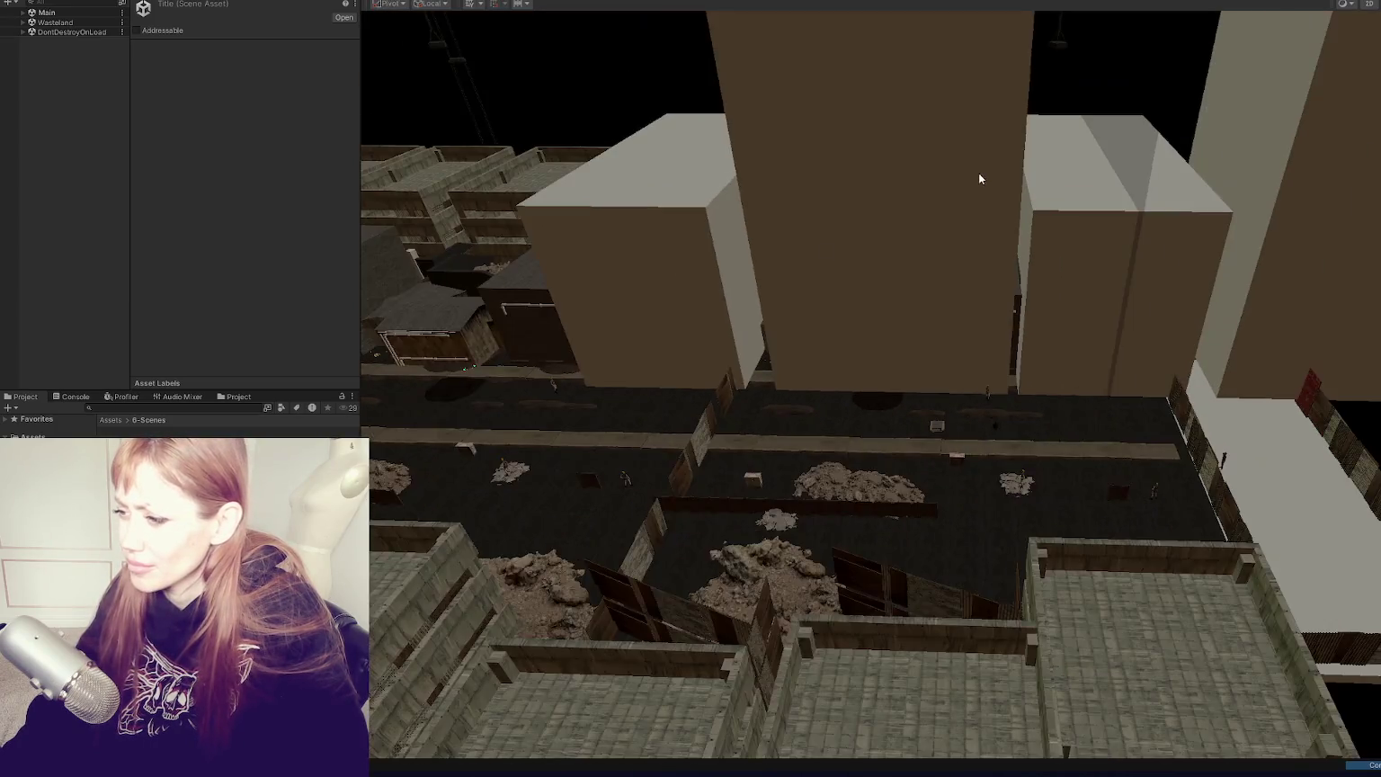
# Step: Pick a wooden board in the wall and frame its Boarding (4) group
pyautogui.moveTo(981, 178)
pyautogui.mouseDown()
pyautogui.moveTo(1034, 173)
pyautogui.moveTo(749, 240)
pyautogui.moveTo(786, 142)
pyautogui.moveTo(870, 211)
pyautogui.mouseUp()
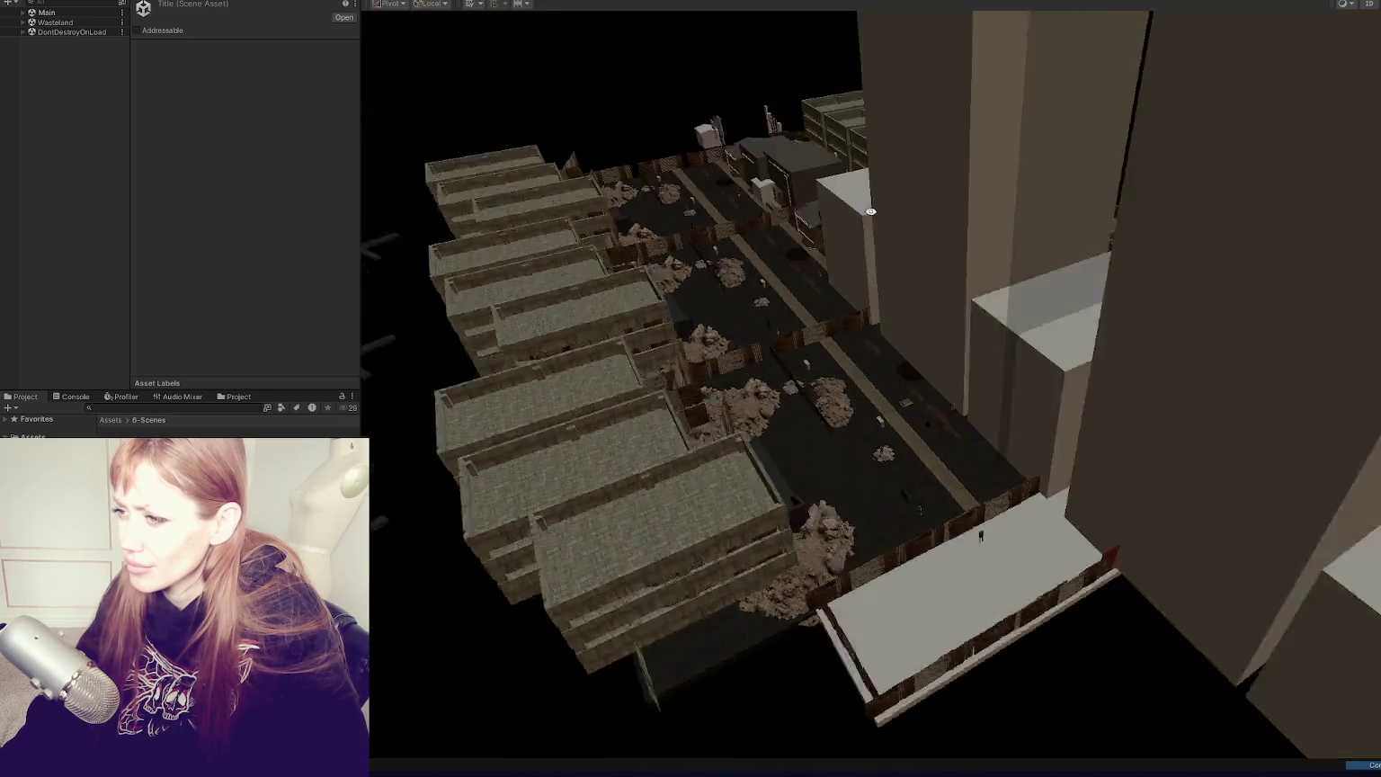
pyautogui.scroll(2, 1024, 595)
pyautogui.click(1005, 564)
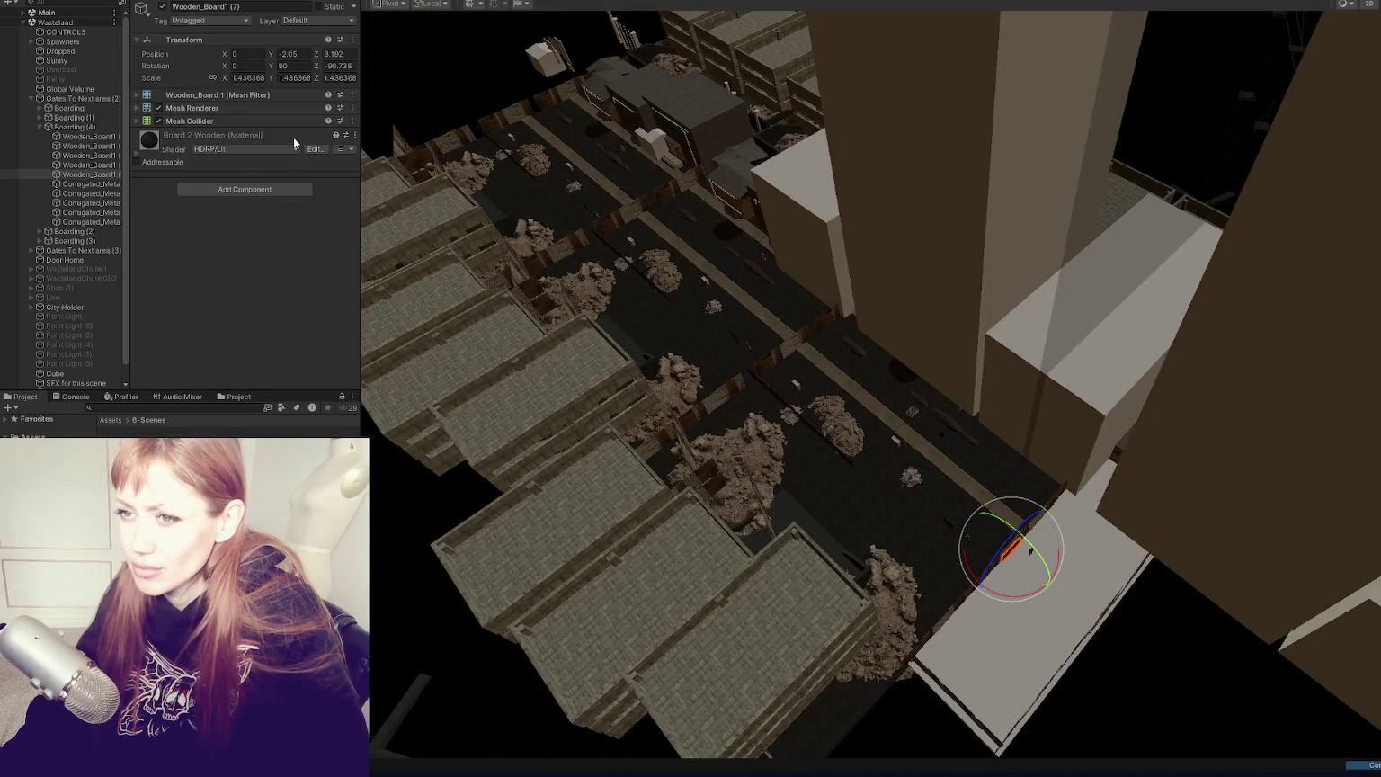
pyautogui.press('f')
pyautogui.scroll(-3, 1013, 368)
pyautogui.moveTo(1059, 350)
pyautogui.mouseDown()
pyautogui.moveTo(1074, 401)
pyautogui.moveTo(986, 455)
pyautogui.moveTo(1042, 472)
pyautogui.moveTo(1123, 454)
pyautogui.moveTo(1034, 450)
pyautogui.mouseUp()
pyautogui.doubleClick(76, 127)
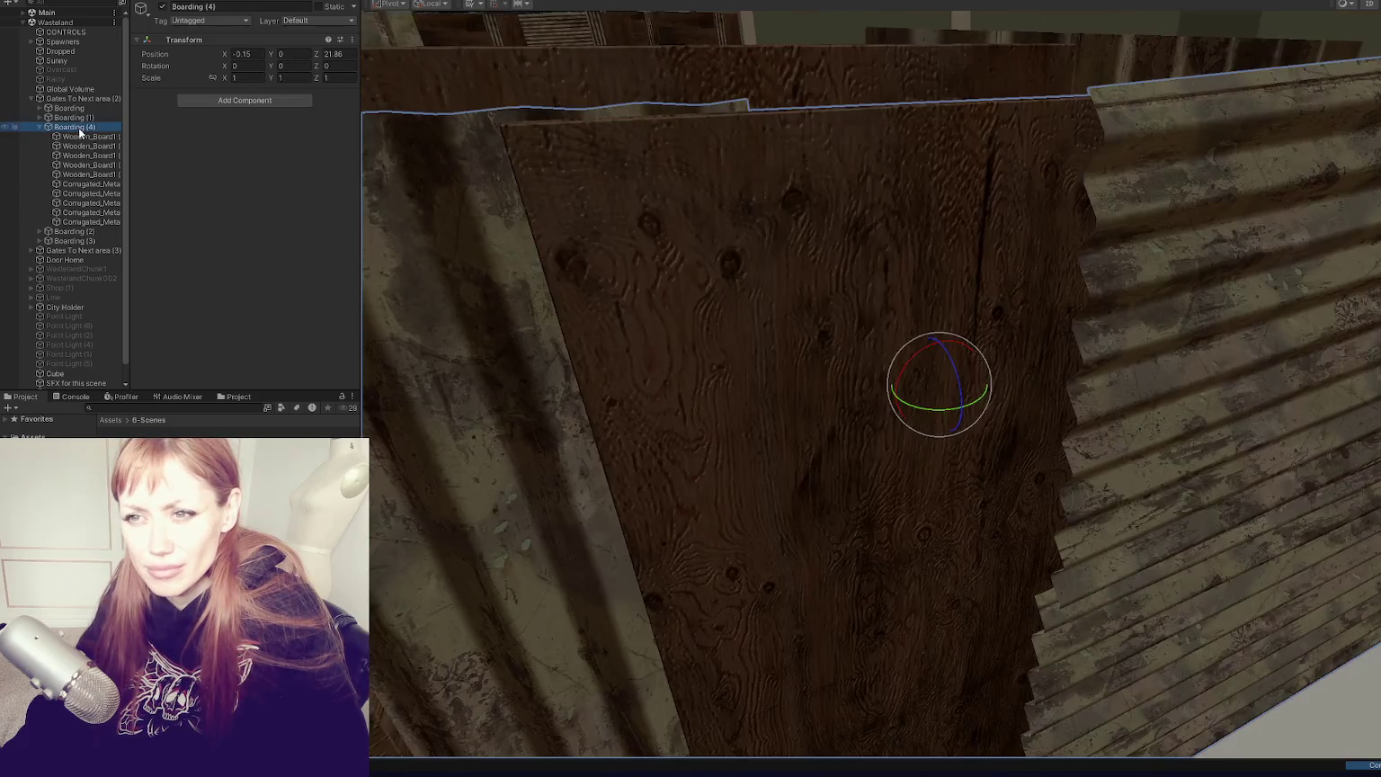
pyautogui.scroll(-10, 848, 332)
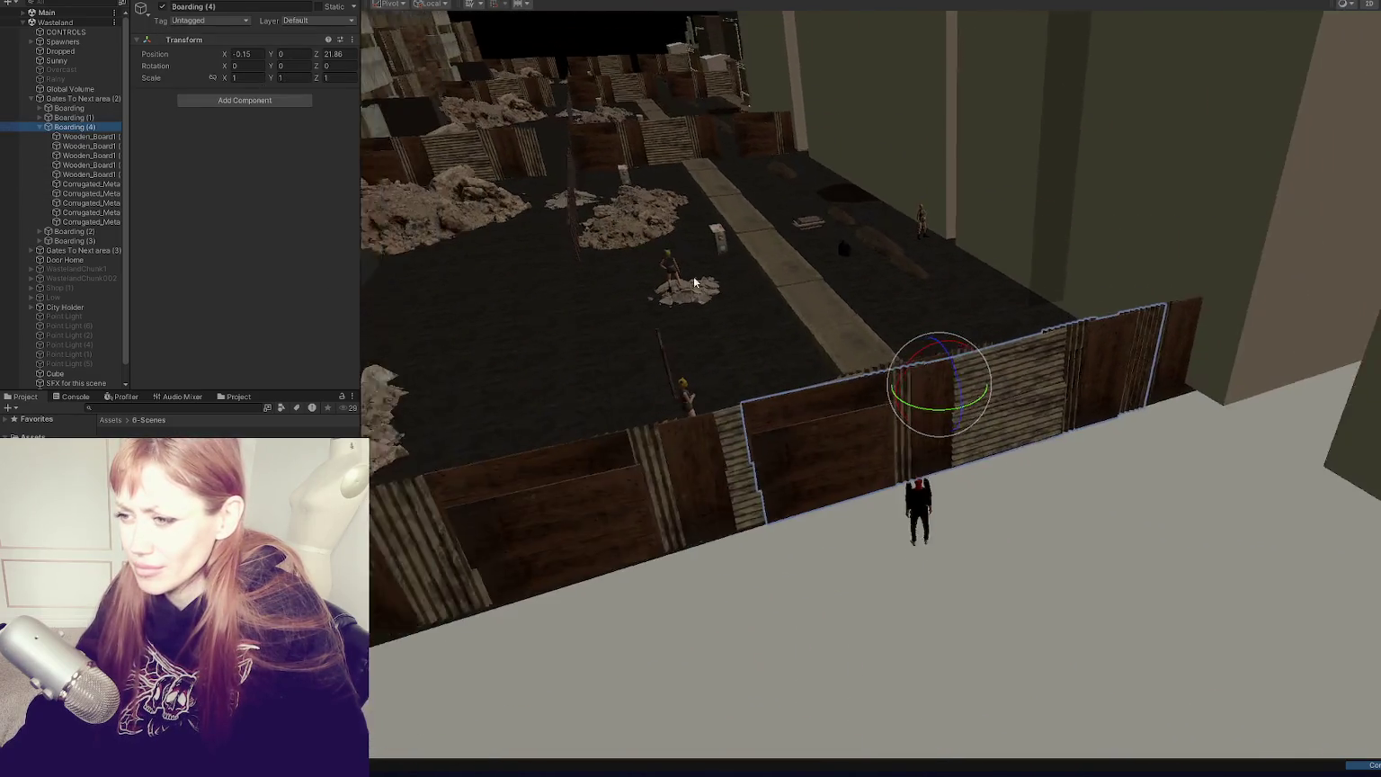
# Step: Deactivate Boarding (4), leaving Gates To Next area (2) on, and enter Play mode
pyautogui.click(81, 99)
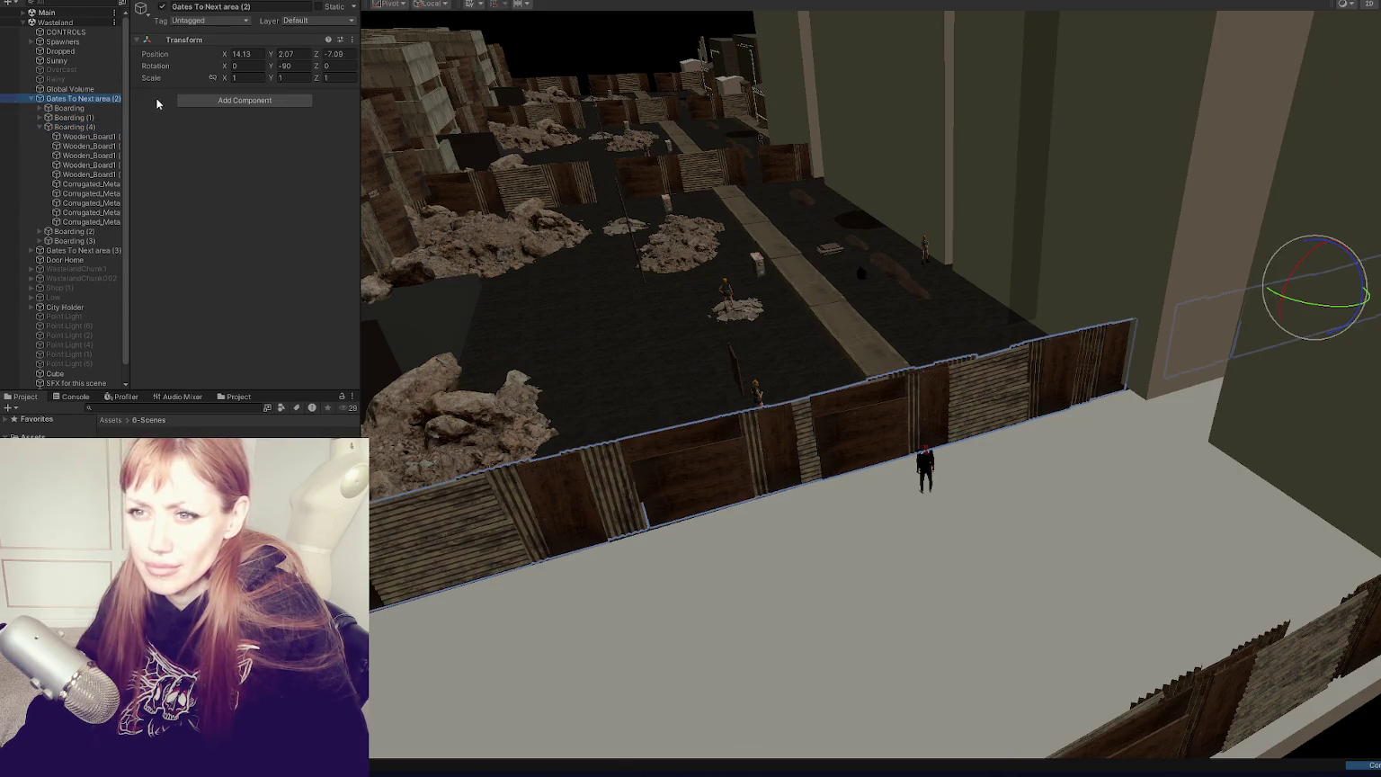
pyautogui.click(163, 7)
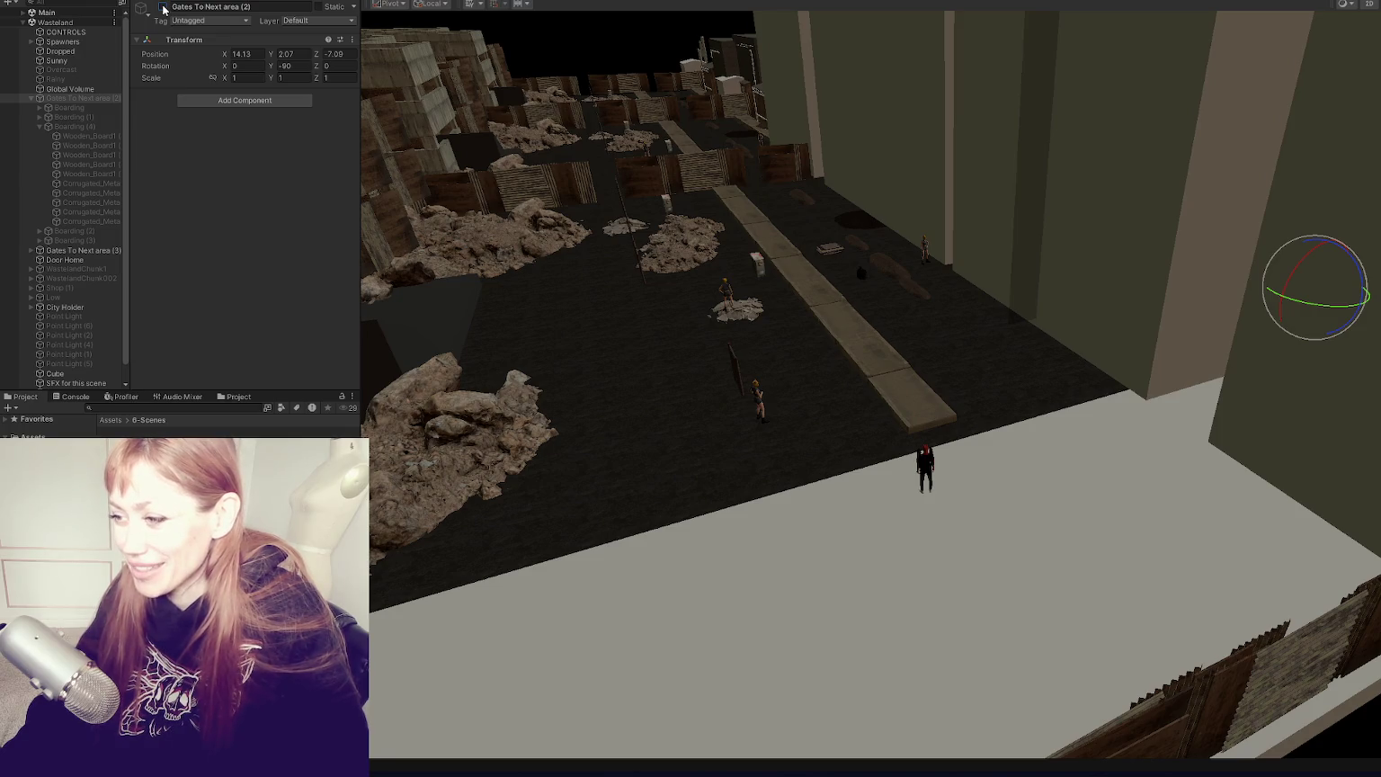
pyautogui.click(163, 7)
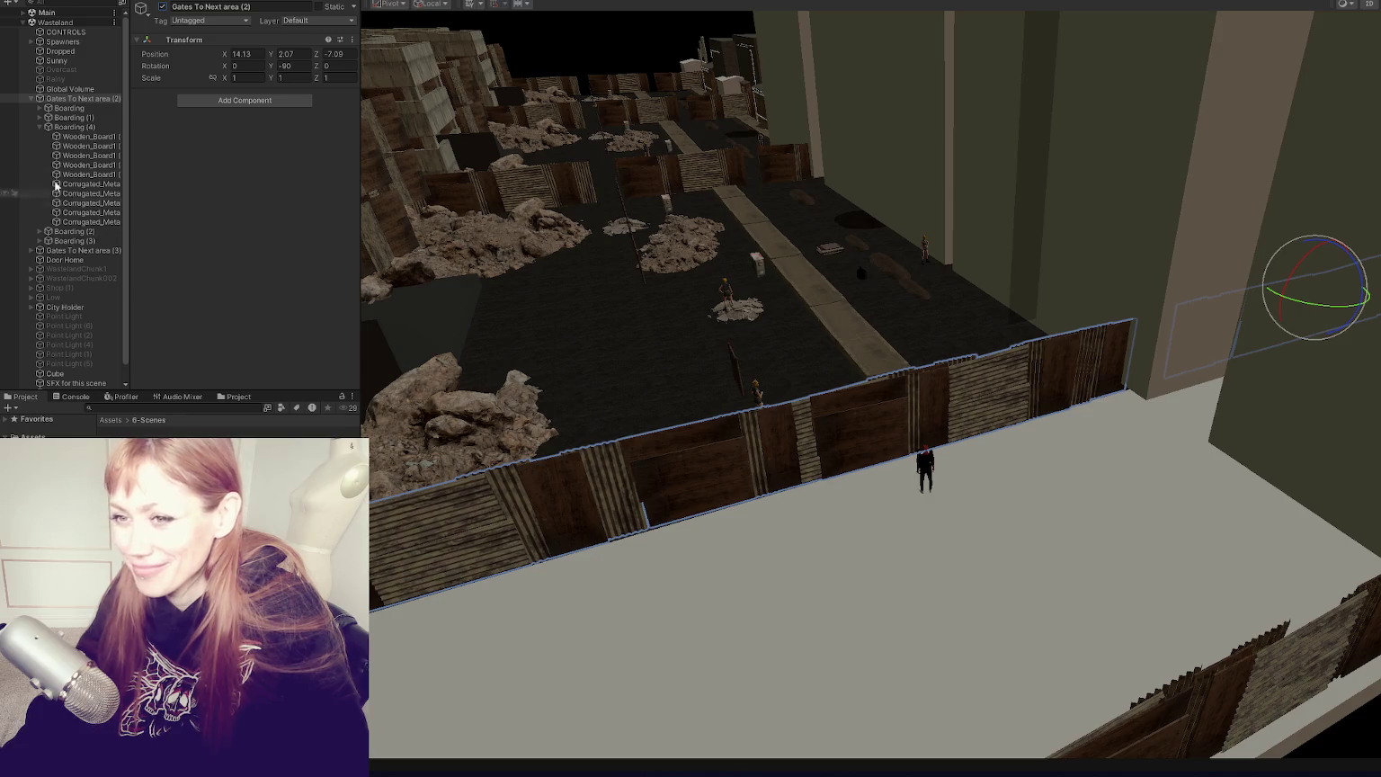
pyautogui.doubleClick(95, 128)
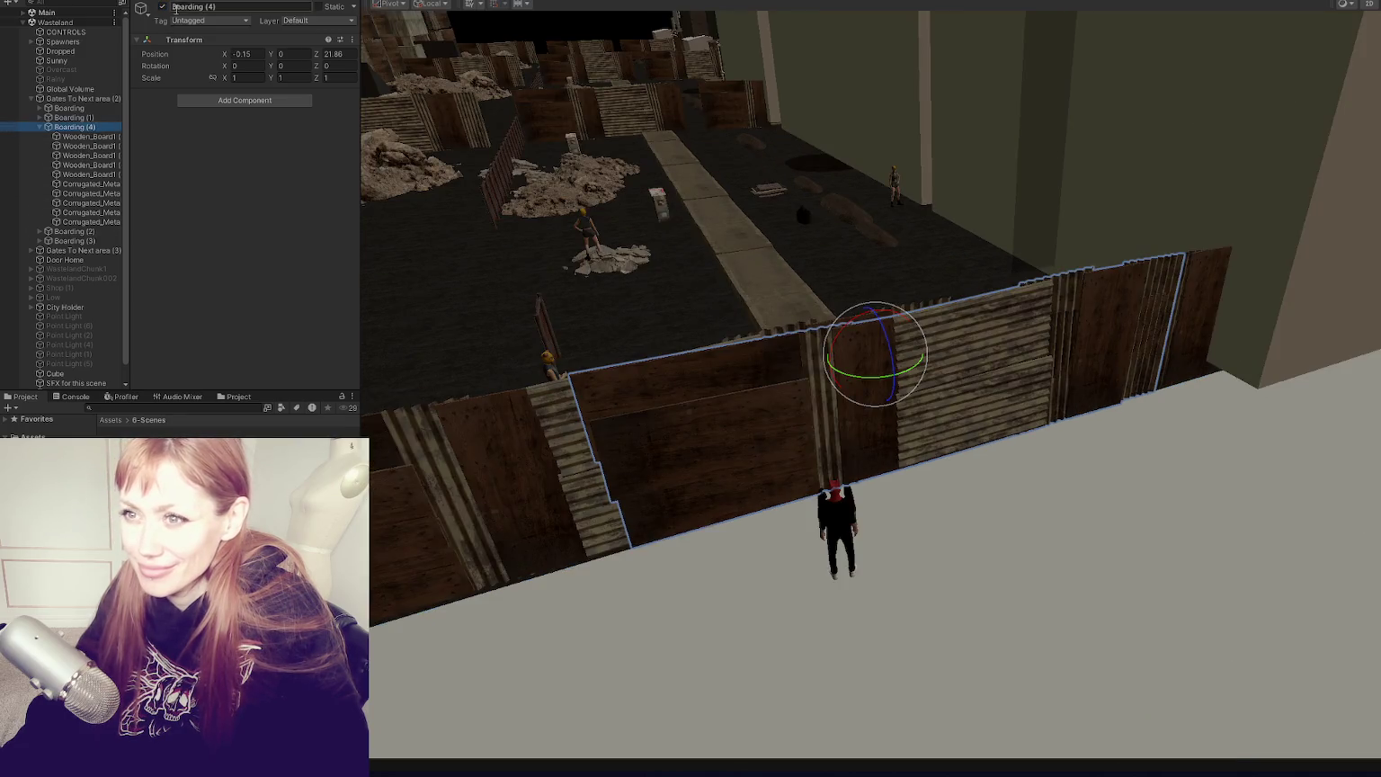
pyautogui.click(162, 7)
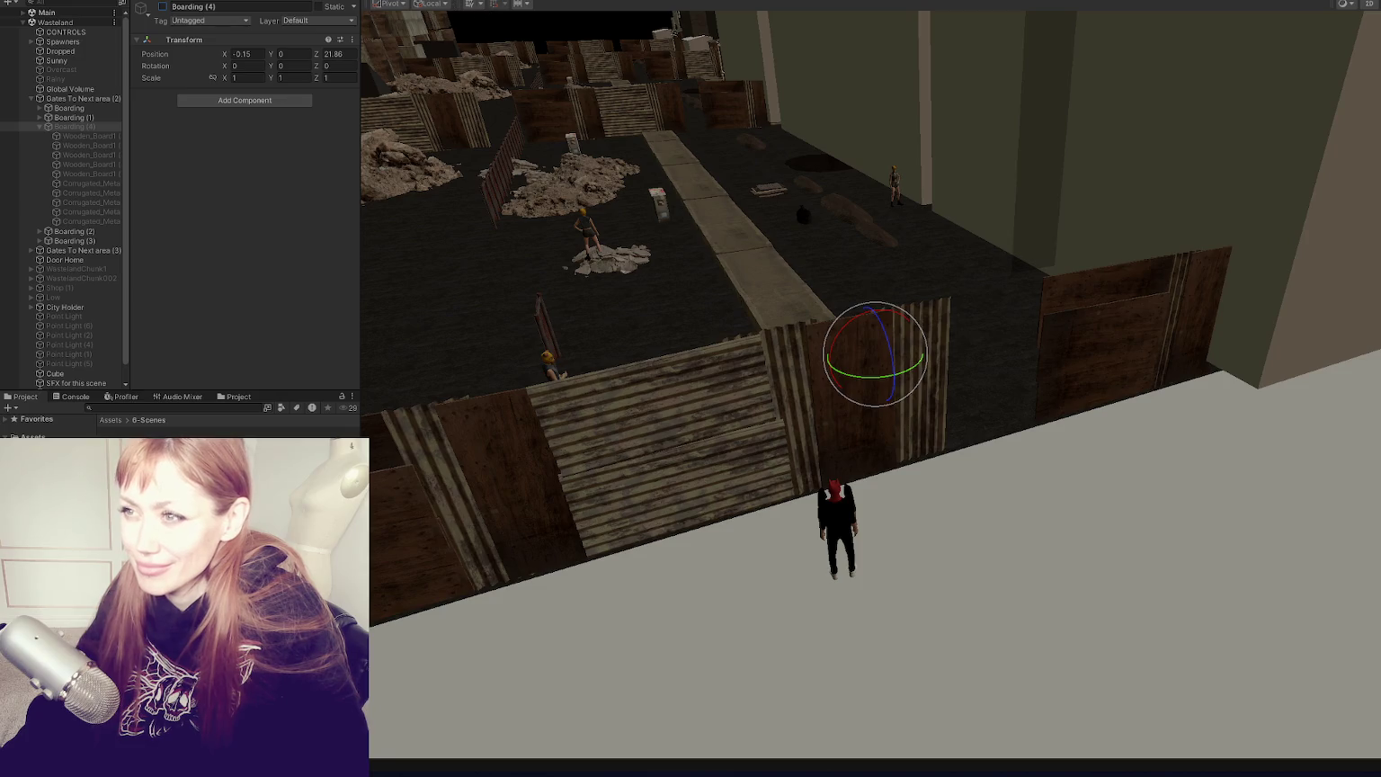
pyautogui.hotkey('ctrl', 'p')
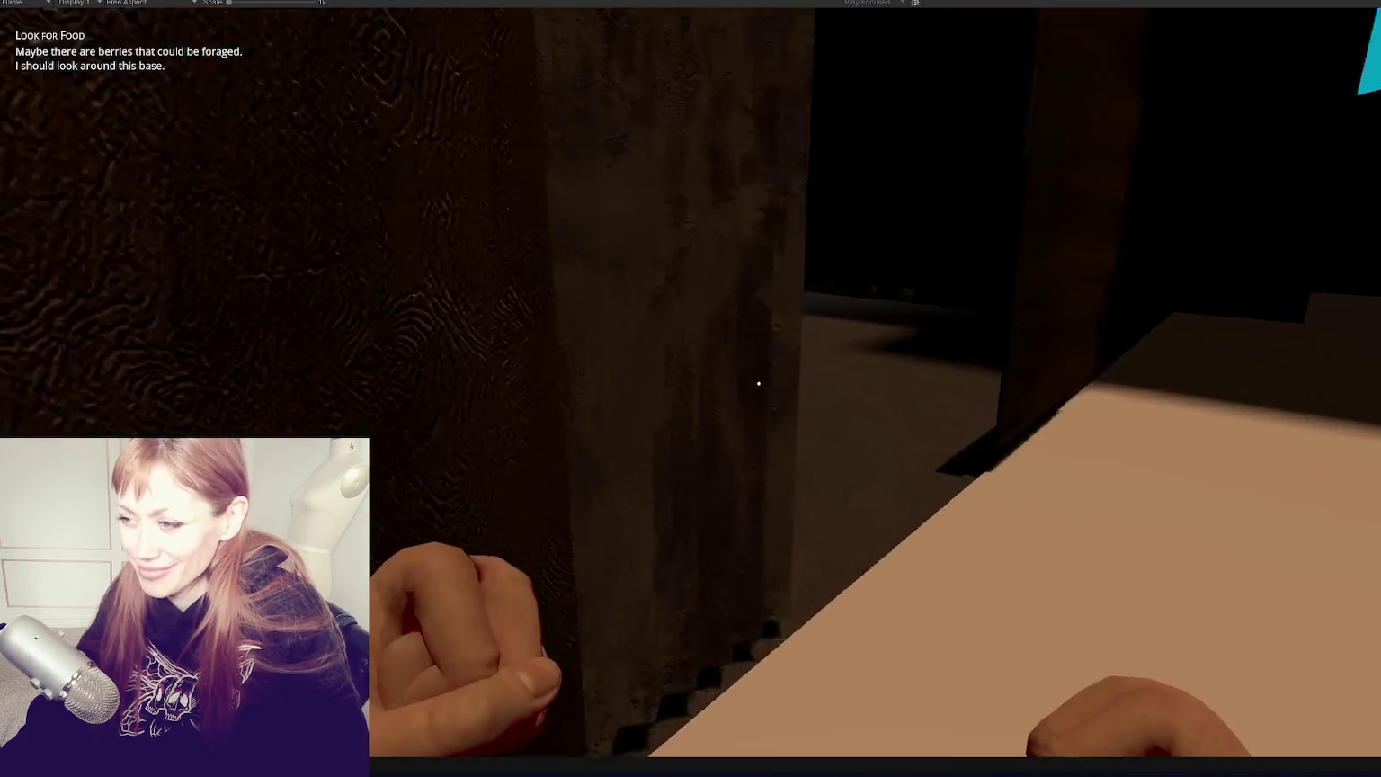
# Step: Walk through the wall gap toward the buildings, pause on the Tasks page, and un-maximize the Game view
pyautogui.moveTo(759, 384)
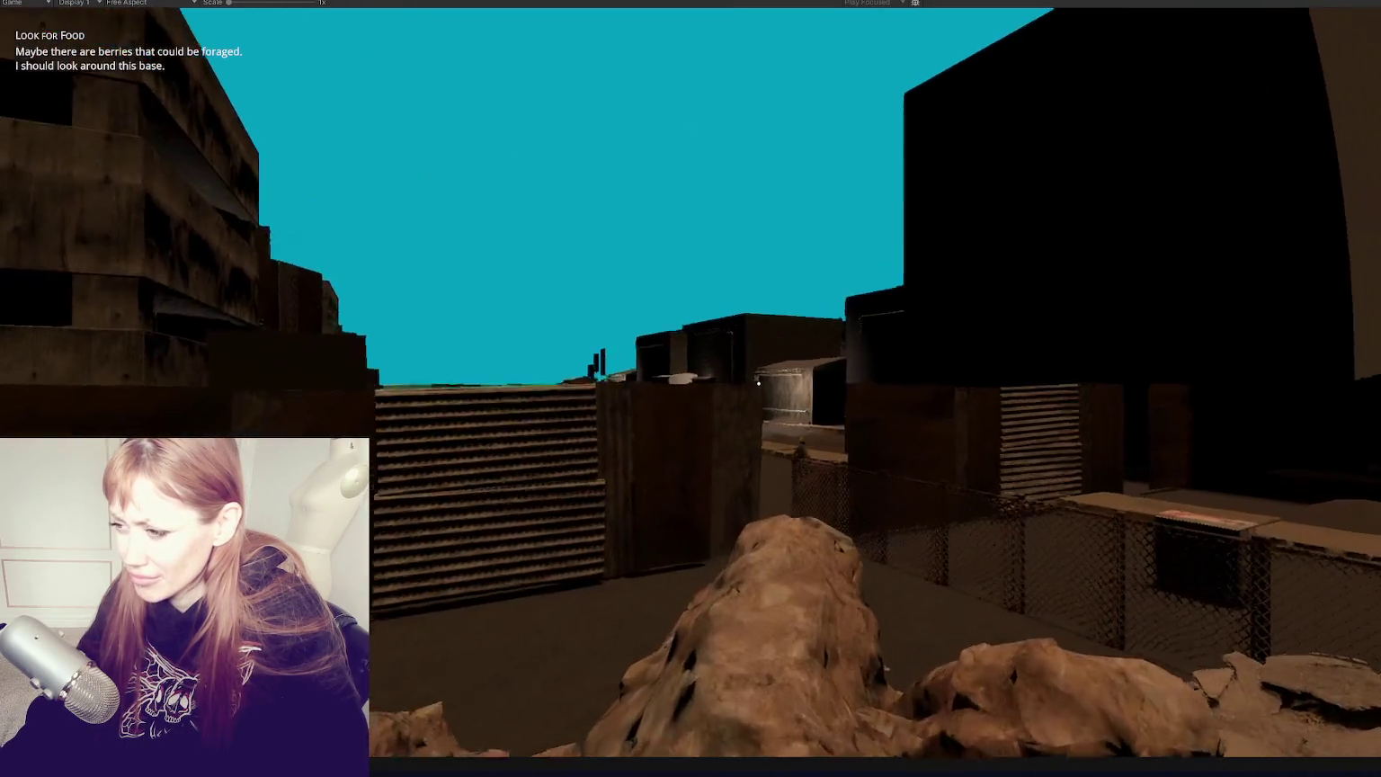
pyautogui.press('w')
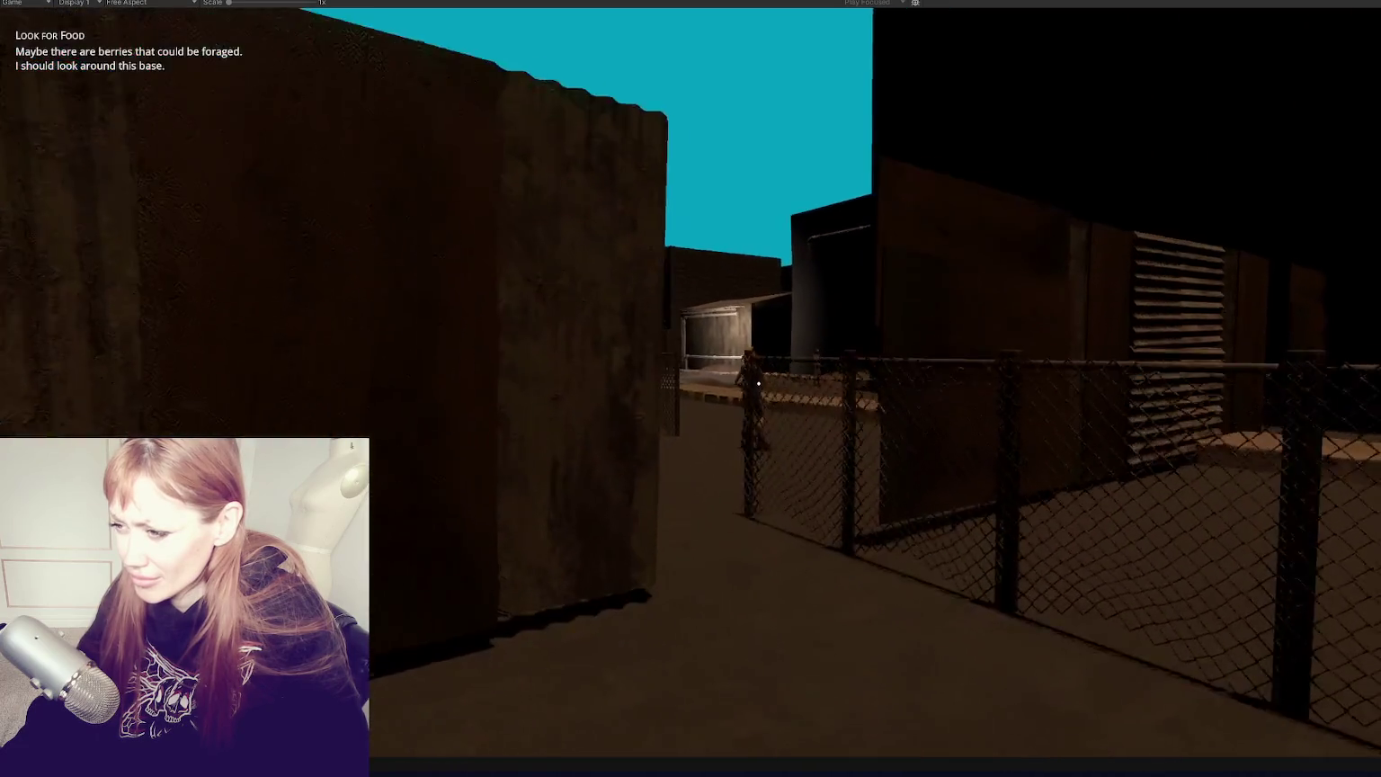
pyautogui.press('w')
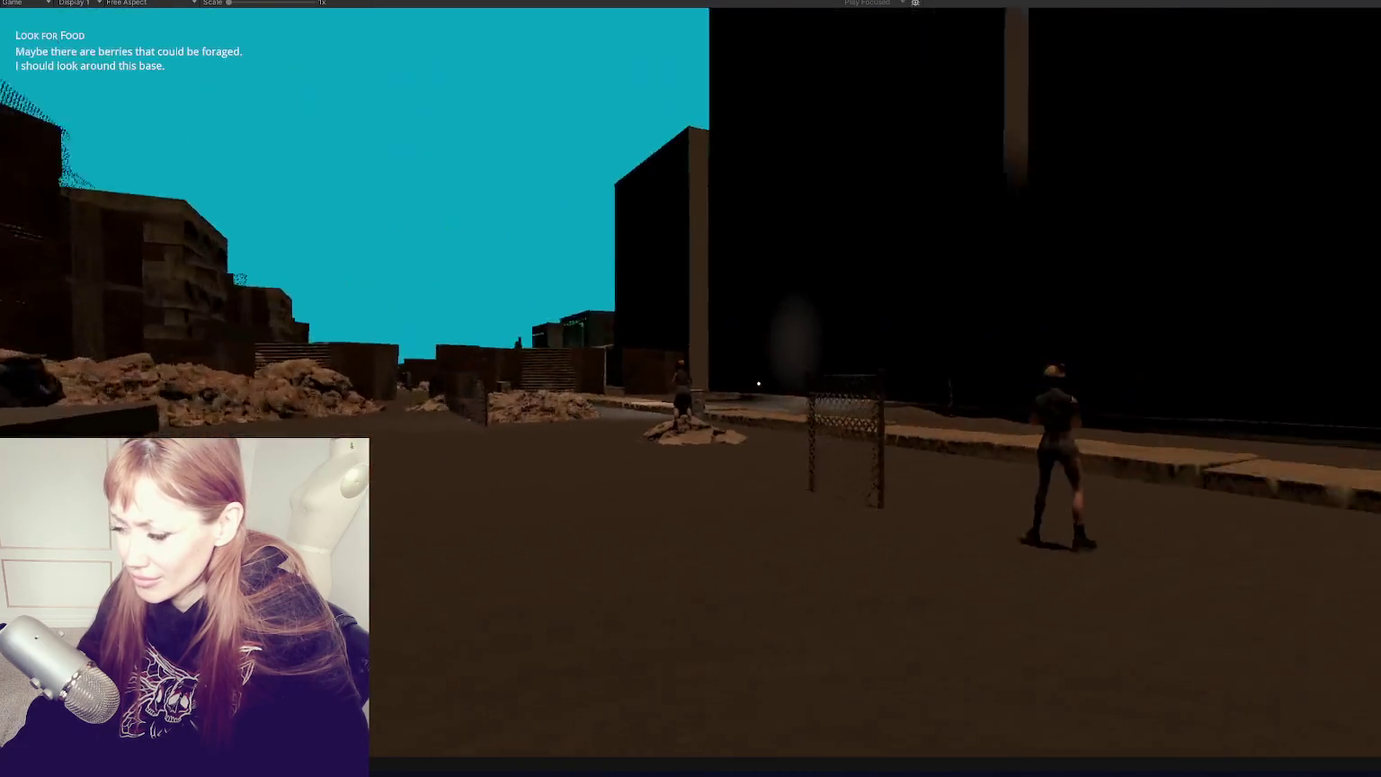
pyautogui.press('w')
pyautogui.press('Escape')
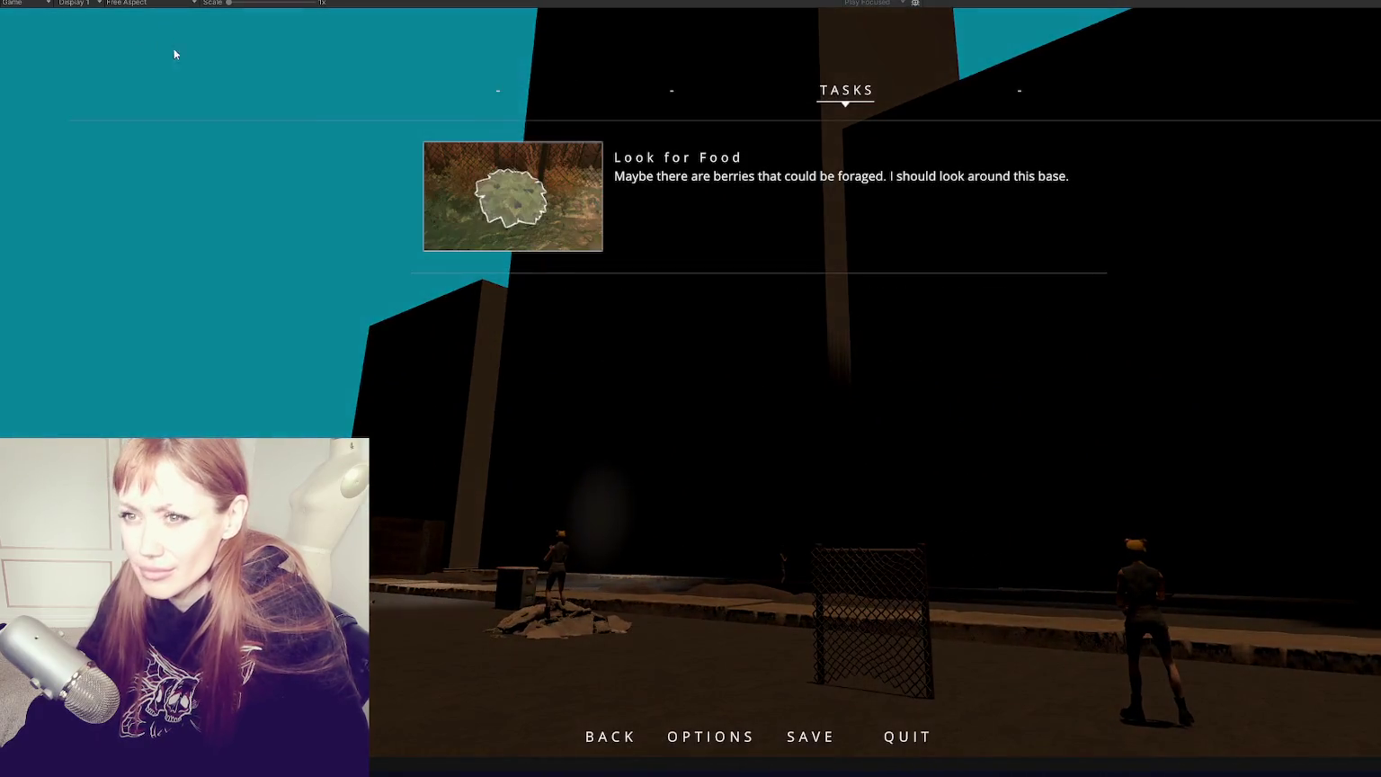
pyautogui.hotkey('shift', 'space')
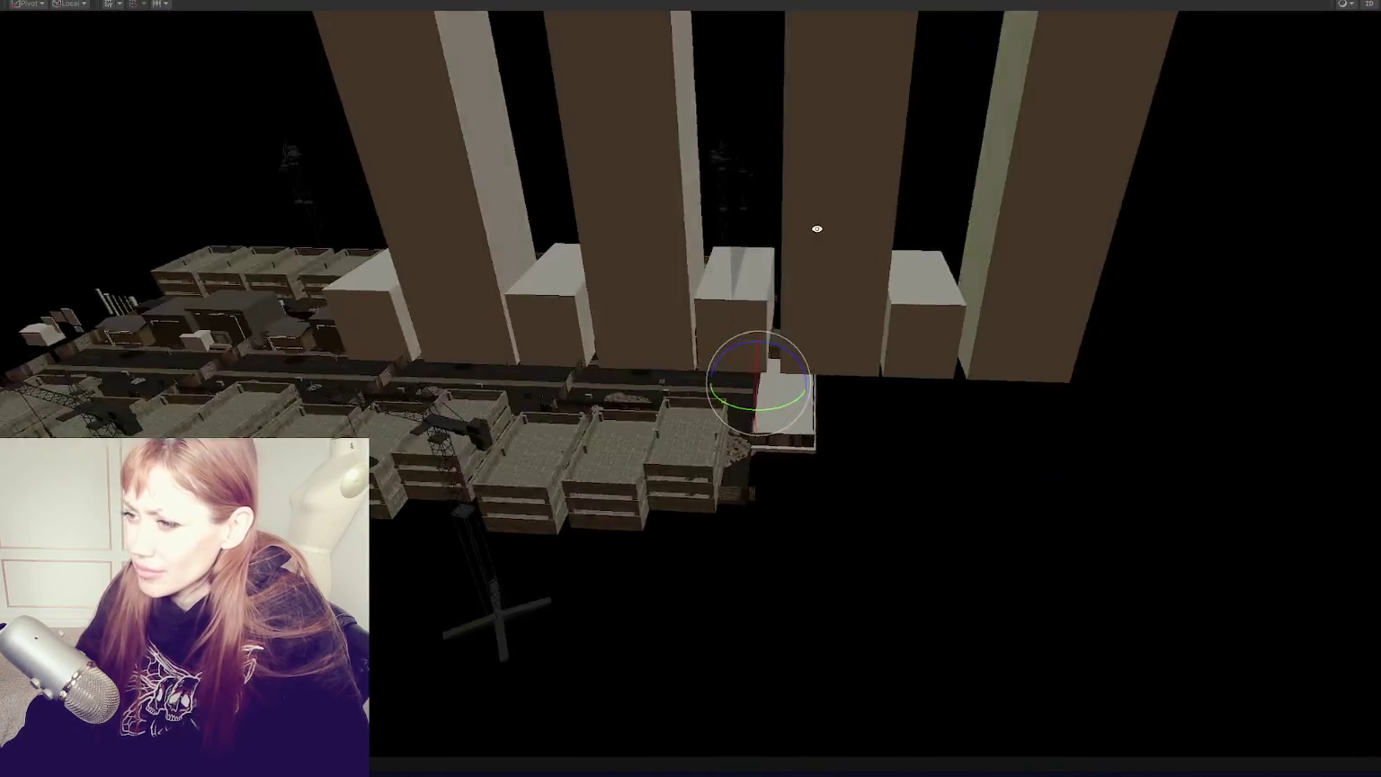
# Step: Deactivate both tall tower blocks beside ParkingGarage, clear the selection, and enter Play mode
pyautogui.moveTo(817, 228); pyautogui.dragTo(1052, 426)
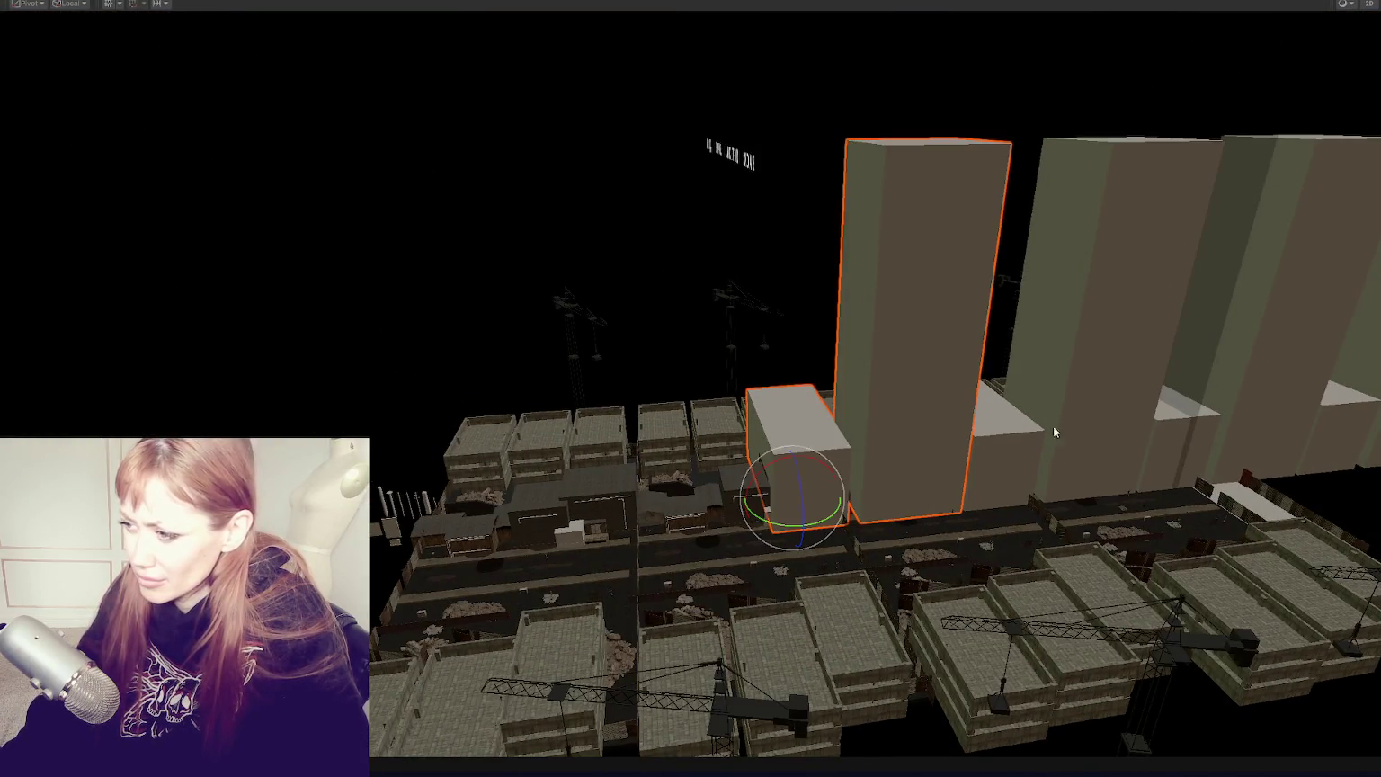
pyautogui.keyDown('shift'); pyautogui.click(1048, 392); pyautogui.keyUp('shift')
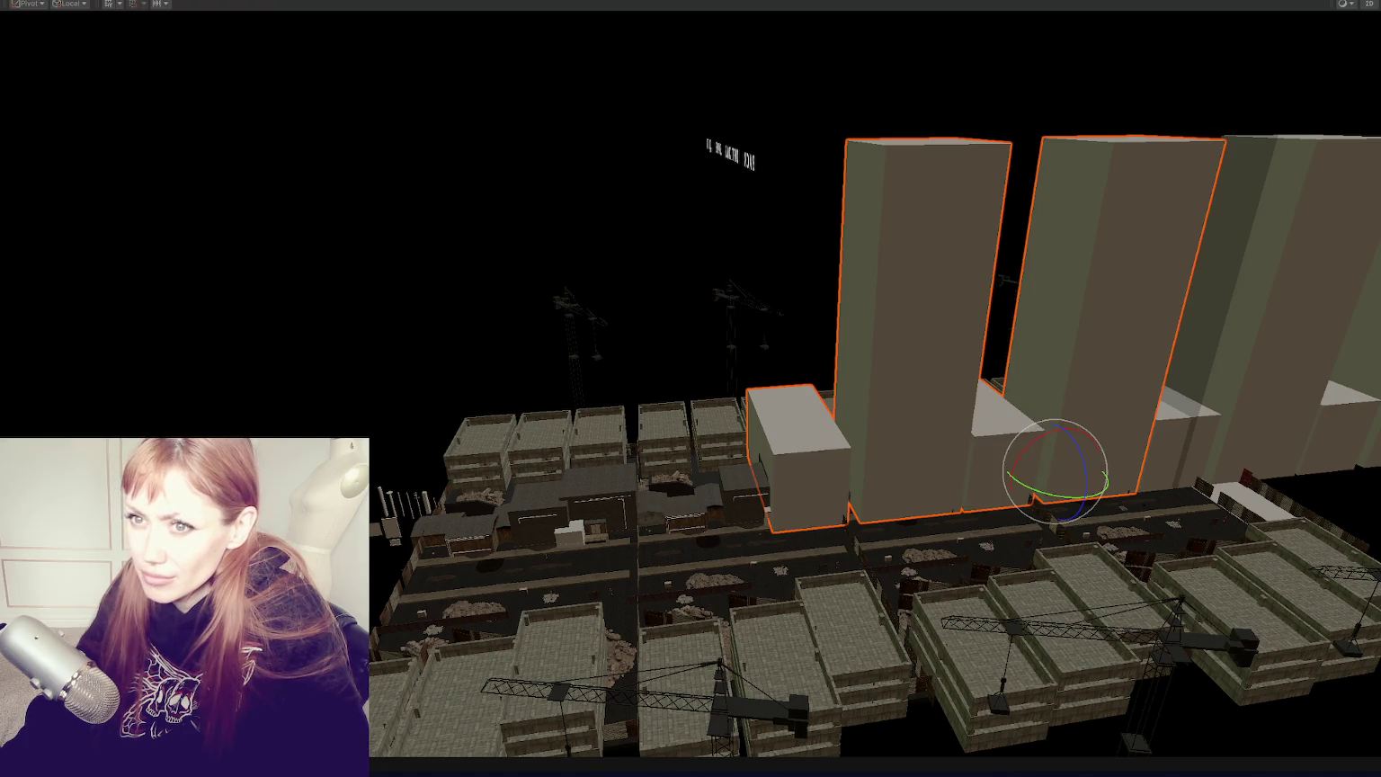
pyautogui.hotkey('shift', 'space')
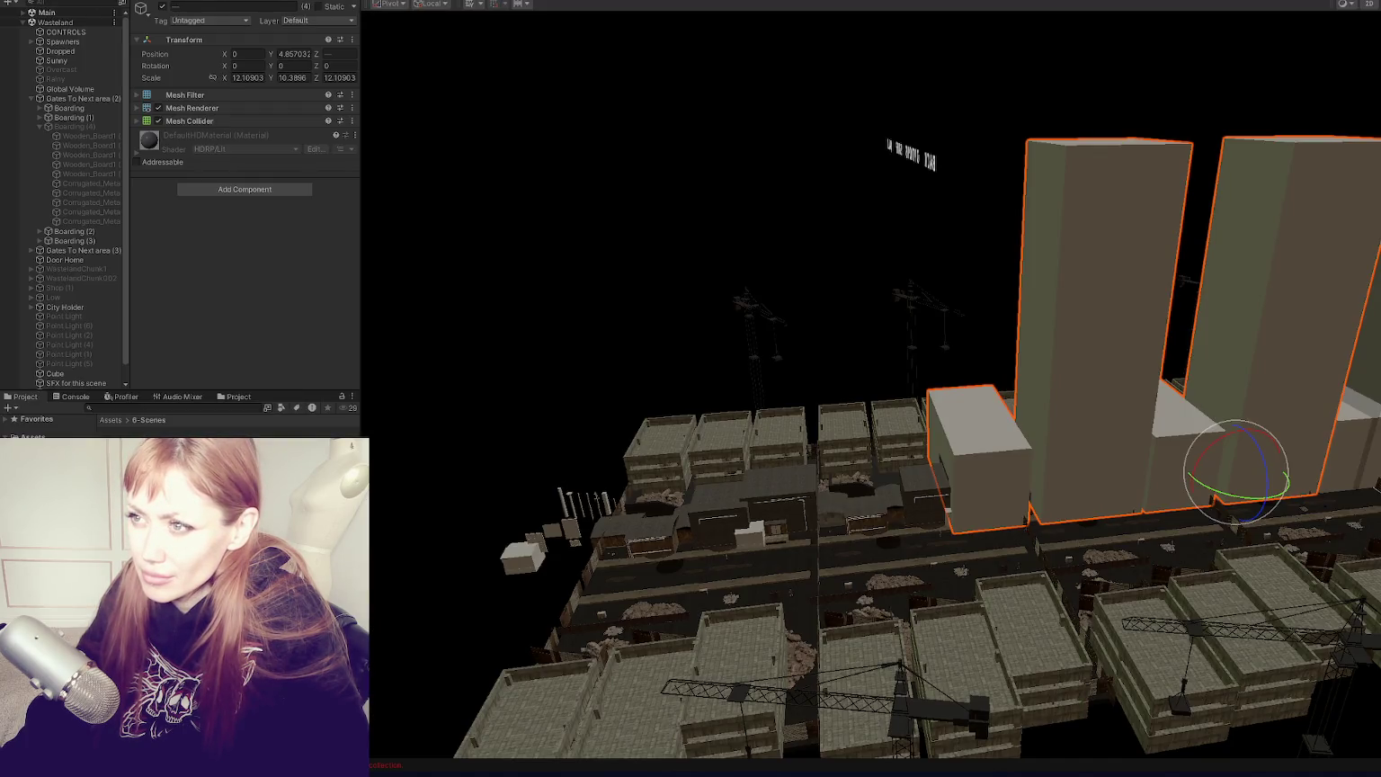
pyautogui.click(163, 6)
pyautogui.click(1007, 431)
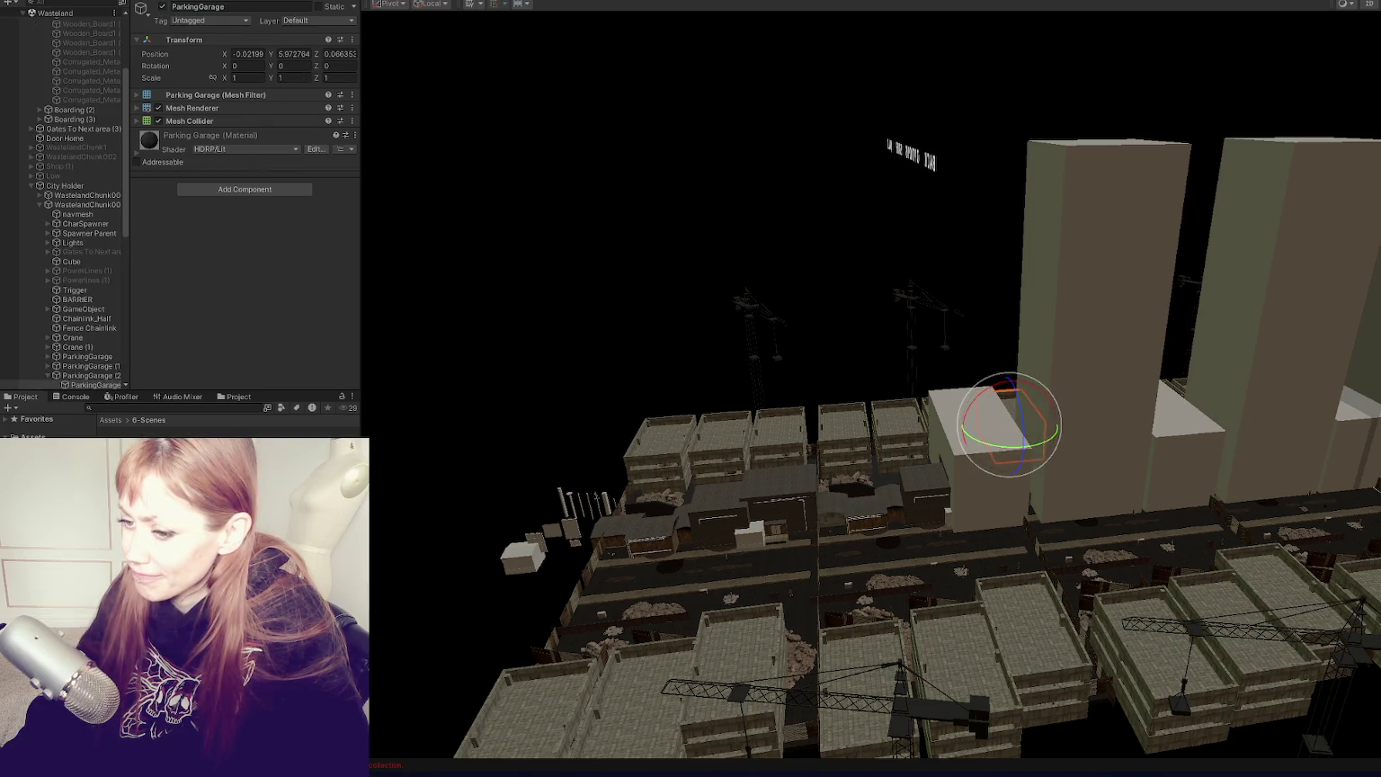
pyautogui.click(367, 512)
pyautogui.hotkey('ctrl', 'p')
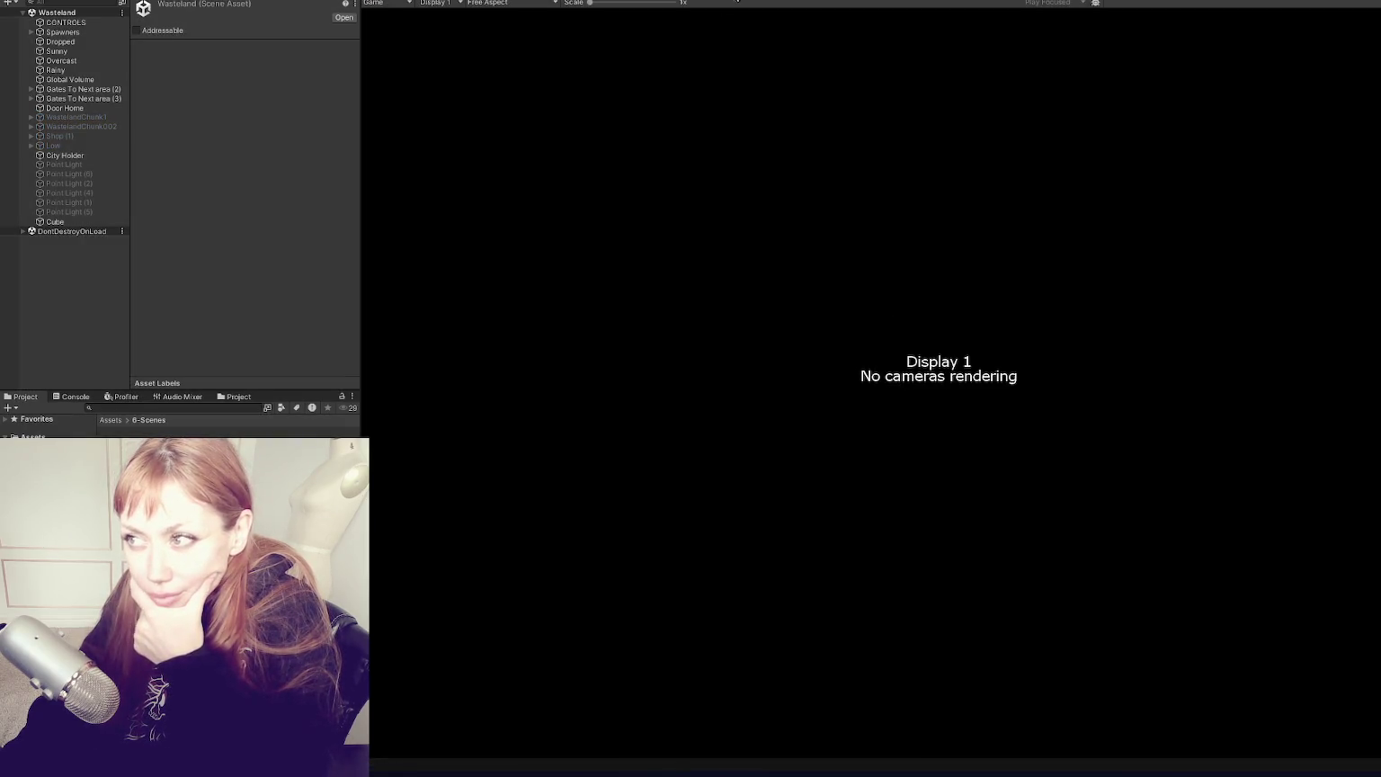
# Step: Stop Play mode and select WastelandChunk002 in the Hierarchy
pyautogui.hotkey('ctrl', 'p')
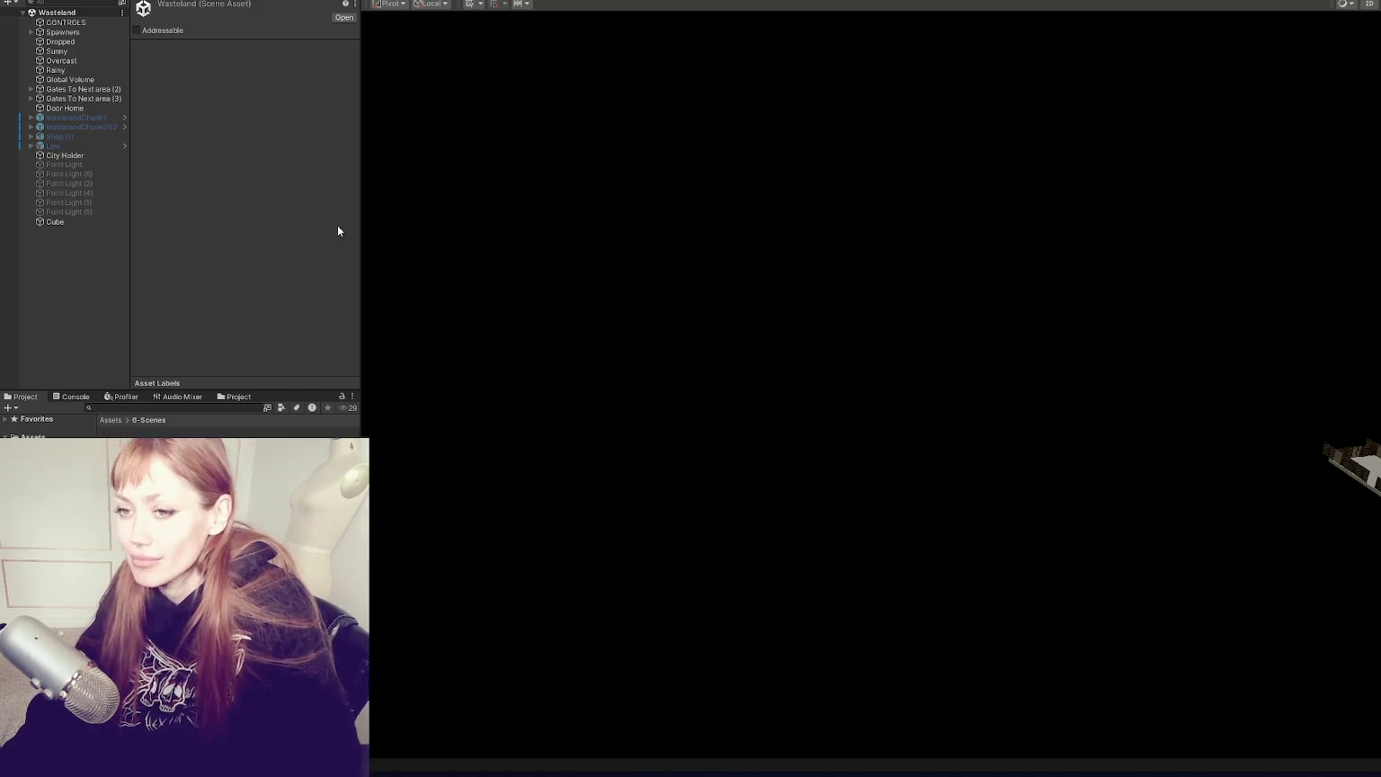
pyautogui.click(102, 125)
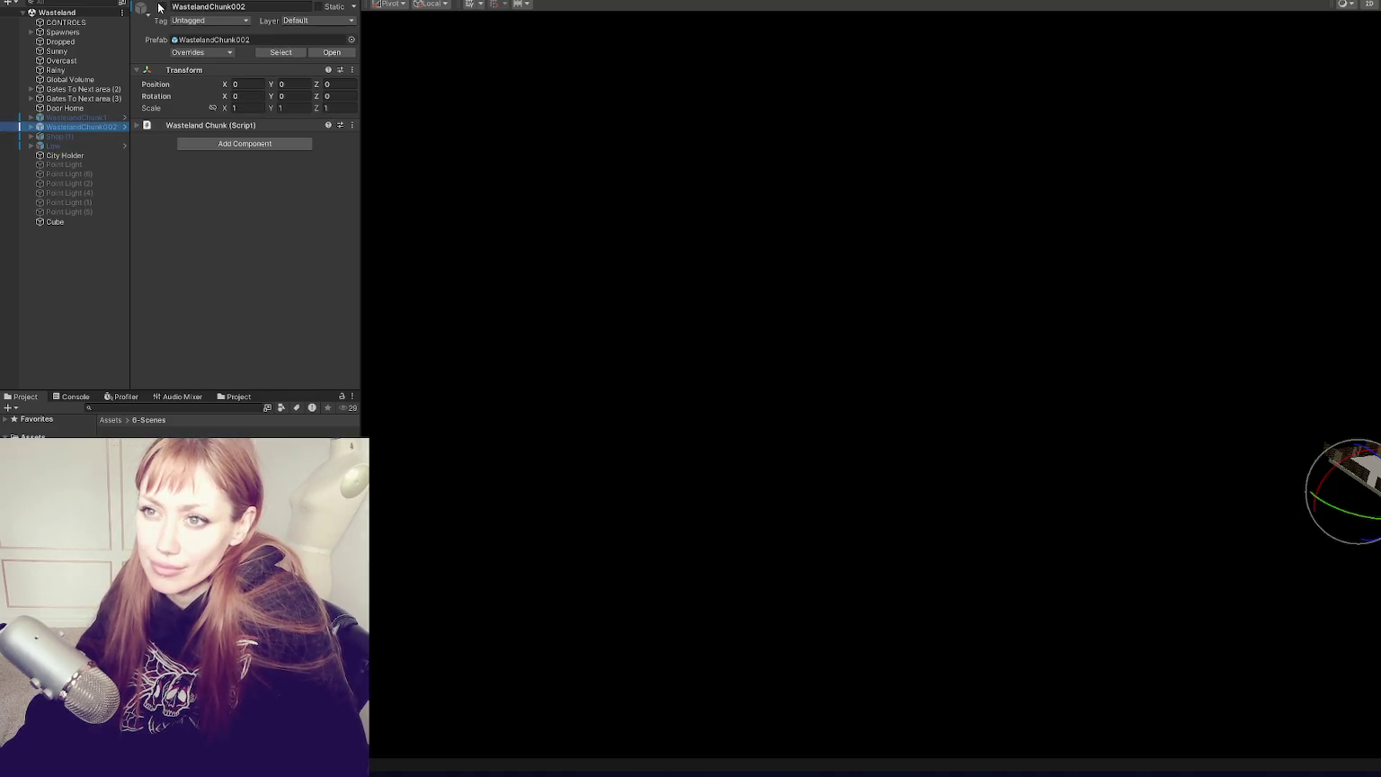
# Step: Activate WastelandChunk002 and deactivate its two tall L-shaped blocks
pyautogui.click(163, 8)
pyautogui.moveTo(648, 257); pyautogui.dragTo(908, 379)
pyautogui.click(910, 385)
pyautogui.keyDown('ctrl'); pyautogui.click(907, 260); pyautogui.keyUp('ctrl')
pyautogui.click(163, 7)
pyautogui.hotkey('ctrl', 'z')
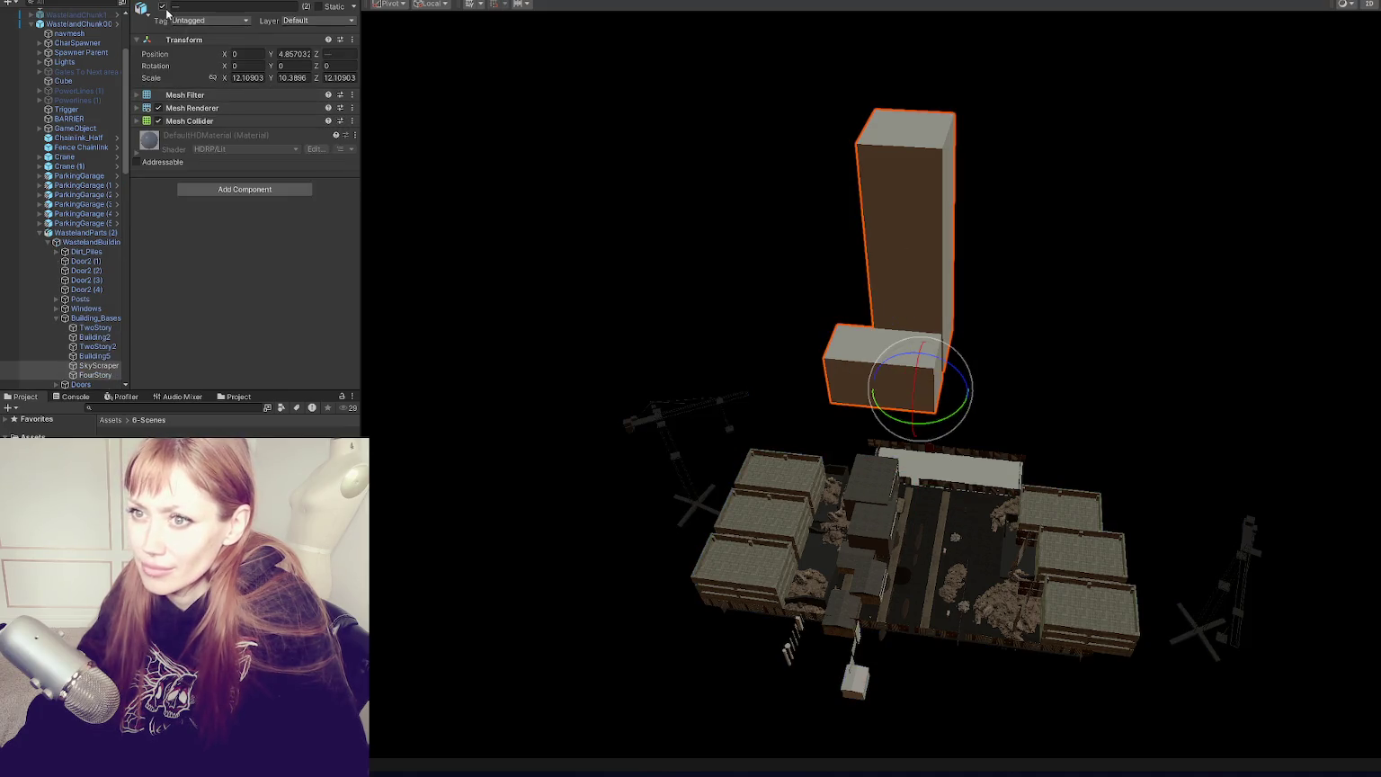
pyautogui.click(163, 7)
# Step: Select Window_Warehouse_Flat near Building5 and move it onto the building wall
pyautogui.moveTo(719, 225)
pyautogui.mouseDown()
pyautogui.moveTo(625, 225)
pyautogui.moveTo(543, 257)
pyautogui.moveTo(785, 400)
pyautogui.mouseUp()
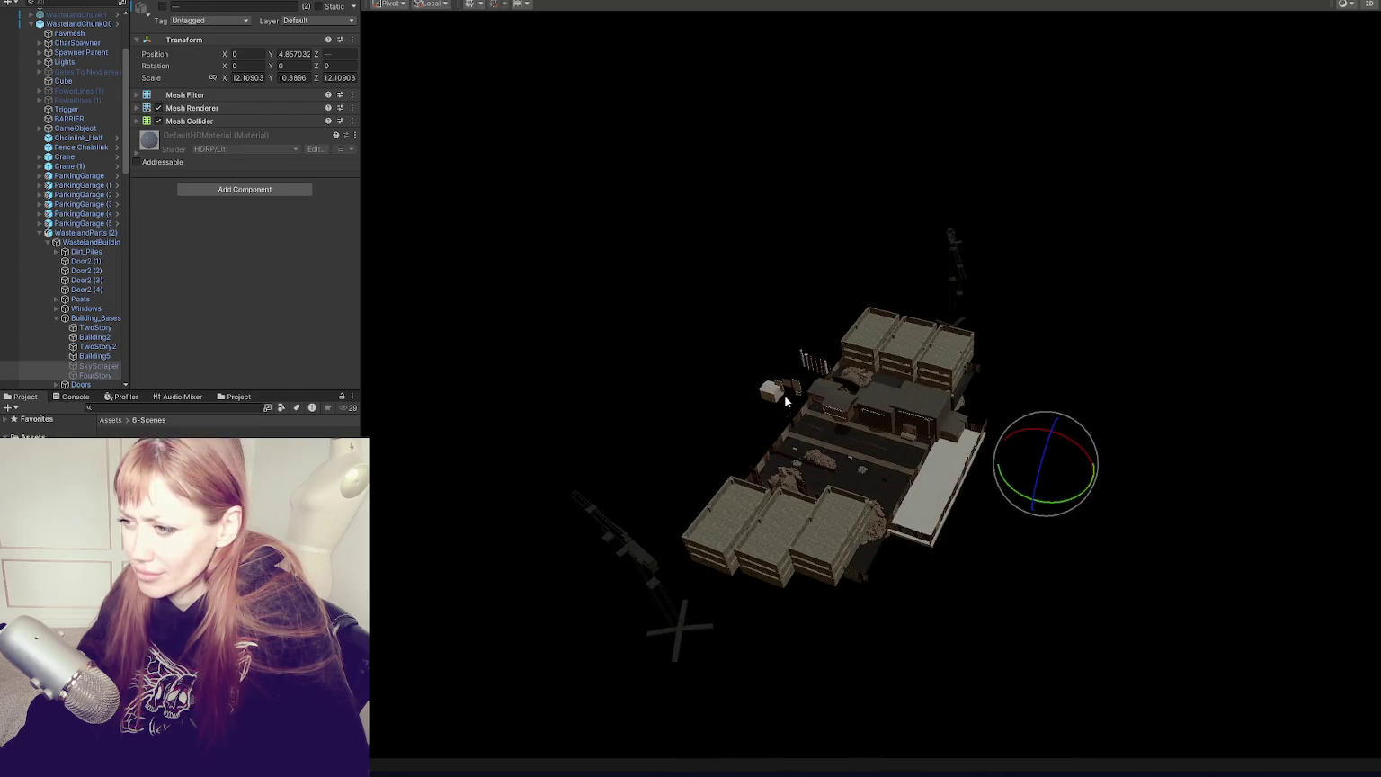
pyautogui.click(777, 394)
pyautogui.press('f')
pyautogui.moveTo(1033, 330)
pyautogui.mouseDown()
pyautogui.moveTo(1123, 311)
pyautogui.moveTo(918, 308)
pyautogui.mouseUp()
pyautogui.click(893, 324)
pyautogui.click(887, 317)
pyautogui.click(1264, 364)
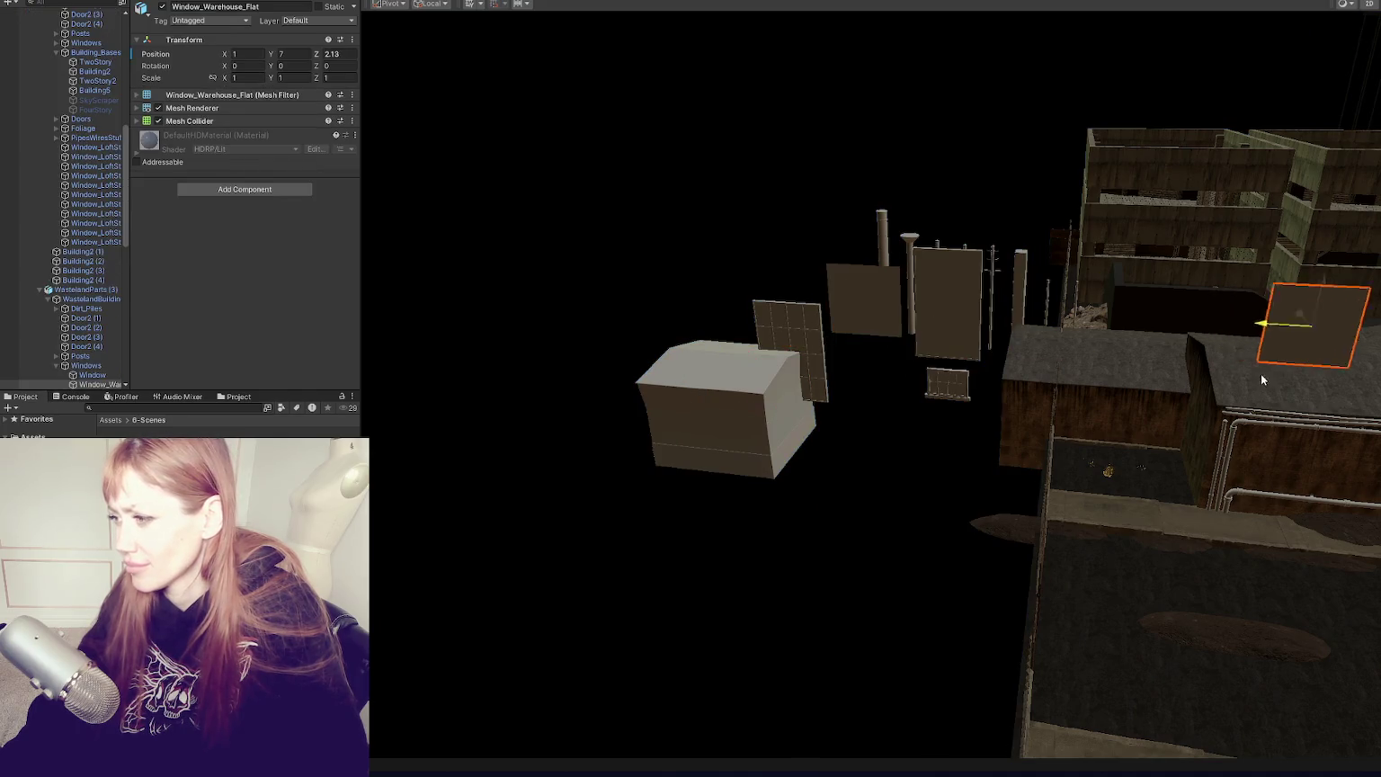
pyautogui.moveTo(1261, 373); pyautogui.dragTo(957, 342)
pyautogui.press('f')
pyautogui.moveTo(899, 268)
pyautogui.mouseDown()
pyautogui.moveTo(903, 425)
pyautogui.moveTo(895, 450)
pyautogui.moveTo(840, 463)
pyautogui.moveTo(1222, 484)
pyautogui.moveTo(1264, 421)
pyautogui.moveTo(1236, 395)
pyautogui.moveTo(1183, 416)
pyautogui.moveTo(1290, 420)
pyautogui.mouseUp()
# Step: Duplicate the window and slide the copy along the wall
pyautogui.hotkey('ctrl', 'd')
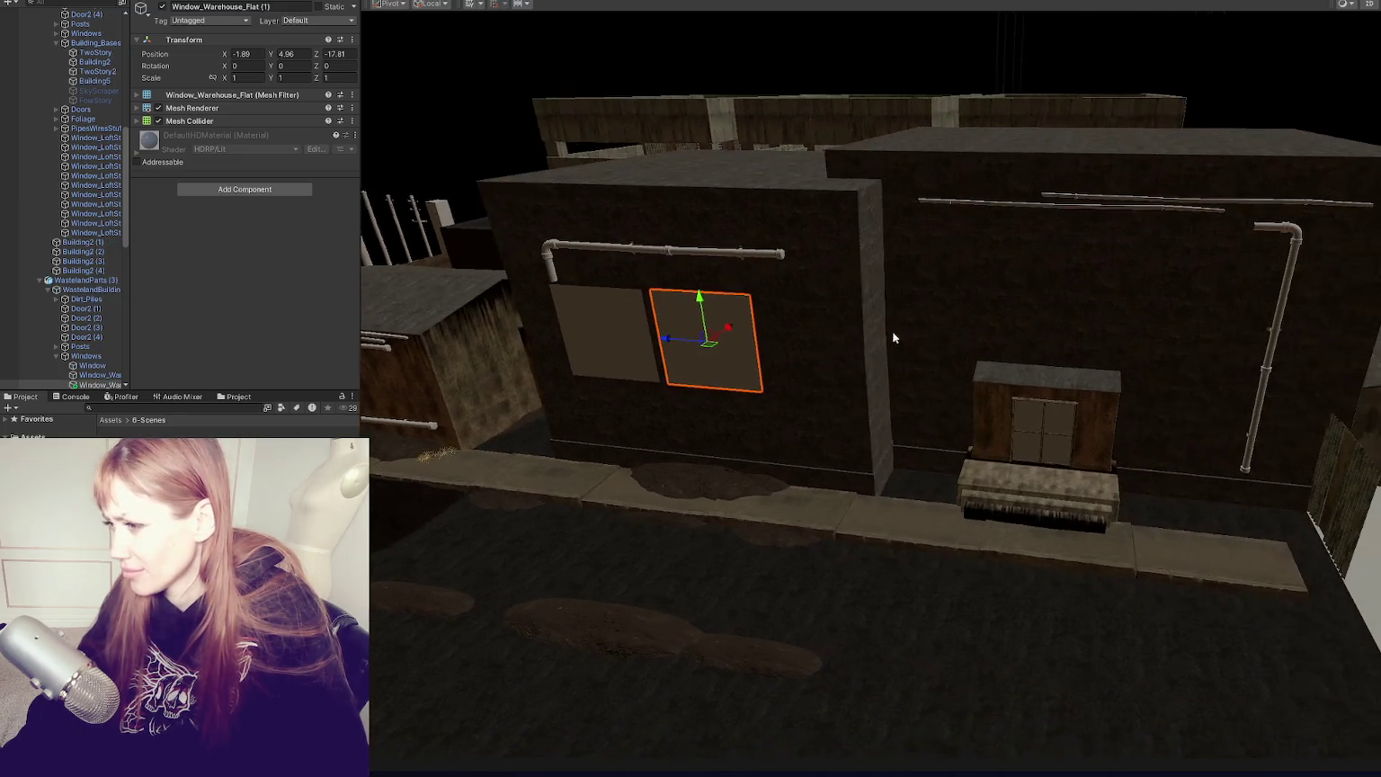
pyautogui.hotkey('ctrl', 'd')
pyautogui.moveTo(698, 334)
pyautogui.mouseDown()
pyautogui.moveTo(1116, 386)
pyautogui.moveTo(1208, 374)
pyautogui.moveTo(1184, 315)
pyautogui.moveTo(1187, 336)
pyautogui.moveTo(1212, 257)
pyautogui.mouseUp()
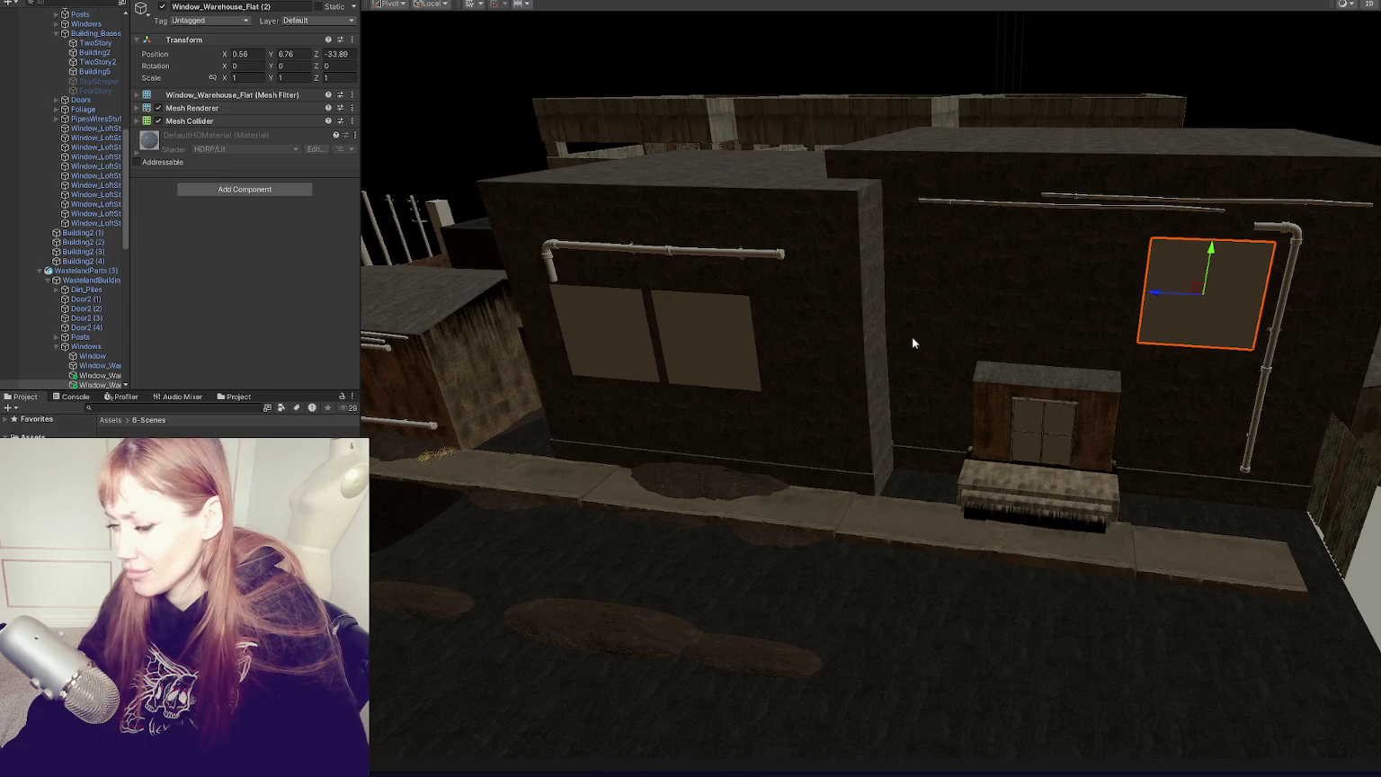
pyautogui.moveTo(913, 343); pyautogui.dragTo(955, 384)
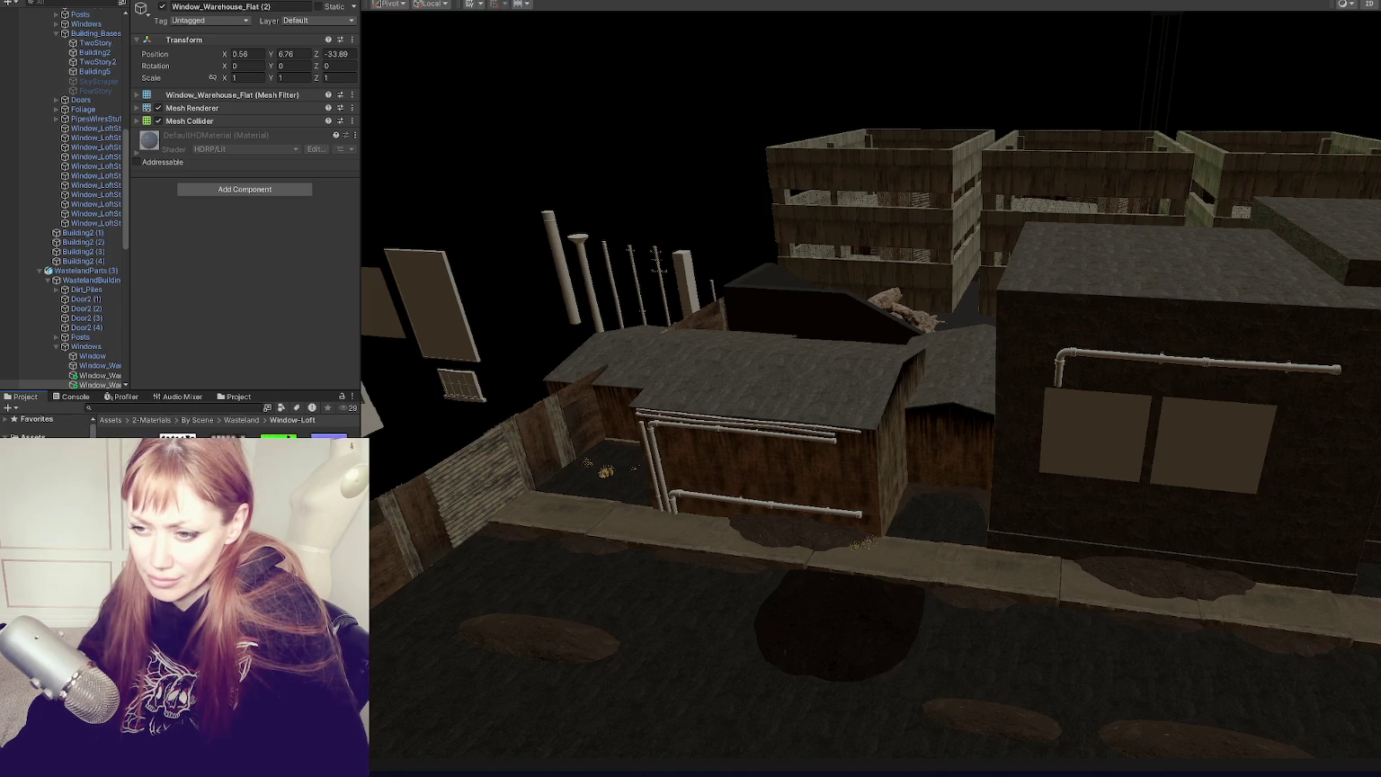
# Step: Apply the gridded Windows 1 material to both wall windows
pyautogui.moveTo(225, 440); pyautogui.dragTo(1086, 447)
pyautogui.click(1172, 440)
pyautogui.moveTo(1172, 440); pyautogui.dragTo(732, 348)
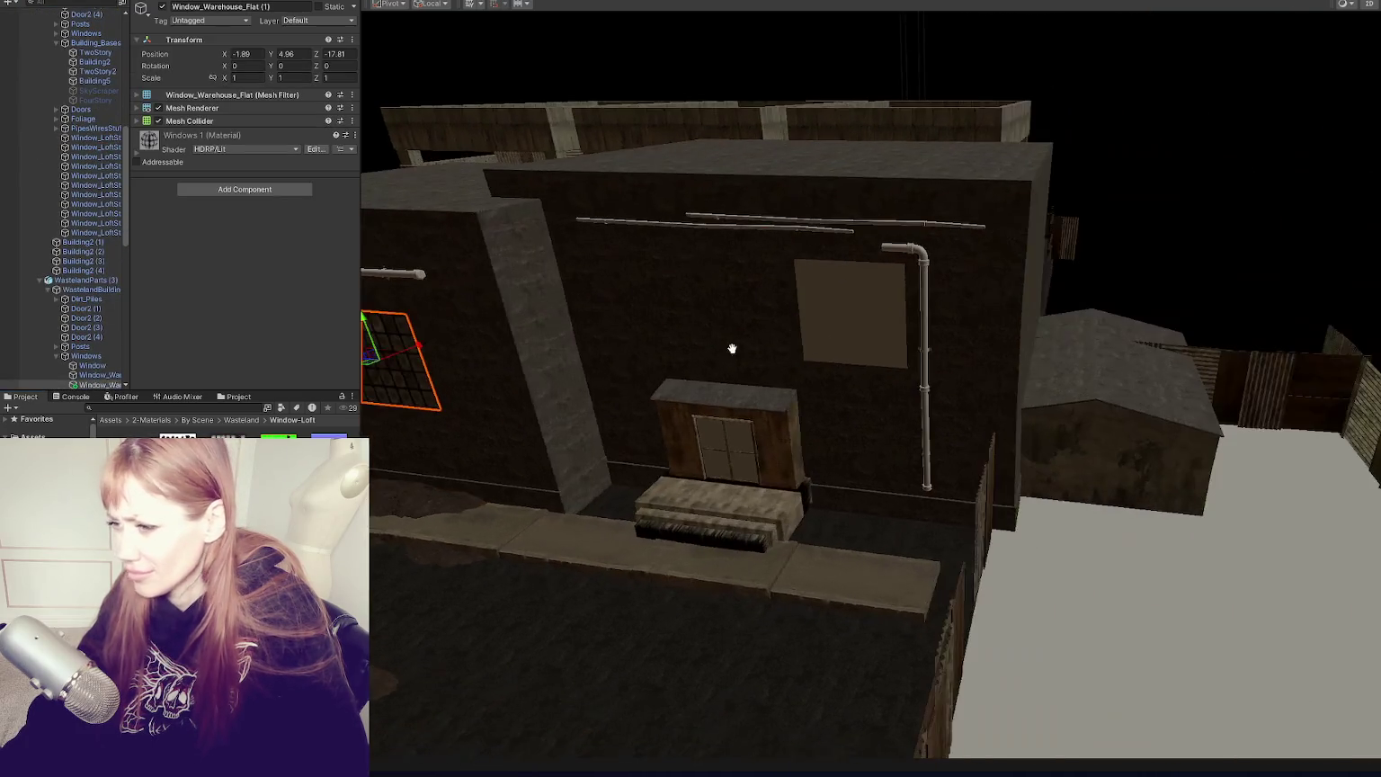
pyautogui.moveTo(225, 440)
pyautogui.mouseDown()
pyautogui.moveTo(832, 347)
pyautogui.moveTo(685, 300)
pyautogui.moveTo(1030, 402)
pyautogui.moveTo(1258, 442)
pyautogui.moveTo(1187, 450)
pyautogui.mouseUp()
pyautogui.click(830, 339)
# Step: Duplicate the textured window, select both warehouse windows and lower them down the wall
pyautogui.hotkey('ctrl', 'd')
pyautogui.hotkey('ctrl', 'd')
pyautogui.moveTo(1354, 181)
pyautogui.mouseDown()
pyautogui.moveTo(1171, 216)
pyautogui.moveTo(1187, 170)
pyautogui.moveTo(1049, 347)
pyautogui.mouseUp()
pyautogui.click(949, 406)
pyautogui.click(895, 354)
pyautogui.click(899, 395)
pyautogui.keyDown('shift'); pyautogui.click(916, 404); pyautogui.keyUp('shift')
pyautogui.moveTo(916, 405)
pyautogui.mouseDown()
pyautogui.moveTo(983, 385)
pyautogui.moveTo(1020, 342)
pyautogui.mouseUp()
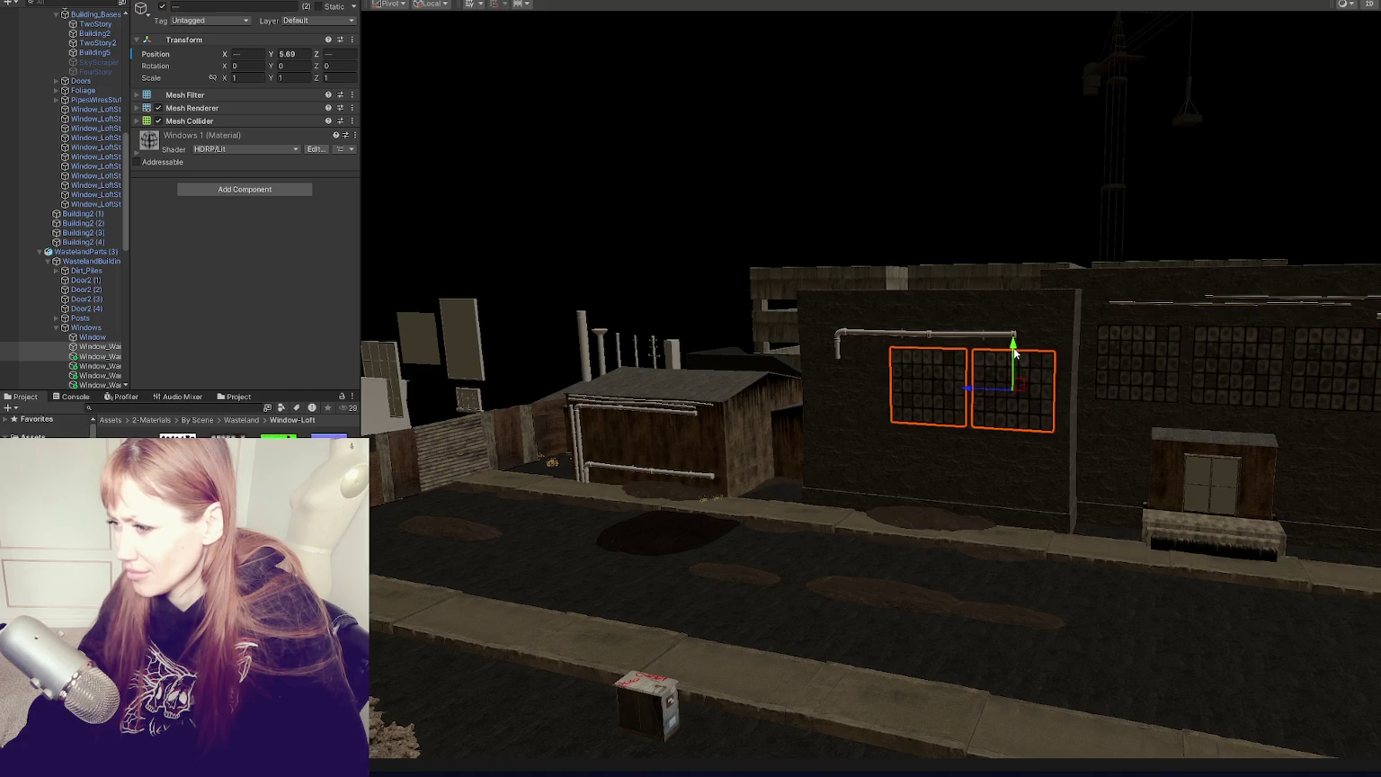
pyautogui.hotkey('ctrl', 'z')
pyautogui.moveTo(927, 344); pyautogui.dragTo(932, 426)
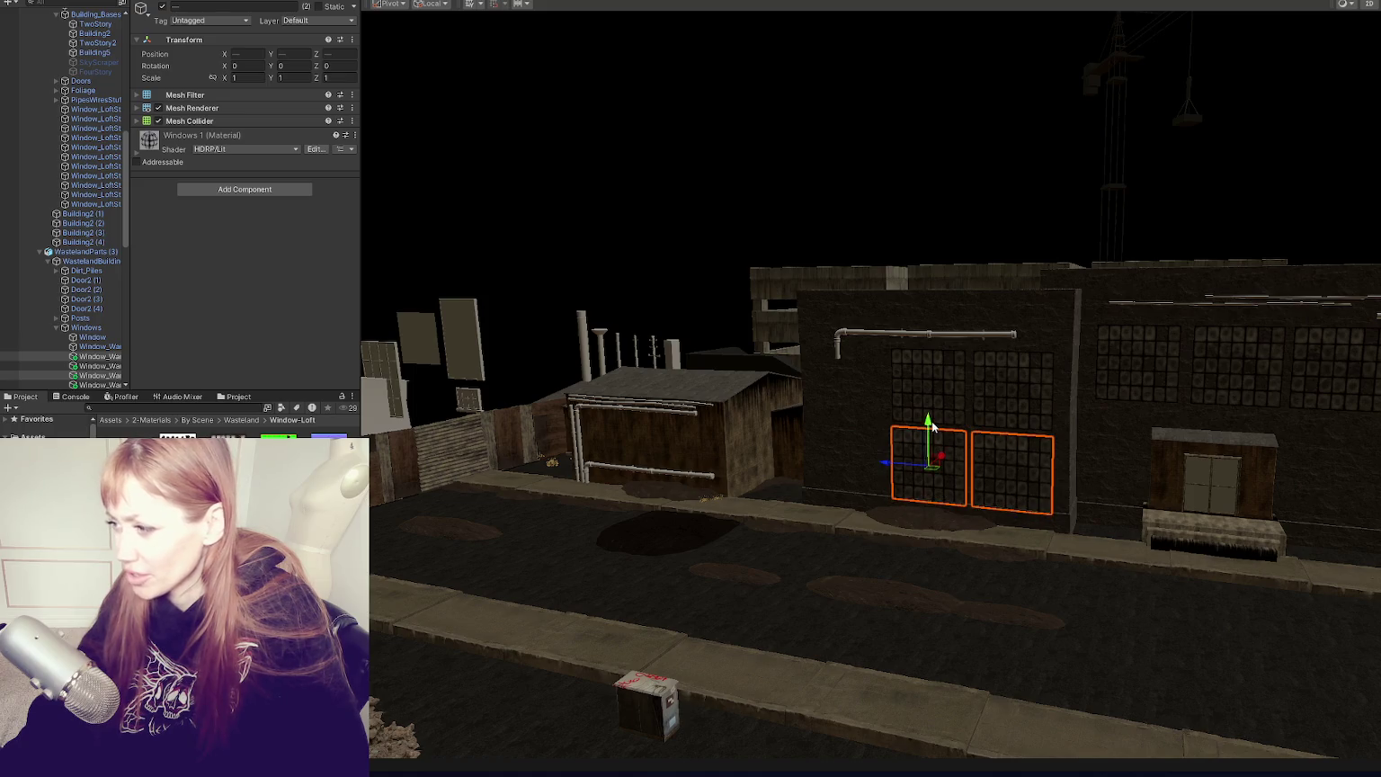
# Step: Reselect both windows, settle them side by side beneath the pipe, then select the pipe
pyautogui.press('Delete')
pyautogui.scroll(3, 919, 381)
pyautogui.click(1024, 396)
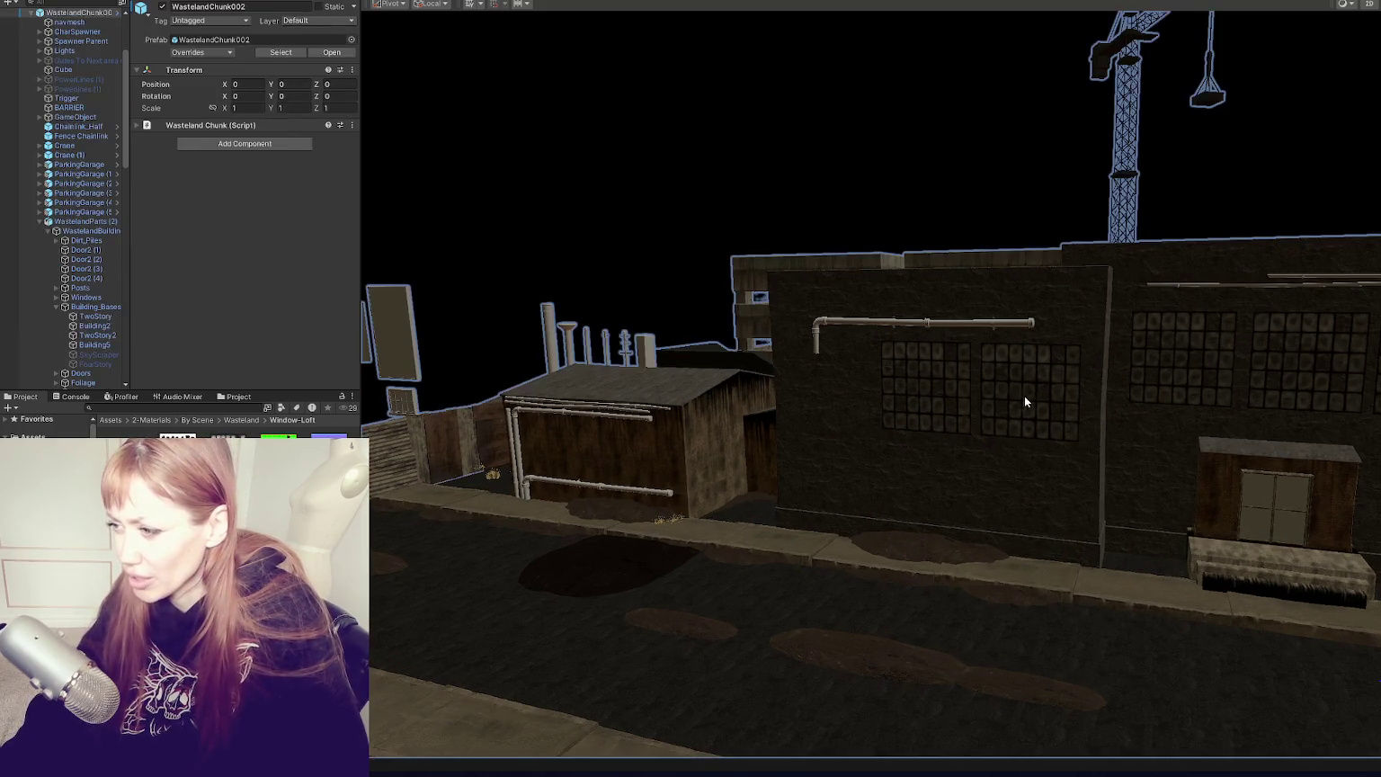
pyautogui.click(1024, 402)
pyautogui.keyDown('shift'); pyautogui.click(908, 399); pyautogui.keyUp('shift')
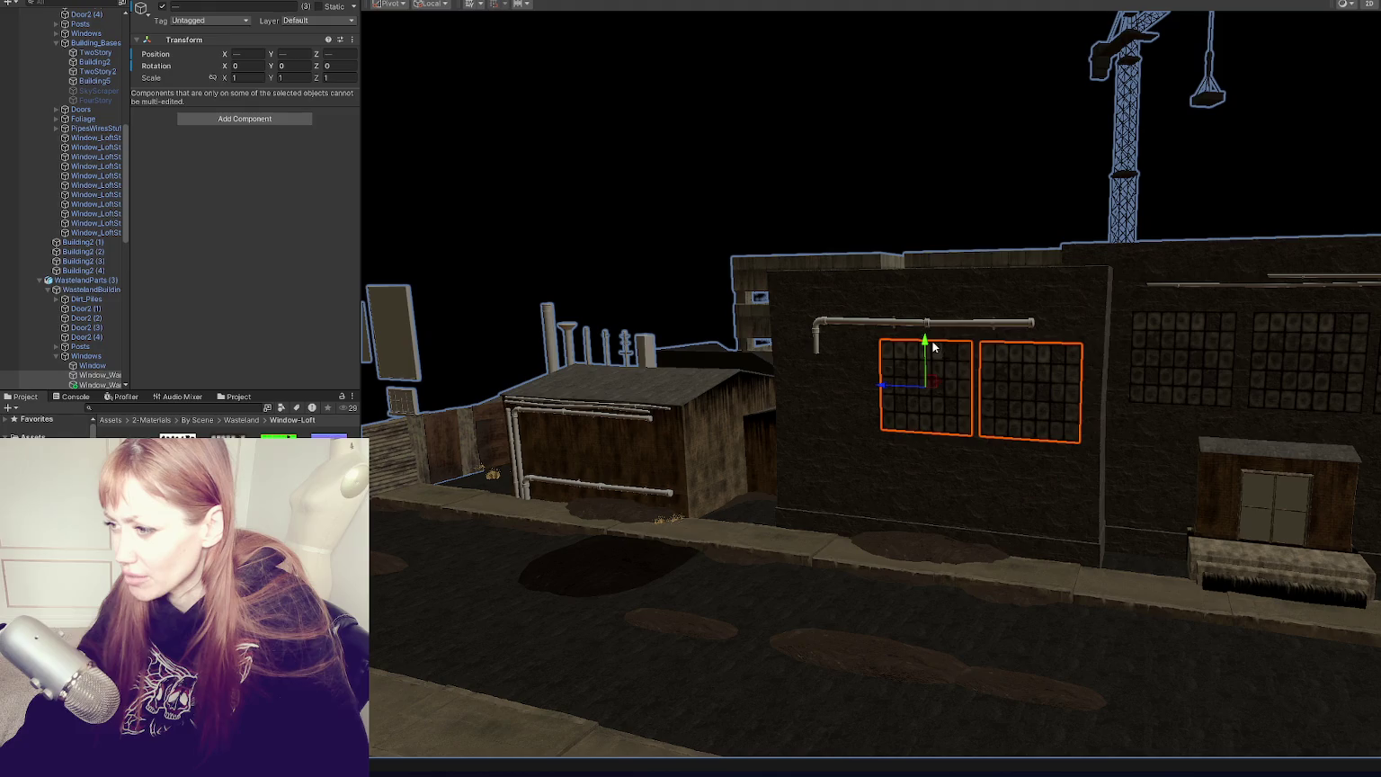
pyautogui.click(944, 412)
pyautogui.click(934, 431)
pyautogui.click(1027, 421)
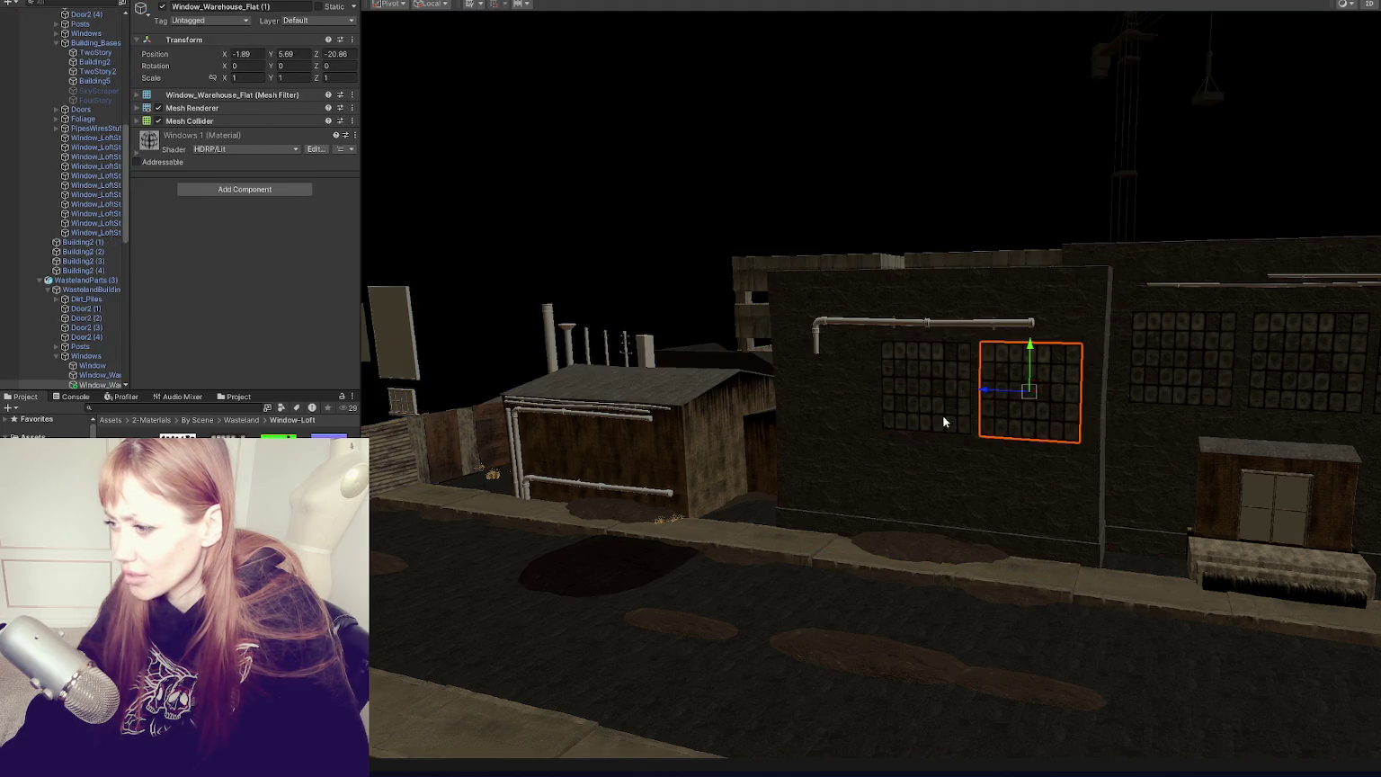
pyautogui.click(943, 412)
pyautogui.hotkey('ctrl', 'z')
pyautogui.hotkey('ctrl', 'z')
pyautogui.hotkey('ctrl', 'z')
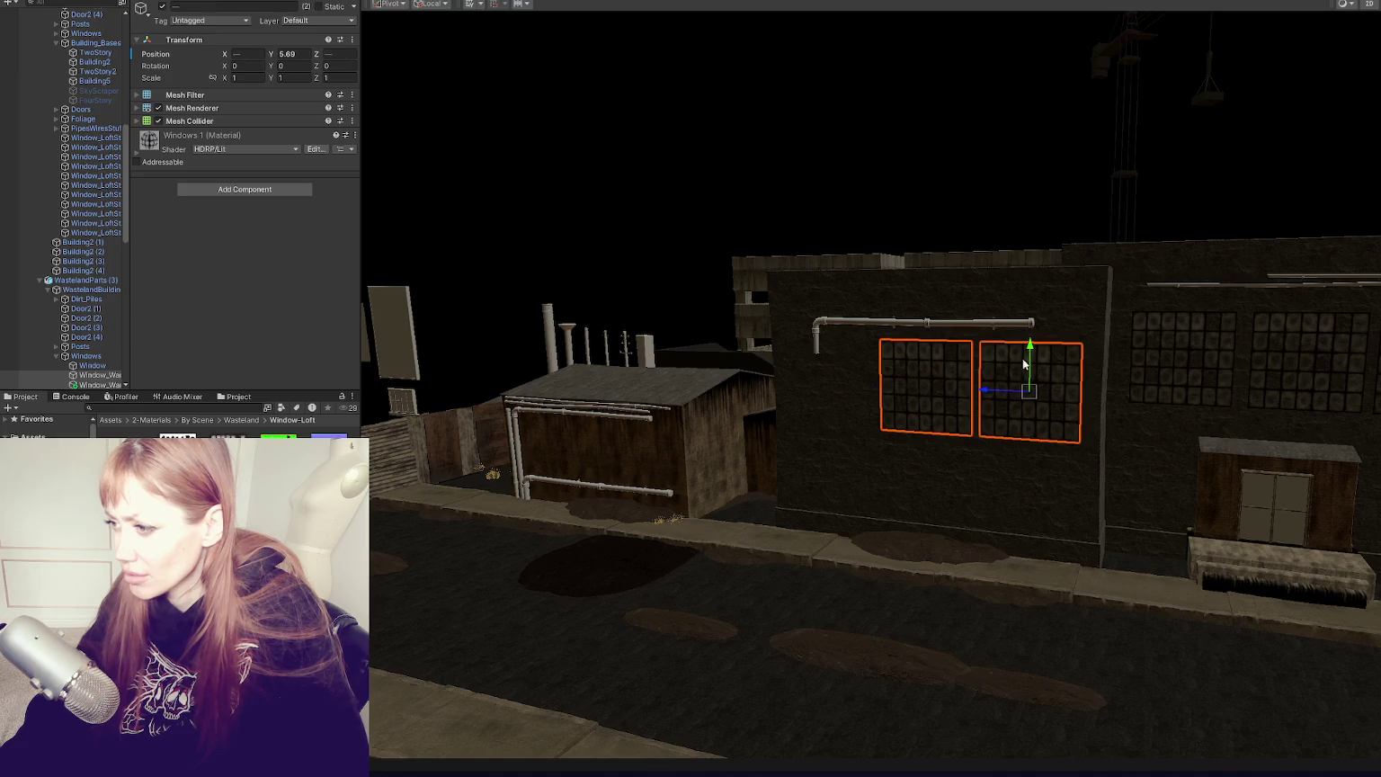
pyautogui.click(999, 325)
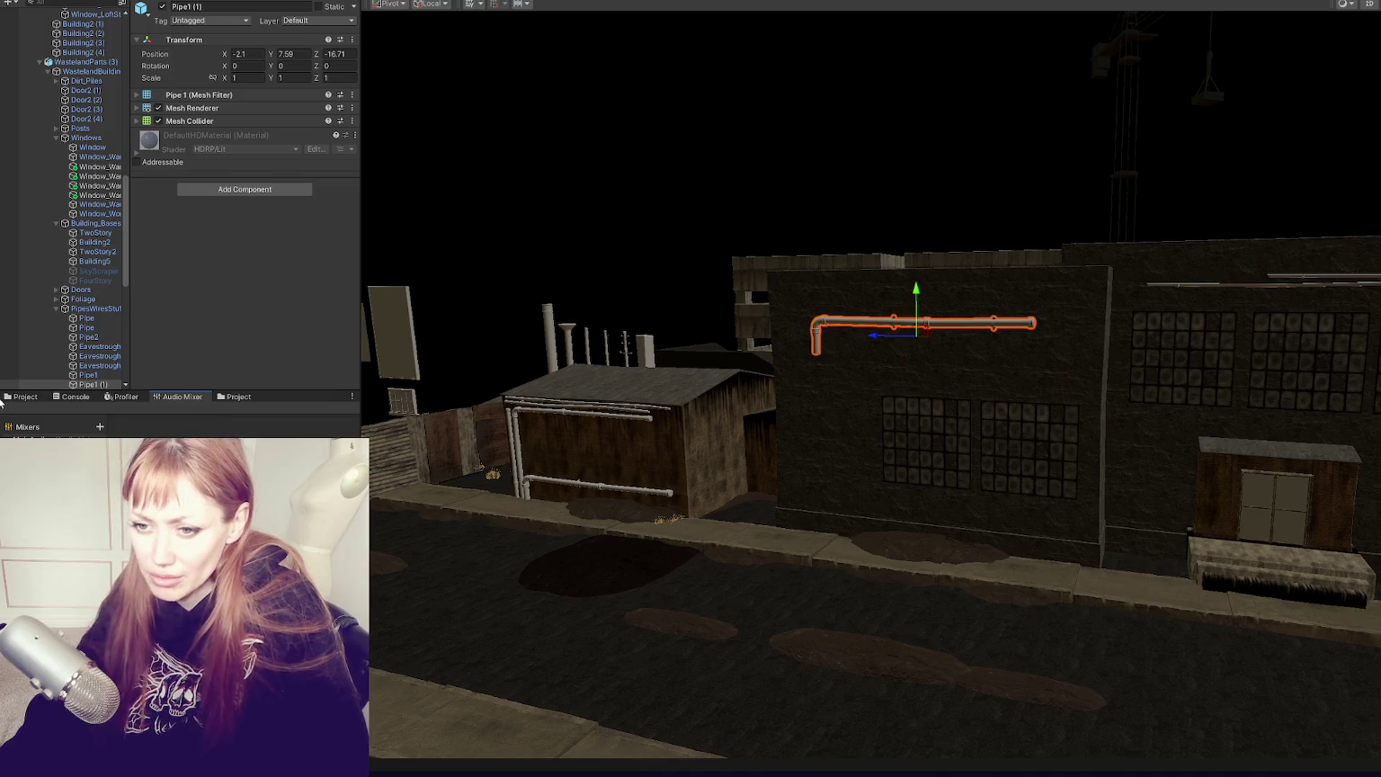
# Step: Collapse WastelandParts (2), the chunk and the Wasteland root in the Hierarchy, then maximize the Project browser
pyautogui.hotkey('shift', 'space')
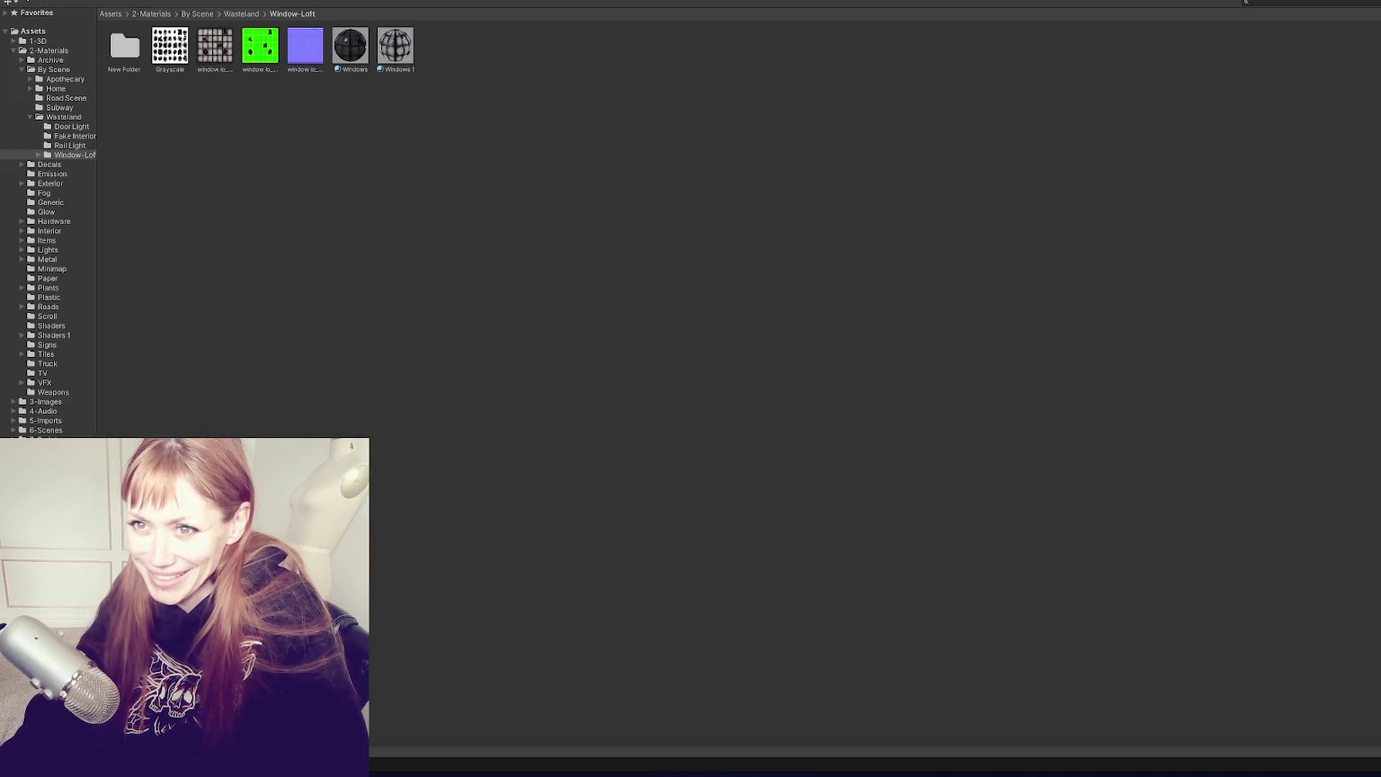
pyautogui.hotkey('shift', 'space')
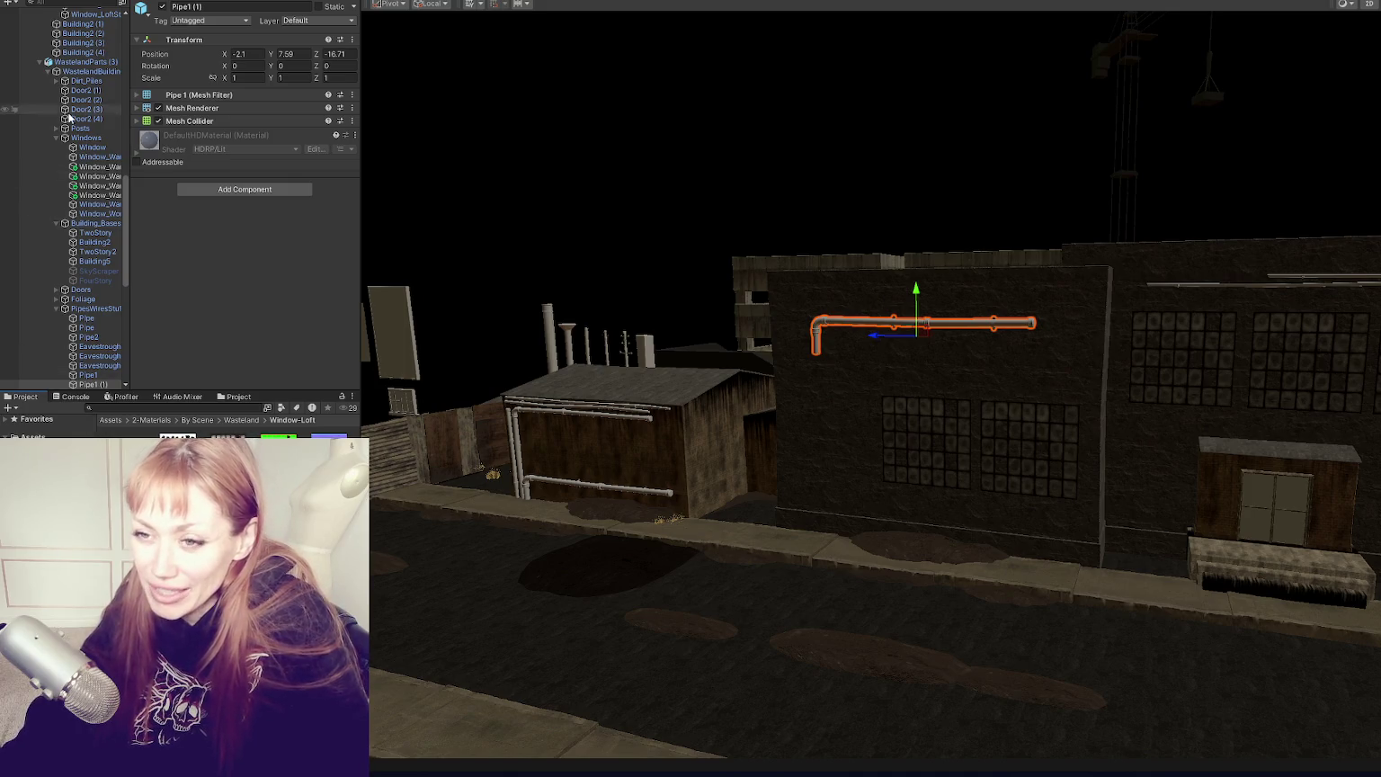
pyautogui.scroll(5, 69, 116)
pyautogui.scroll(5, 41, 277)
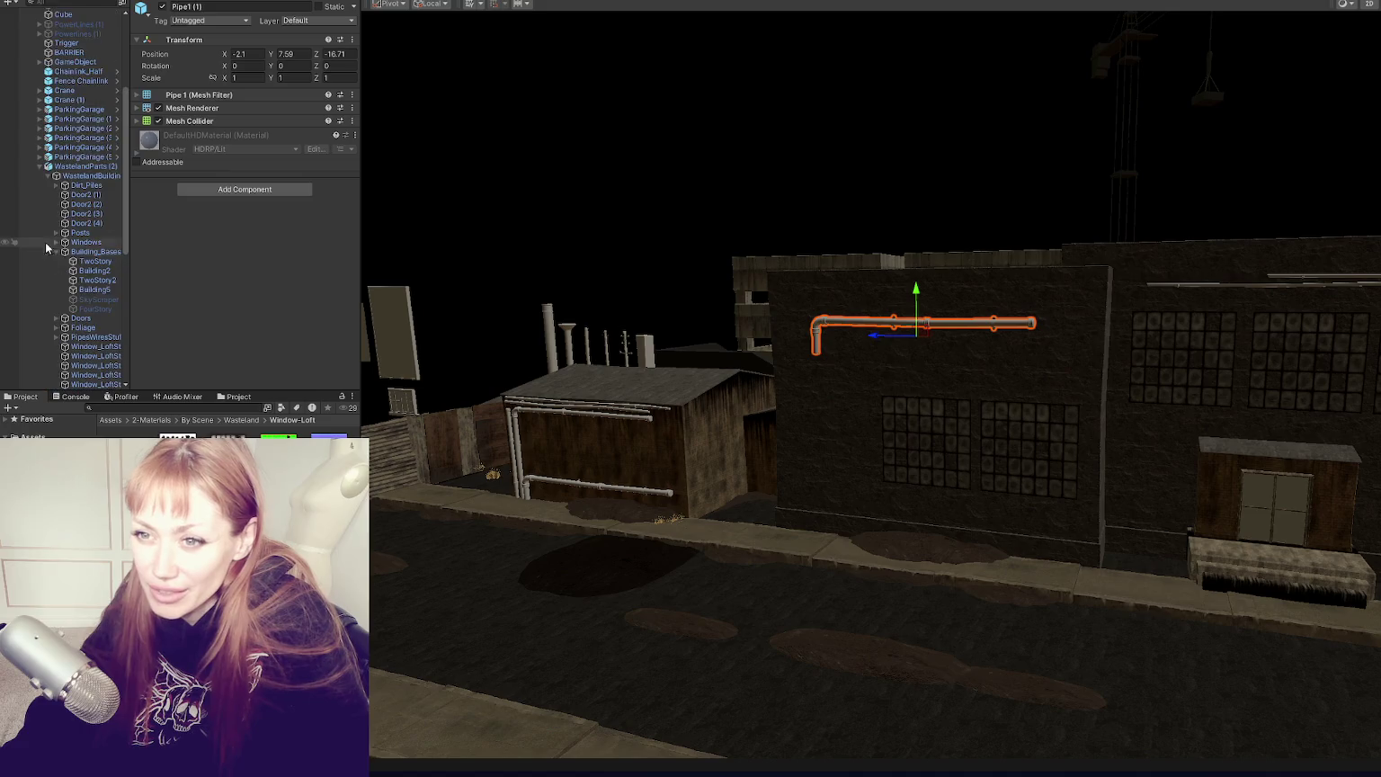
pyautogui.click(39, 166)
pyautogui.scroll(4, 36, 153)
pyautogui.click(31, 128)
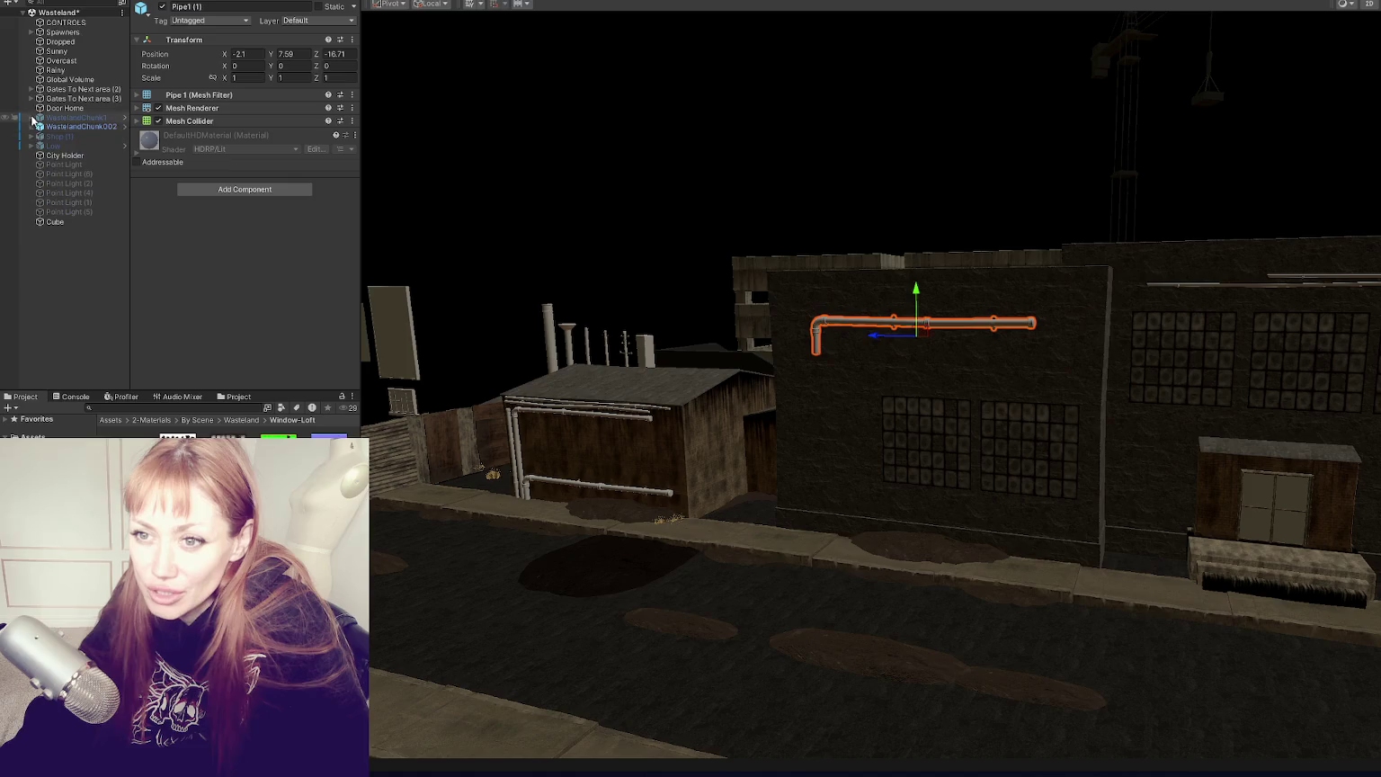
pyautogui.click(23, 12)
pyautogui.click(52, 39)
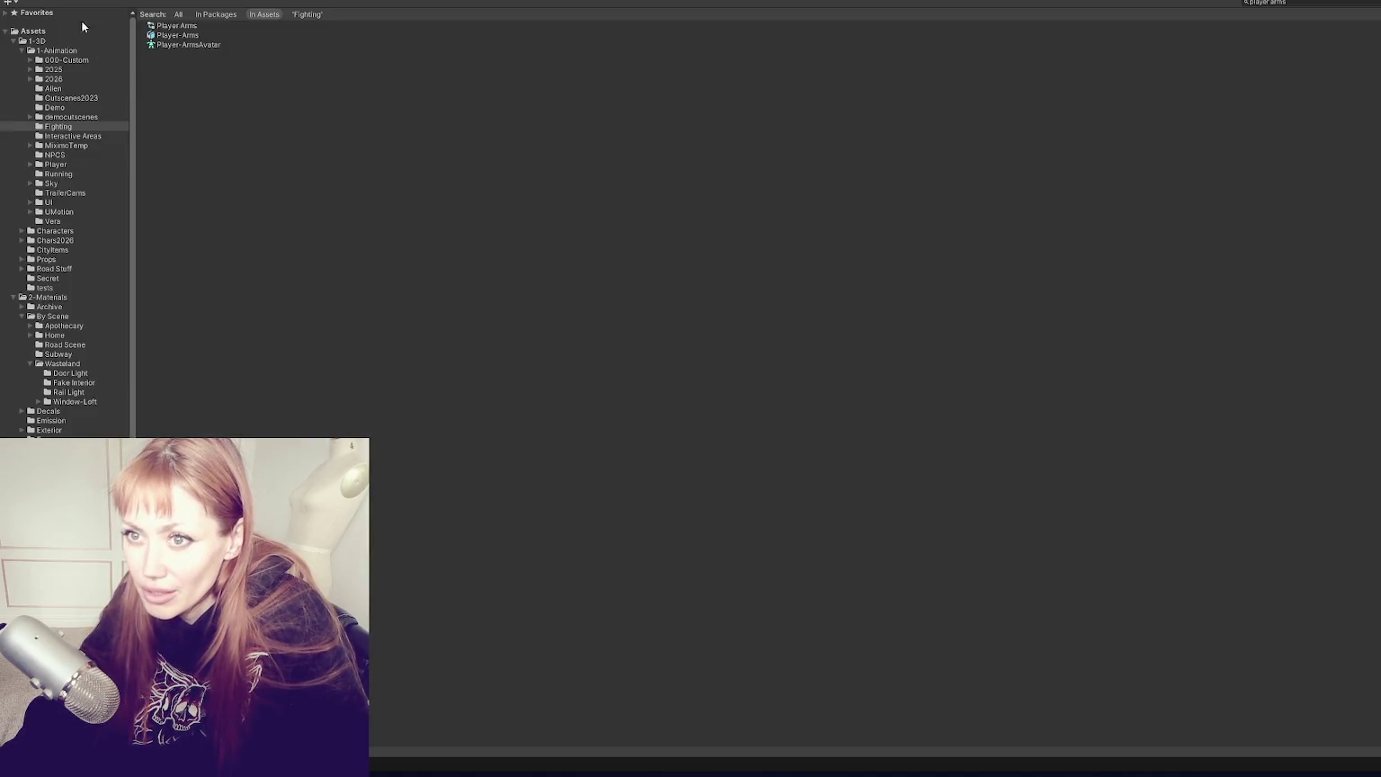
pyautogui.hotkey('shift', 'space')
# Step: Search the project for 'blackb', inspect the Blackbody material and check the error console
pyautogui.tripleClick(220, 409)
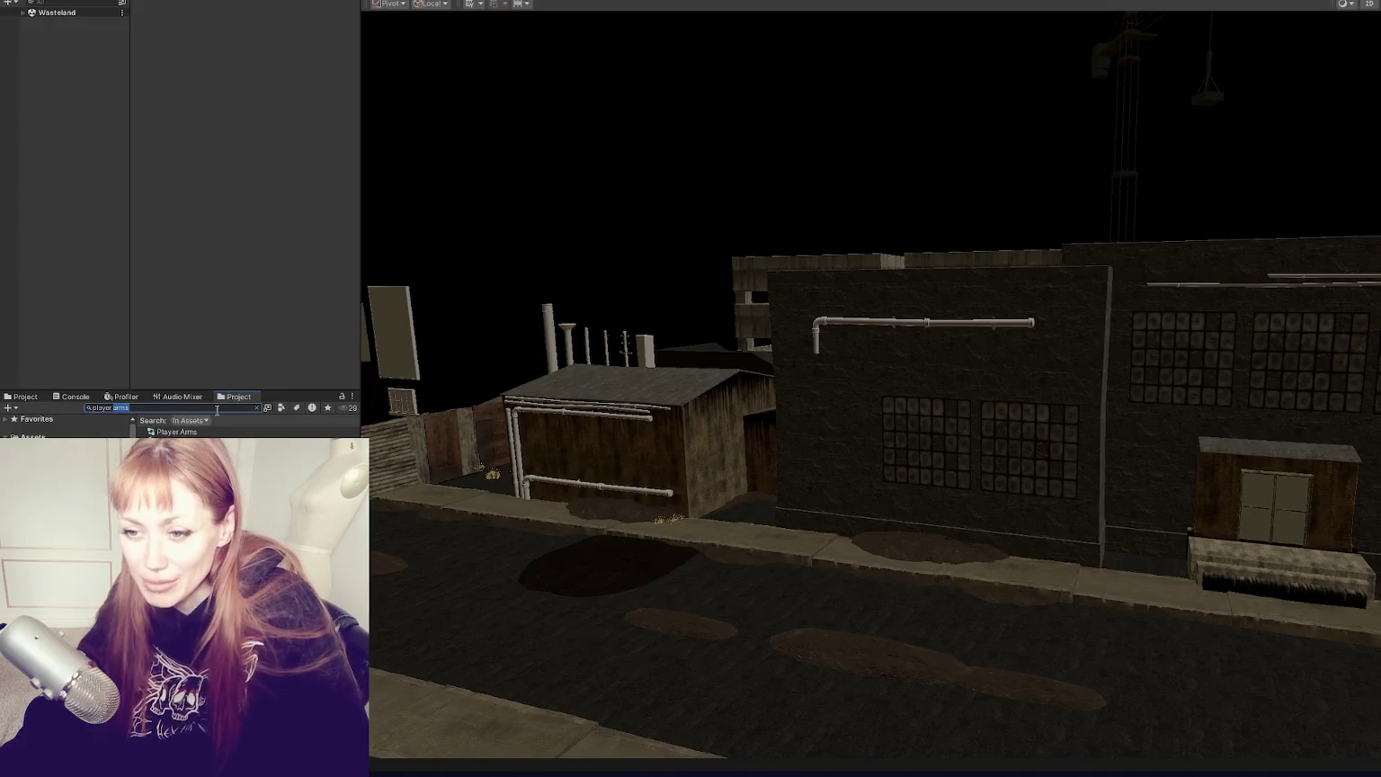
pyautogui.write('blackb')
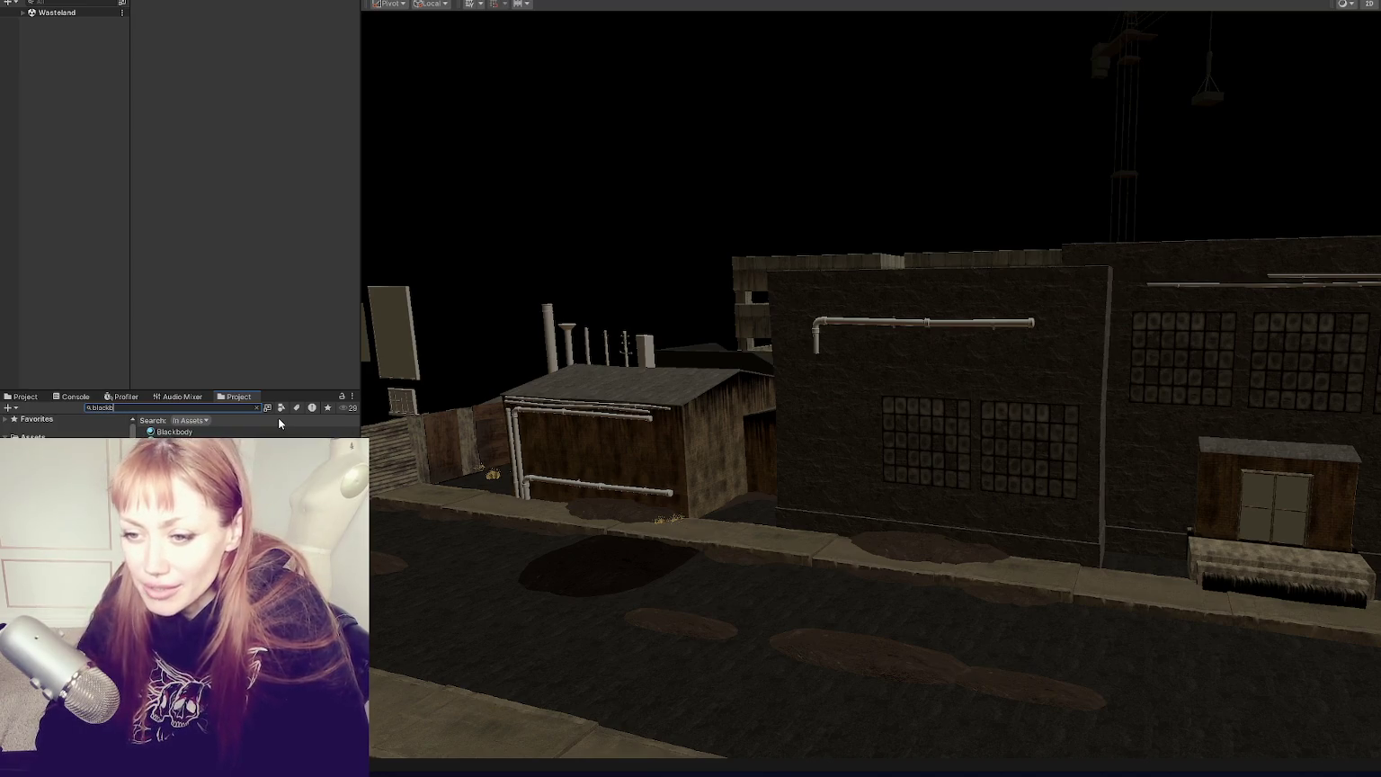
pyautogui.click(175, 432)
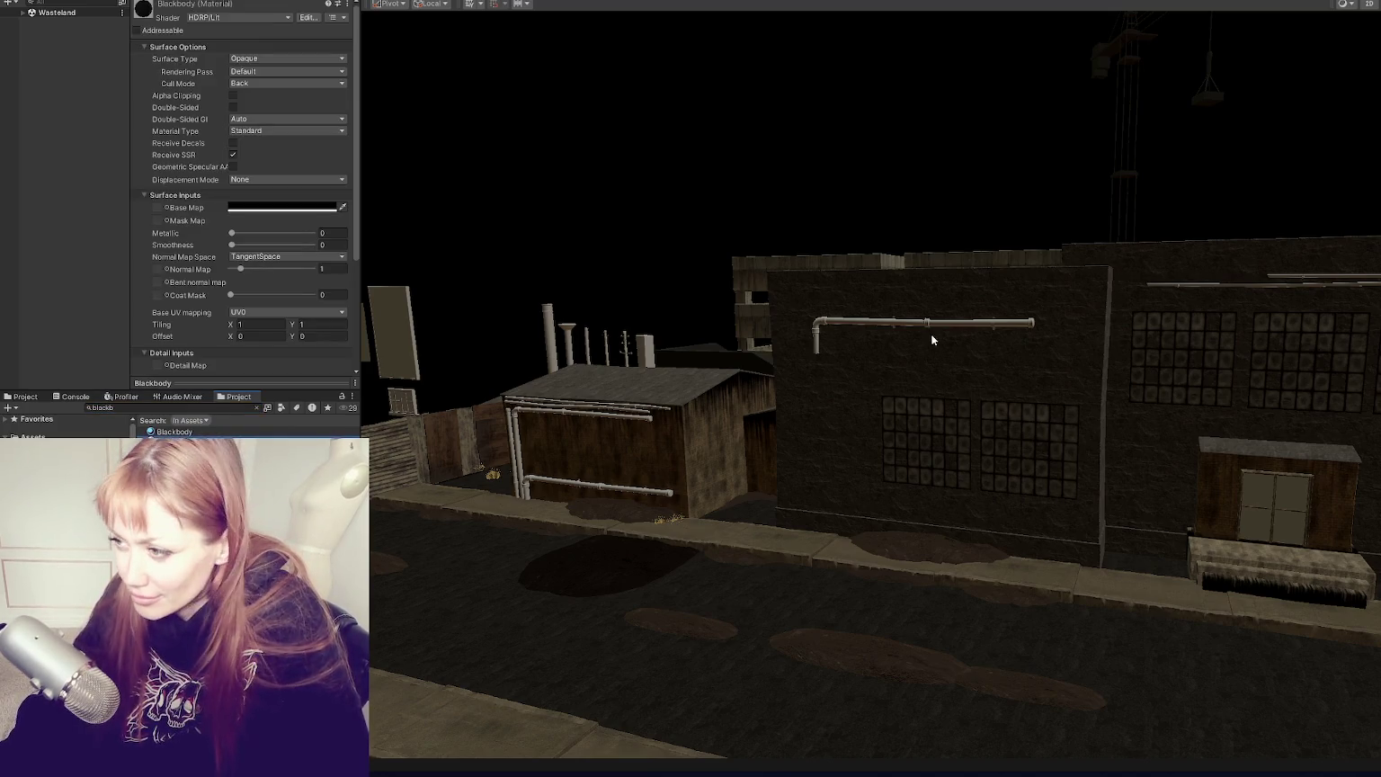
pyautogui.scroll(6, 950, 322)
pyautogui.scroll(-8, 783, 333)
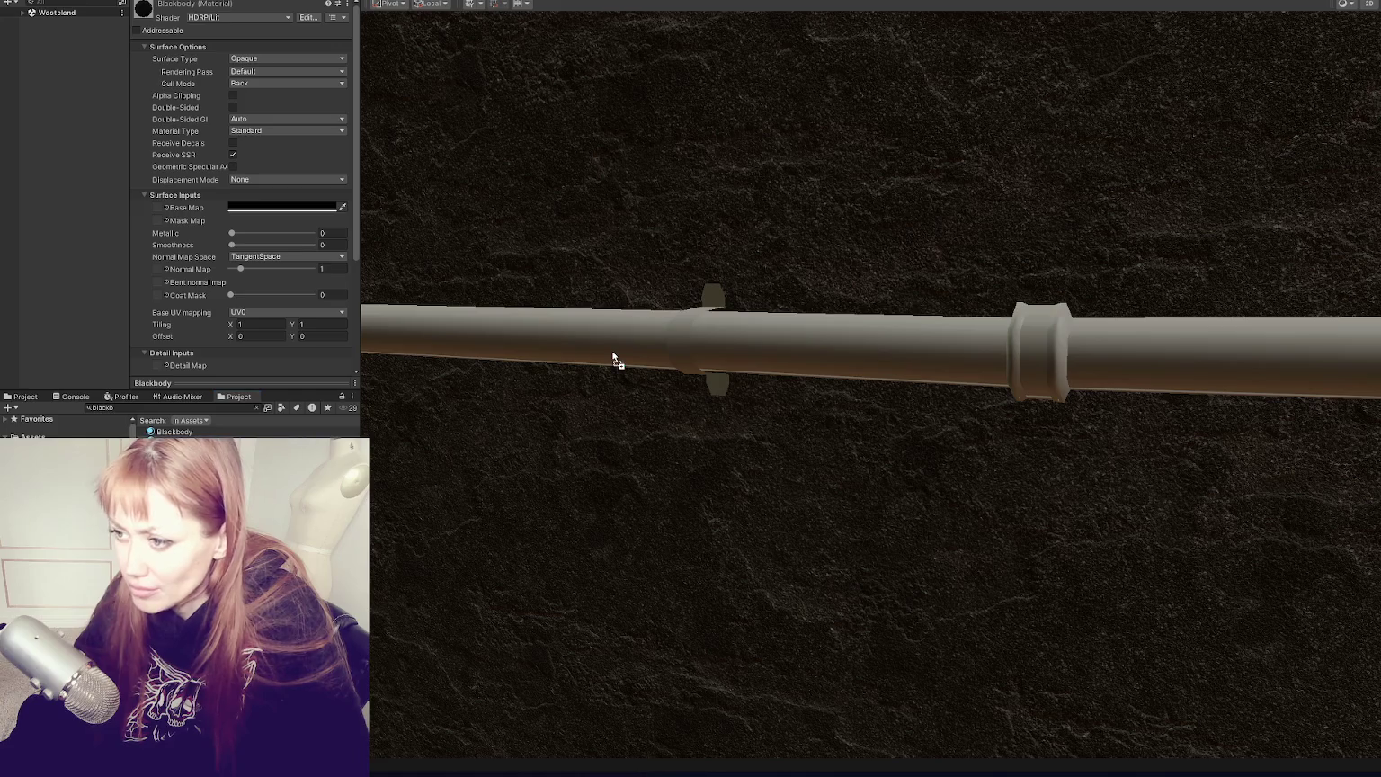
pyautogui.click(71, 396)
pyautogui.scroll(4, 694, 335)
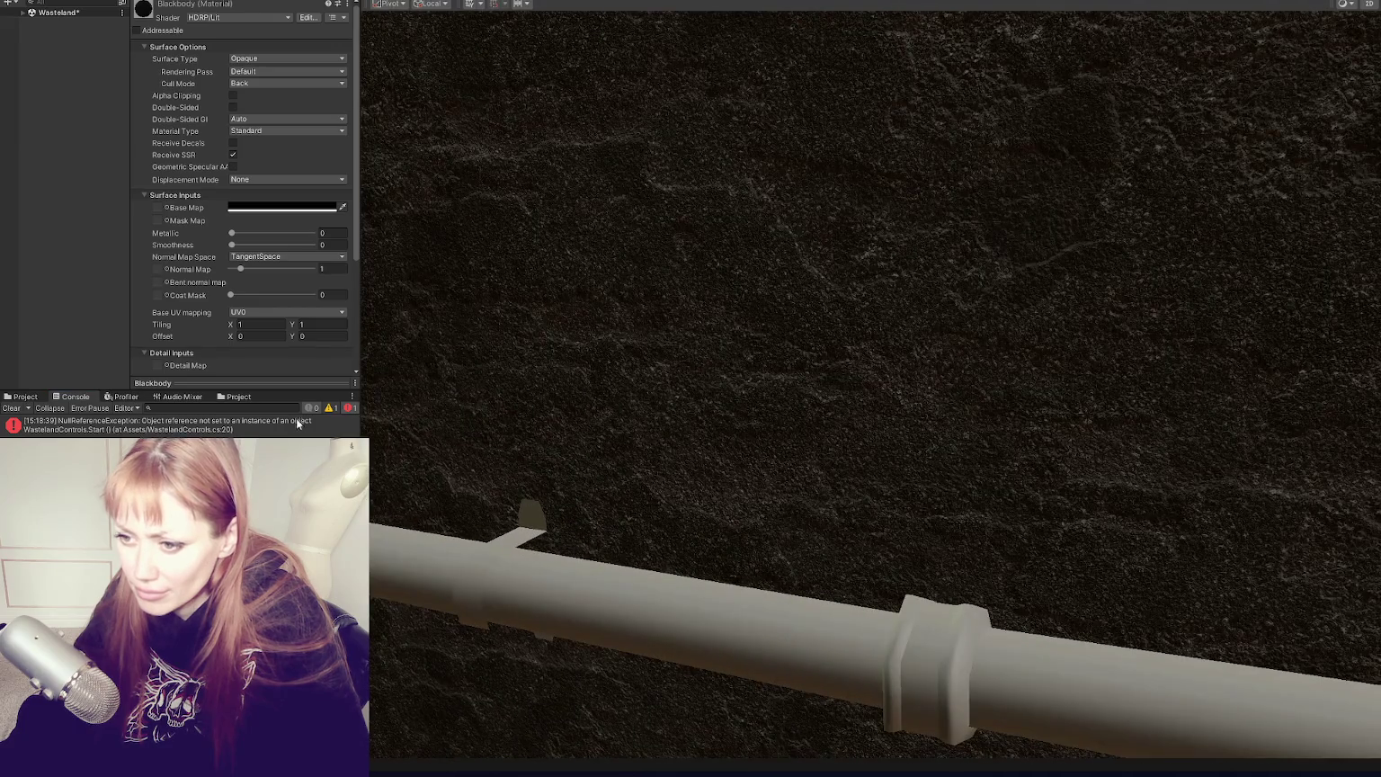
pyautogui.click(39, 400)
# Step: Select Pipe1 (1) and leave its single material slot as DefaultHDMaterial instead of Blackbody
pyautogui.click(440, 568)
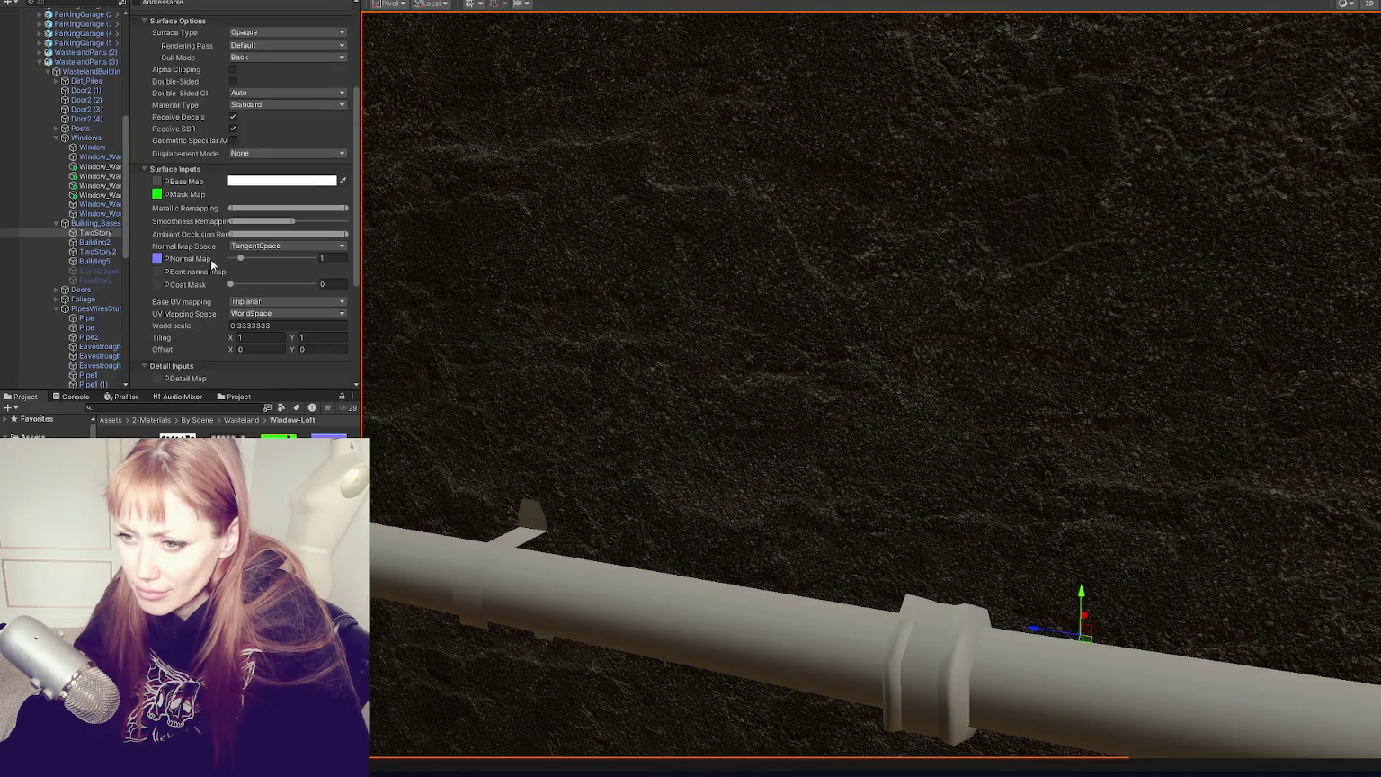
pyautogui.scroll(-5, 210, 259)
pyautogui.scroll(6, 162, 372)
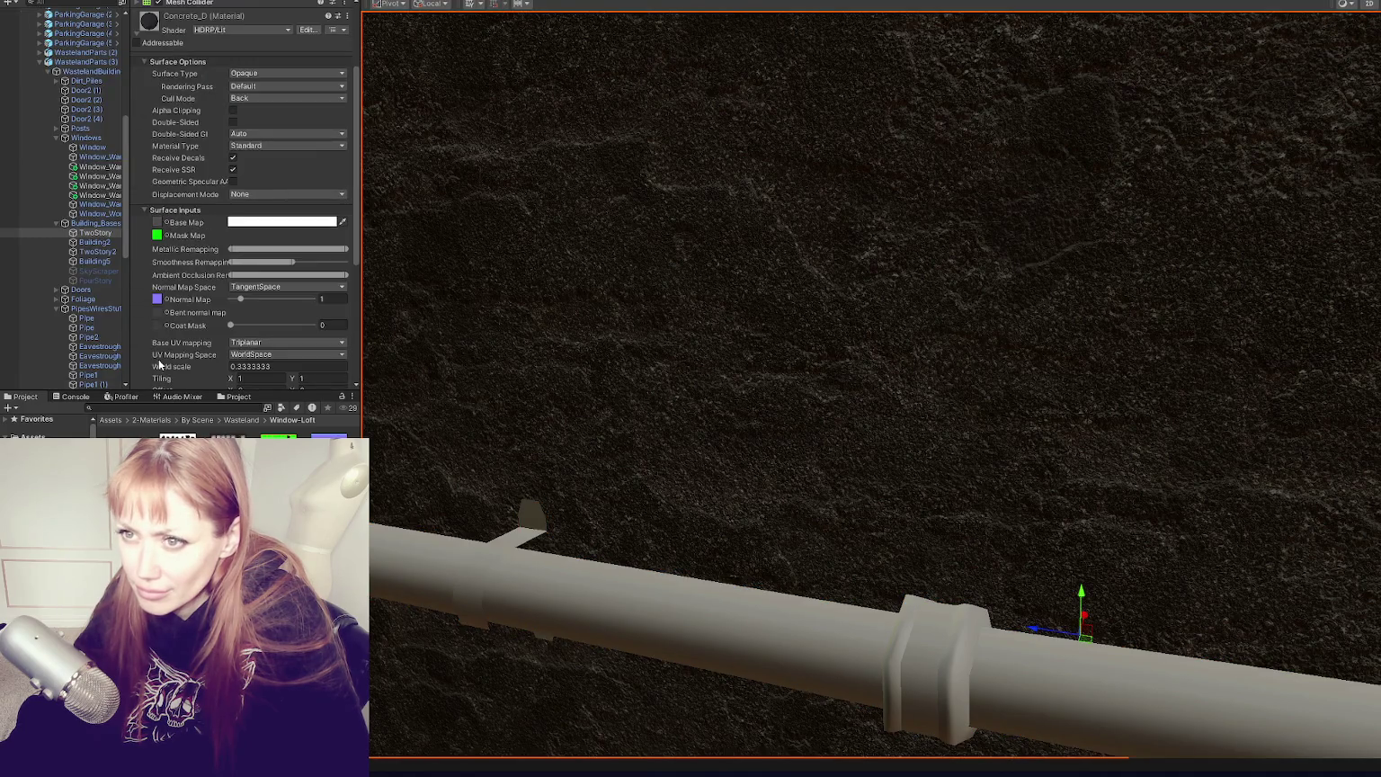
pyautogui.click(418, 587)
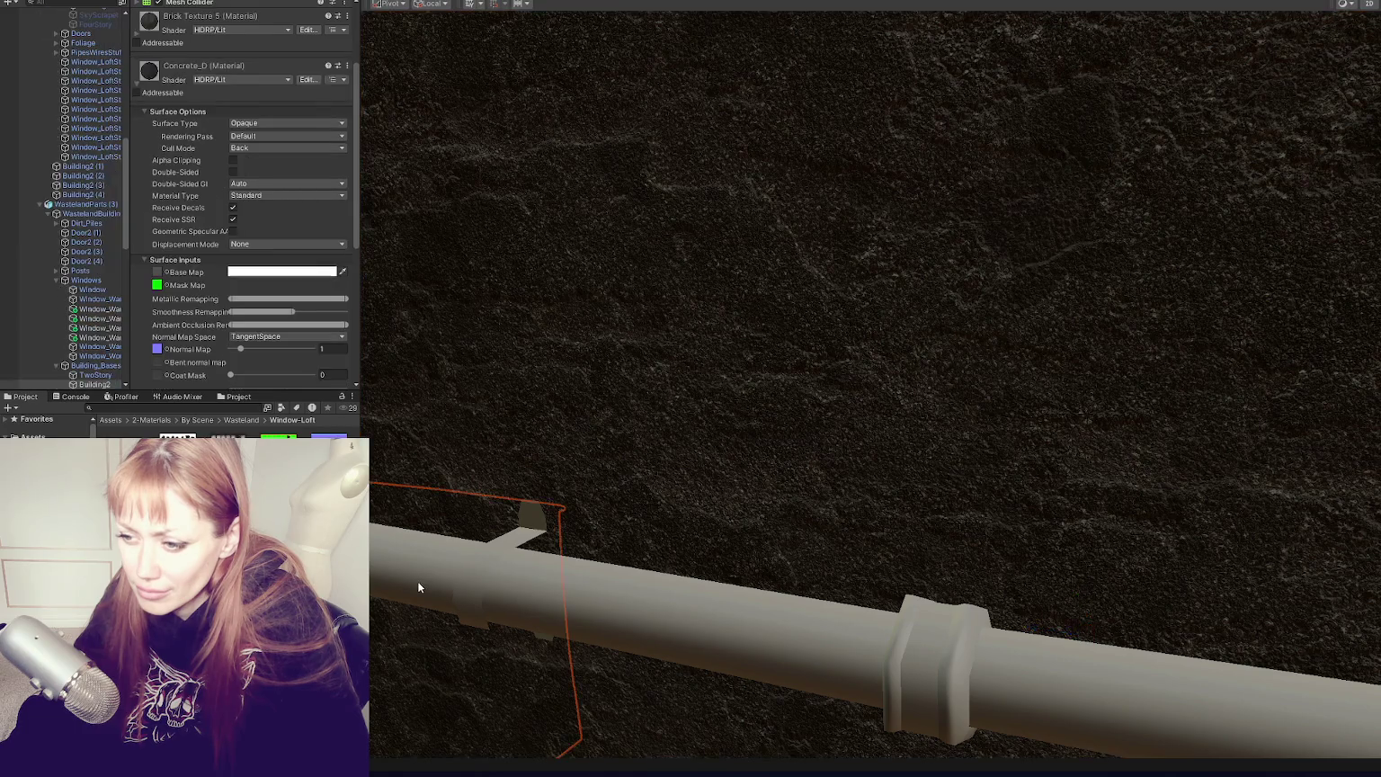
pyautogui.click(772, 647)
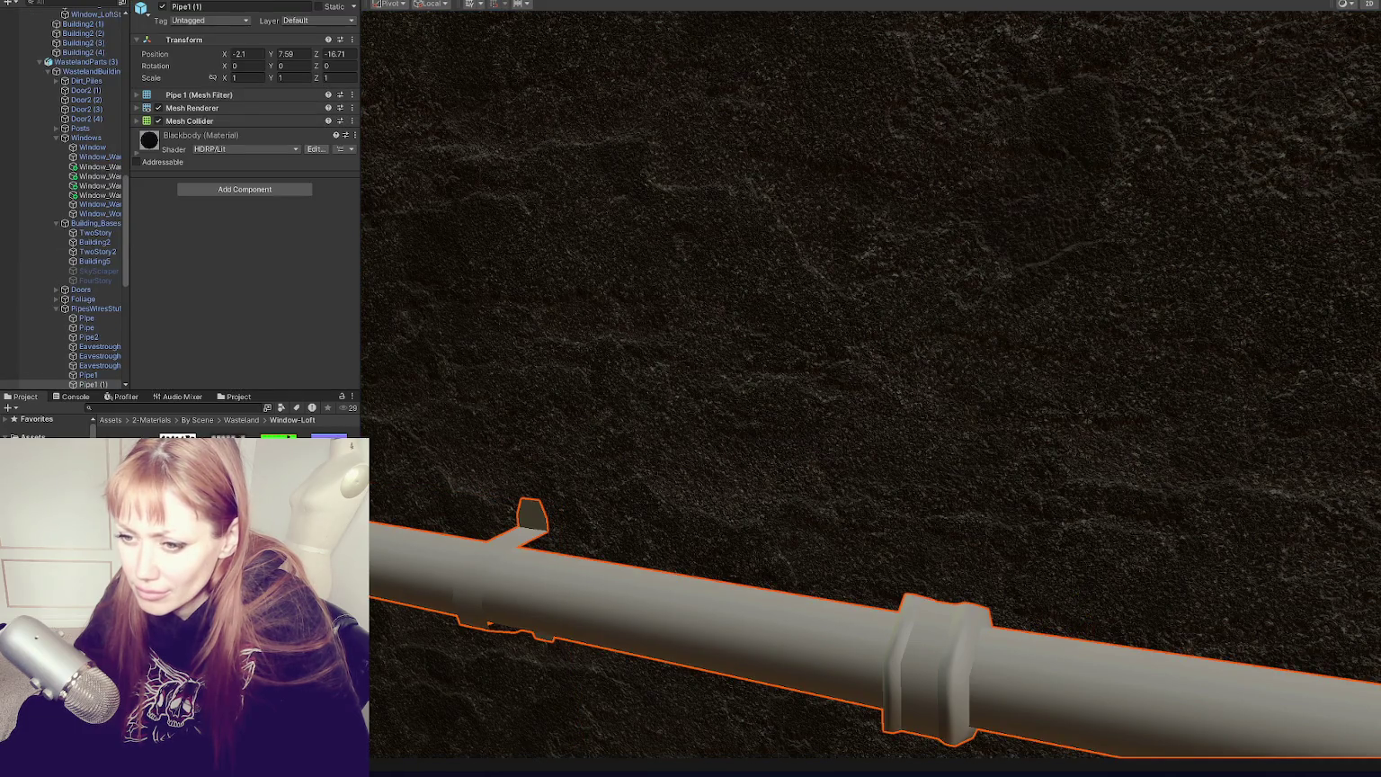
pyautogui.click(180, 407)
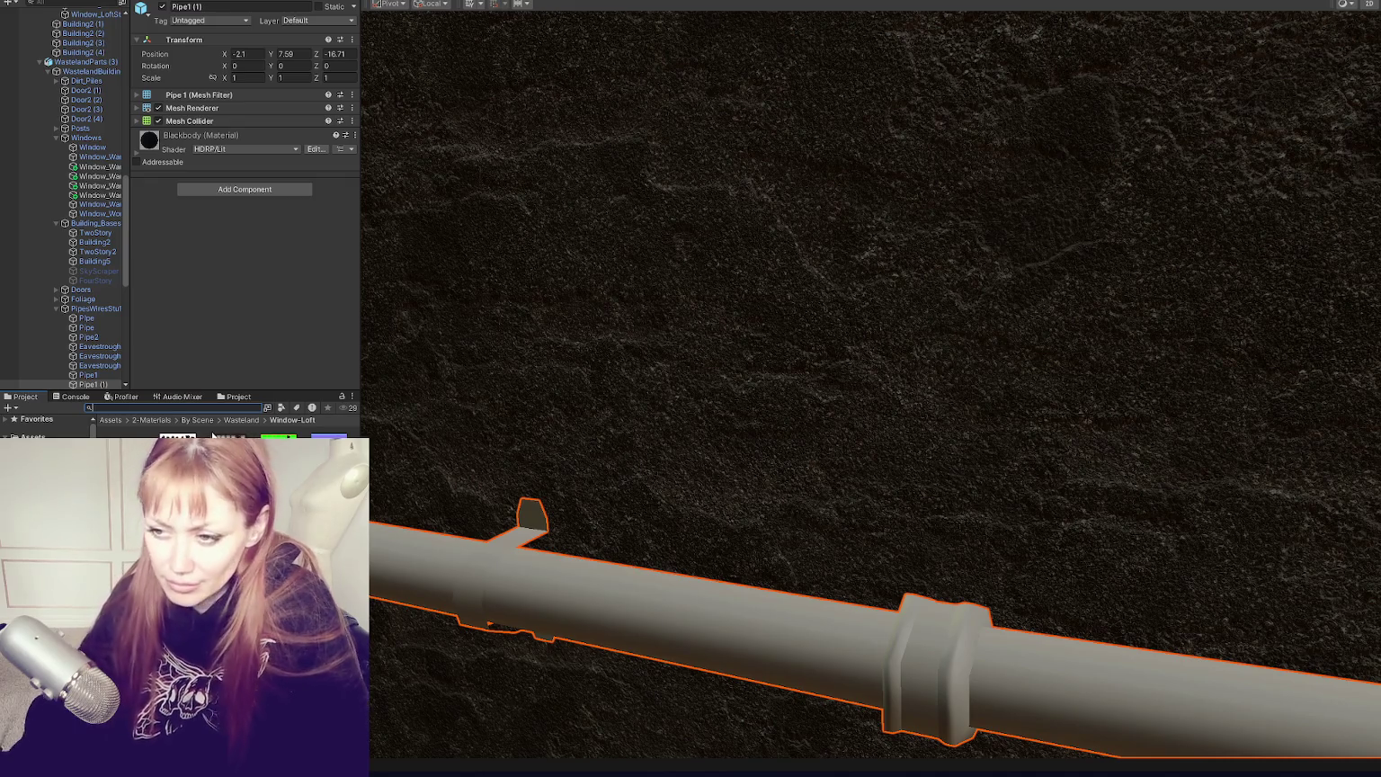
pyautogui.click(257, 109)
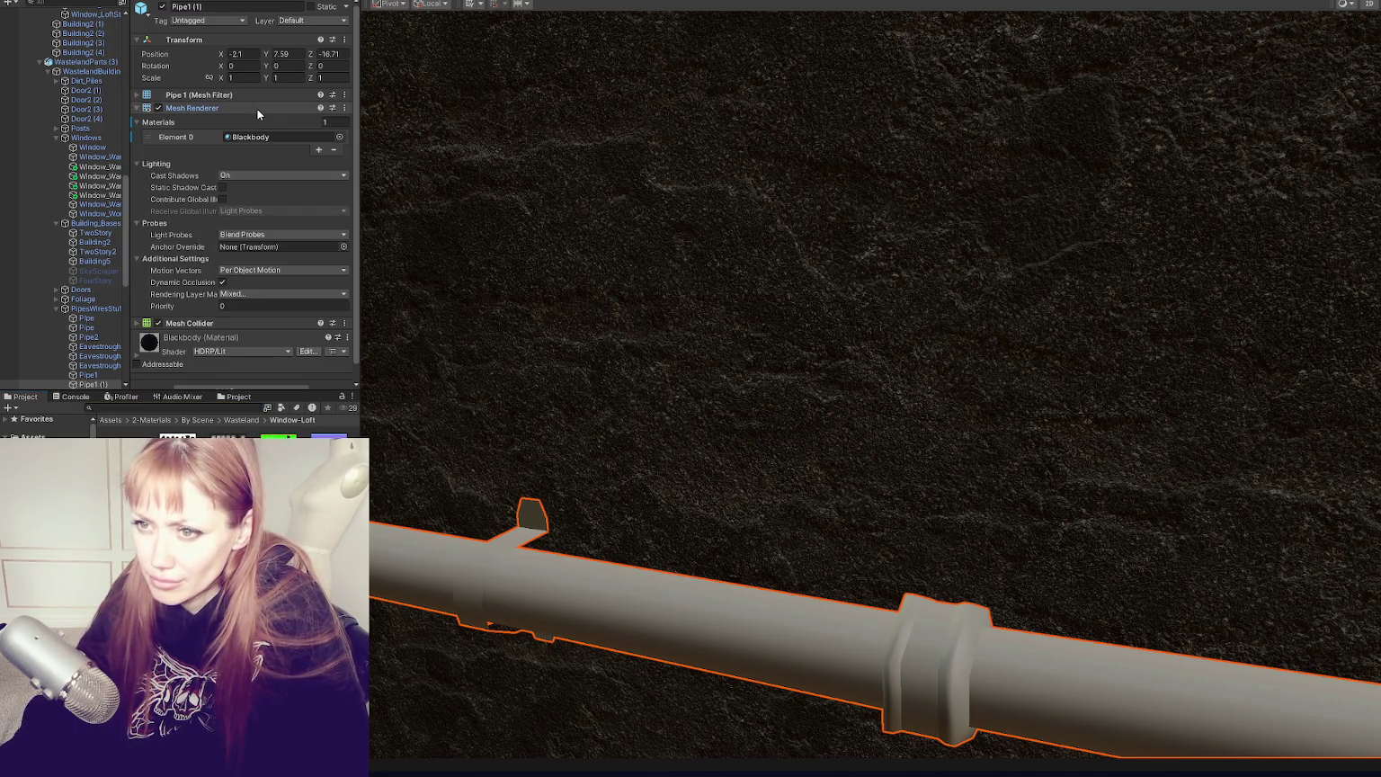
pyautogui.click(318, 149)
pyautogui.click(334, 161)
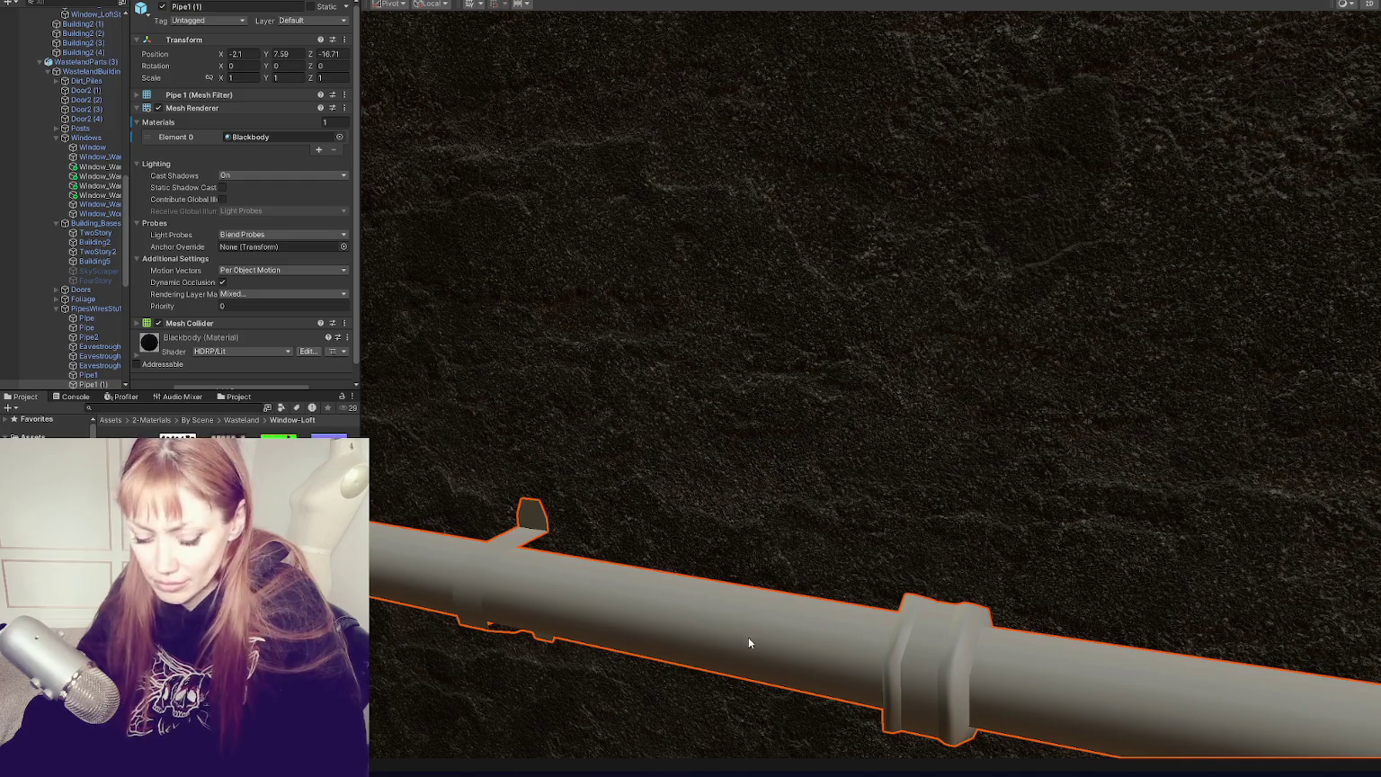
pyautogui.hotkey('ctrl', 'z')
pyautogui.hotkey('ctrl', 'z')
# Step: Search the project for 'blackbod' and pull back to view the whole street of buildings
pyautogui.press('f')
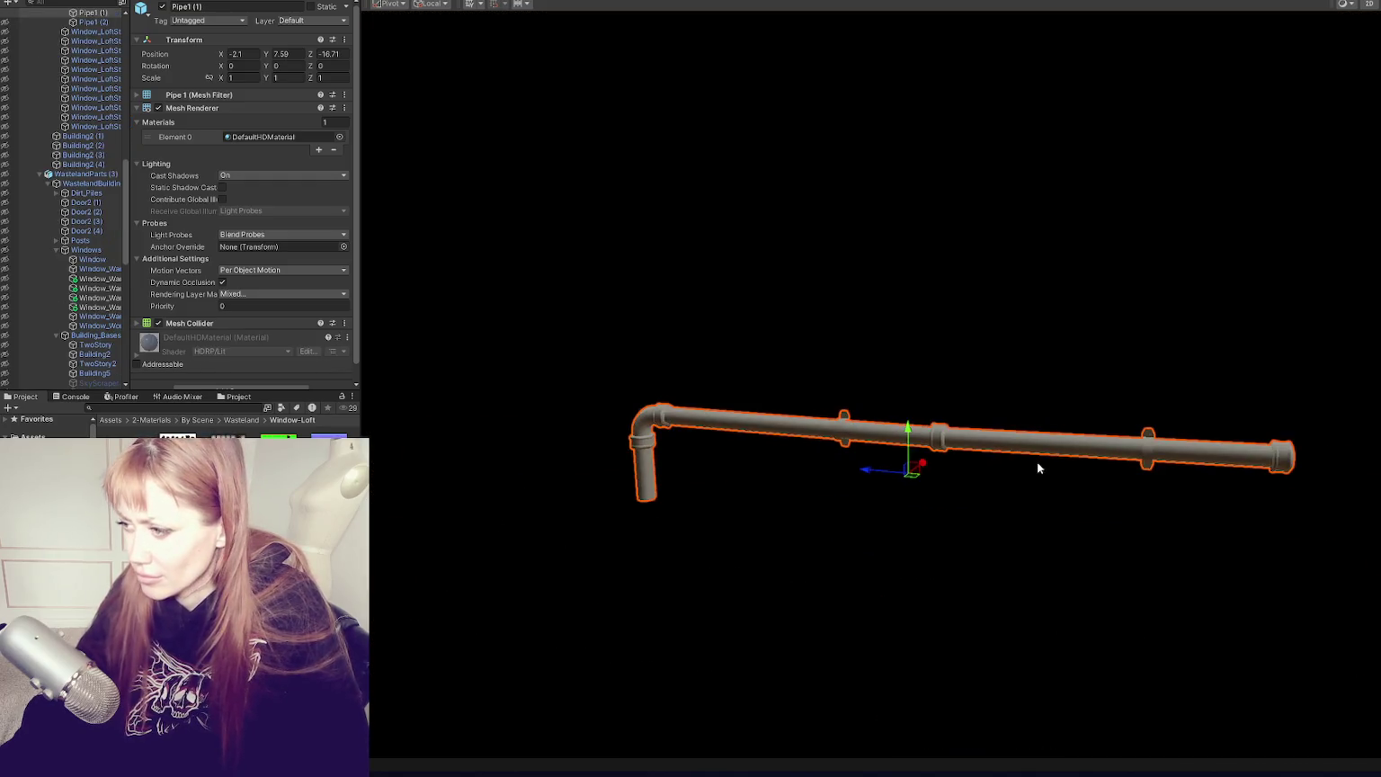
pyautogui.scroll(5, 1034, 462)
pyautogui.scroll(-1, 243, 198)
pyautogui.click(187, 407)
pyautogui.write('blackbod')
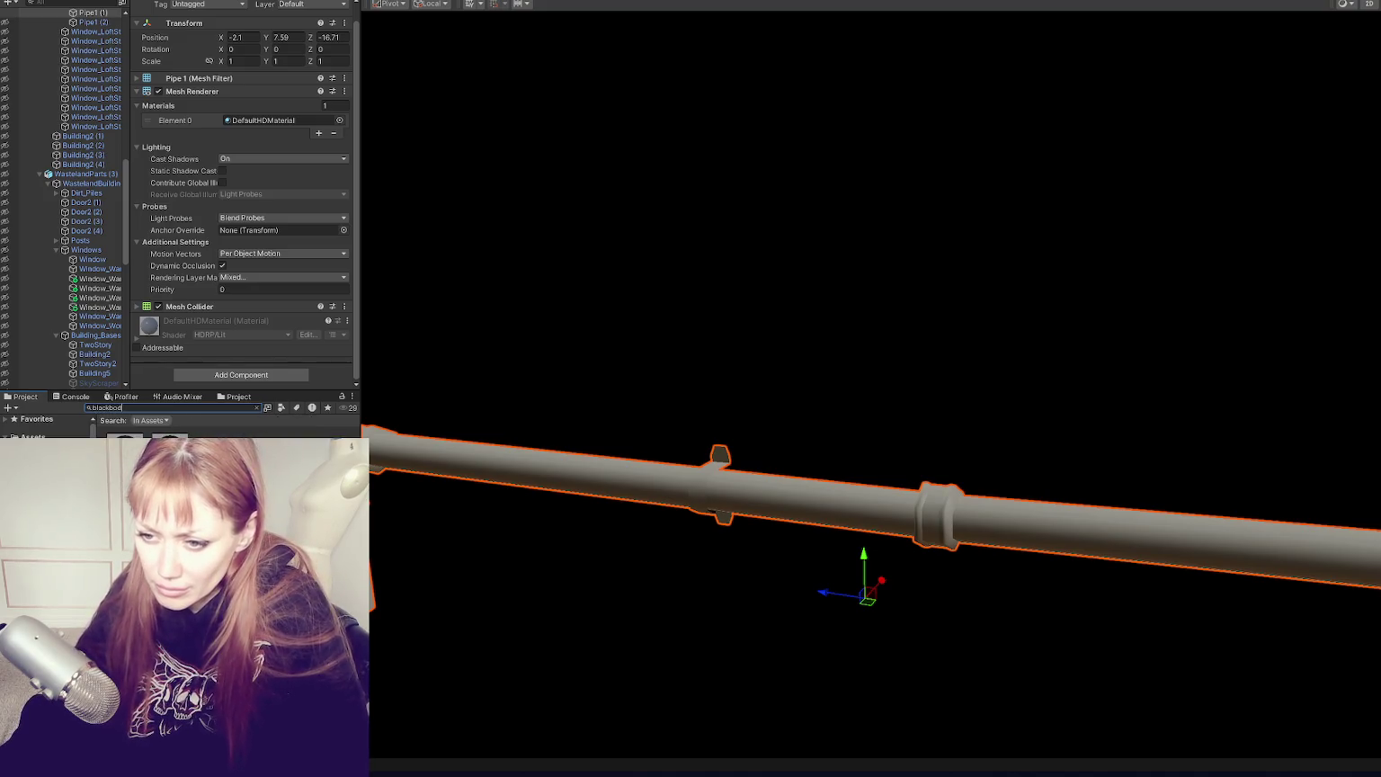
pyautogui.click(580, 487)
pyautogui.click(580, 246)
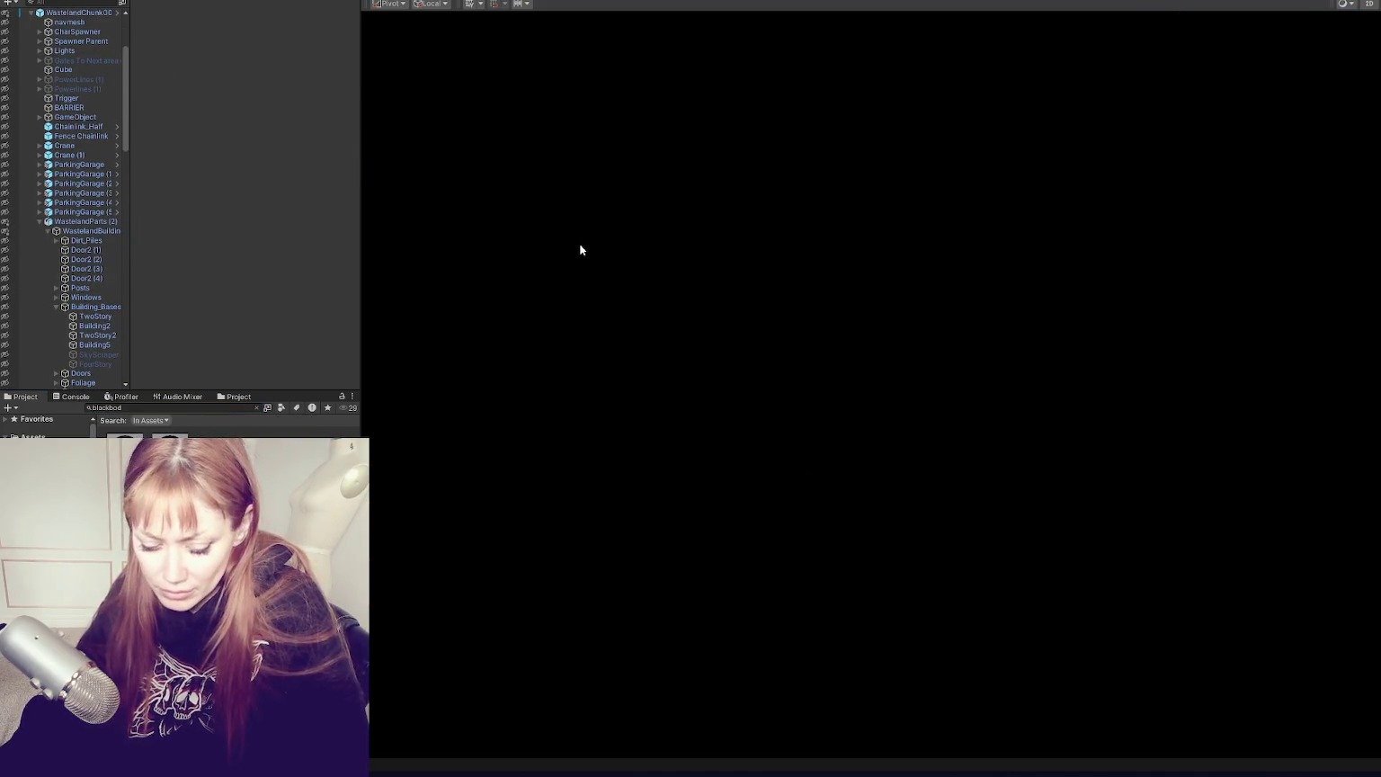
pyautogui.scroll(-5, 808, 462)
pyautogui.moveTo(809, 462)
pyautogui.mouseDown()
pyautogui.moveTo(924, 377)
pyautogui.moveTo(958, 376)
pyautogui.mouseUp()
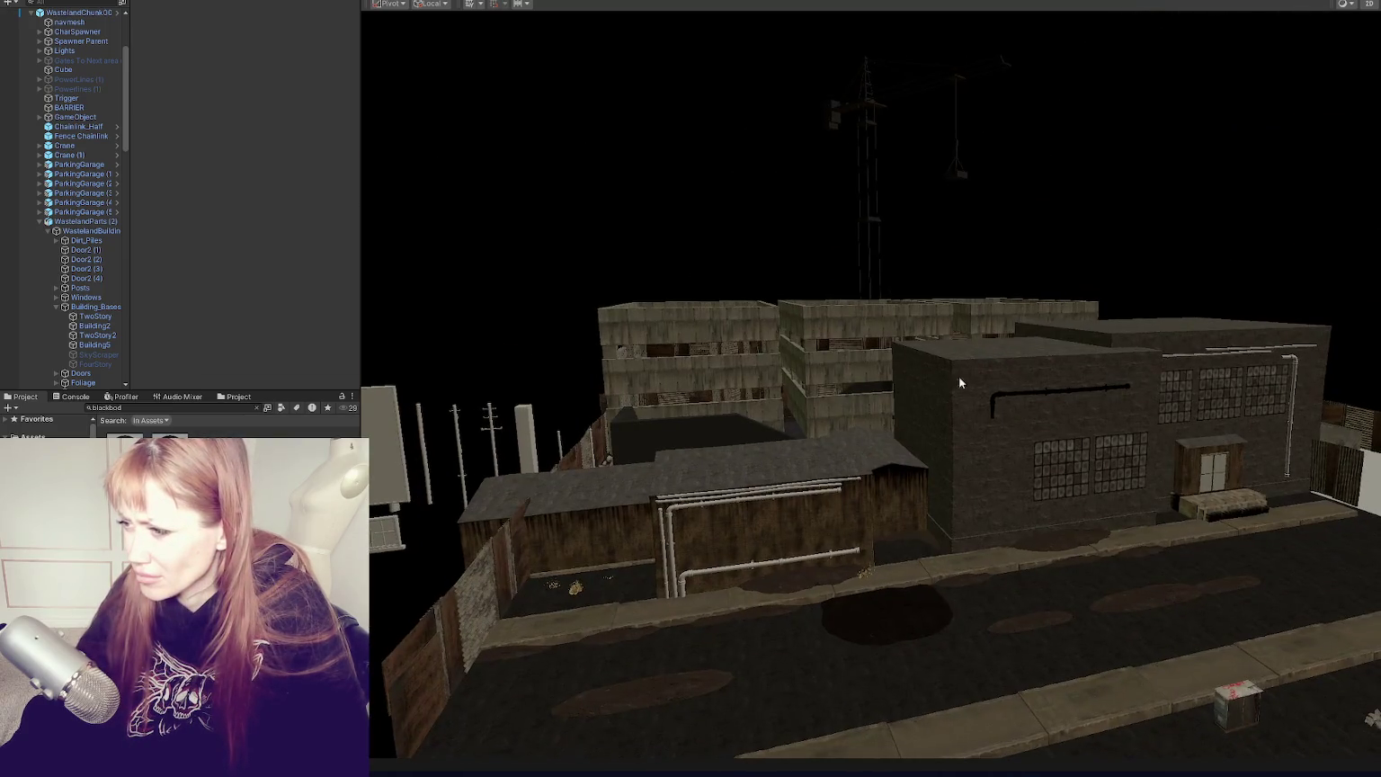
# Step: Duplicate the brick building's pipe, stand it upright at the wall's left edge, and duplicate it again
pyautogui.click(1015, 390)
pyautogui.click(1051, 390)
pyautogui.hotkey('ctrl', 'd')
pyautogui.press('e')
pyautogui.moveTo(1052, 359)
pyautogui.mouseDown()
pyautogui.moveTo(1107, 337)
pyautogui.moveTo(1021, 391)
pyautogui.moveTo(1099, 340)
pyautogui.moveTo(1275, 292)
pyautogui.moveTo(1250, 293)
pyautogui.mouseUp()
pyautogui.press('w')
pyautogui.moveTo(1051, 395)
pyautogui.mouseDown()
pyautogui.moveTo(987, 397)
pyautogui.moveTo(979, 437)
pyautogui.moveTo(1011, 474)
pyautogui.moveTo(976, 472)
pyautogui.mouseUp()
pyautogui.hotkey('ctrl', 'd')
# Step: Orbit to a new angle on the street and select the floating Building5 box
pyautogui.click(1157, 268)
pyautogui.moveTo(1157, 268); pyautogui.dragTo(1075, 265)
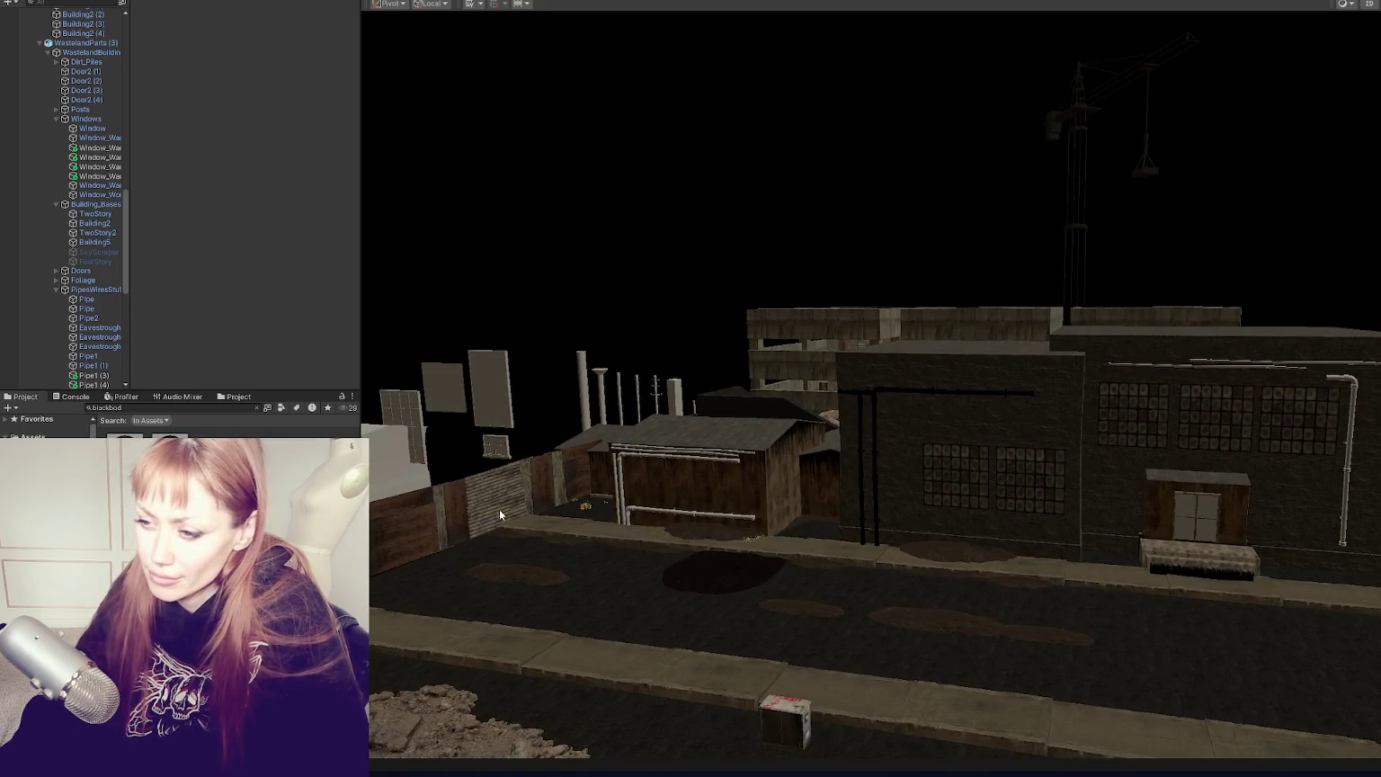
pyautogui.moveTo(746, 488); pyautogui.dragTo(960, 356)
pyautogui.click(756, 451)
pyautogui.click(751, 454)
# Step: Drop the Building5 box onto the shed and inspect the neighbouring Building2 (2) shed
pyautogui.moveTo(697, 438)
pyautogui.mouseDown()
pyautogui.moveTo(960, 490)
pyautogui.moveTo(876, 496)
pyautogui.mouseUp()
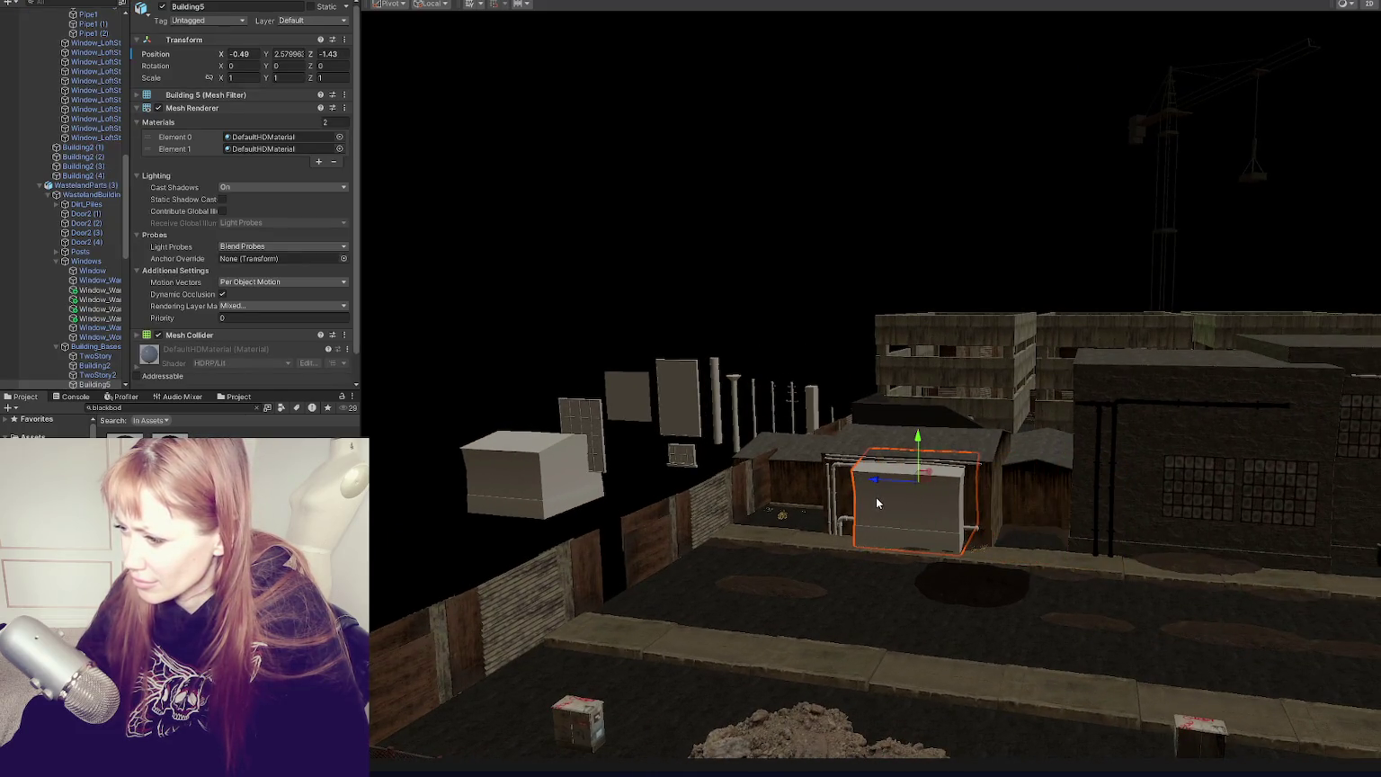
pyautogui.moveTo(923, 435); pyautogui.dragTo(918, 447)
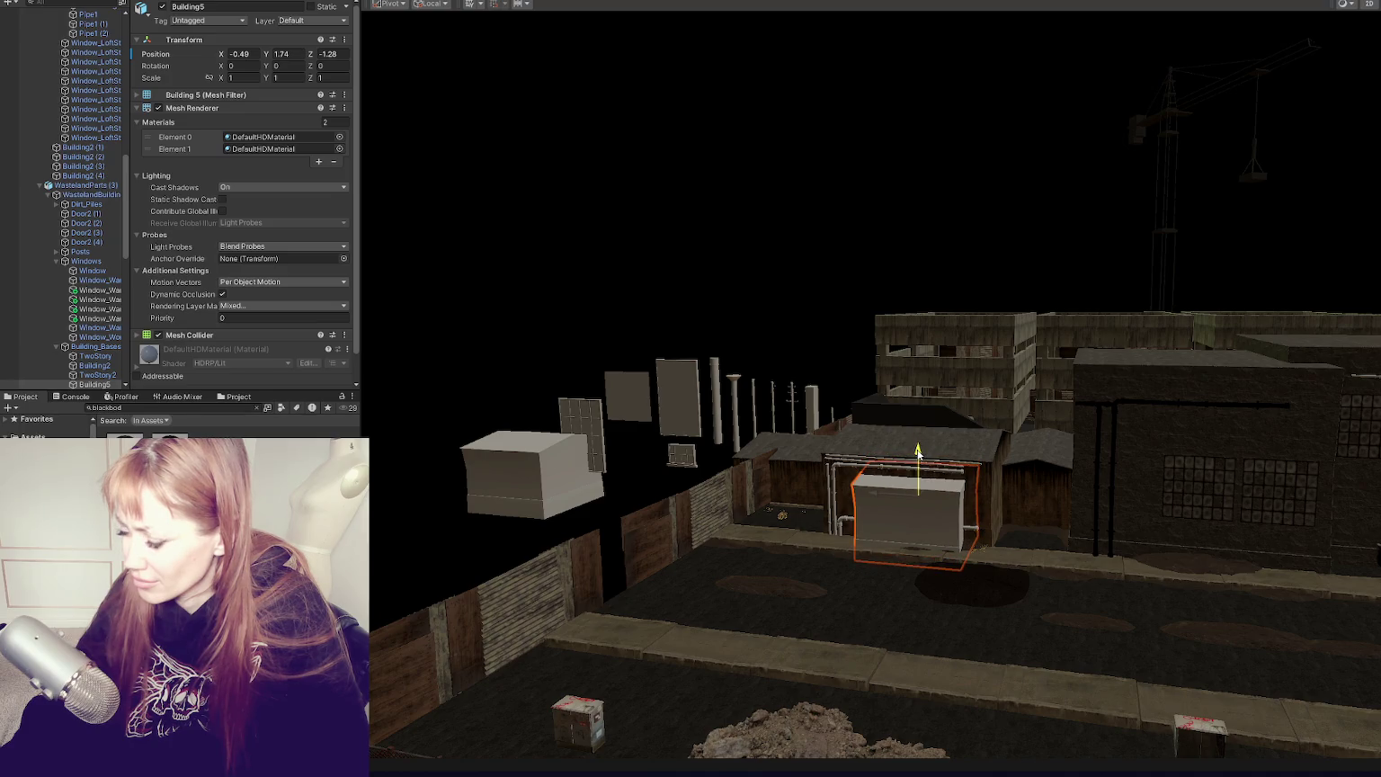
pyautogui.click(1043, 497)
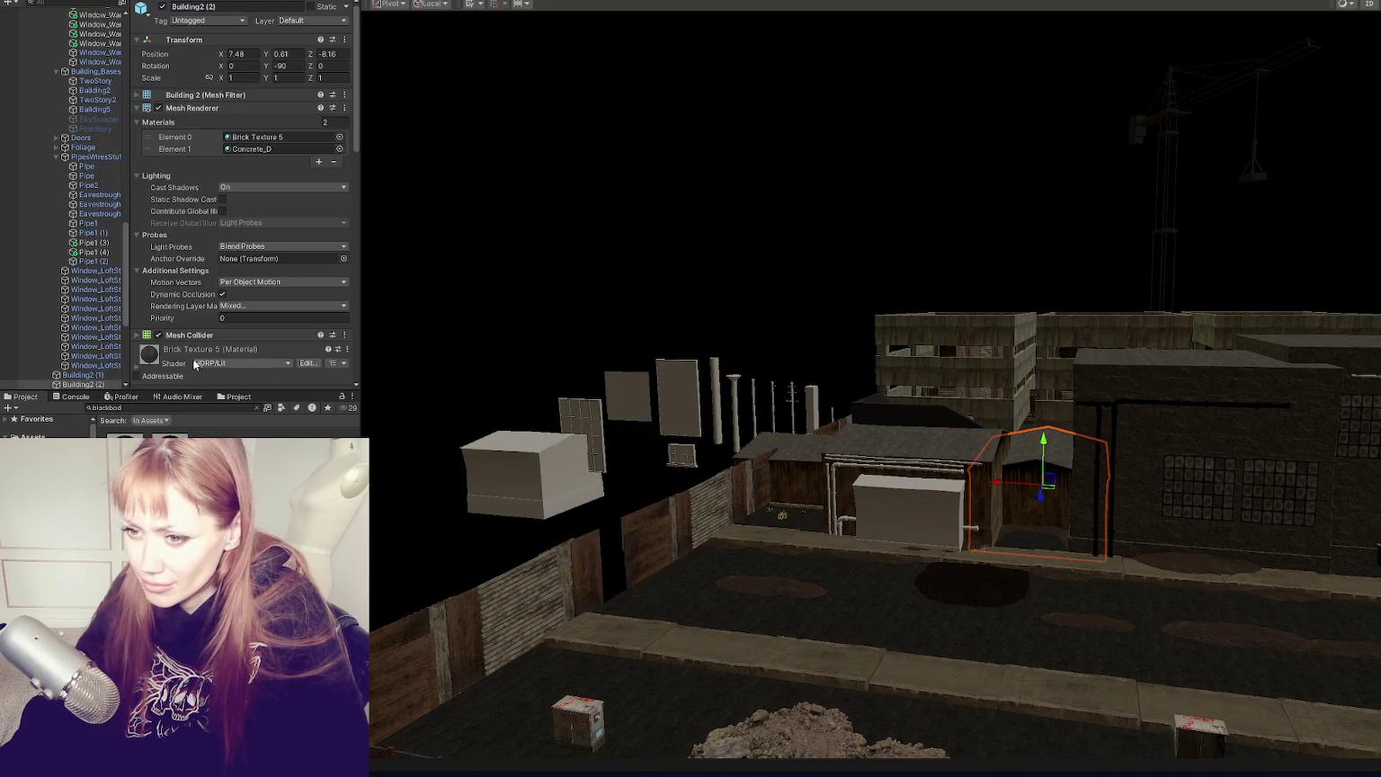
pyautogui.click(904, 509)
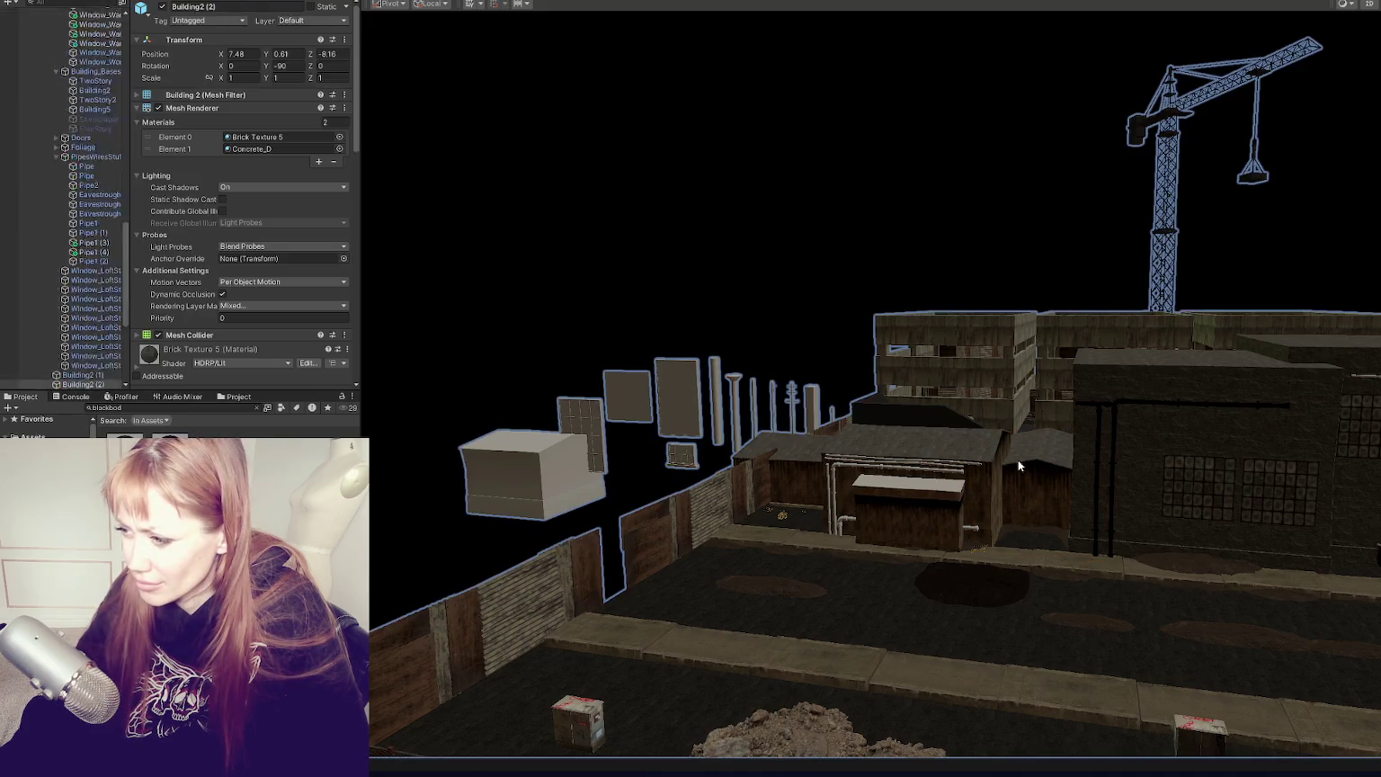
pyautogui.click(1019, 465)
pyautogui.scroll(-5, 248, 322)
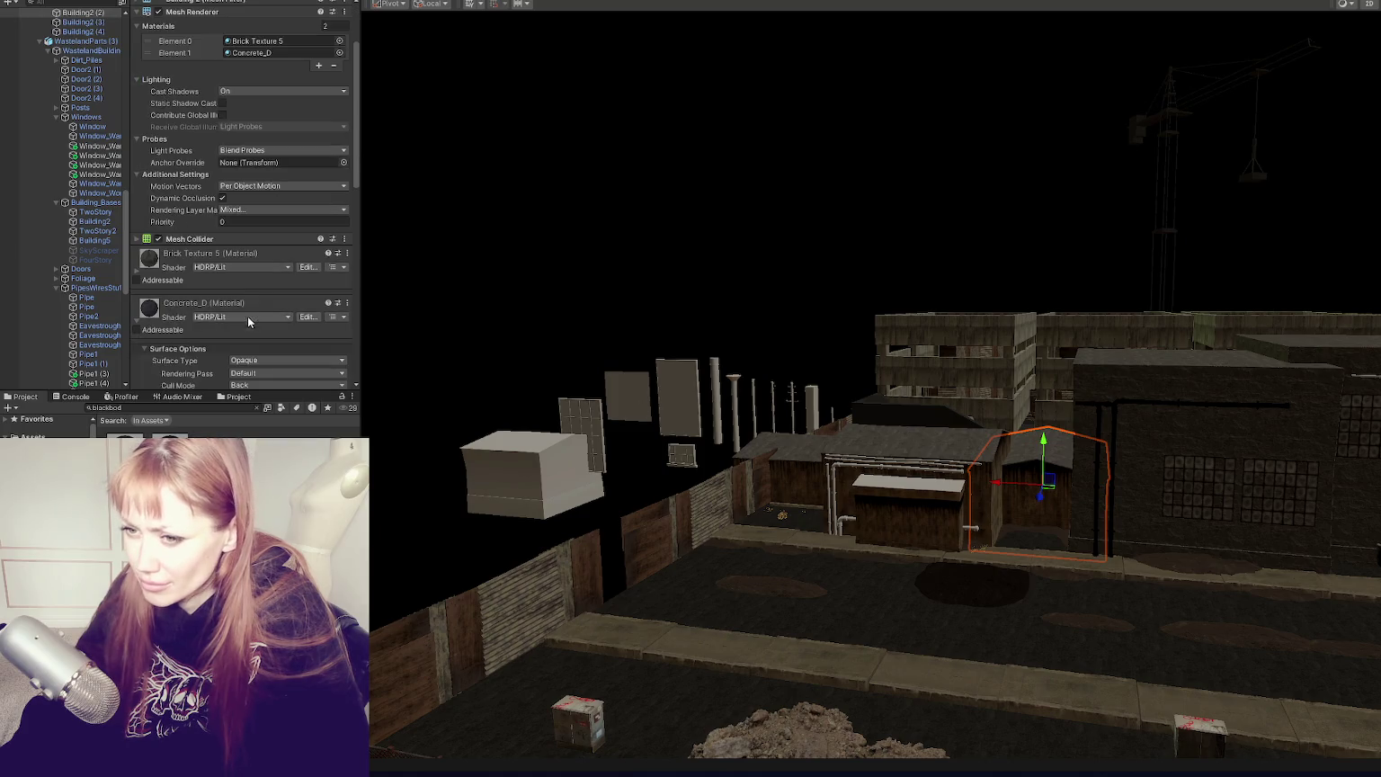
# Step: Frame the view closer on the shed and reselect the small Building5 box
pyautogui.click(912, 487)
pyautogui.press('f')
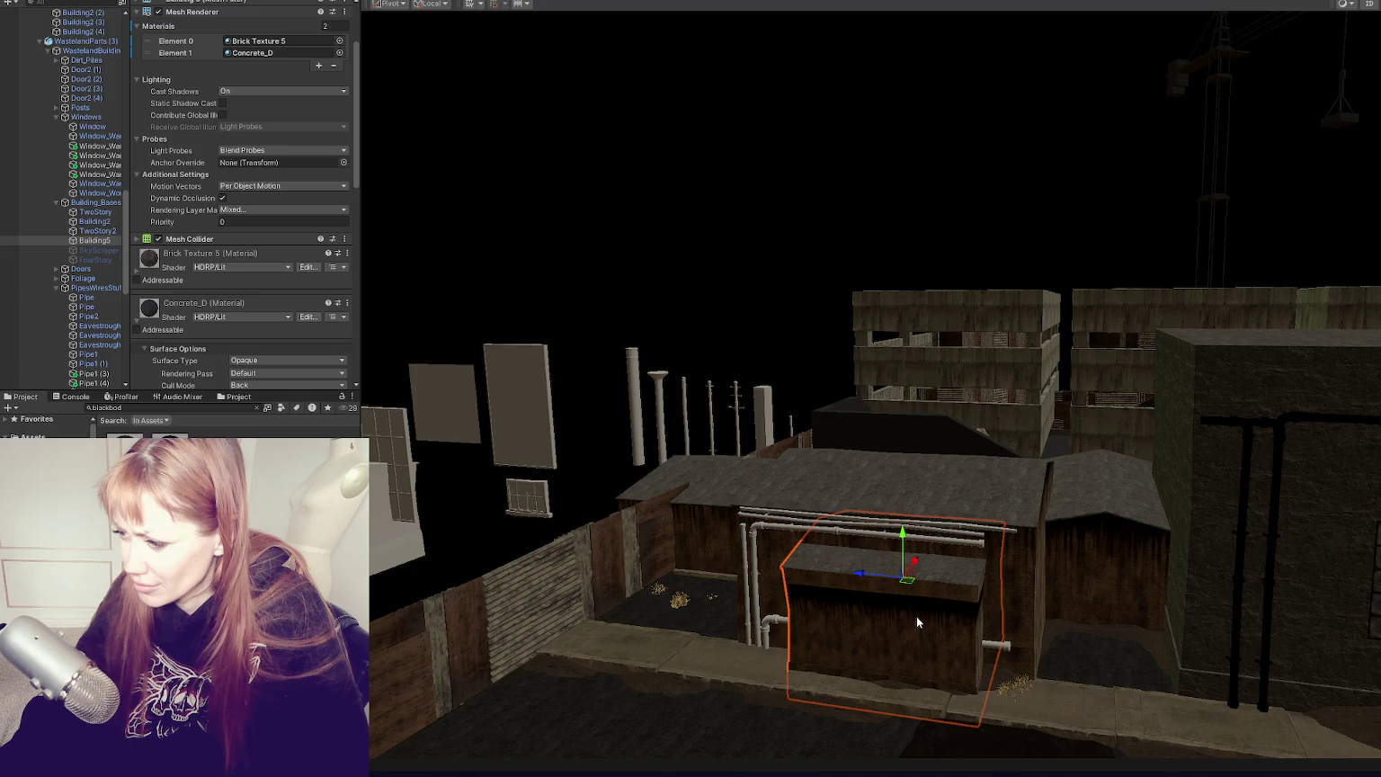
pyautogui.click(917, 615)
pyautogui.moveTo(949, 609)
pyautogui.mouseDown()
pyautogui.moveTo(1069, 529)
pyautogui.moveTo(760, 561)
pyautogui.moveTo(885, 577)
pyautogui.mouseUp()
pyautogui.click(760, 561)
pyautogui.click(760, 561)
pyautogui.click(760, 561)
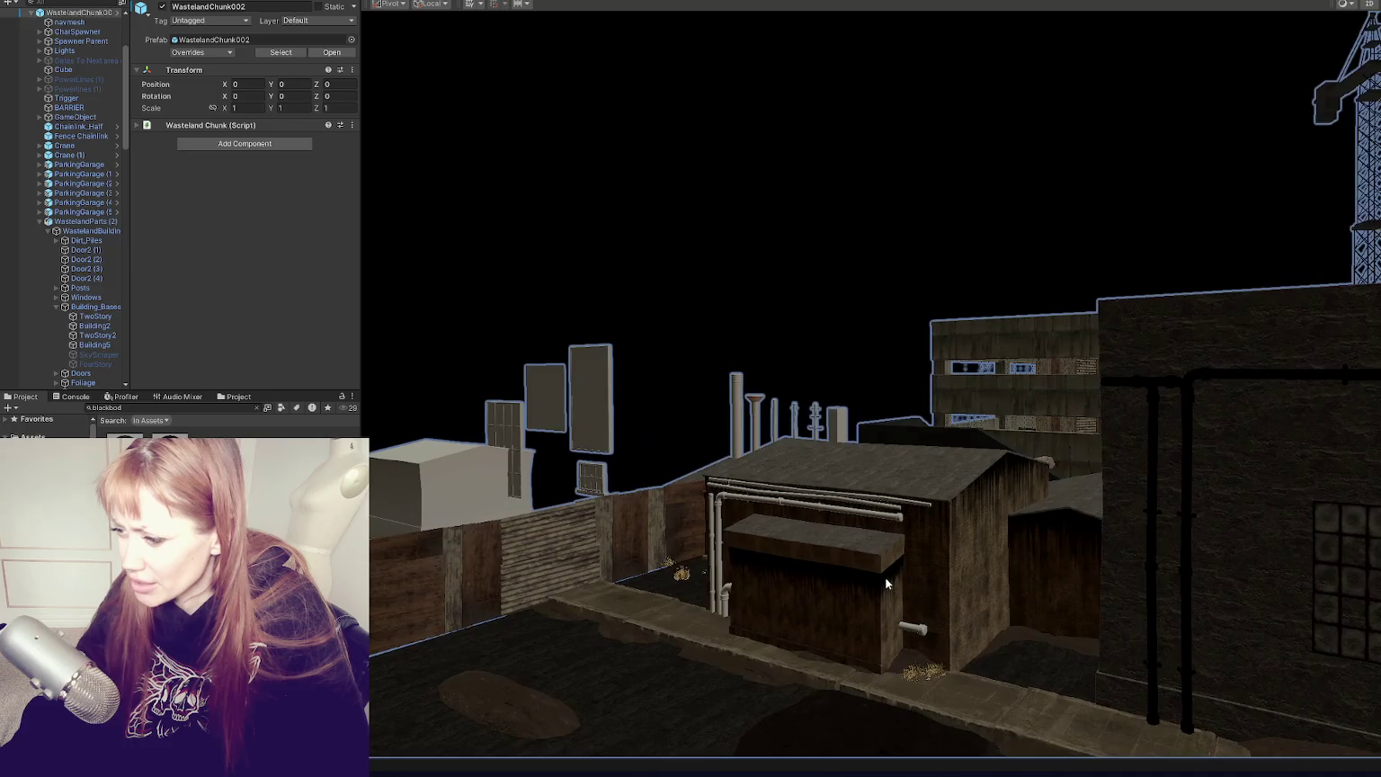
pyautogui.click(885, 582)
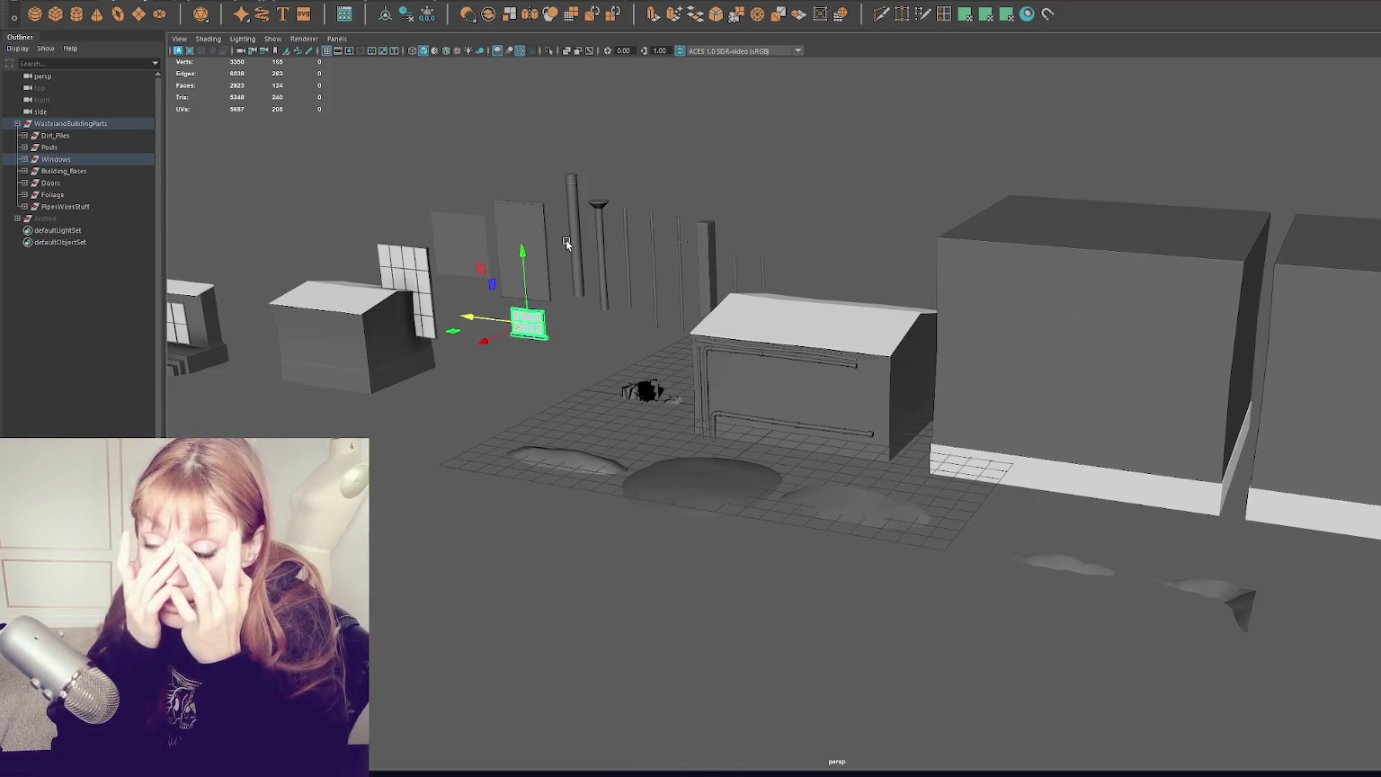
# Step: Select and frame the small building box, then open the UV Editor with its toolkit
pyautogui.click(852, 369)
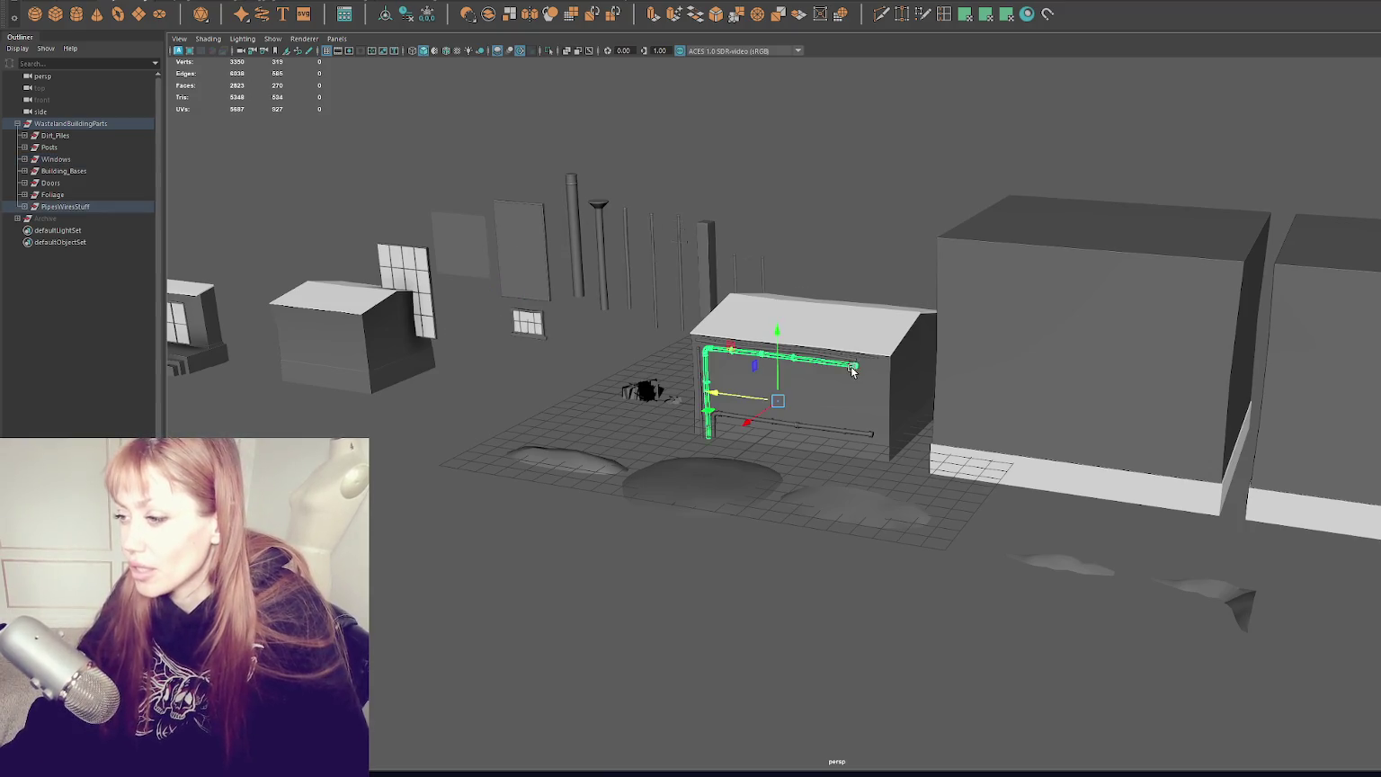
pyautogui.click(852, 377)
pyautogui.click(614, 410)
pyautogui.press('f')
pyautogui.scroll(-5, 614, 409)
pyautogui.moveTo(647, 417)
pyautogui.mouseDown()
pyautogui.moveTo(737, 386)
pyautogui.moveTo(684, 400)
pyautogui.mouseUp()
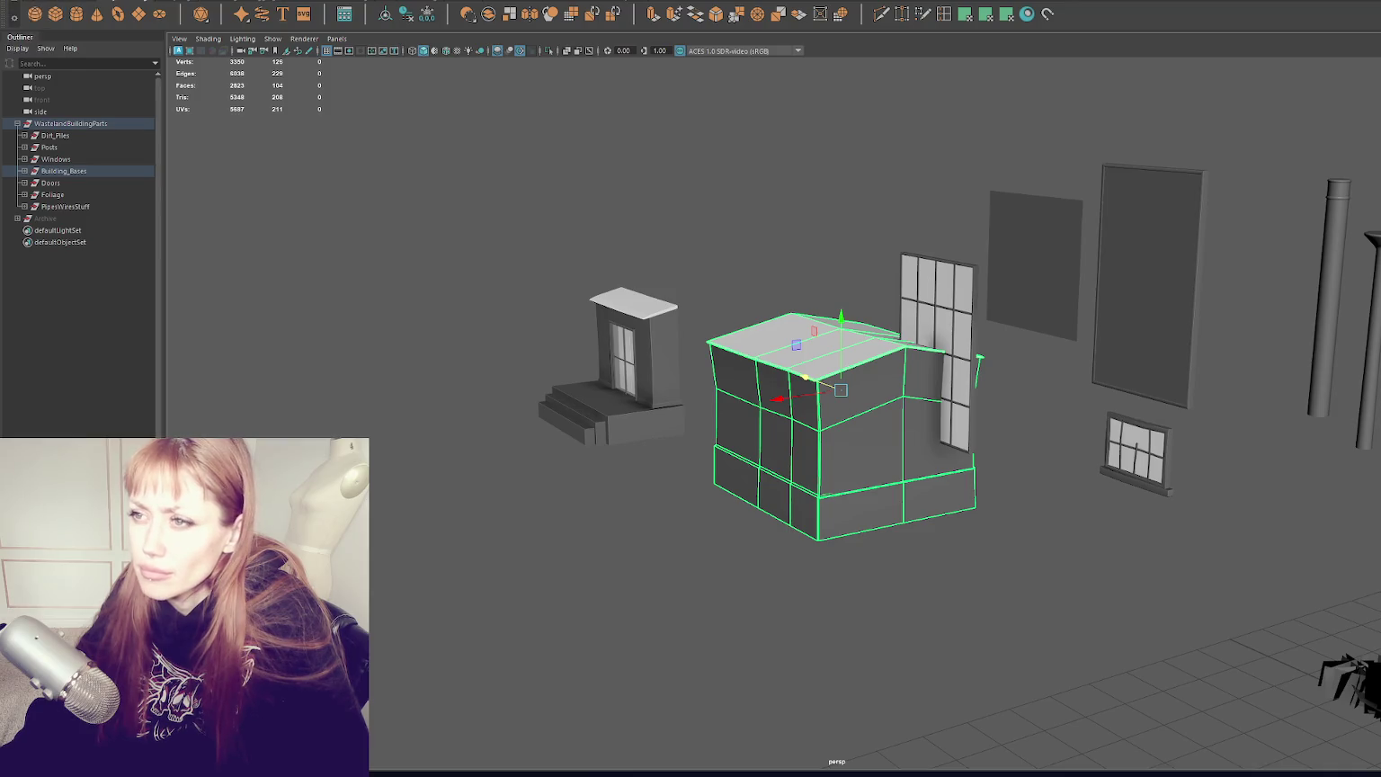
pyautogui.click(467, 13)
pyautogui.click(505, 1)
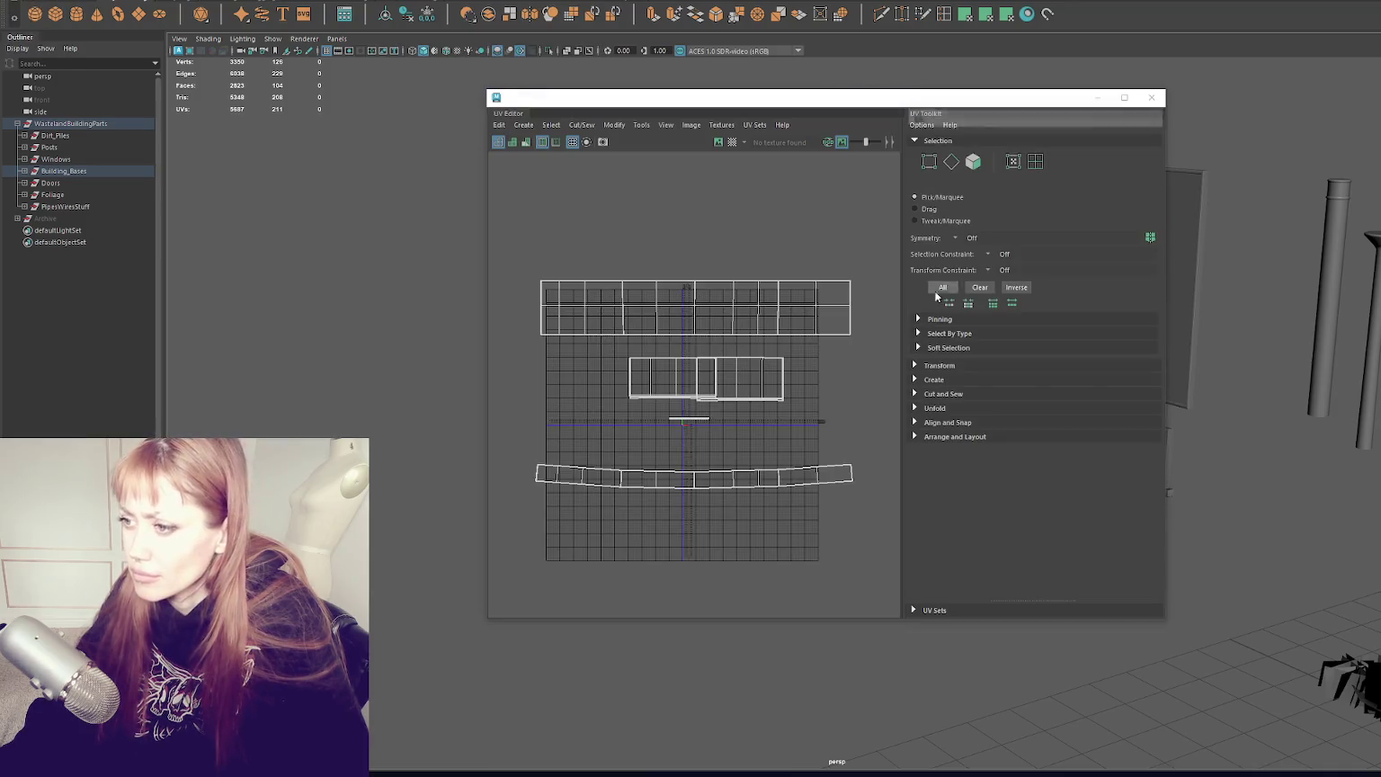
# Step: Place the UV Editor below the model and select a side face of the building box
pyautogui.moveTo(1170, 378); pyautogui.dragTo(1246, 377)
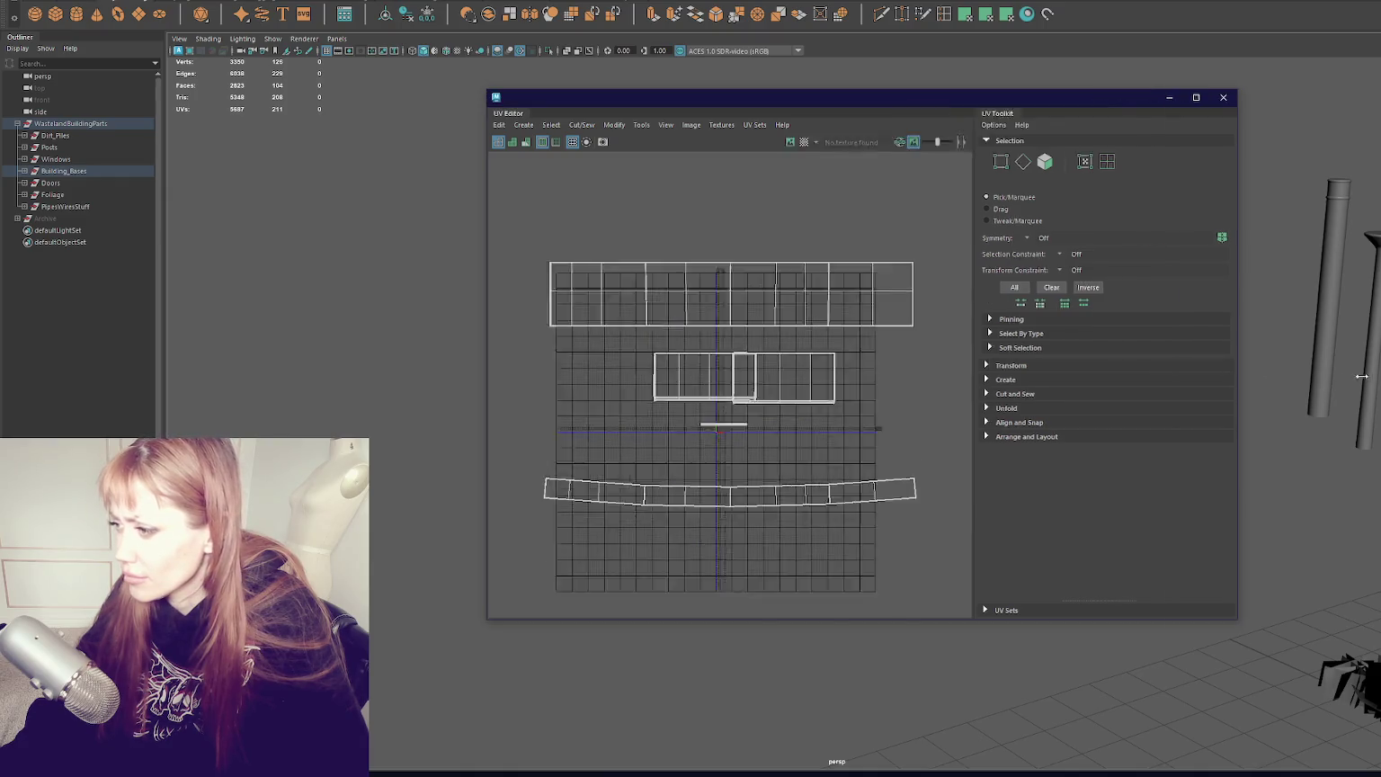
pyautogui.moveTo(892, 93)
pyautogui.mouseDown()
pyautogui.moveTo(847, 474)
pyautogui.moveTo(851, 451)
pyautogui.mouseUp()
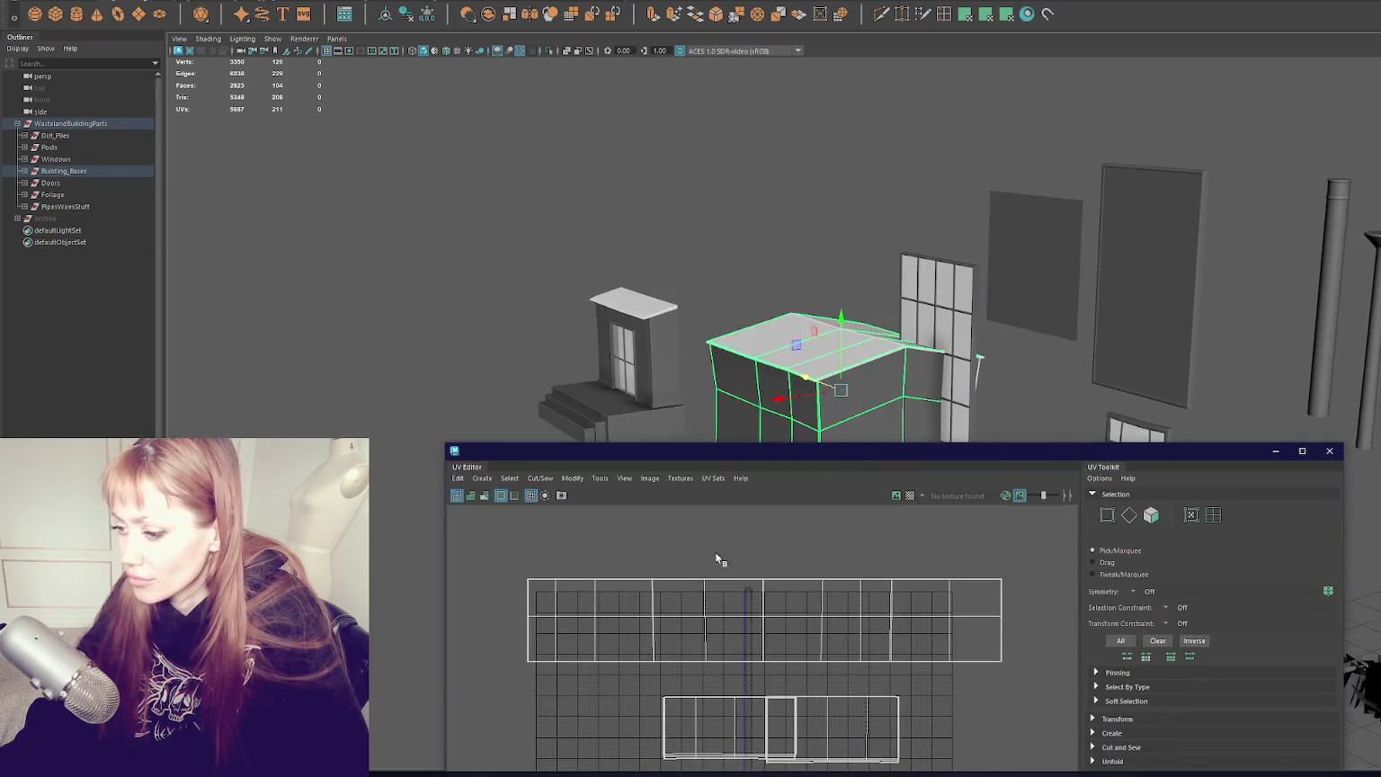
pyautogui.press('F11')
pyautogui.moveTo(772, 253); pyautogui.dragTo(841, 405)
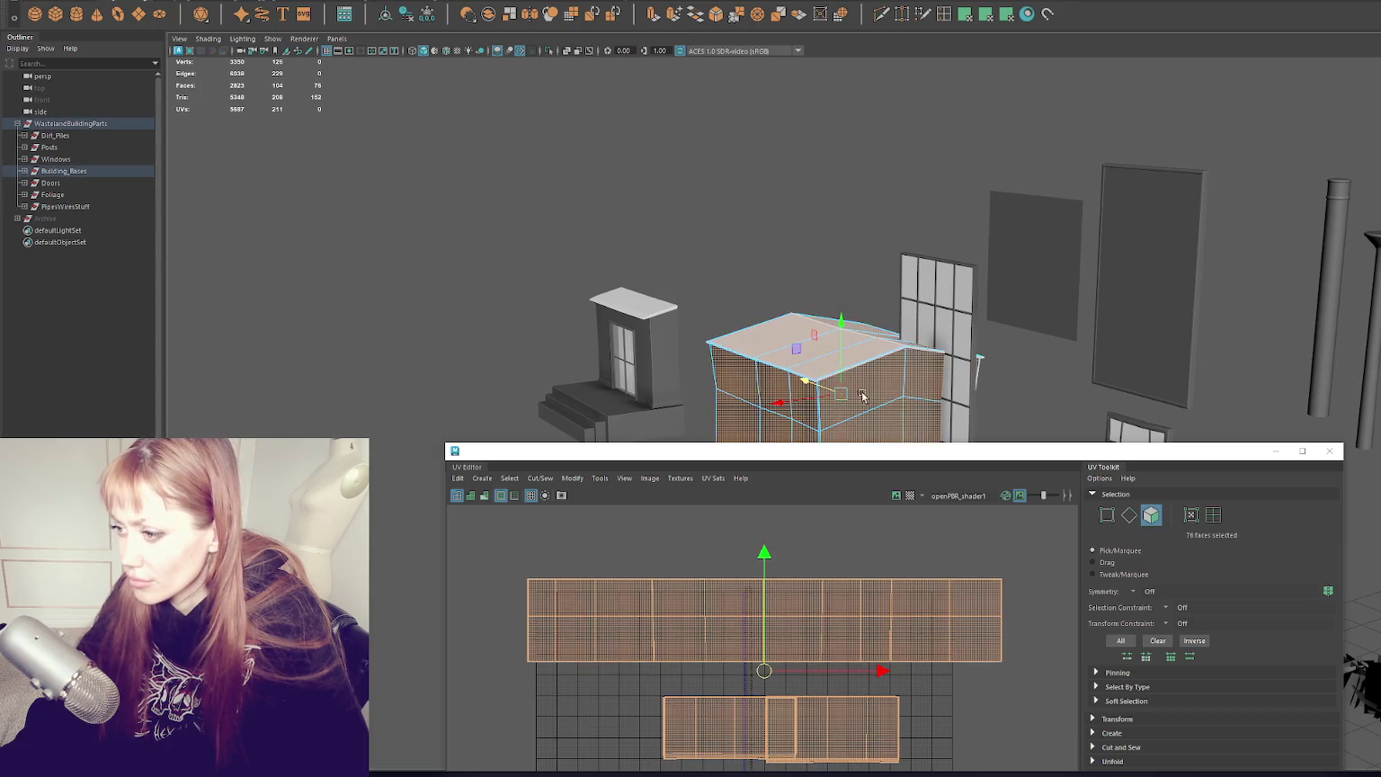
pyautogui.click(861, 396)
pyautogui.scroll(-2, 835, 590)
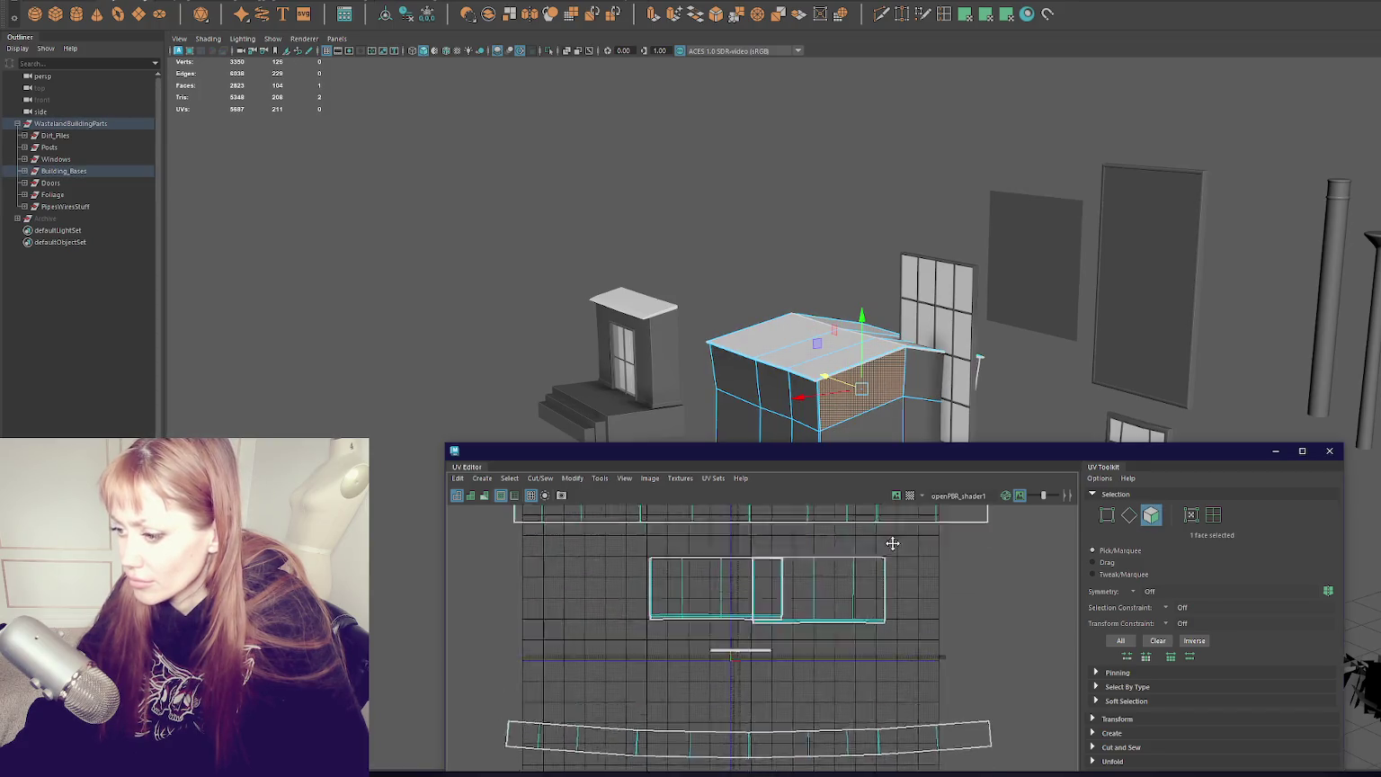
# Step: Rearrange the UV shells: one face right, the 24-face shell left, the top 28-face shell down
pyautogui.click(834, 590)
pyautogui.moveTo(827, 616); pyautogui.dragTo(1003, 632)
pyautogui.click(732, 621)
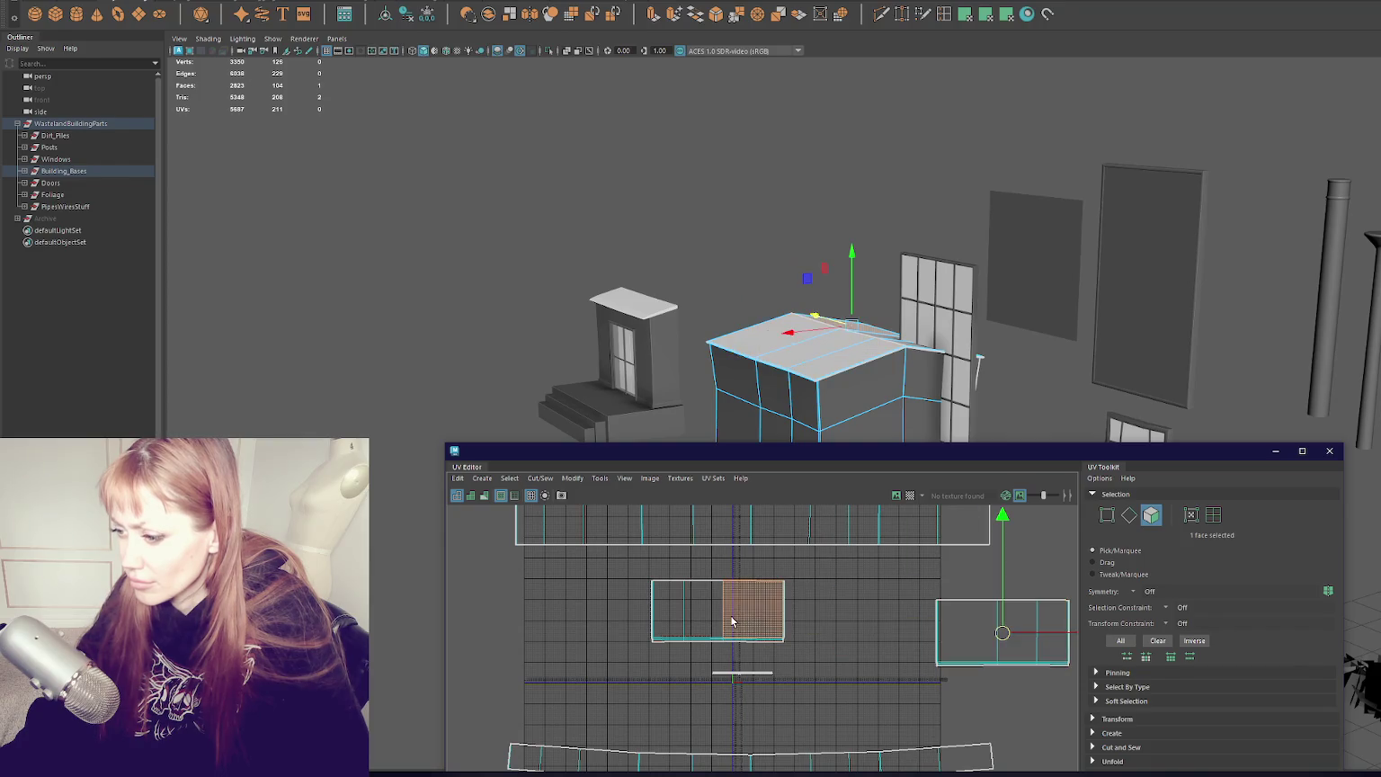
pyautogui.doubleClick(732, 621)
pyautogui.moveTo(721, 613); pyautogui.dragTo(537, 615)
pyautogui.click(731, 676)
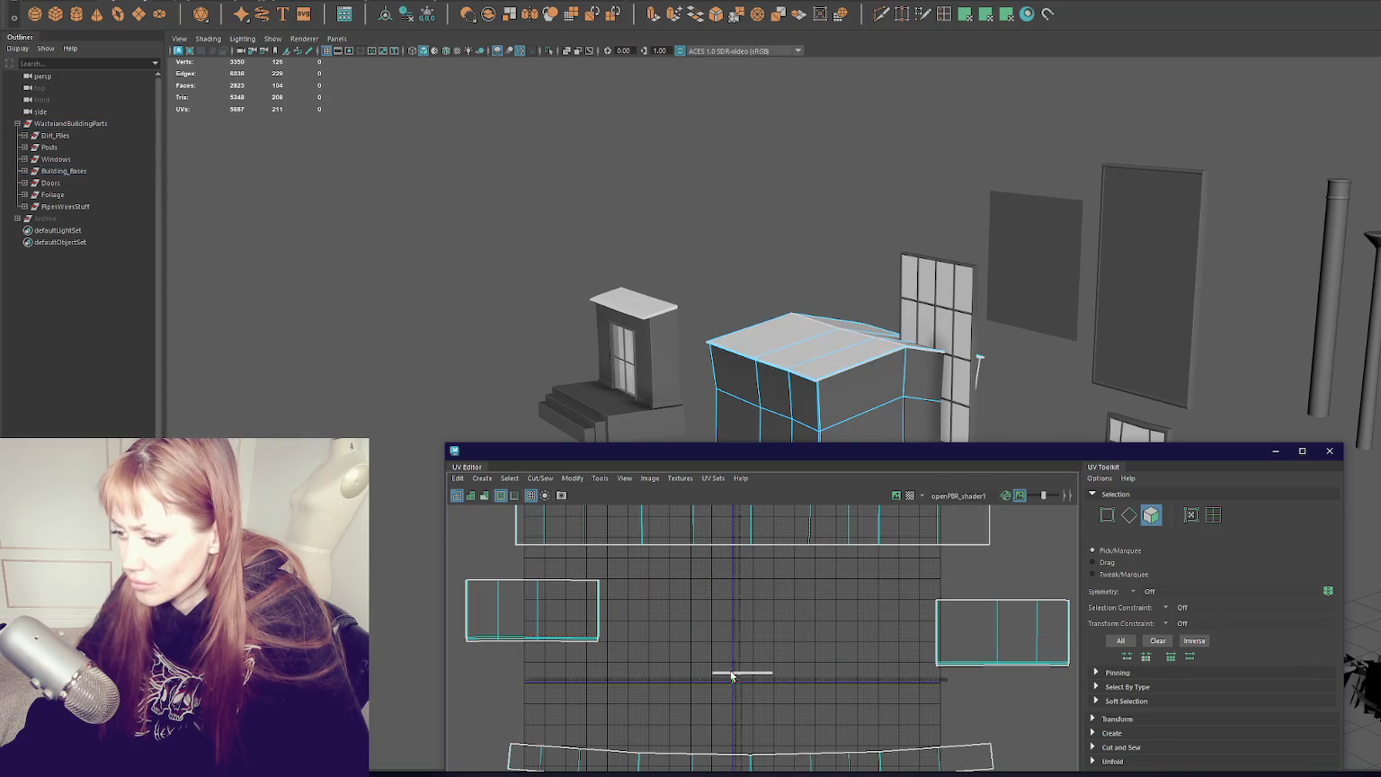
pyautogui.doubleClick(782, 532)
pyautogui.moveTo(755, 509); pyautogui.dragTo(756, 691)
pyautogui.scroll(6, 755, 685)
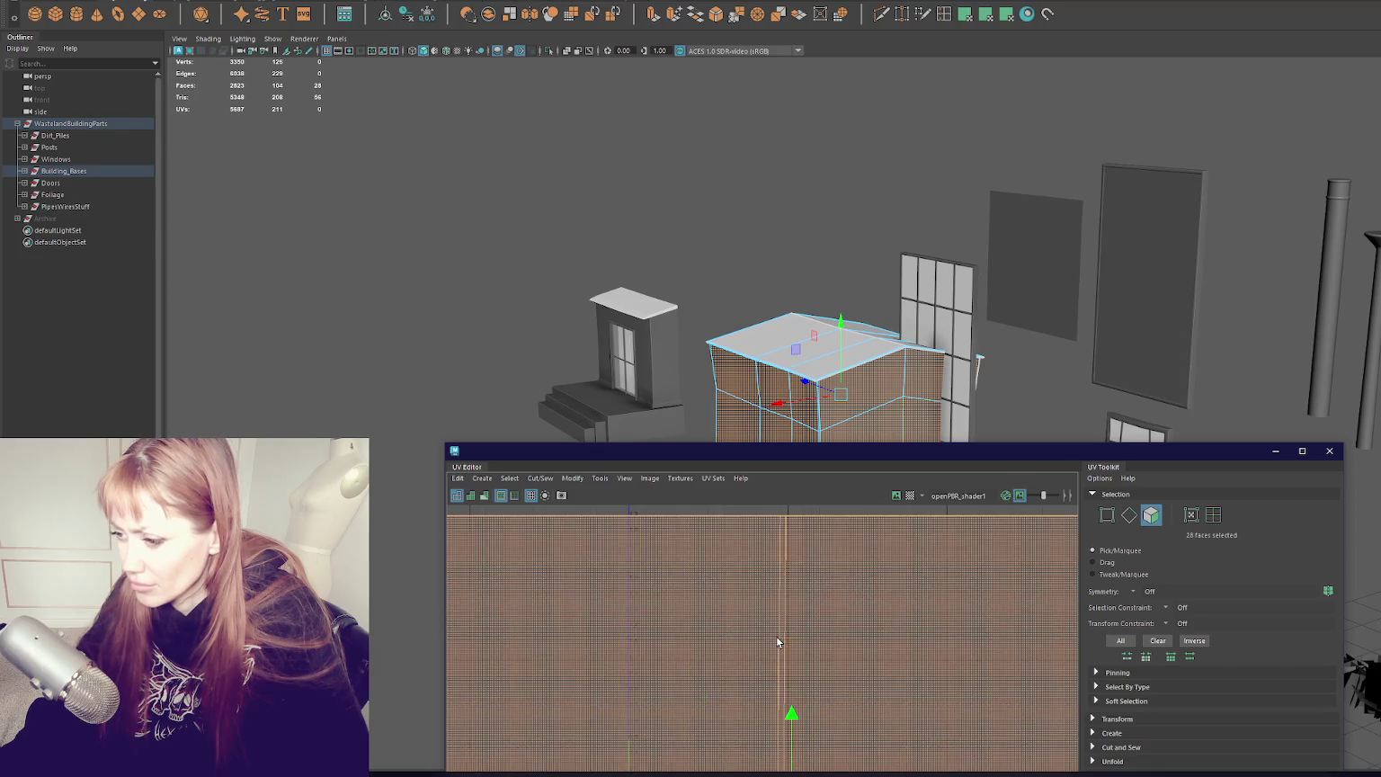
# Step: Narrow to a single UV face, close the UV Editor and select the WastelandBuildingParts group
pyautogui.moveTo(829, 454); pyautogui.dragTo(752, 176)
pyautogui.moveTo(638, 393)
pyautogui.mouseDown()
pyautogui.moveTo(693, 524)
pyautogui.moveTo(732, 493)
pyautogui.mouseUp()
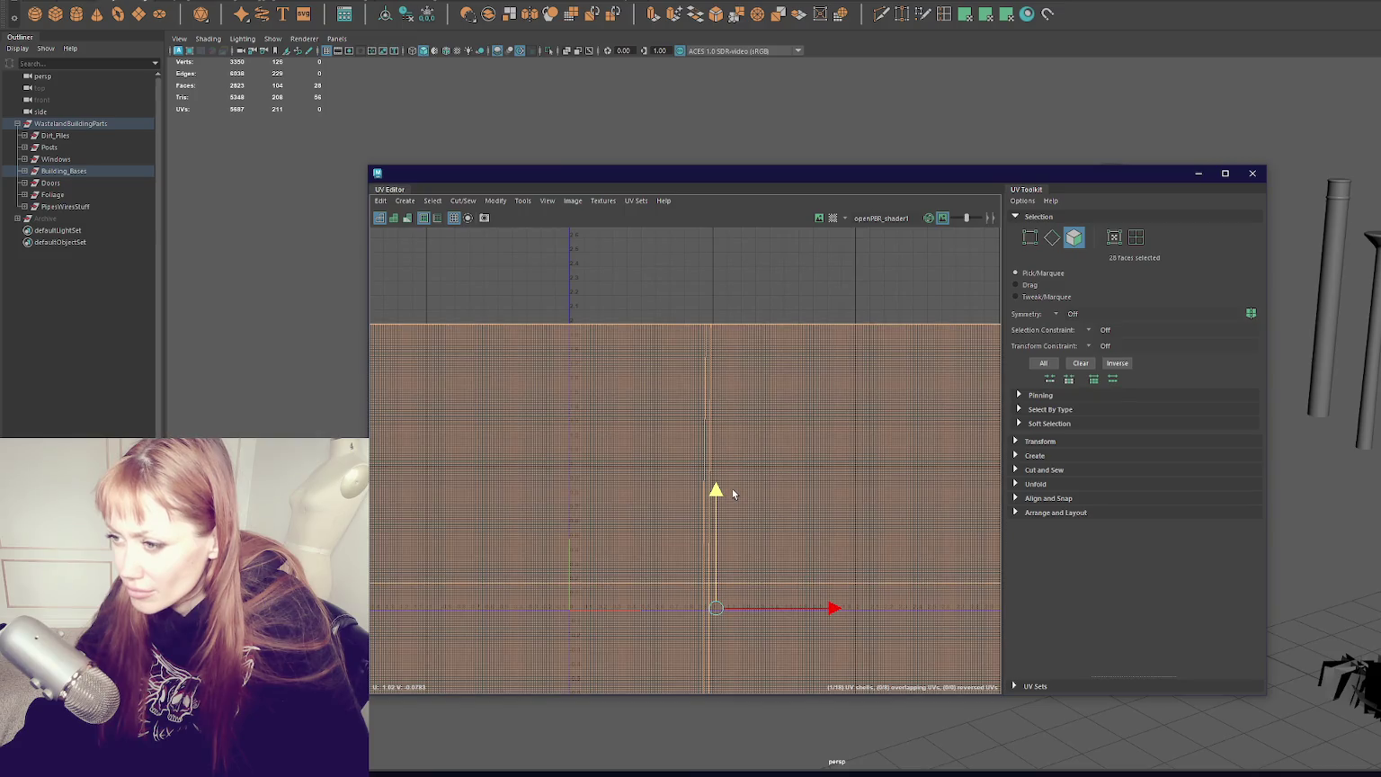
pyautogui.click(840, 409)
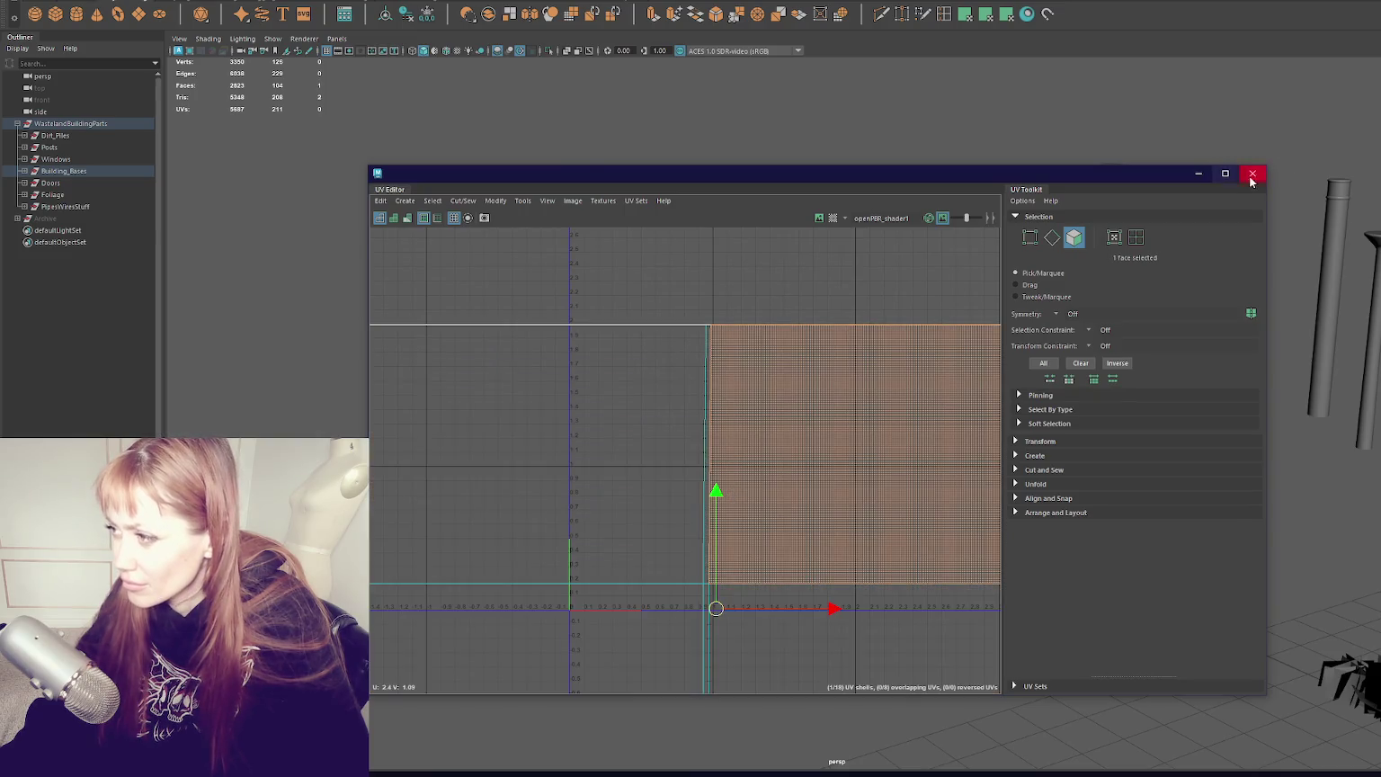
pyautogui.click(1253, 173)
pyautogui.click(342, 194)
pyautogui.click(70, 123)
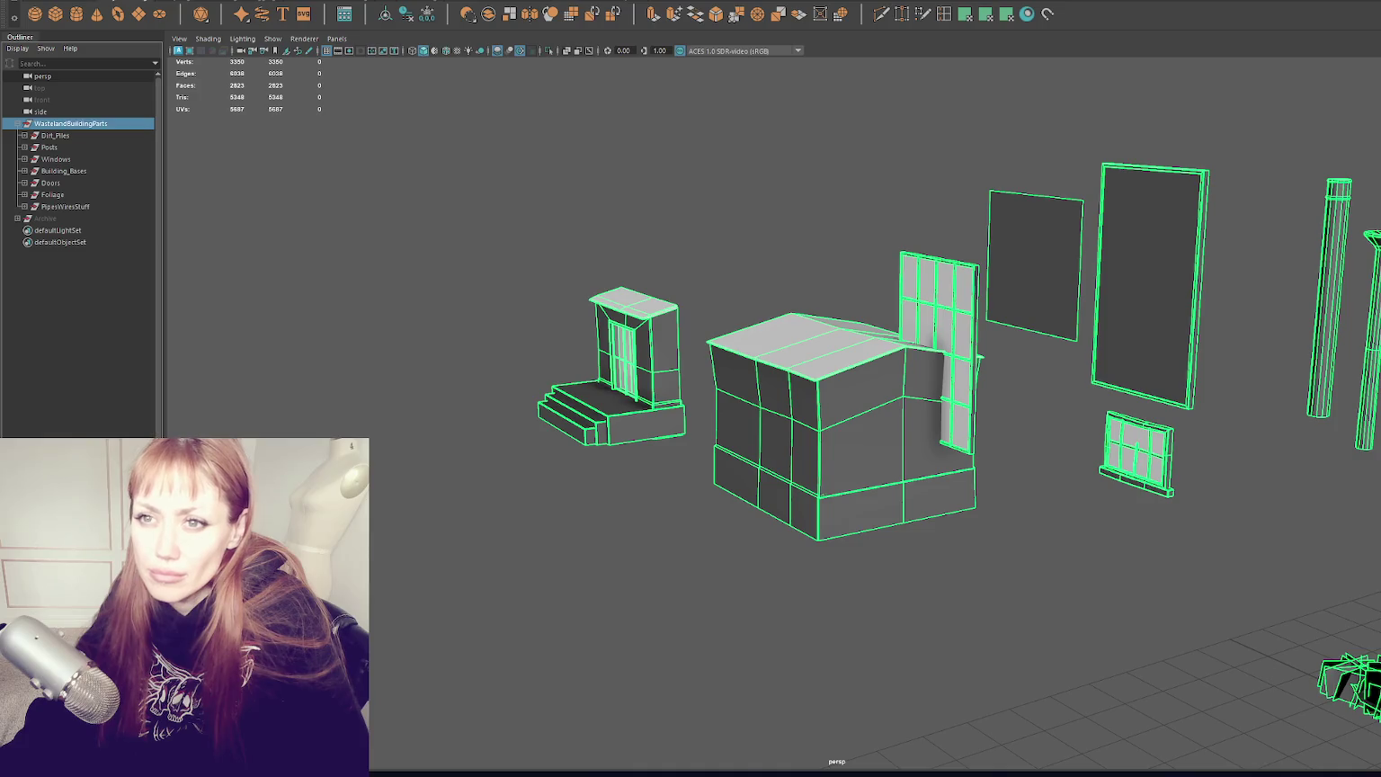
# Step: Create a new polygon cube, then glance at Unity and return to Maya
pyautogui.click(63, 4)
pyautogui.click(90, 117)
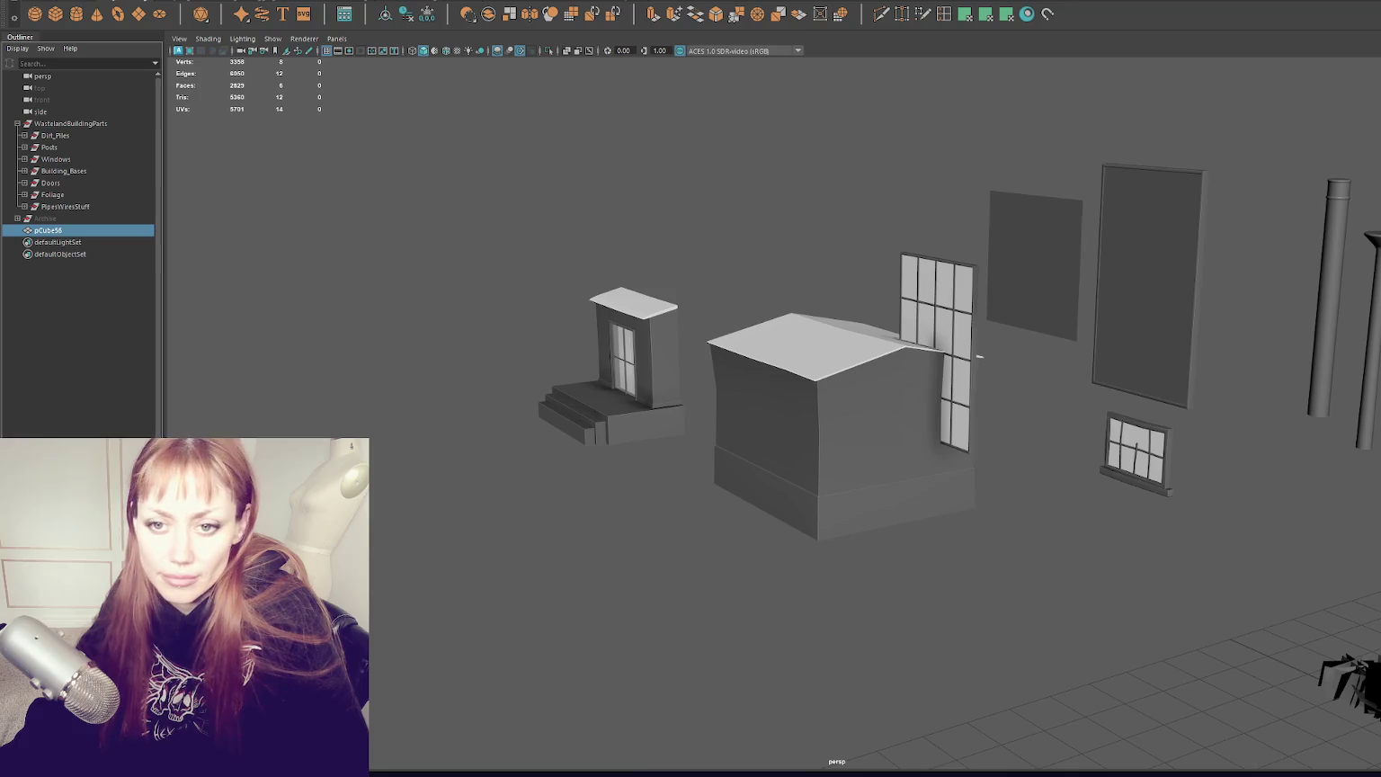
pyautogui.hotkey('alt', 'Tab')
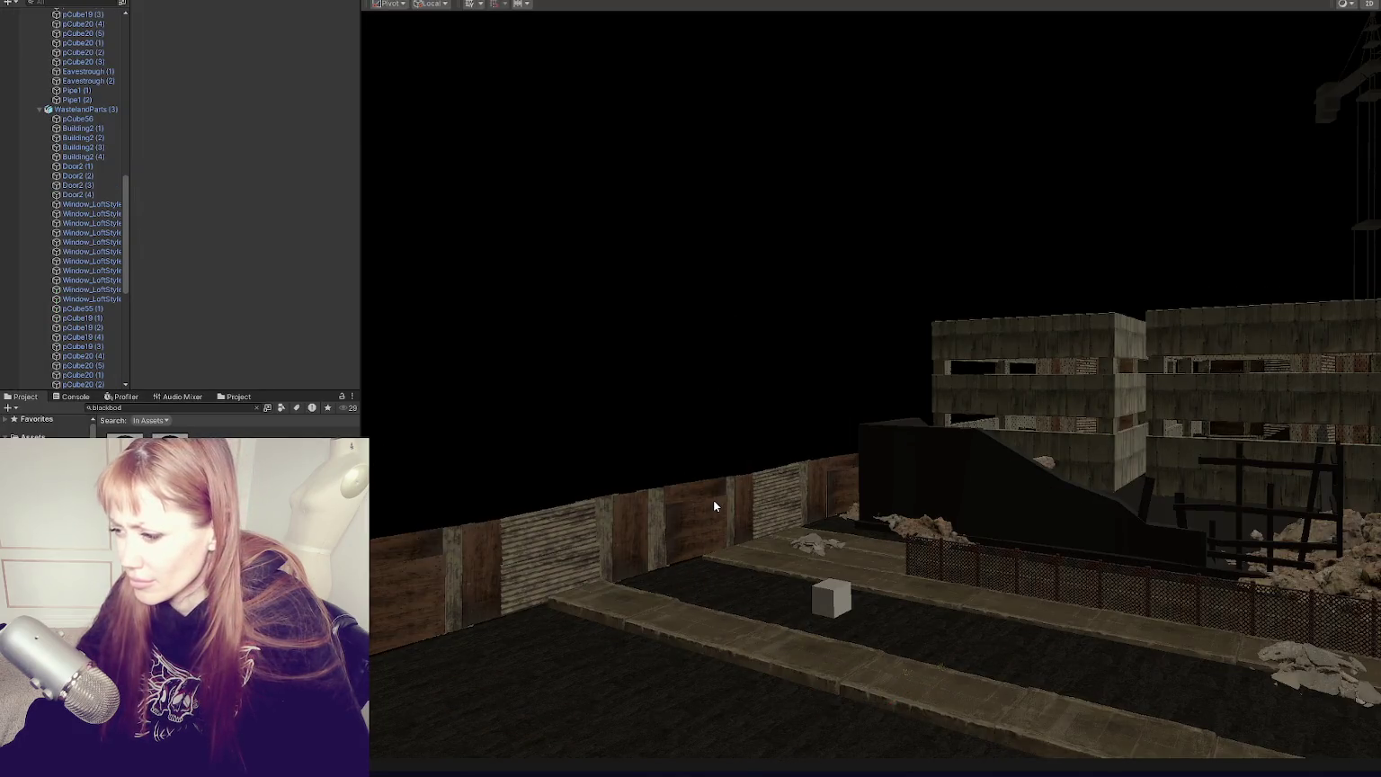
pyautogui.hotkey('alt', 'Tab')
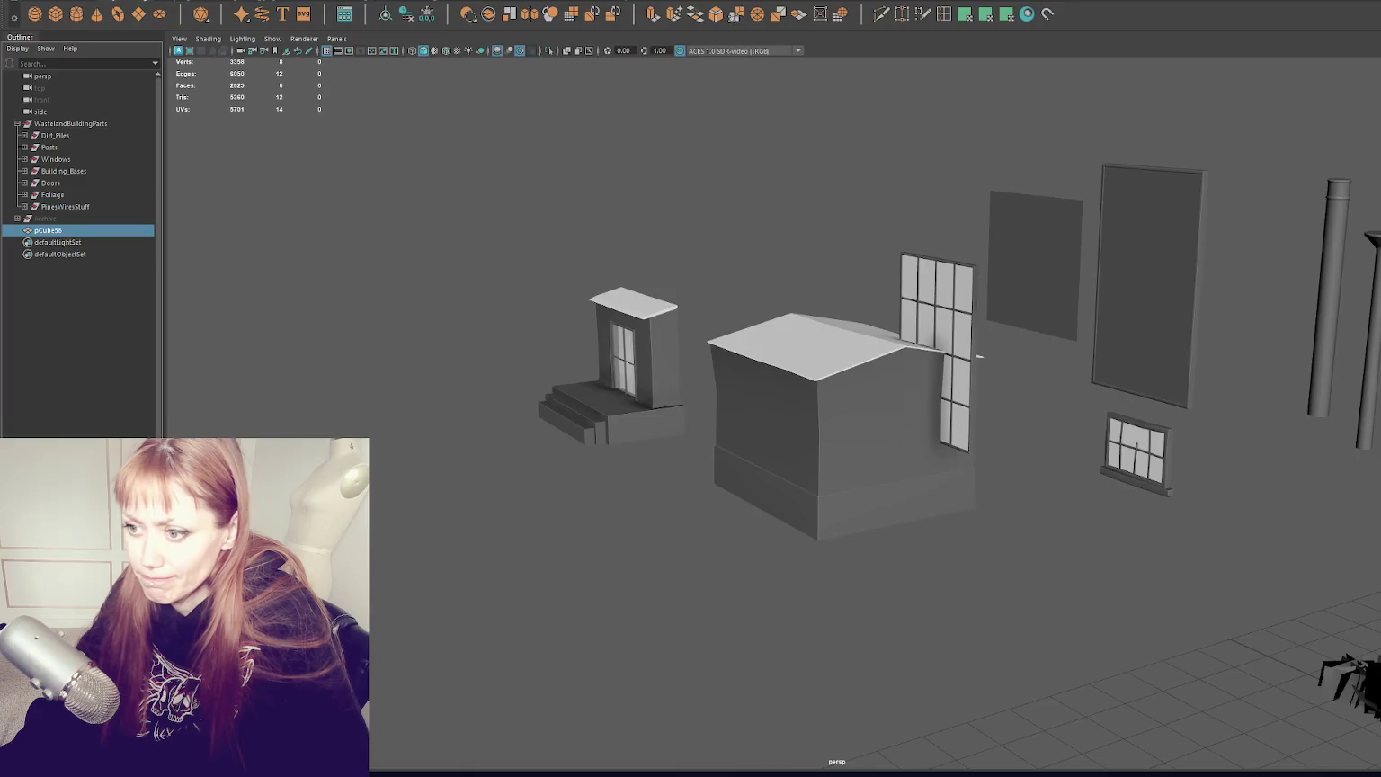
# Step: Rename the new pCube56 in the Outliner, frame it, and right-click the WastelandBuildingParts group
pyautogui.doubleClick(50, 231)
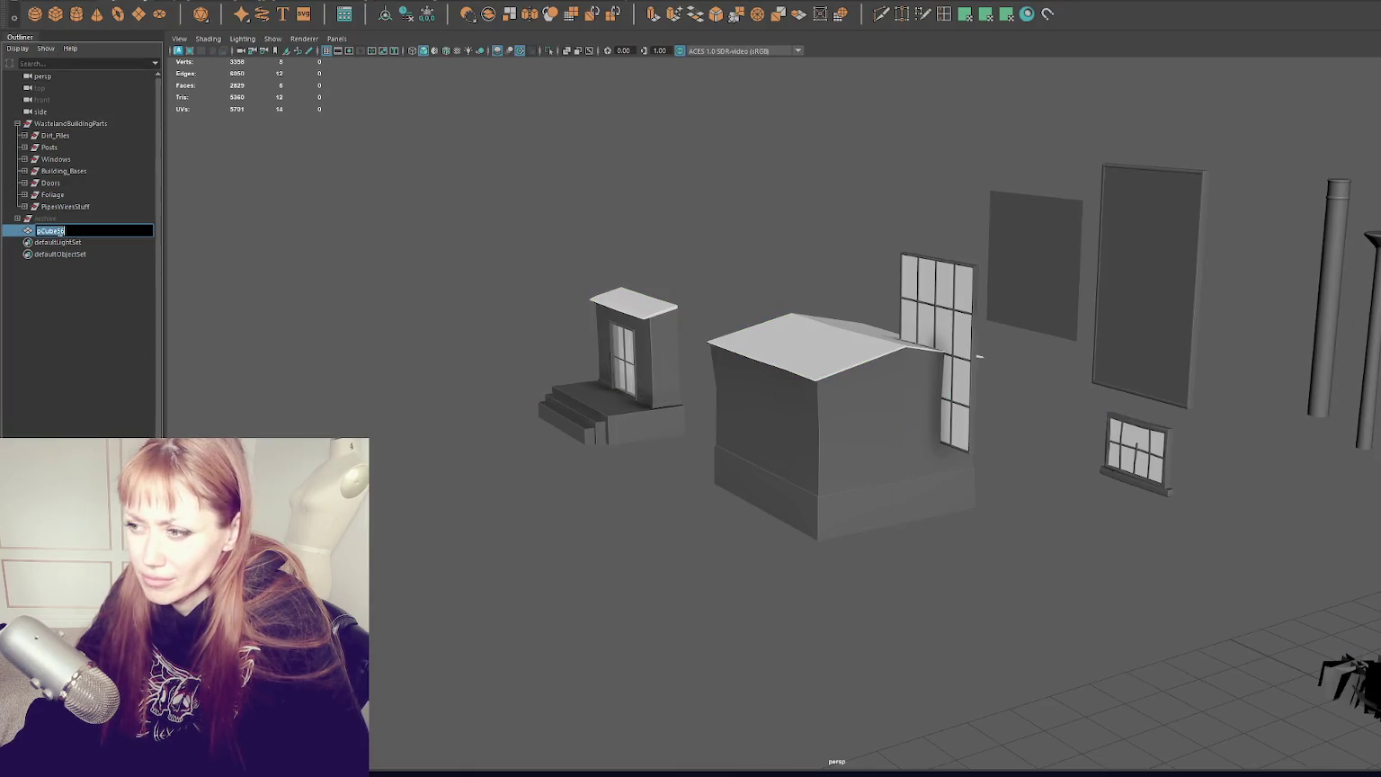
pyautogui.write('ff')
pyautogui.doubleClick(54, 230)
pyautogui.write('r')
pyautogui.press('Return')
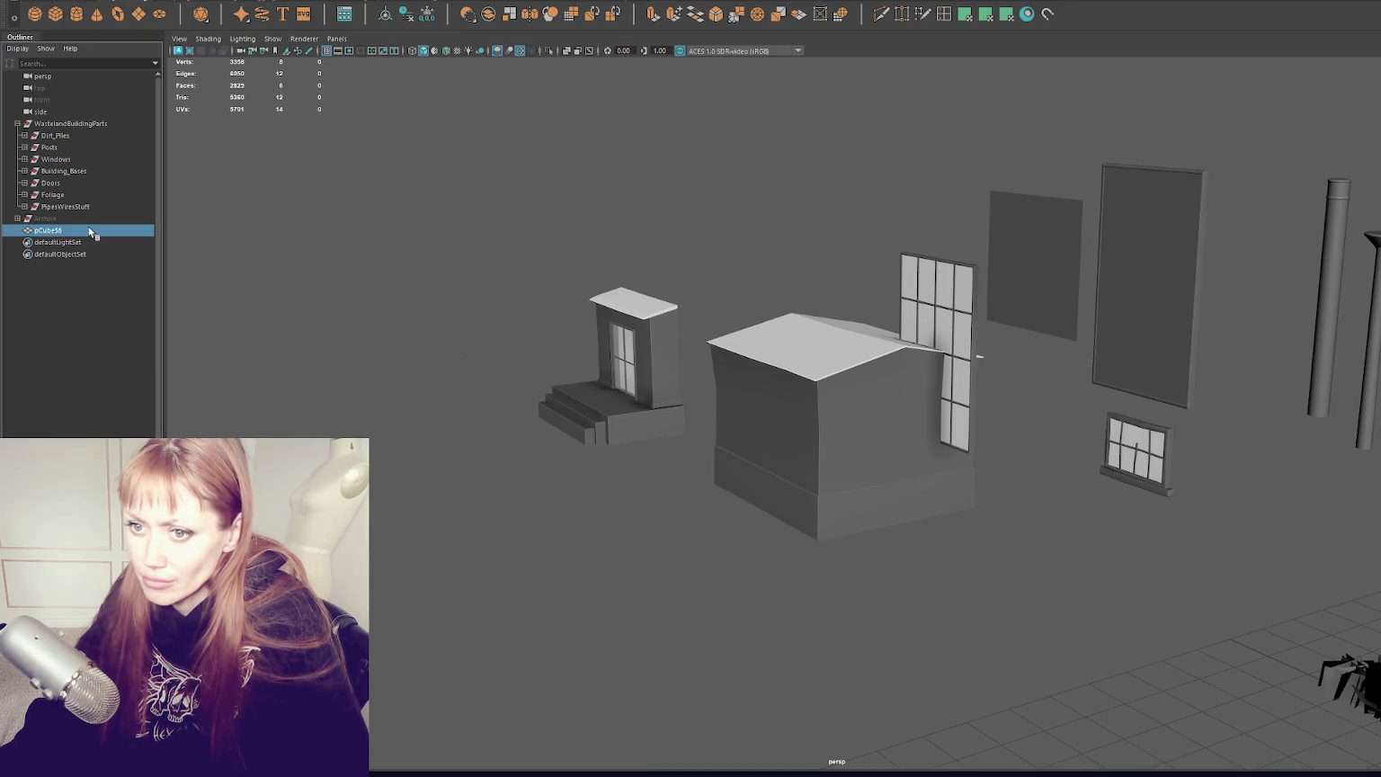
pyautogui.click(517, 415)
pyautogui.click(103, 230)
pyautogui.press('f')
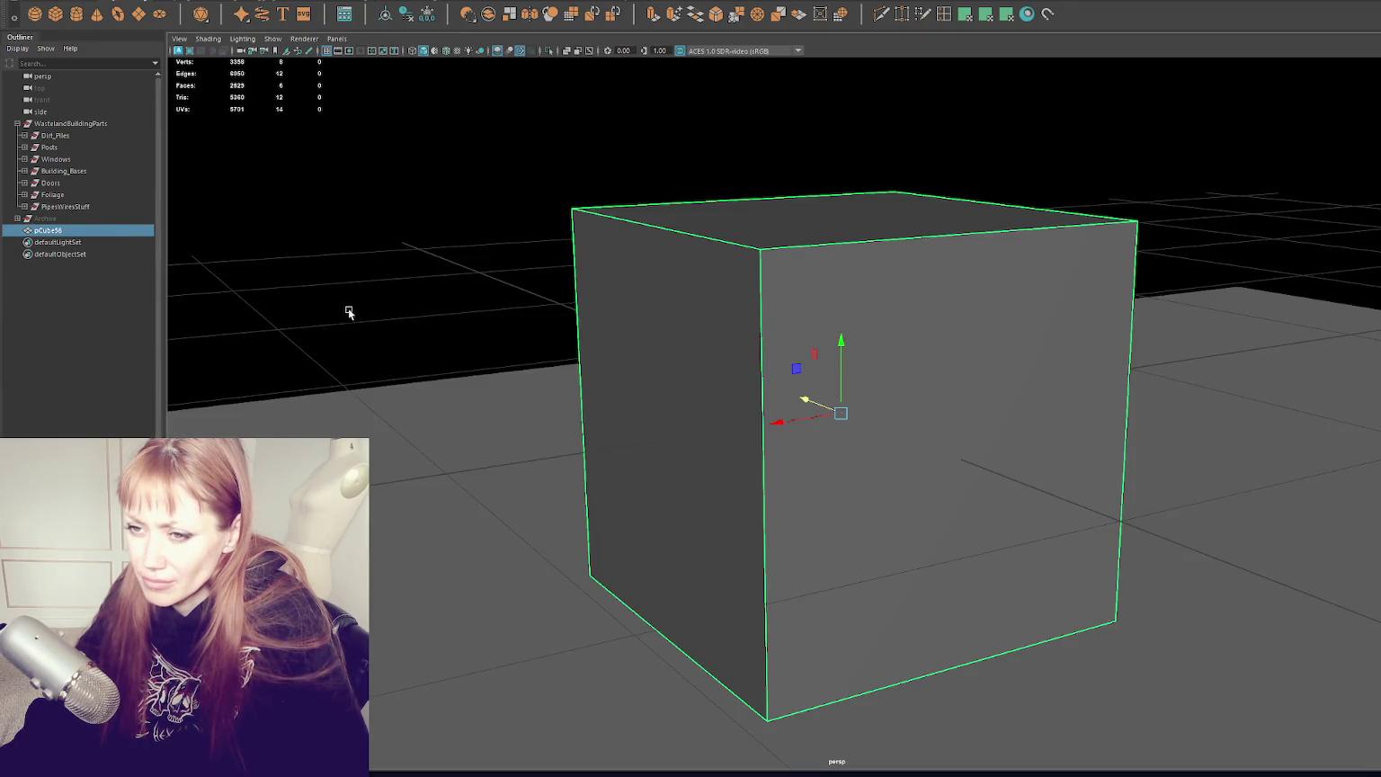
pyautogui.click(99, 124)
pyautogui.rightClick(99, 124)
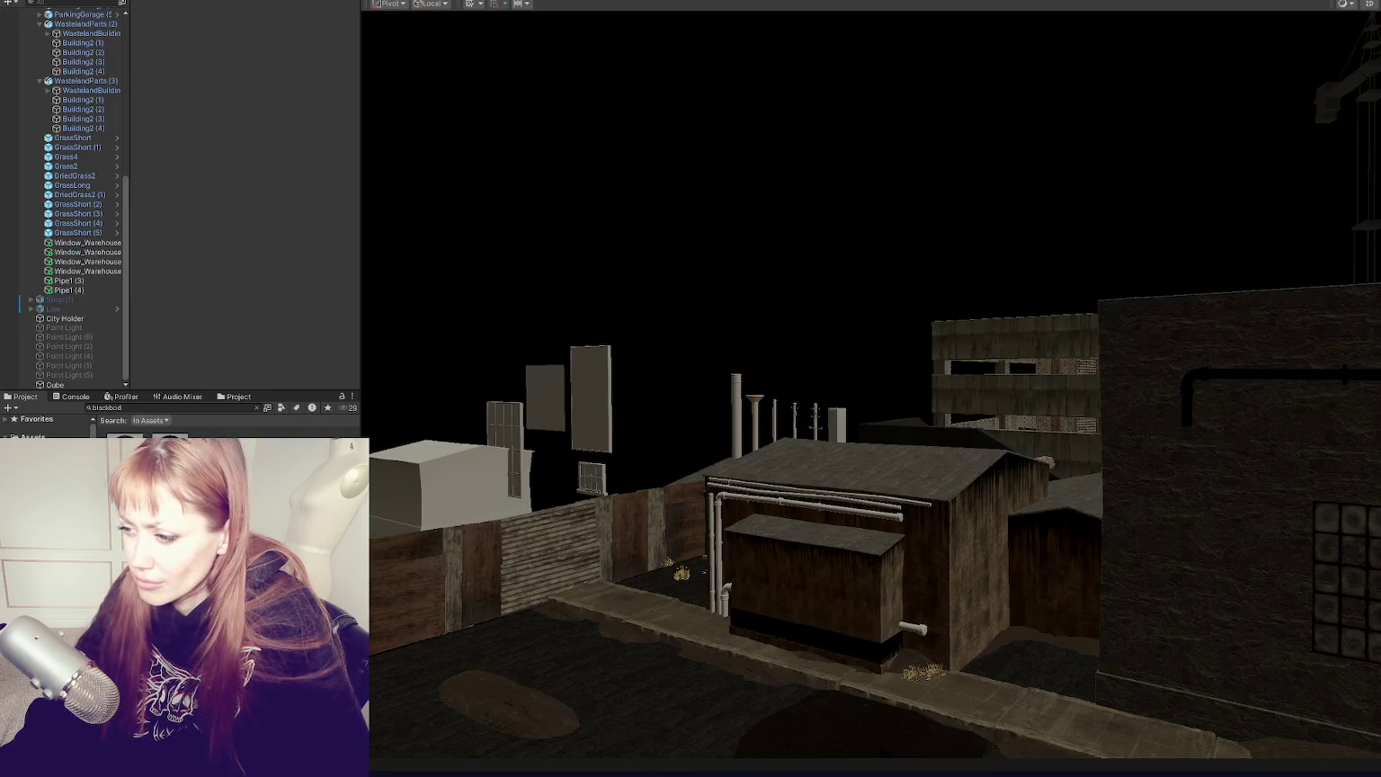
# Step: Select the wooden shed Building5 and expand its Brick Texture 5 material settings
pyautogui.moveTo(745, 532)
pyautogui.mouseDown()
pyautogui.moveTo(969, 578)
pyautogui.moveTo(786, 354)
pyautogui.moveTo(633, 285)
pyautogui.moveTo(793, 383)
pyautogui.moveTo(908, 409)
pyautogui.mouseUp()
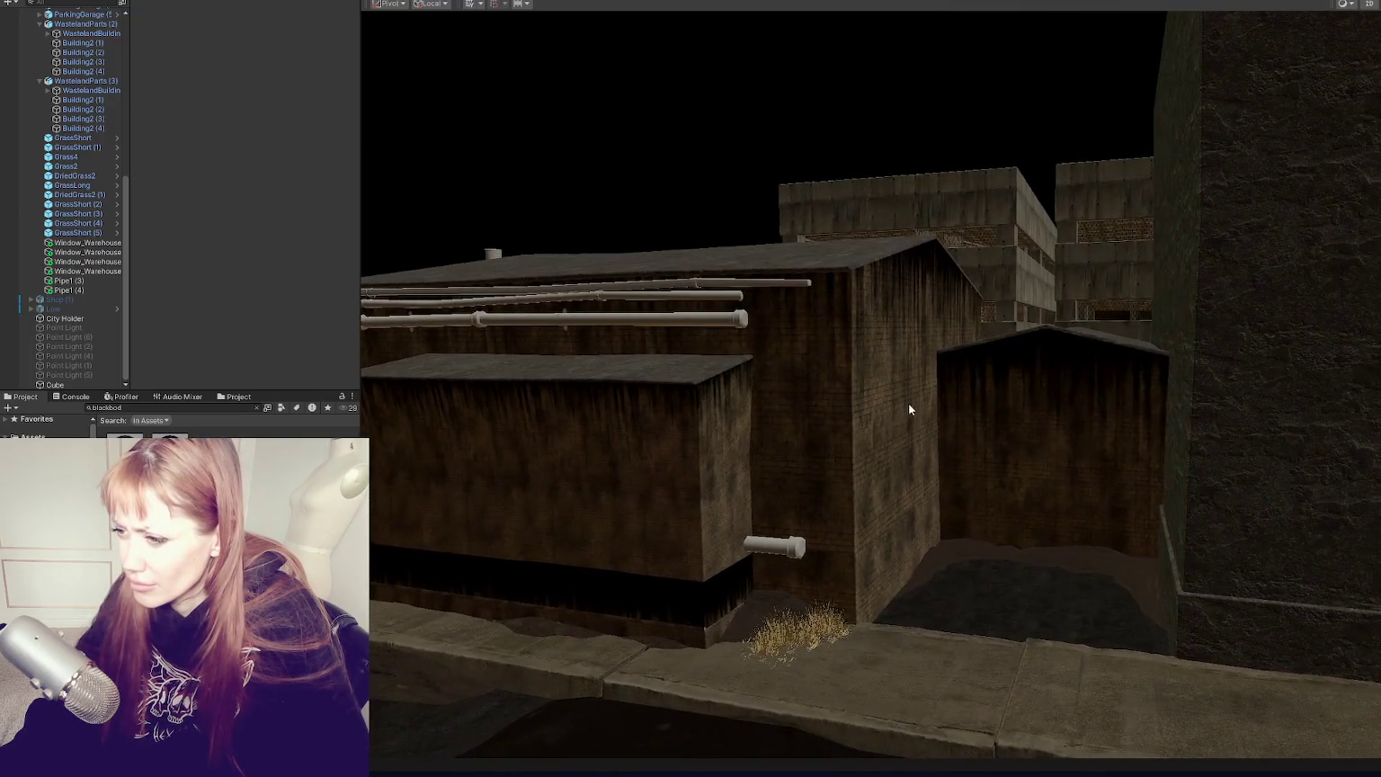
pyautogui.click(636, 481)
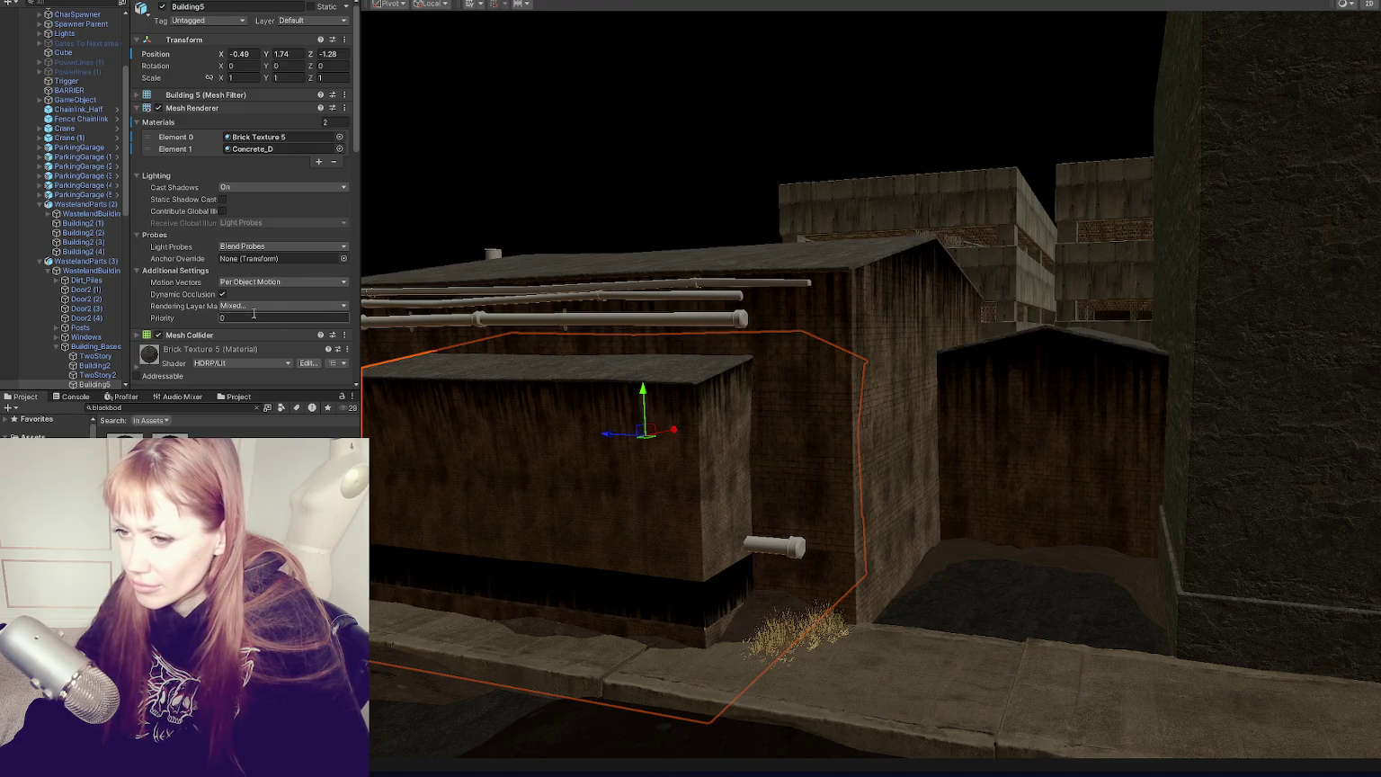
pyautogui.scroll(-5, 249, 317)
pyautogui.click(168, 206)
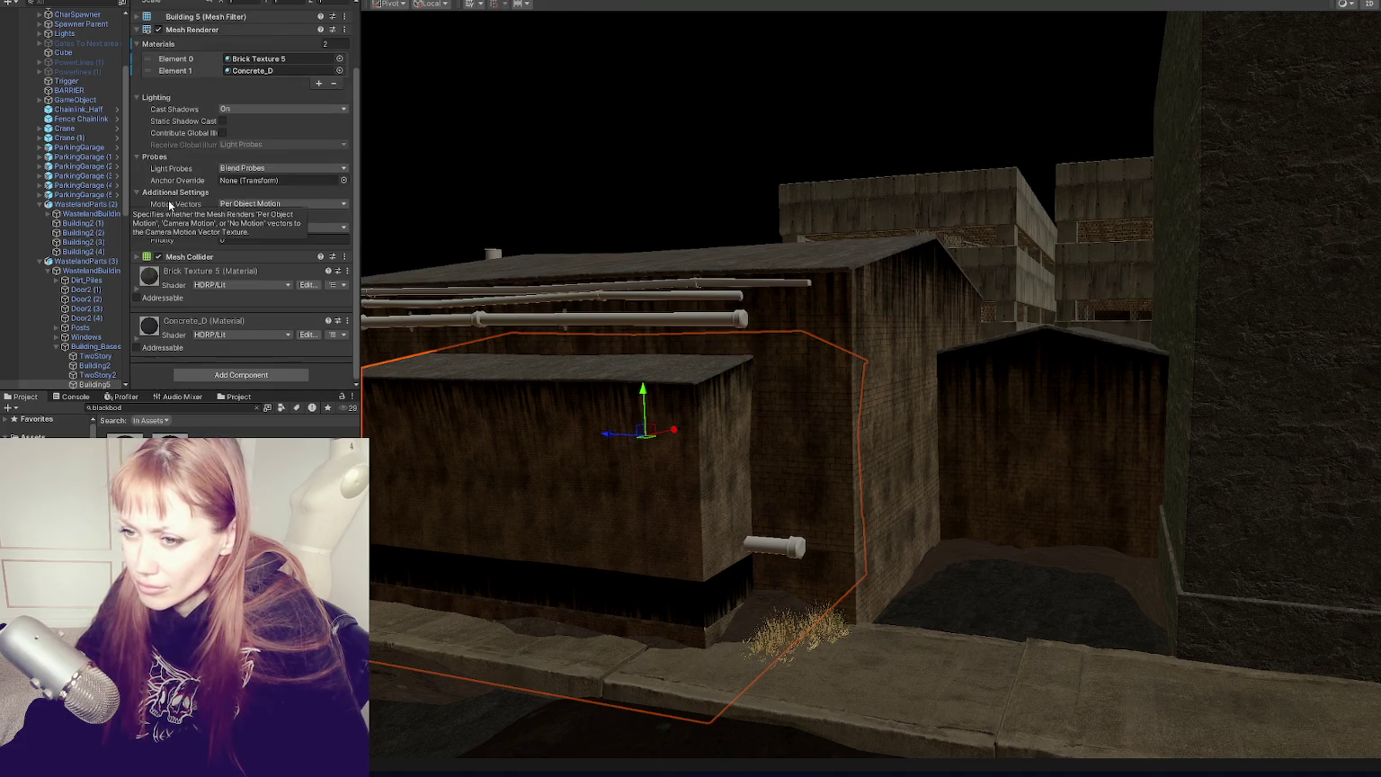
pyautogui.click(225, 269)
pyautogui.scroll(-8, 210, 268)
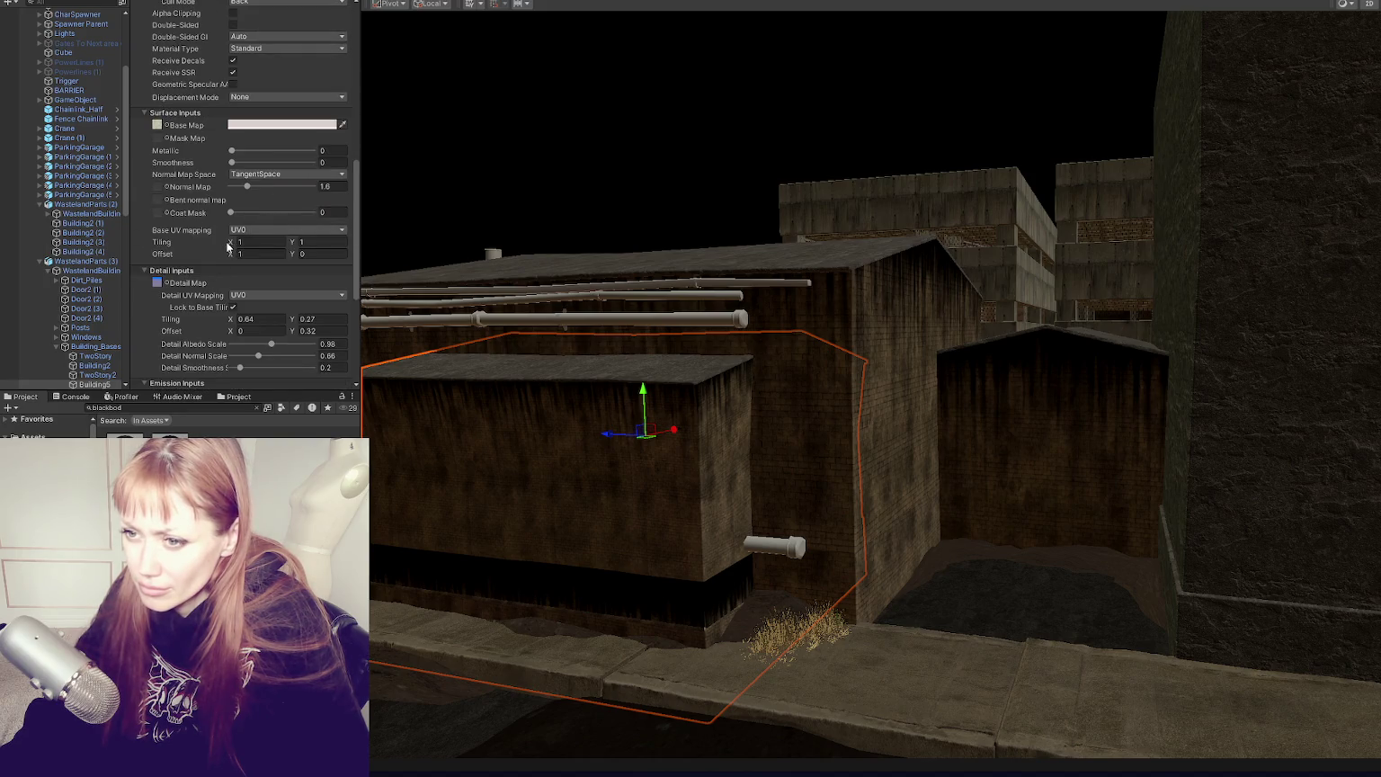
# Step: Set Brick Texture 5 tiling to 1 by 0.85 with a 0.21 vertical offset
pyautogui.write('1')
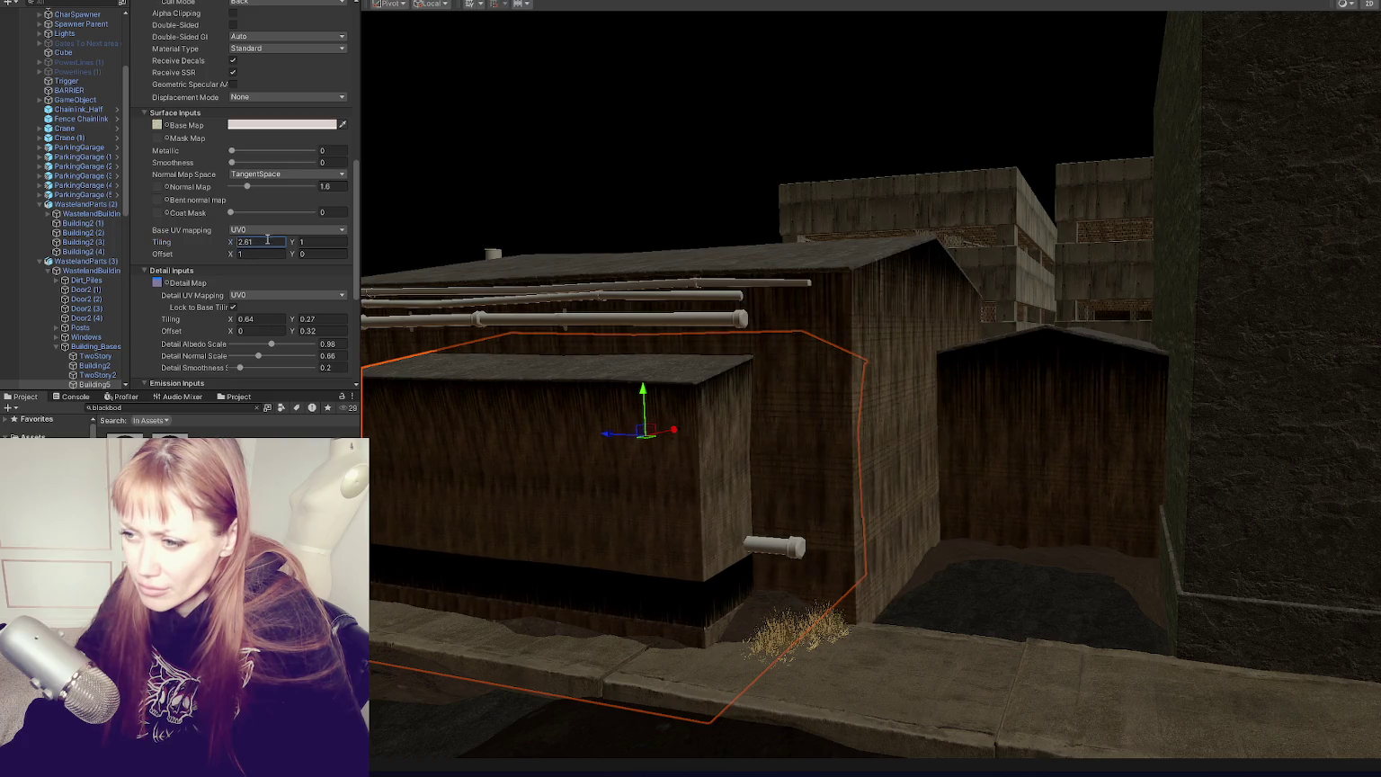
pyautogui.click(304, 243)
pyautogui.write('1.61')
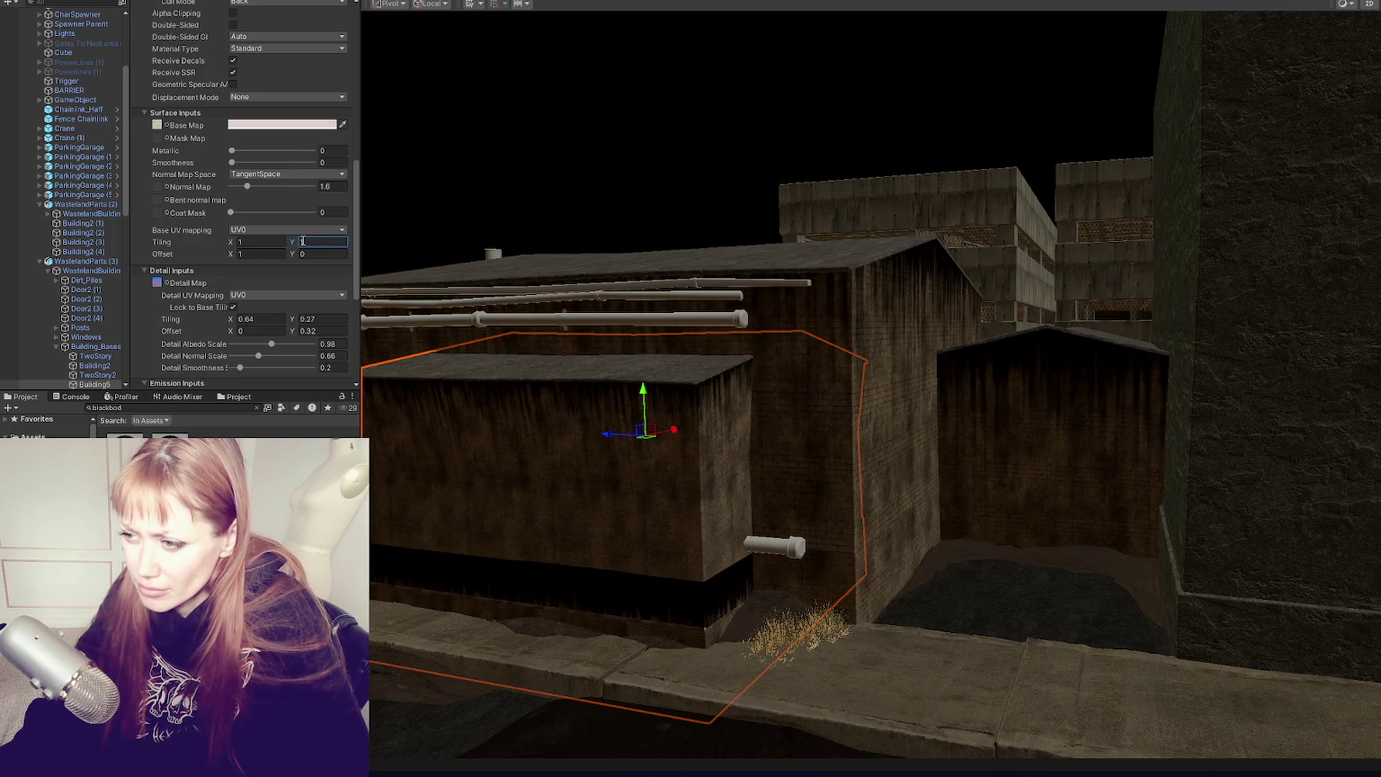
pyautogui.moveTo(292, 258)
pyautogui.mouseDown()
pyautogui.moveTo(293, 239)
pyautogui.moveTo(299, 256)
pyautogui.mouseUp()
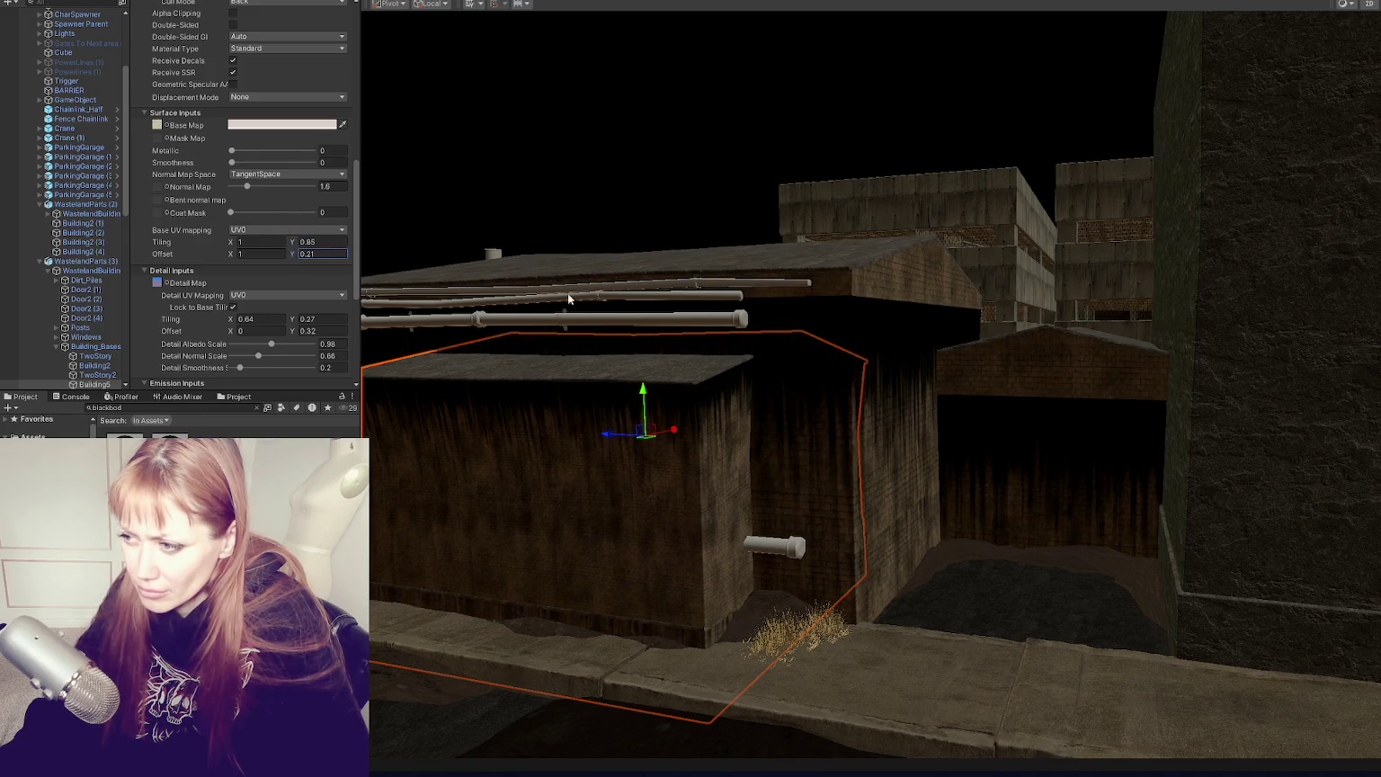
pyautogui.press('f')
pyautogui.moveTo(825, 354)
pyautogui.mouseDown()
pyautogui.moveTo(930, 407)
pyautogui.moveTo(1052, 407)
pyautogui.mouseUp()
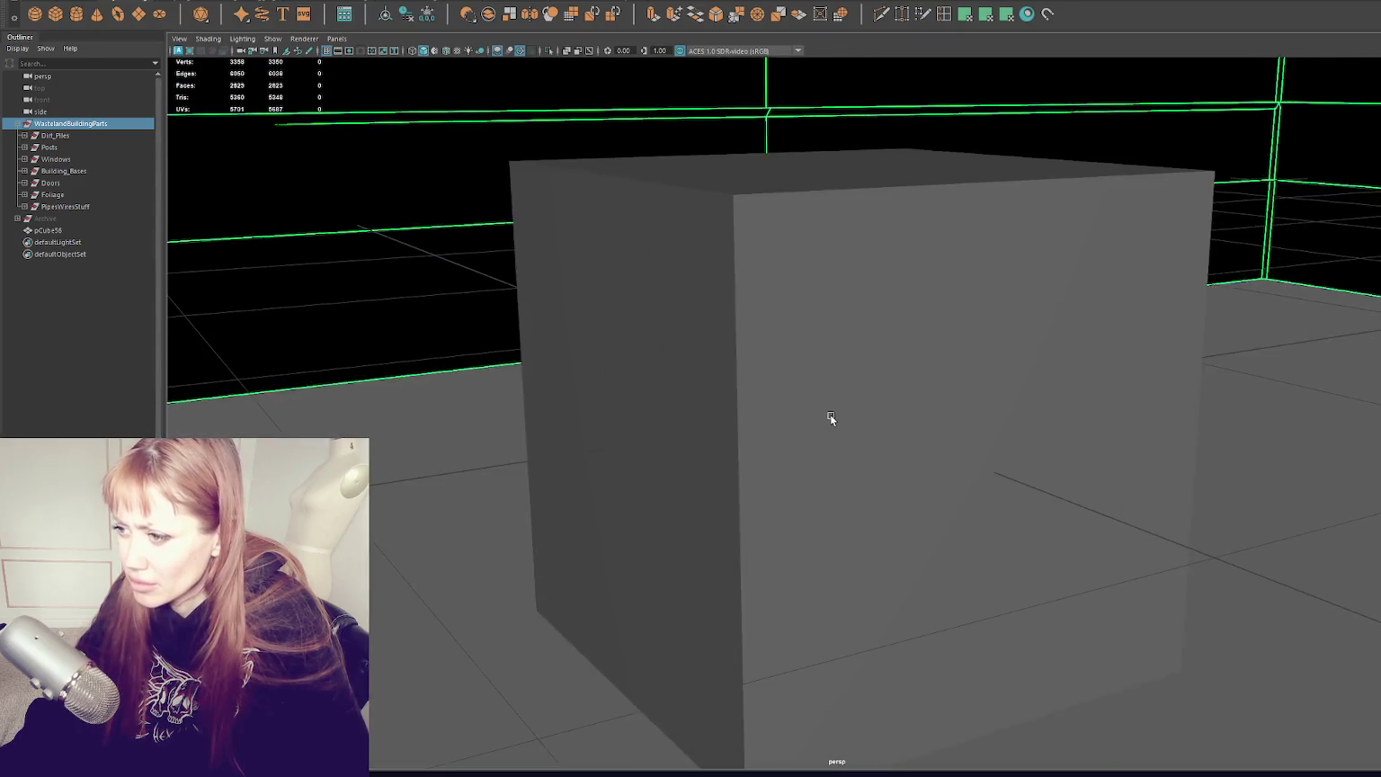
# Step: Delete the temporary cube pCube56 and frame the whole building scene again
pyautogui.click(863, 433)
pyautogui.press('Delete')
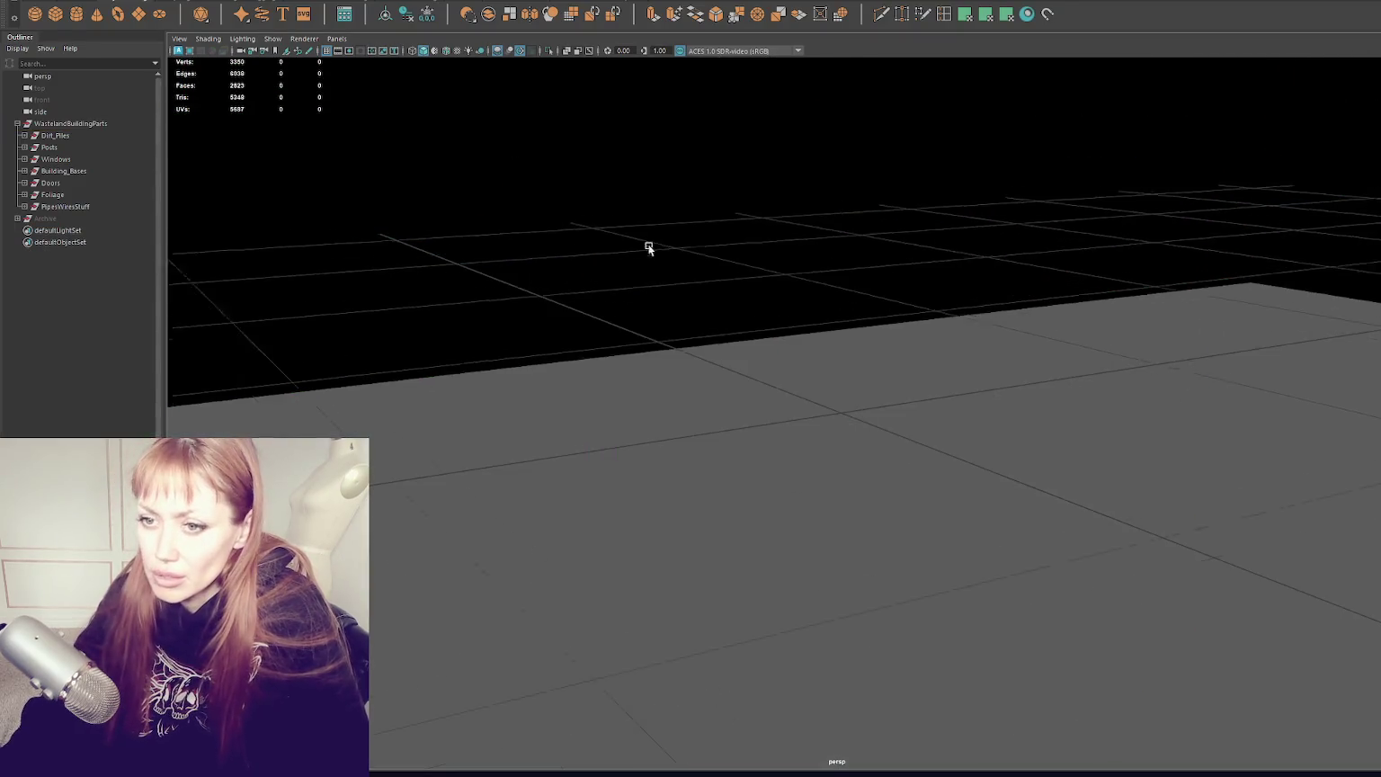
pyautogui.hotkey('ctrl', '1')
# Step: Zoom in close on the pipe-covered shed and open its UVs for editing
pyautogui.click(1017, 349)
pyautogui.click(886, 411)
pyautogui.moveTo(886, 412)
pyautogui.mouseDown()
pyautogui.moveTo(932, 395)
pyautogui.moveTo(899, 400)
pyautogui.mouseUp()
pyautogui.scroll(5, 820, 400)
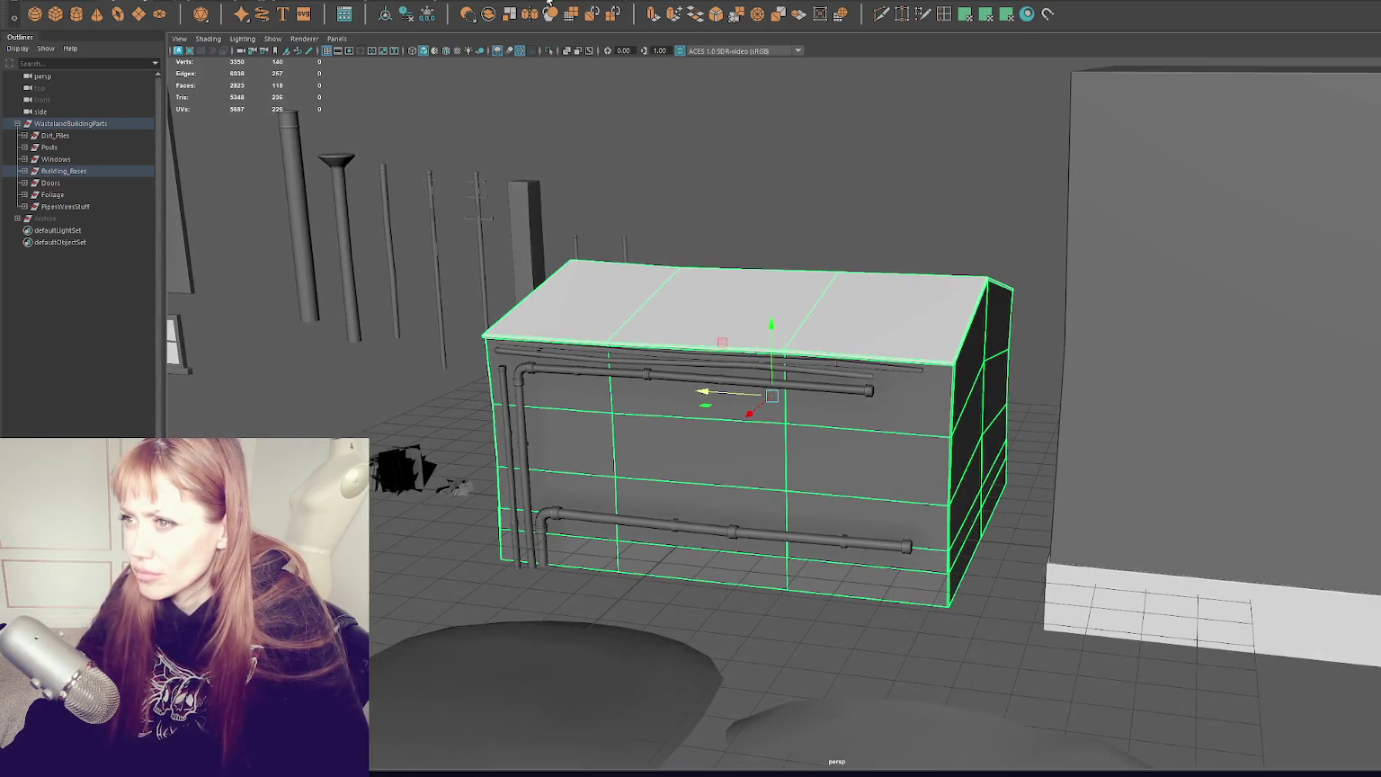
pyautogui.click(467, 13)
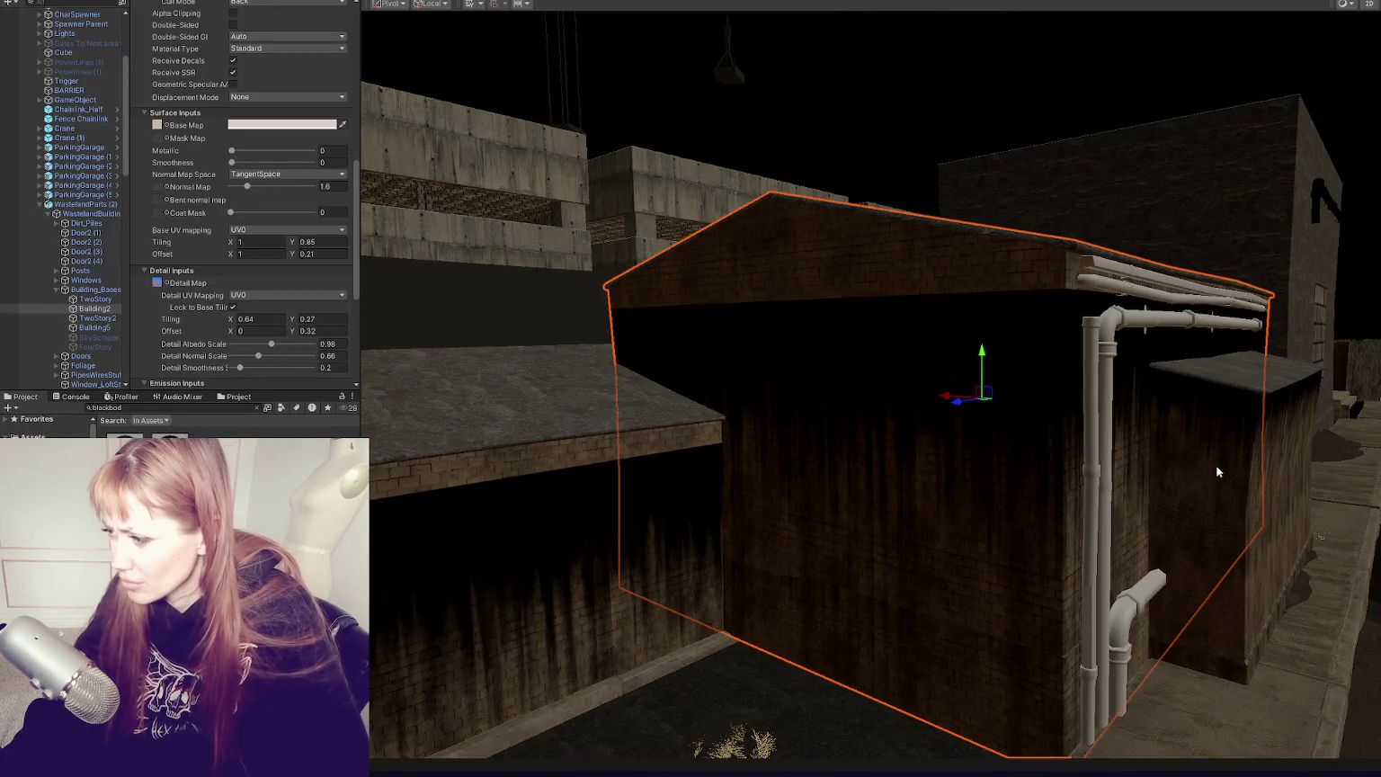
pyautogui.click(1246, 493)
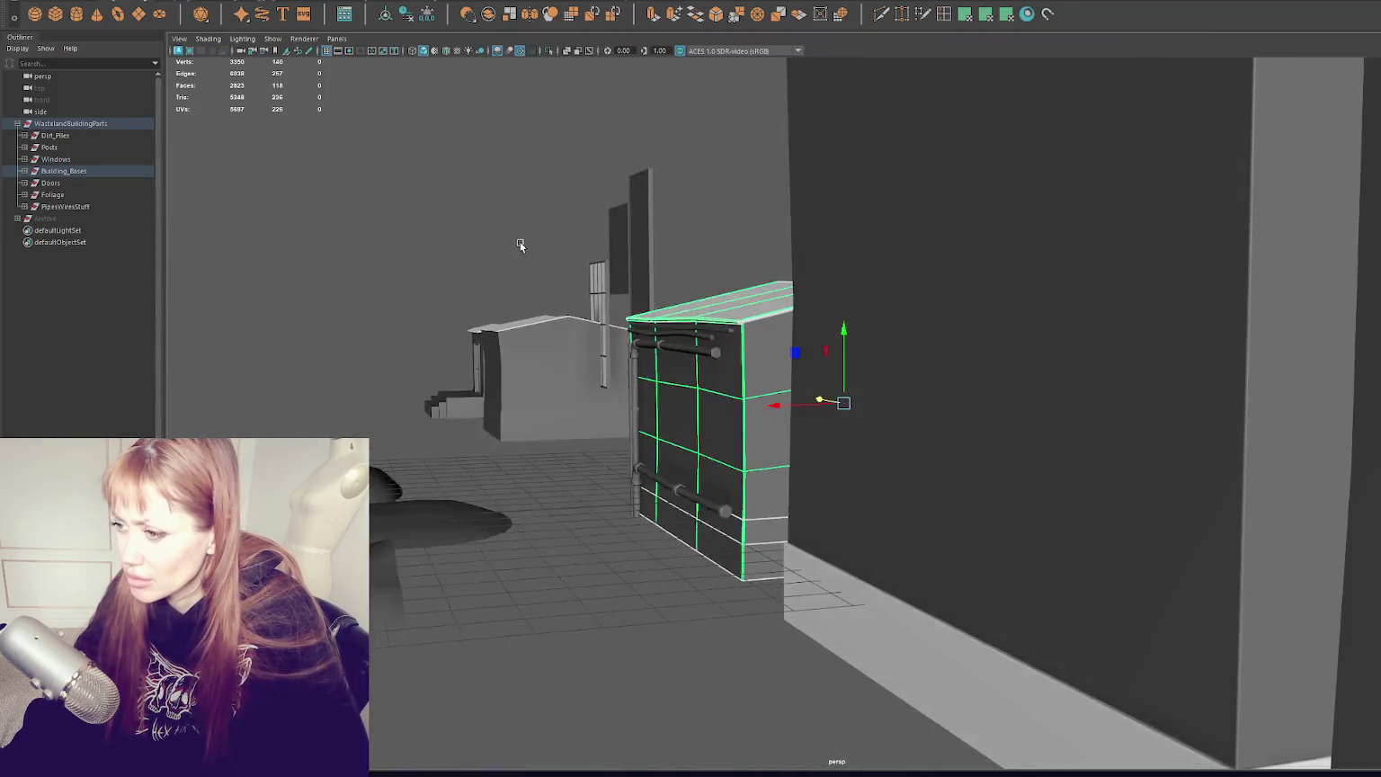
pyautogui.keyDown('ctrl'); pyautogui.rightClick(886, 369); pyautogui.keyUp('ctrl')
pyautogui.click(898, 392)
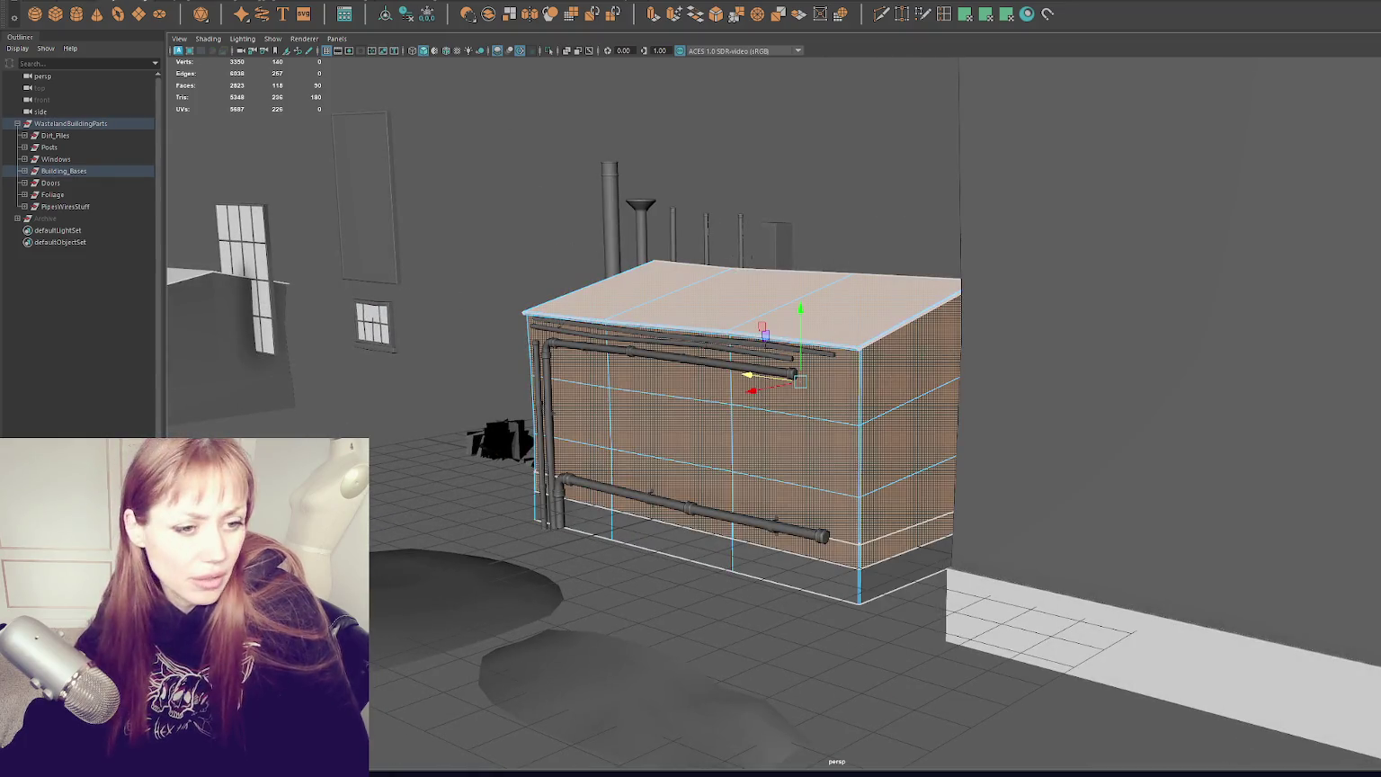
pyautogui.click(910, 378)
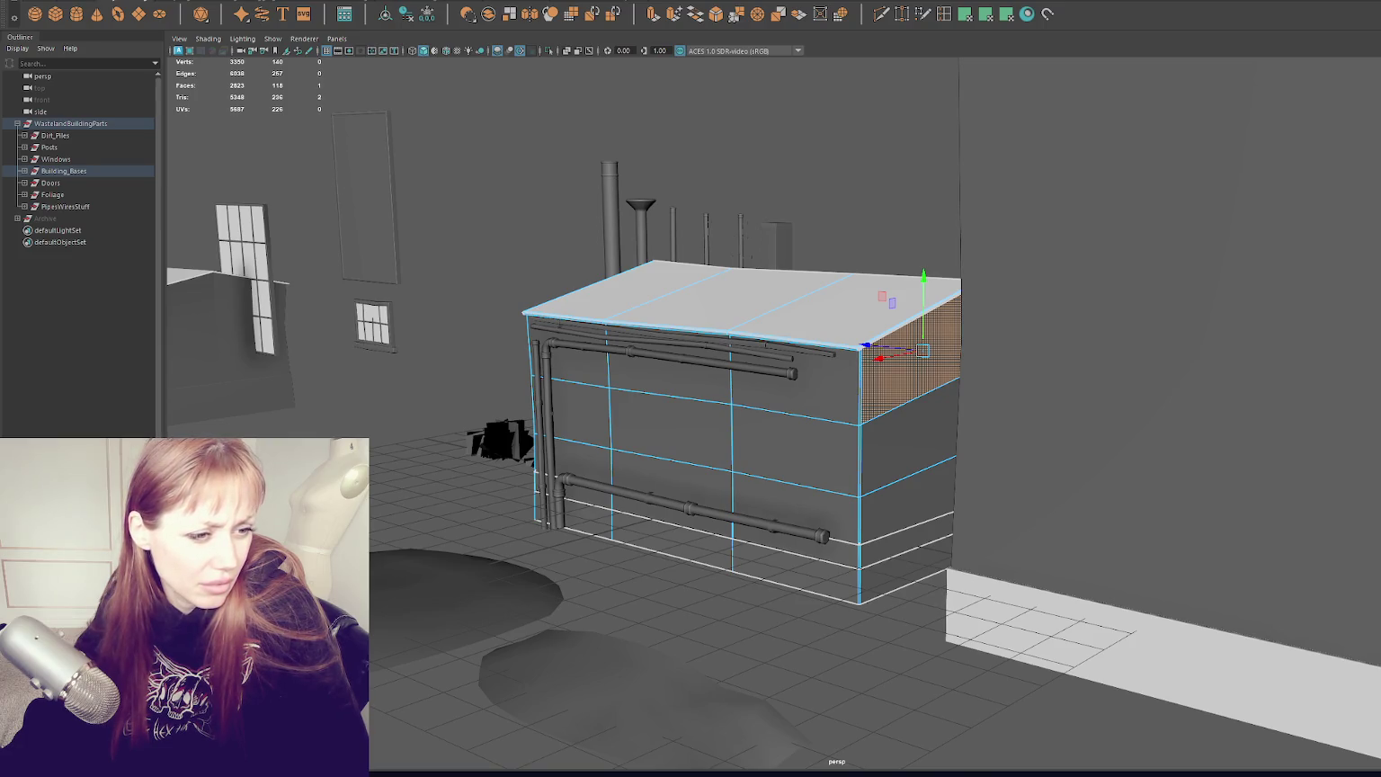
pyautogui.hotkey('shift', '.')
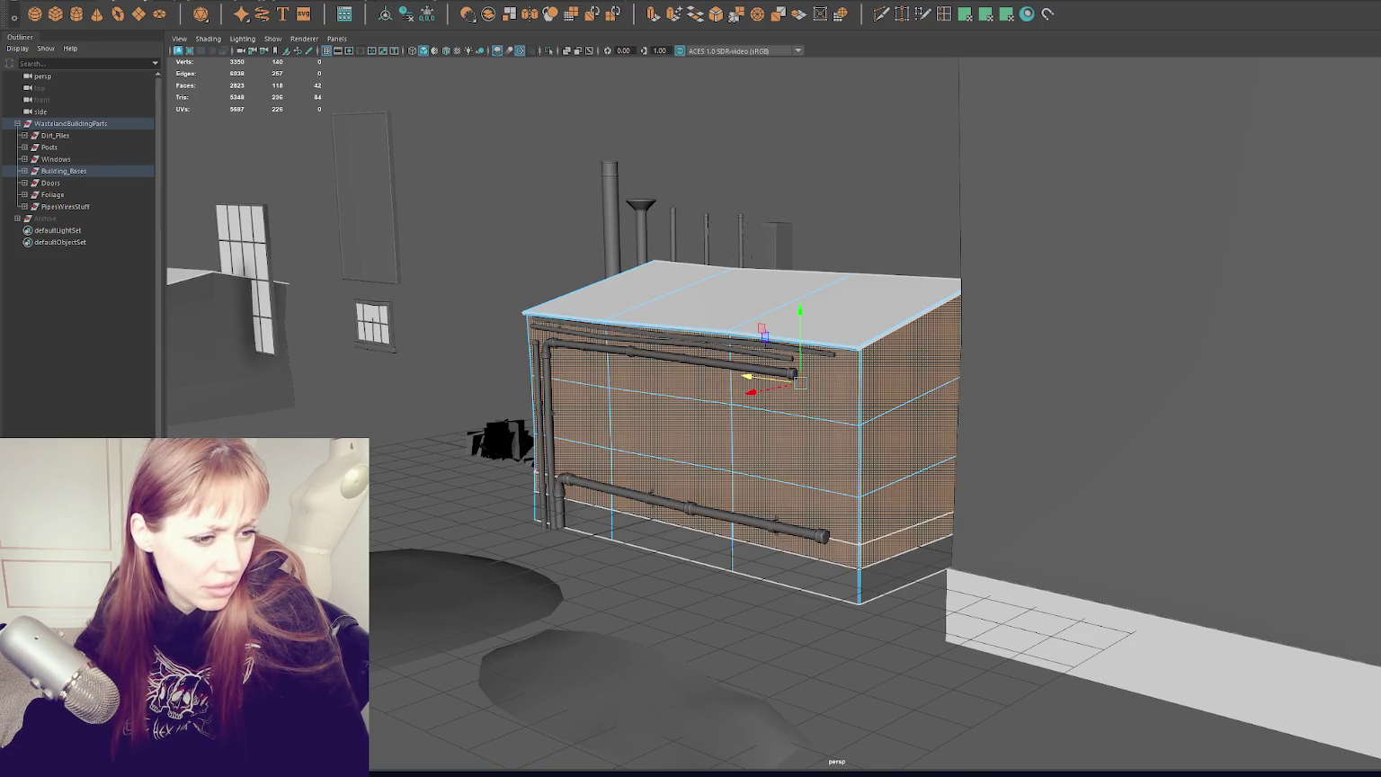
pyautogui.click(910, 515)
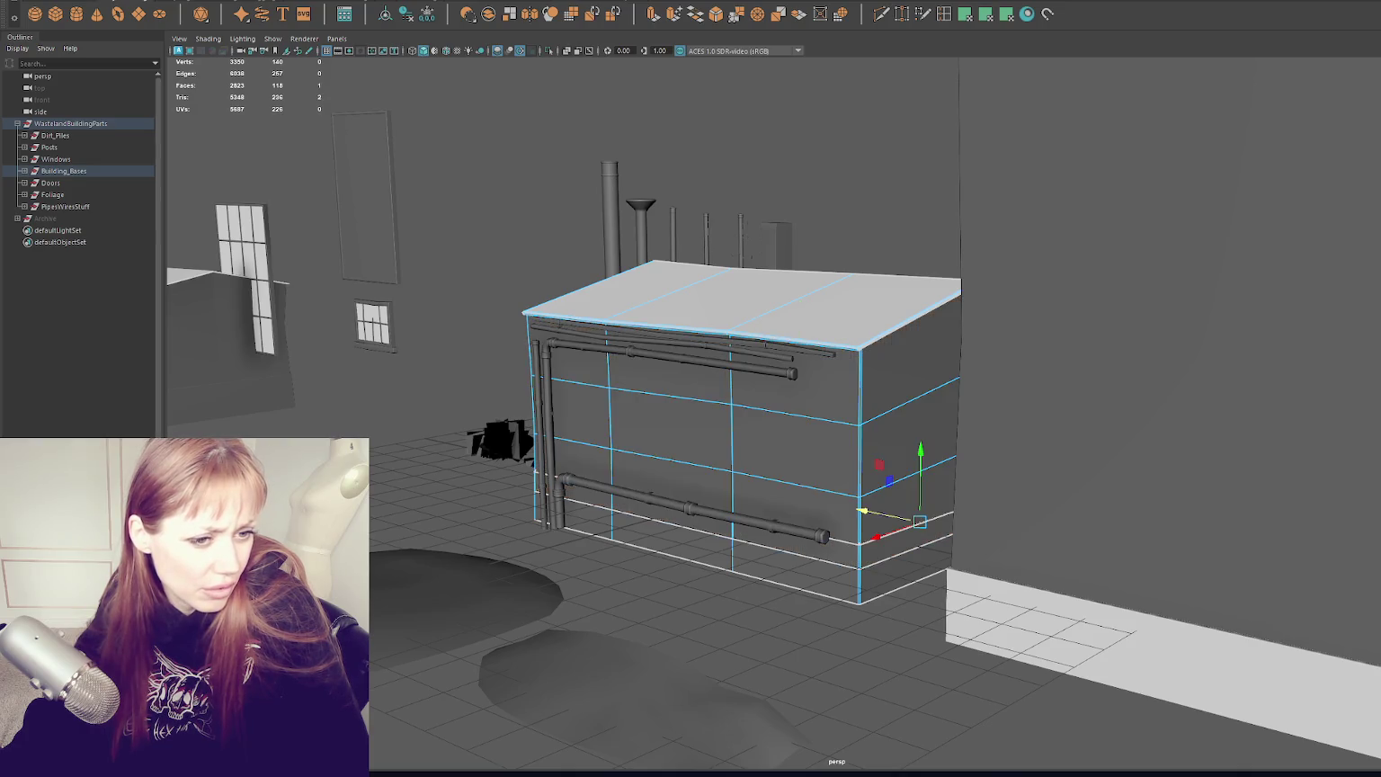
pyautogui.click(567, 322)
pyautogui.hotkey('shift', '.')
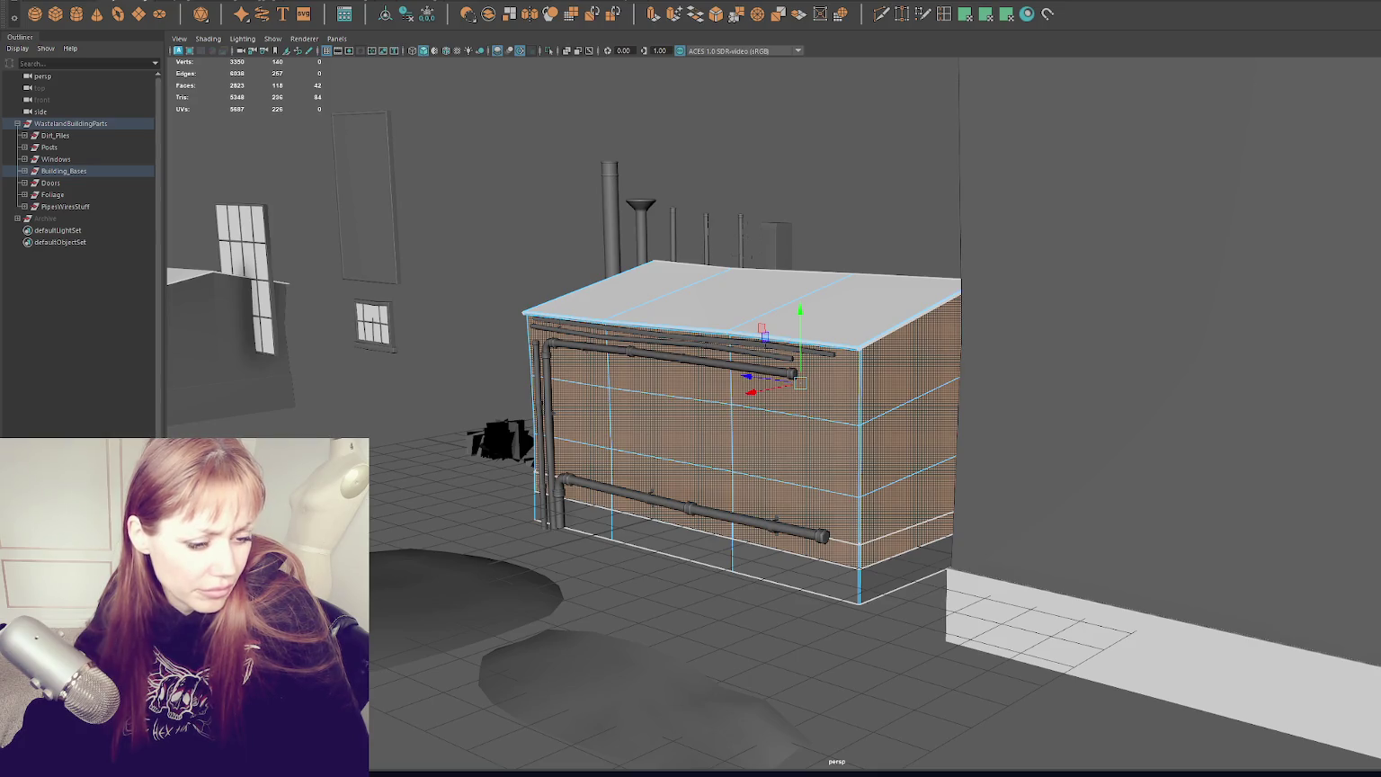
pyautogui.click(502, 151)
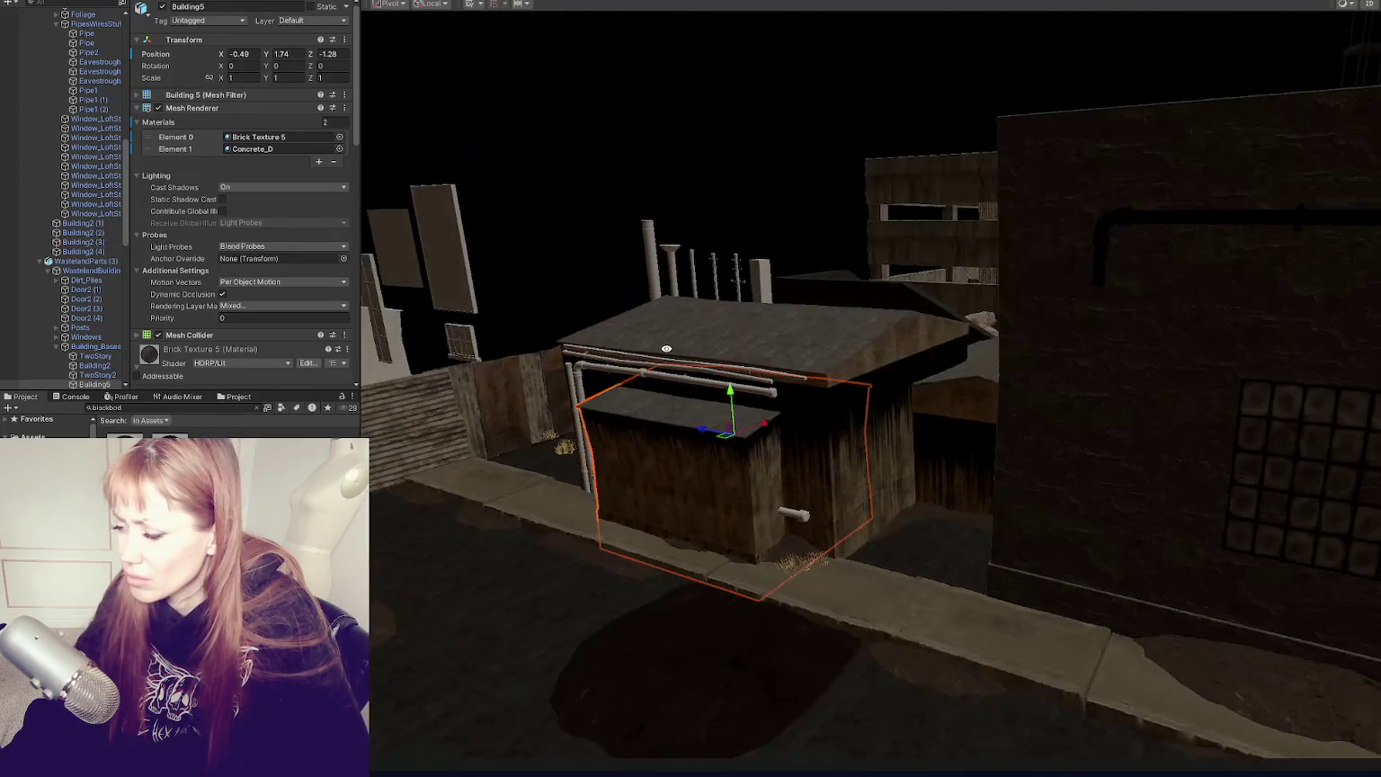
pyautogui.moveTo(666, 348); pyautogui.dragTo(768, 347)
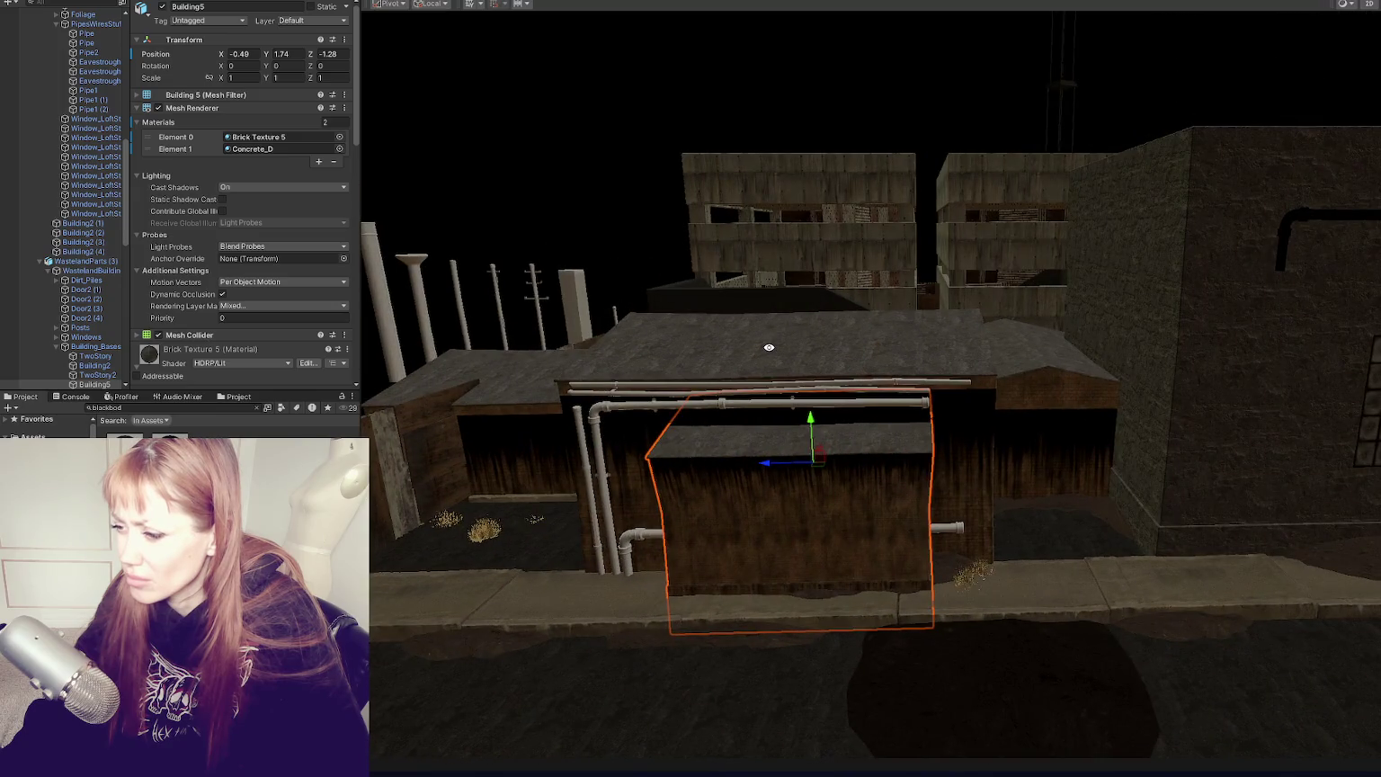
pyautogui.click(768, 352)
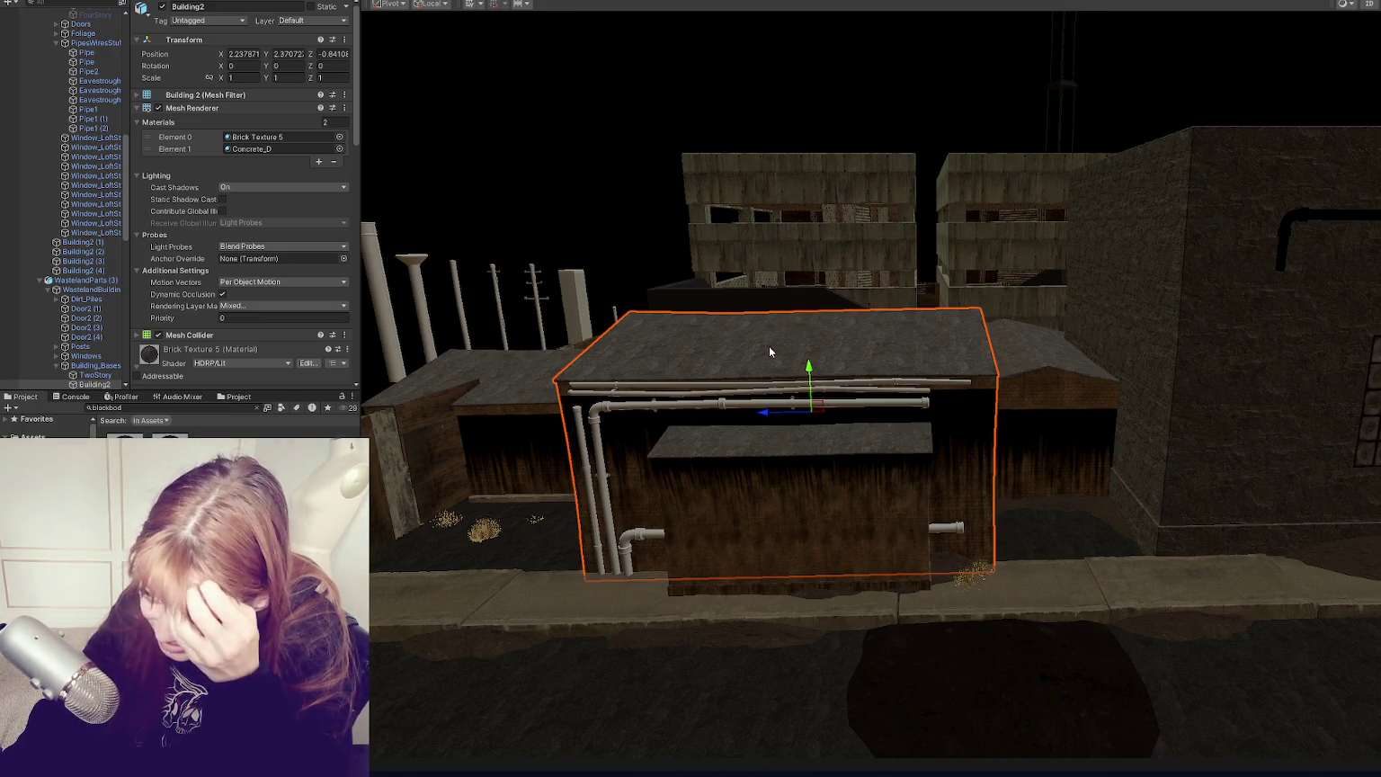
pyautogui.scroll(3, 915, 477)
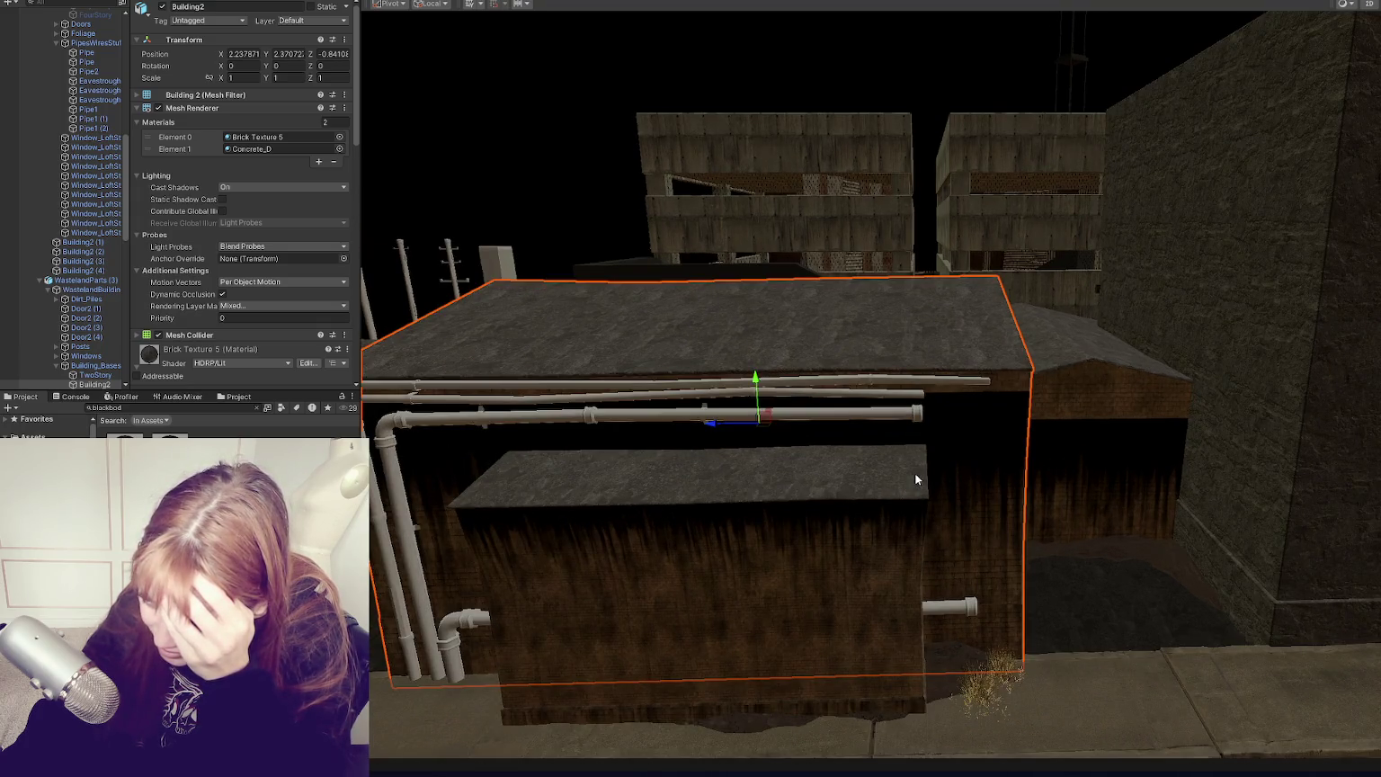
pyautogui.click(868, 472)
pyautogui.click(868, 473)
pyautogui.click(869, 472)
pyautogui.click(869, 472)
pyautogui.click(869, 472)
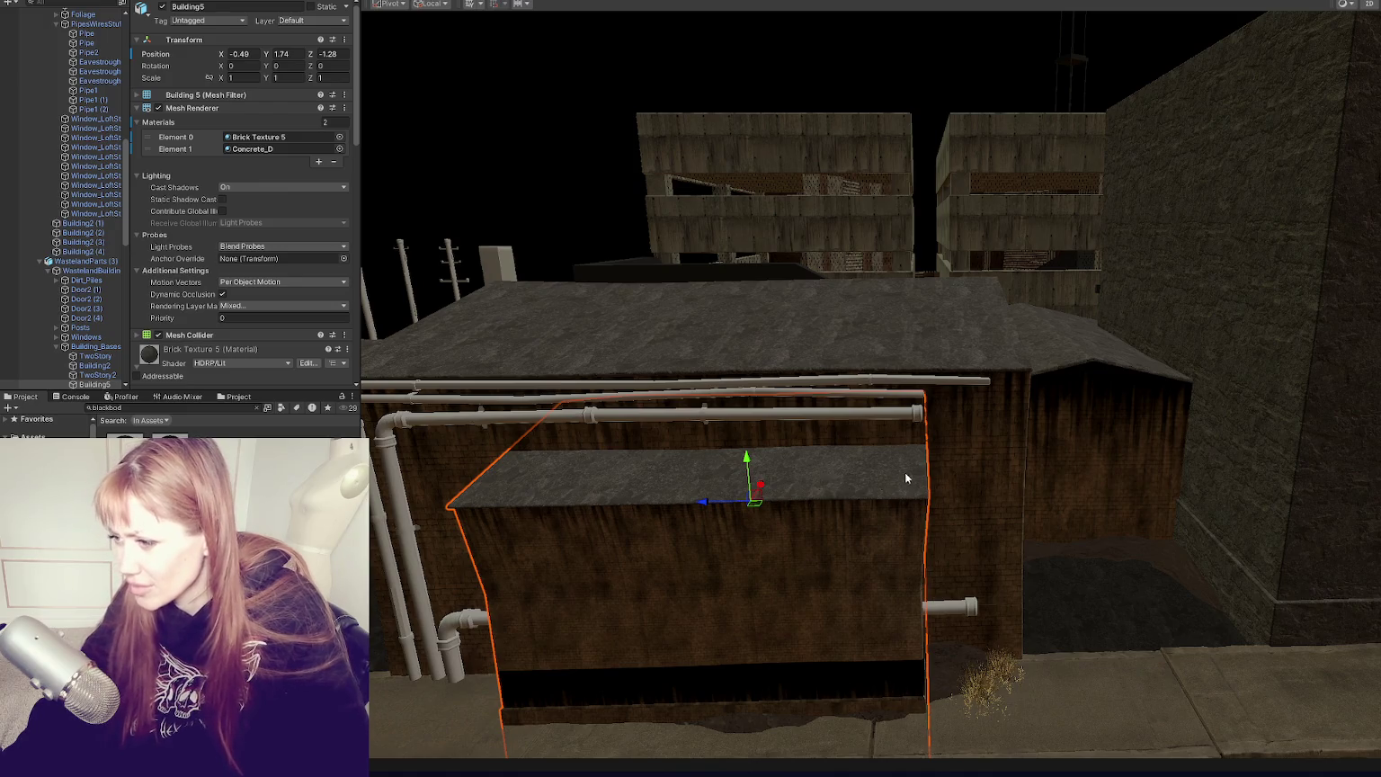
pyautogui.moveTo(905, 473); pyautogui.dragTo(824, 434)
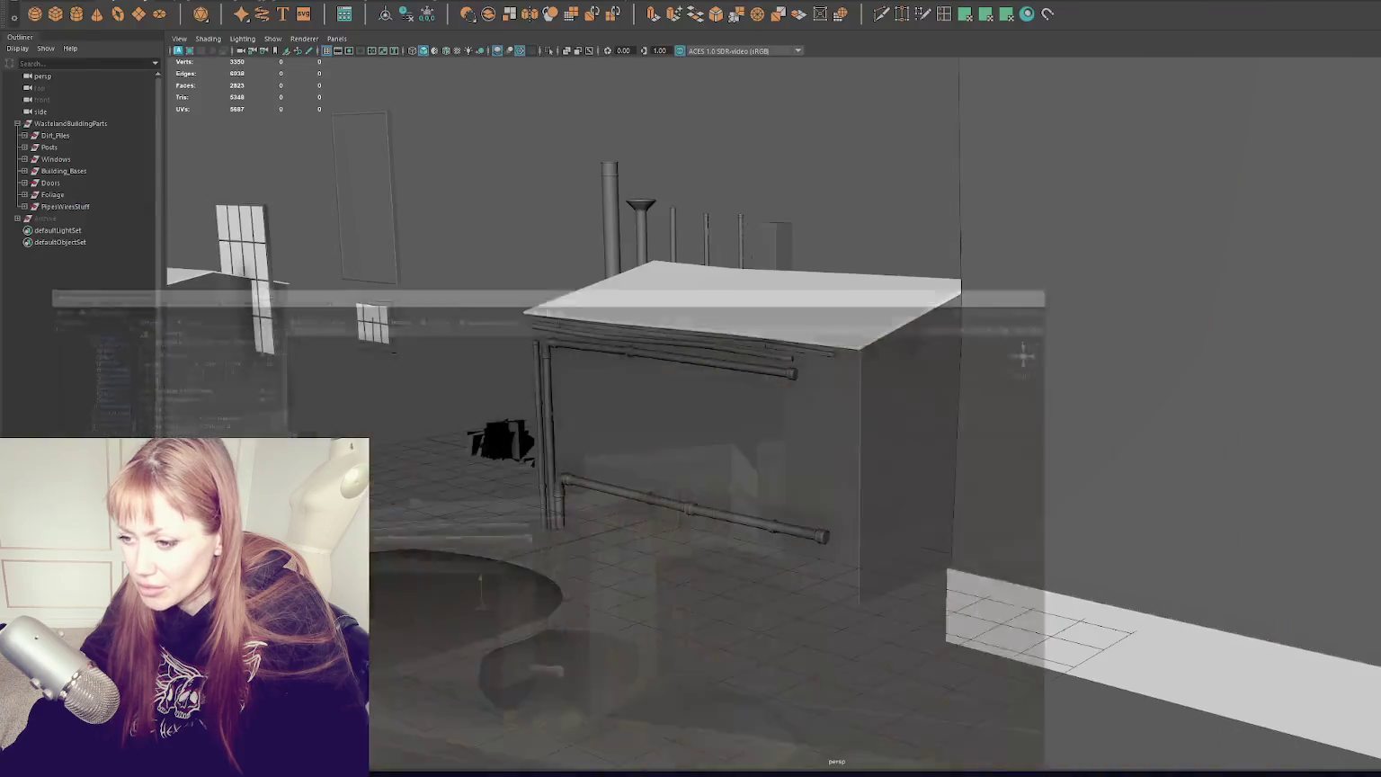
# Step: Drag the small windowed box right along X to sit beside the piped building
pyautogui.click(735, 450)
pyautogui.scroll(-6, 735, 450)
pyautogui.click(193, 413)
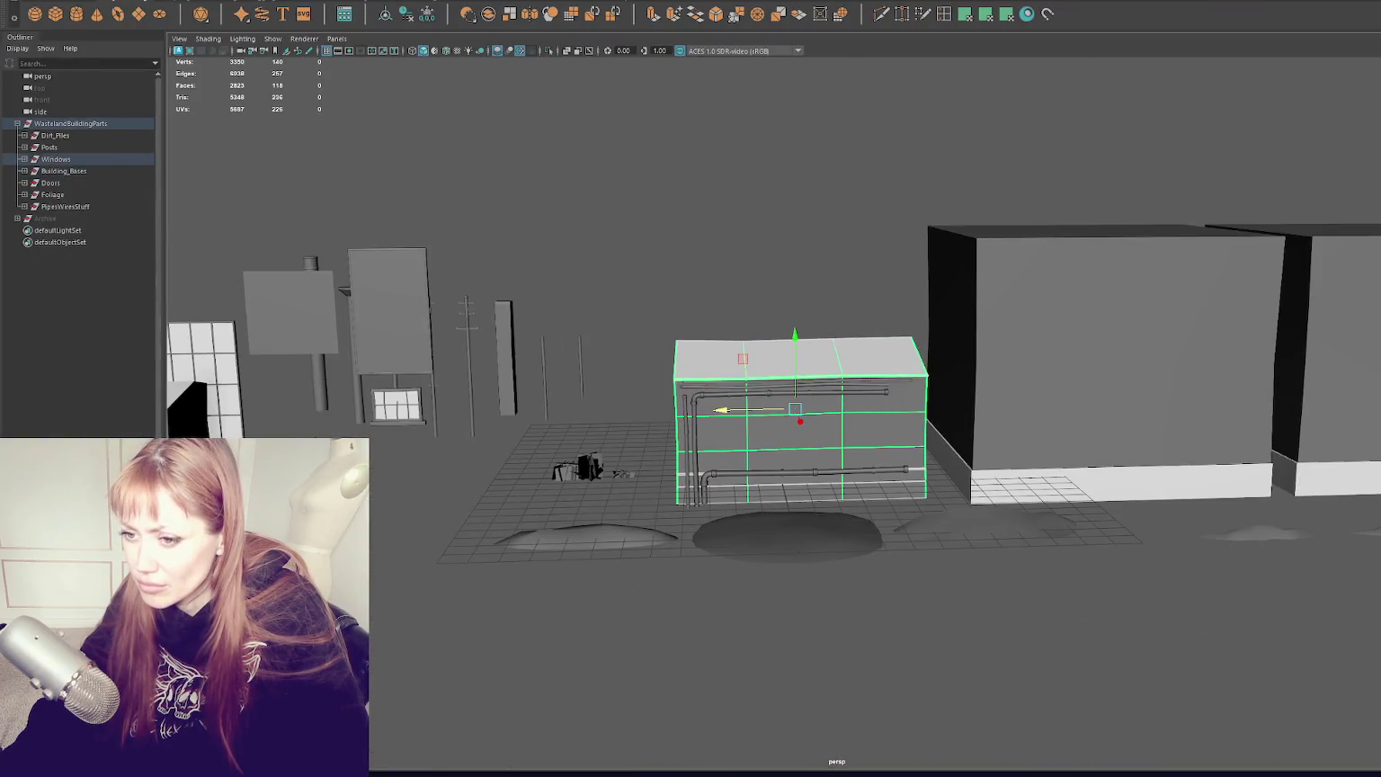
pyautogui.moveTo(396, 423); pyautogui.dragTo(683, 423)
pyautogui.scroll(2, 644, 420)
pyautogui.scroll(3, 644, 420)
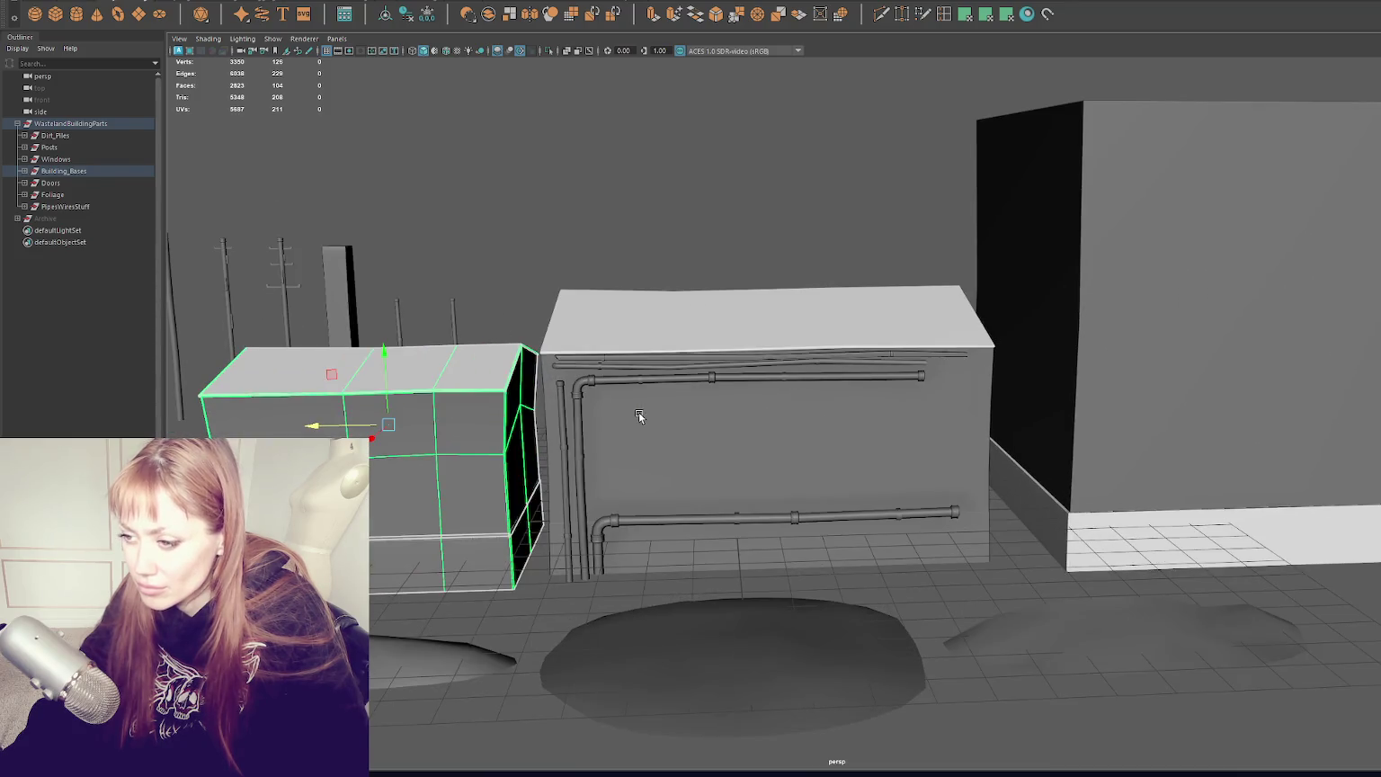
pyautogui.click(639, 415)
# Step: Switch the small box to face mode and select its top, side and front faces
pyautogui.click(435, 434)
pyautogui.rightClick(435, 434)
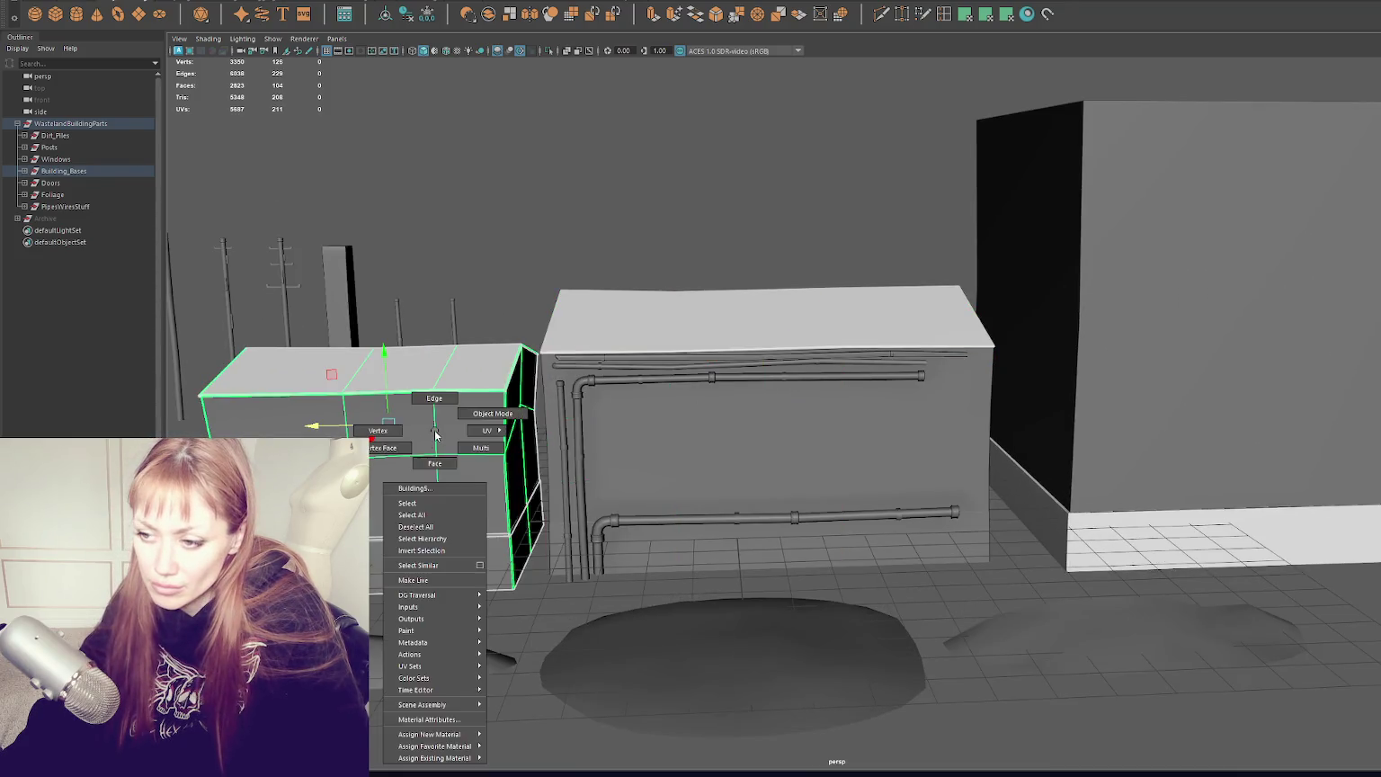
pyautogui.click(434, 463)
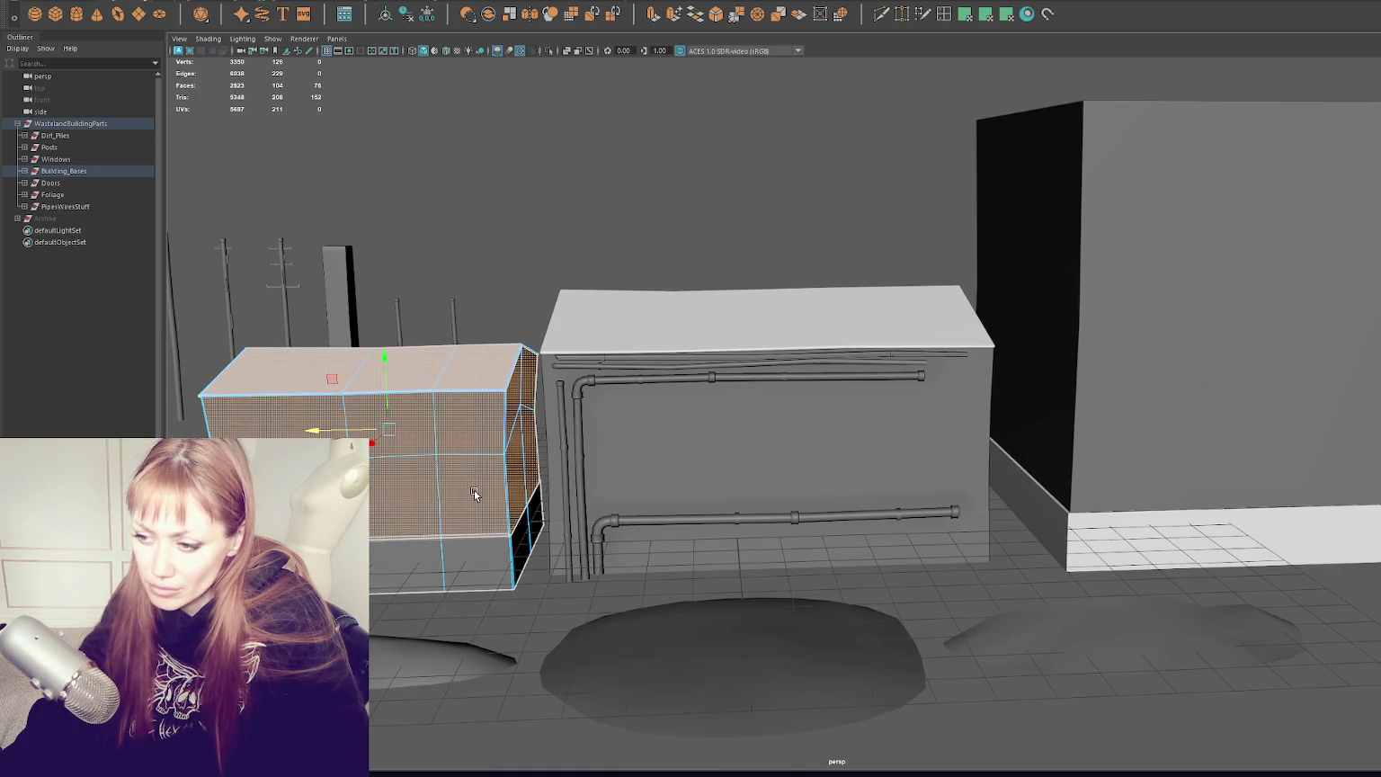
pyautogui.click(480, 513)
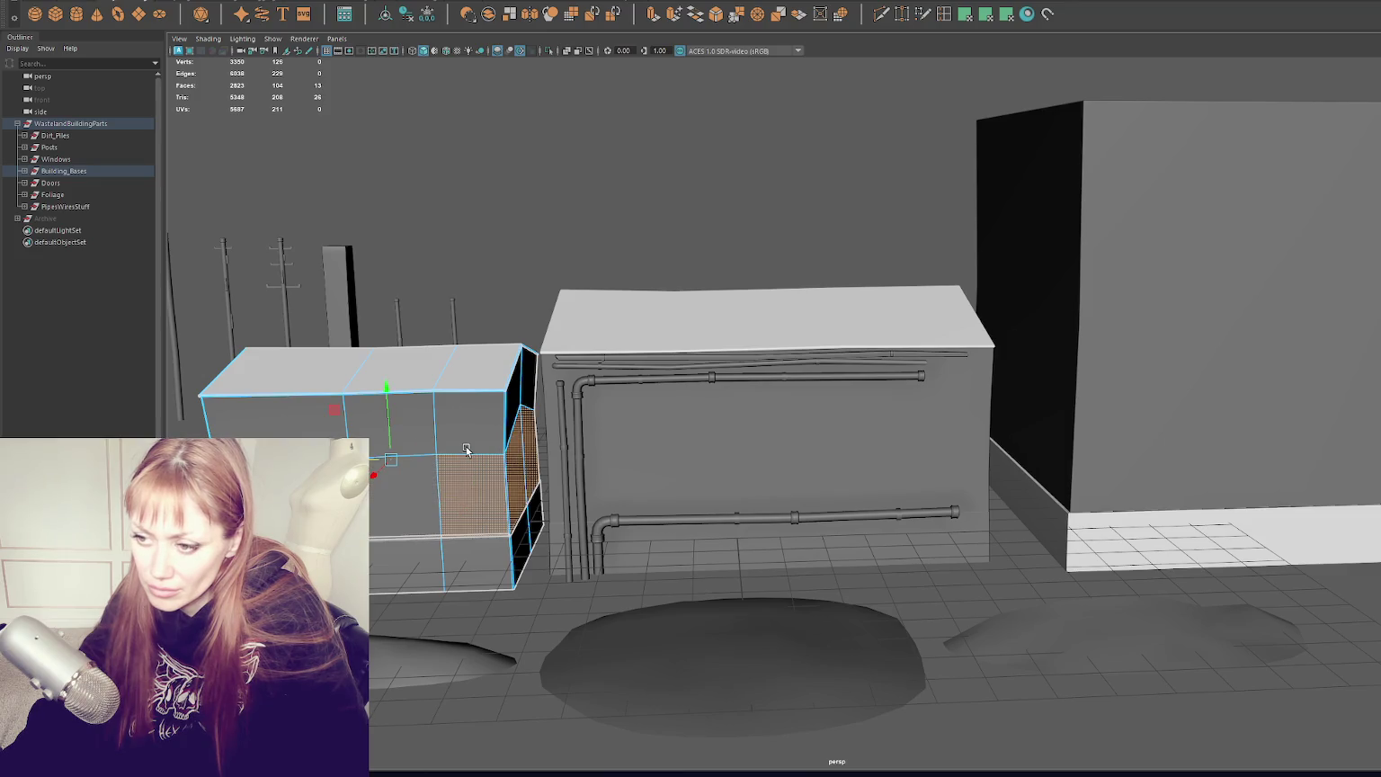
pyautogui.keyDown('shift'); pyautogui.click(371, 451); pyautogui.keyUp('shift')
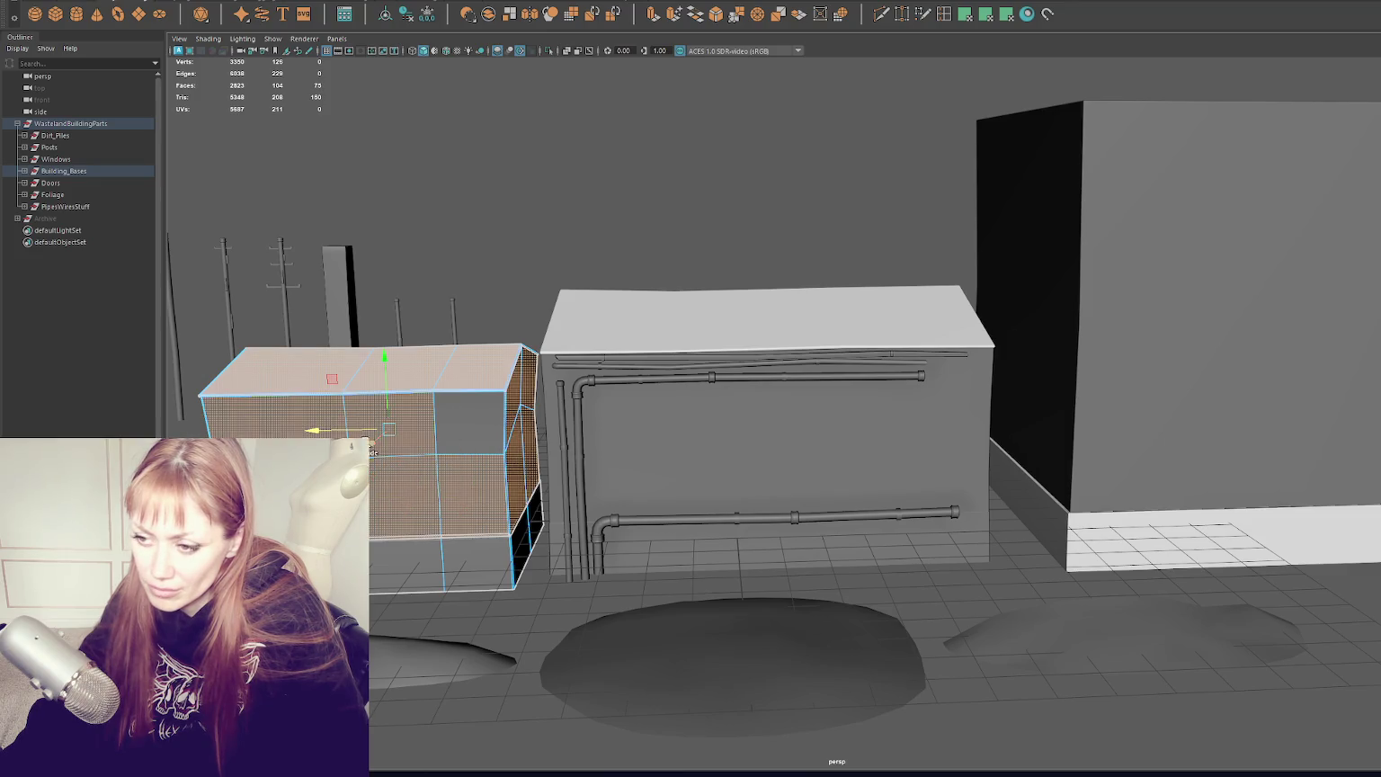
pyautogui.keyDown('shift'); pyautogui.click(440, 441); pyautogui.keyUp('shift')
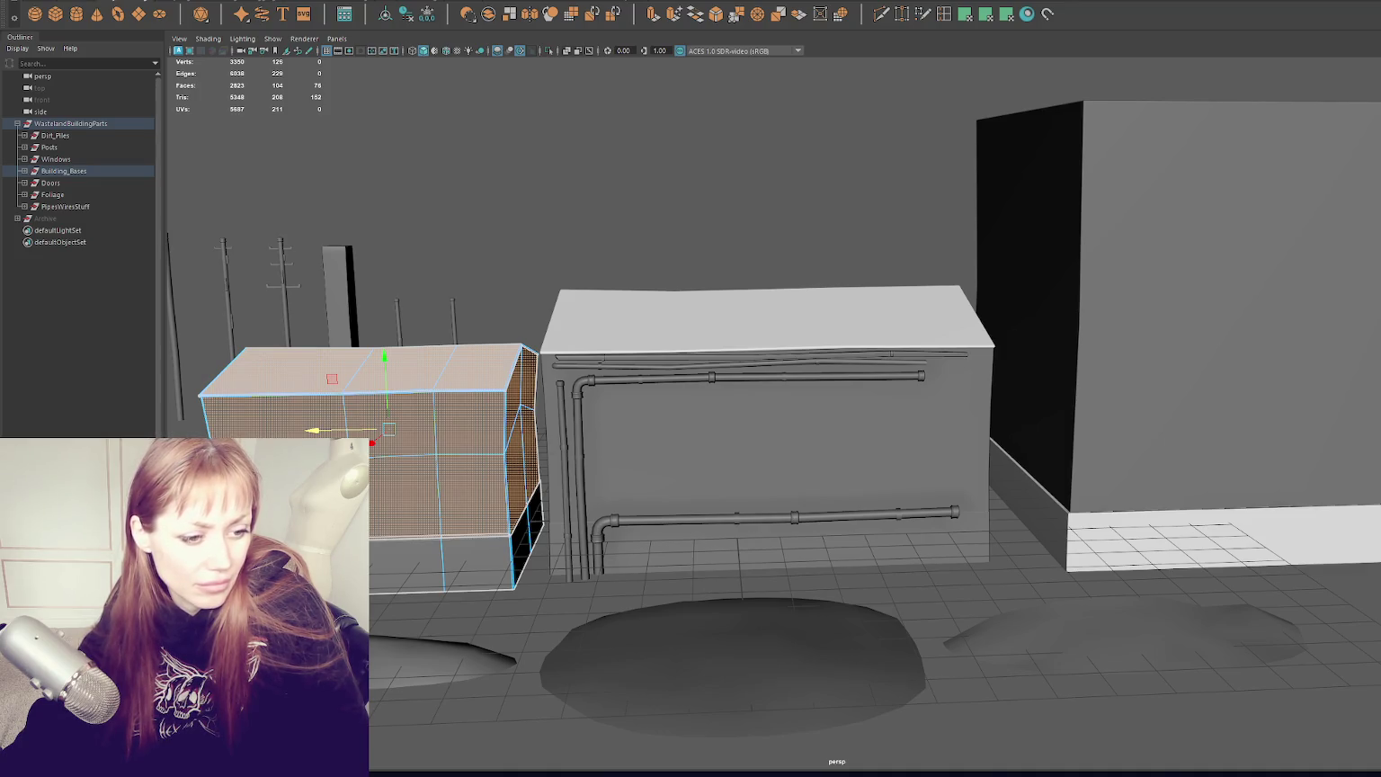
pyautogui.press('Escape')
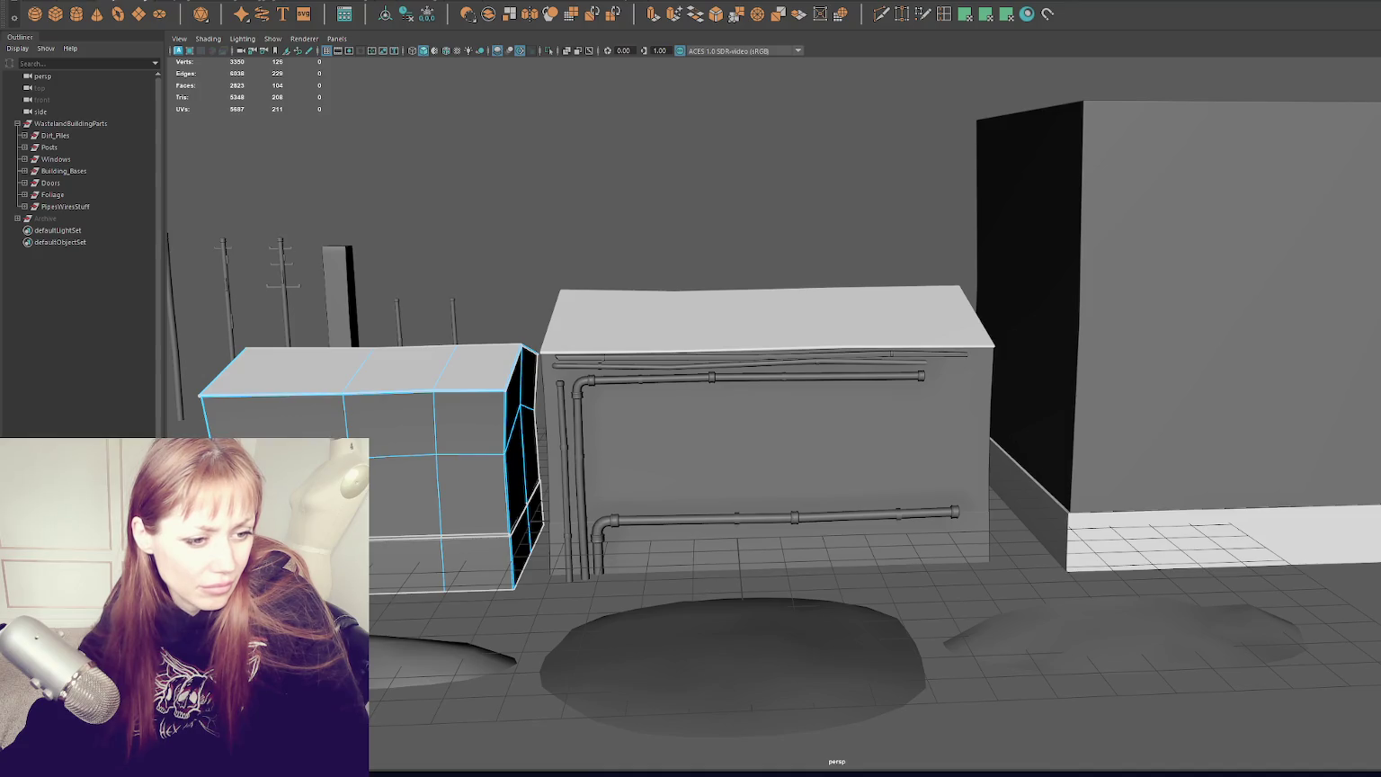
# Step: Select the small box's vertical corner edges and cut its UVs along them
pyautogui.hotkey('ctrl', 'z')
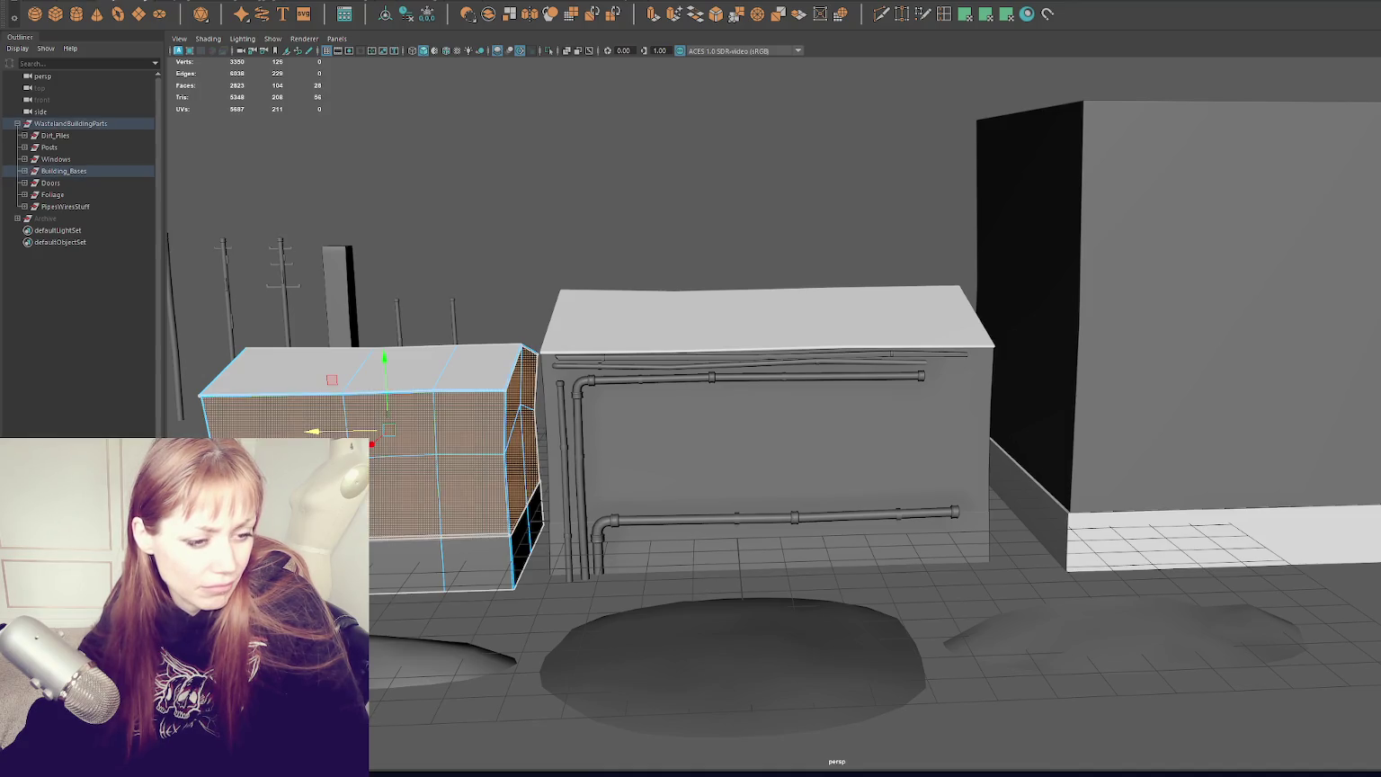
pyautogui.press('F8')
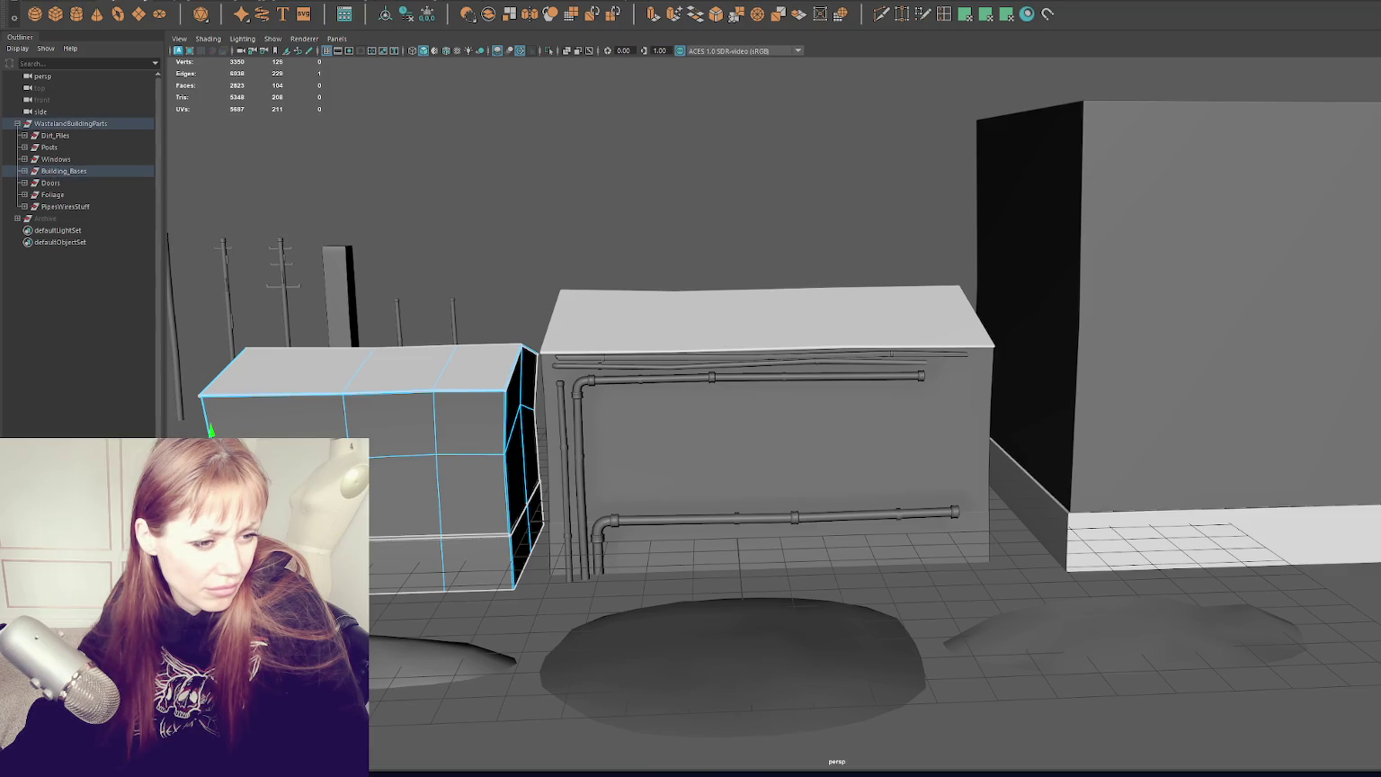
pyautogui.keyDown('shift'); pyautogui.click(503, 449); pyautogui.keyUp('shift')
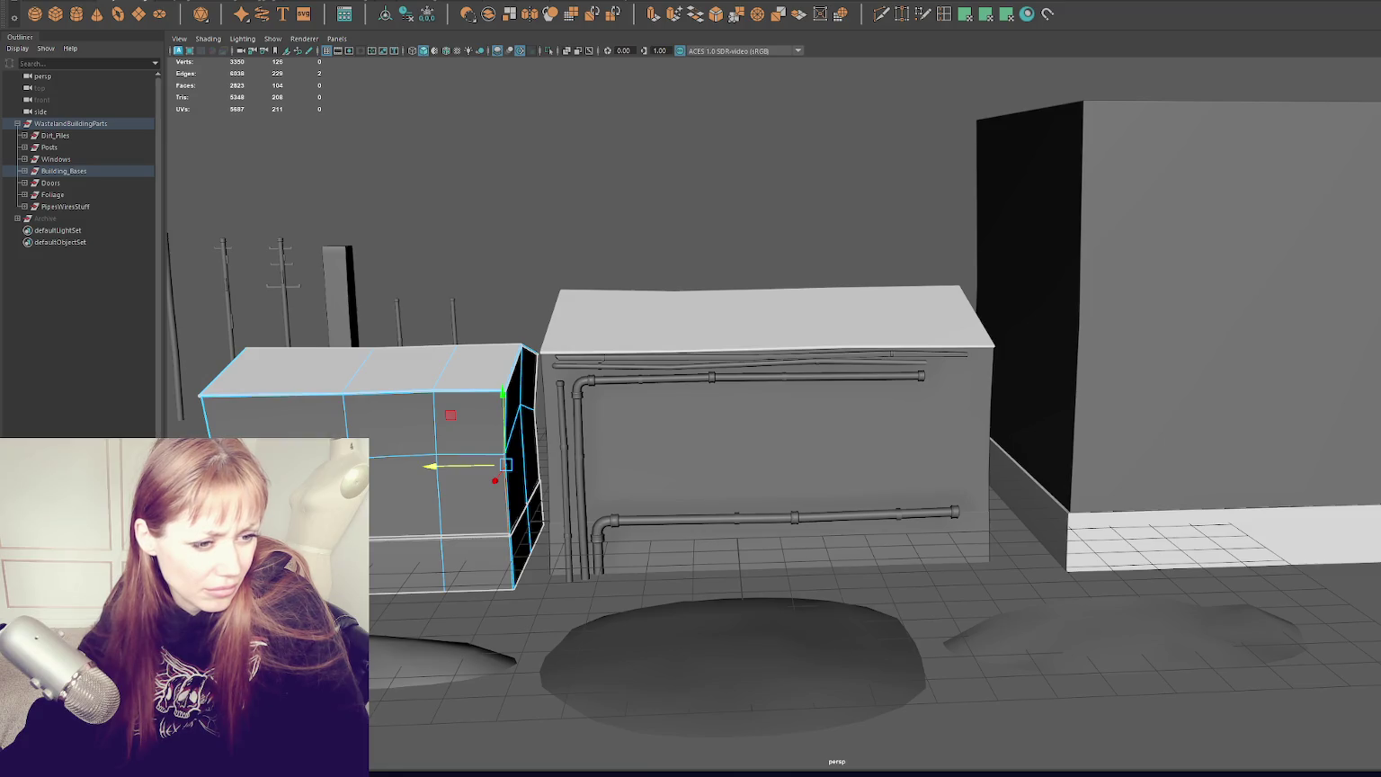
pyautogui.press('q')
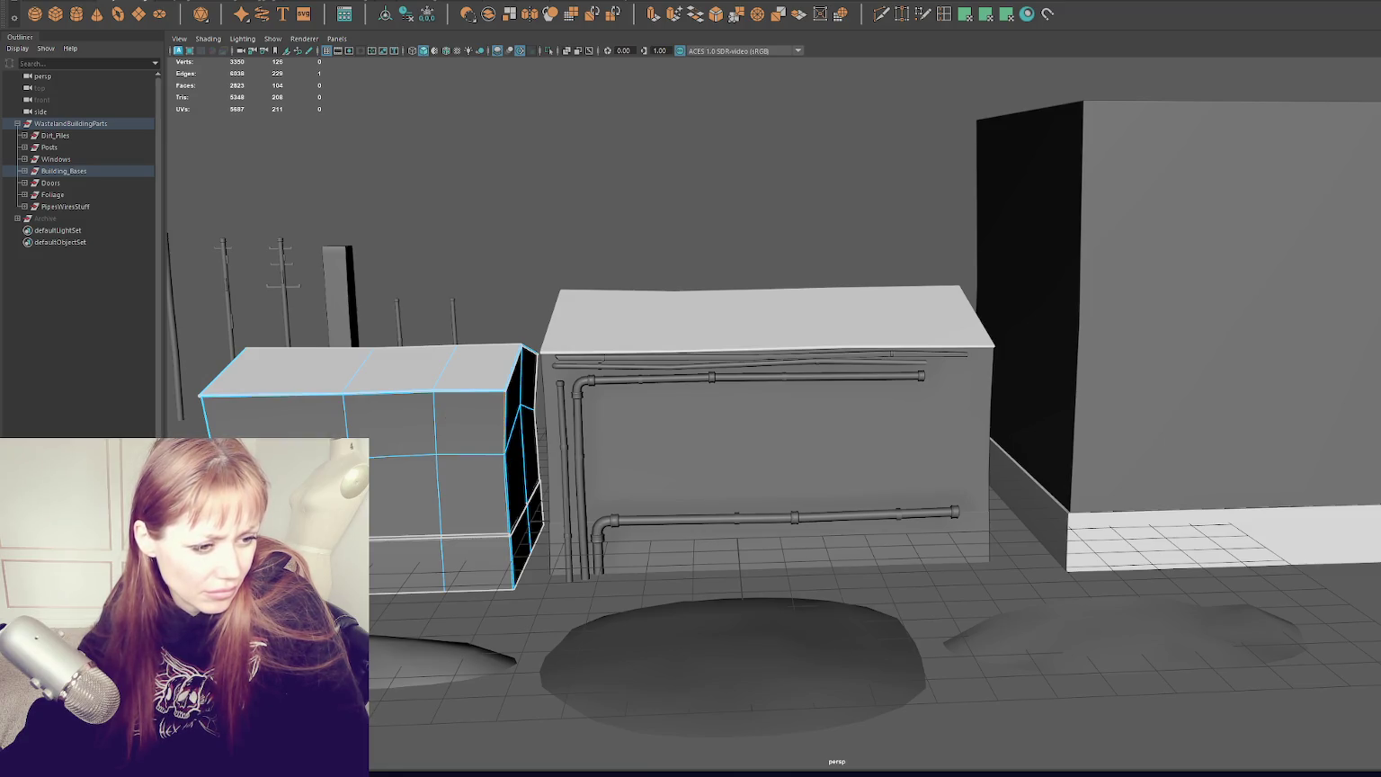
pyautogui.press('Escape')
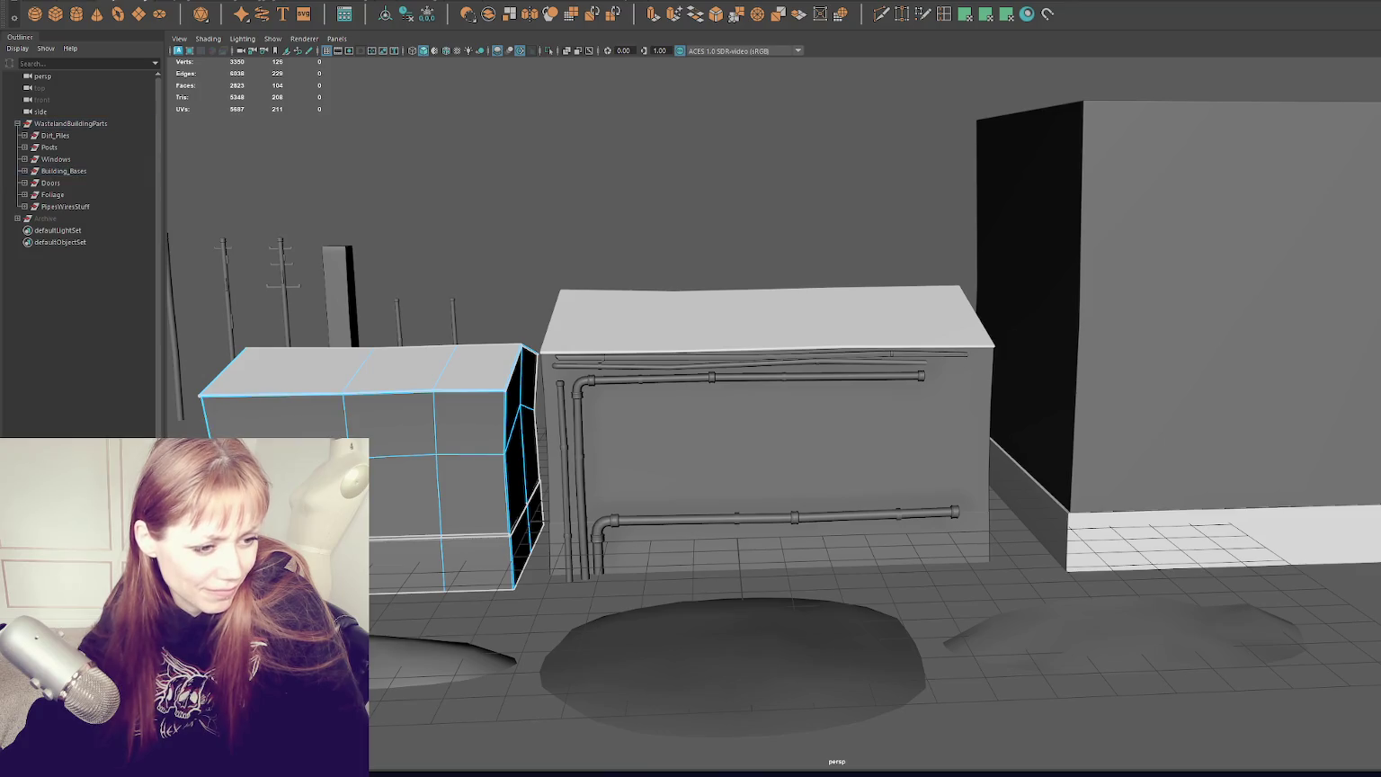
pyautogui.hotkey('ctrl', 'z')
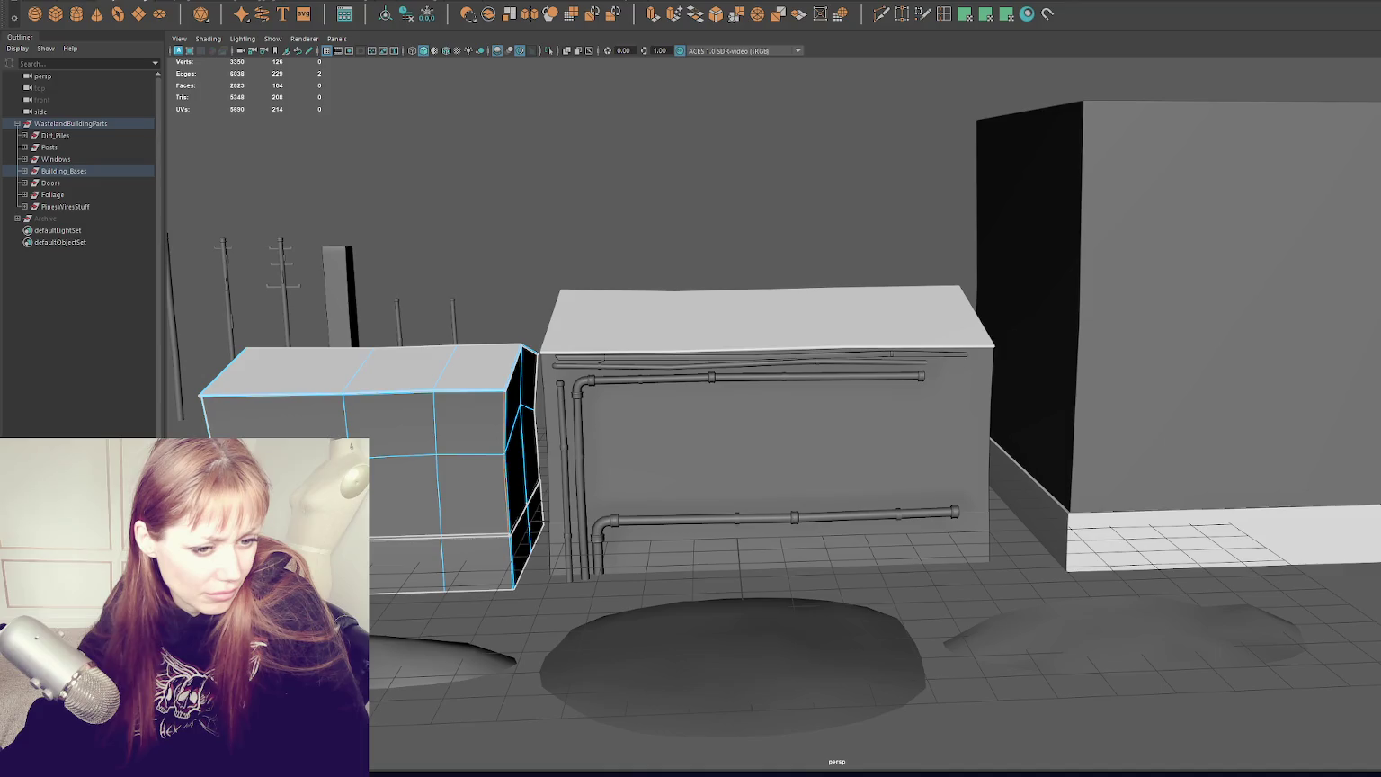
pyautogui.press('g')
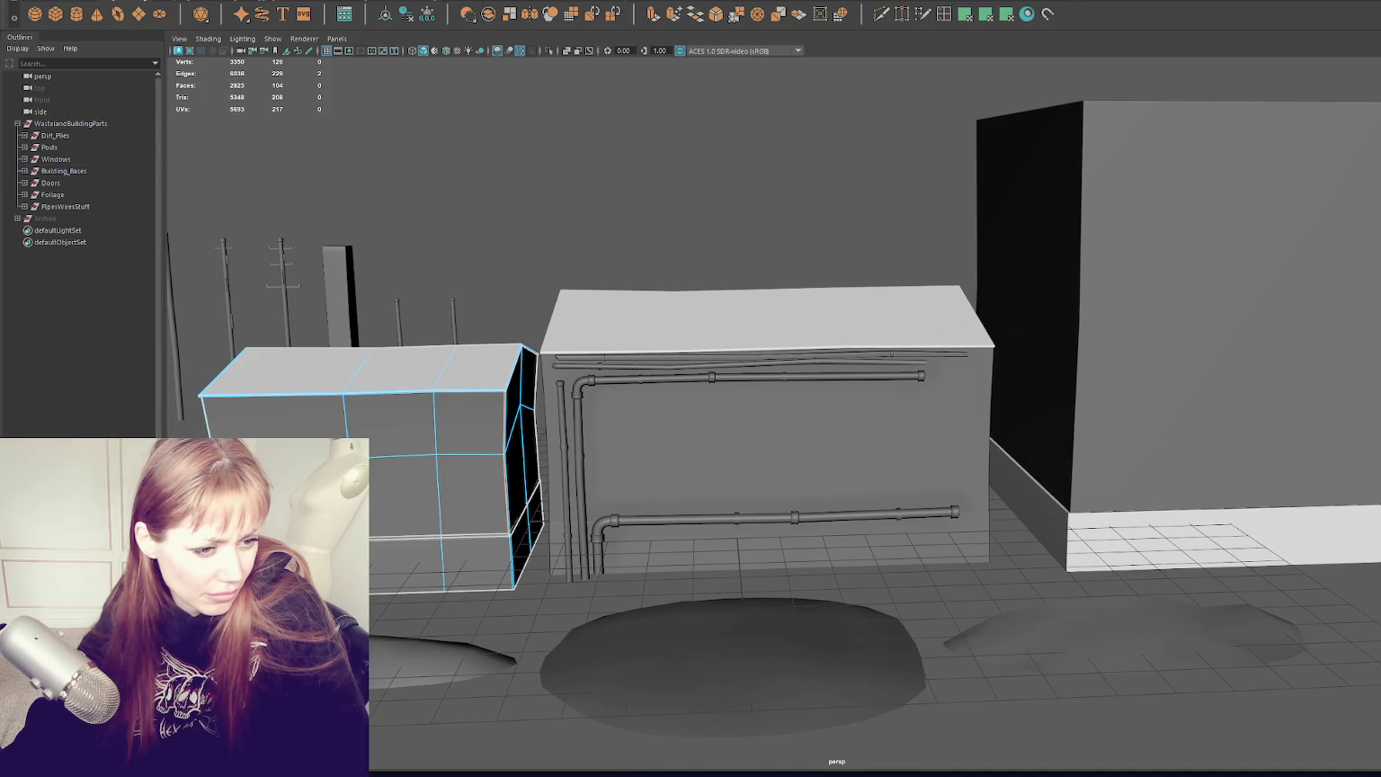
pyautogui.hotkey('ctrl', 'z')
pyautogui.hotkey('ctrl', 'z')
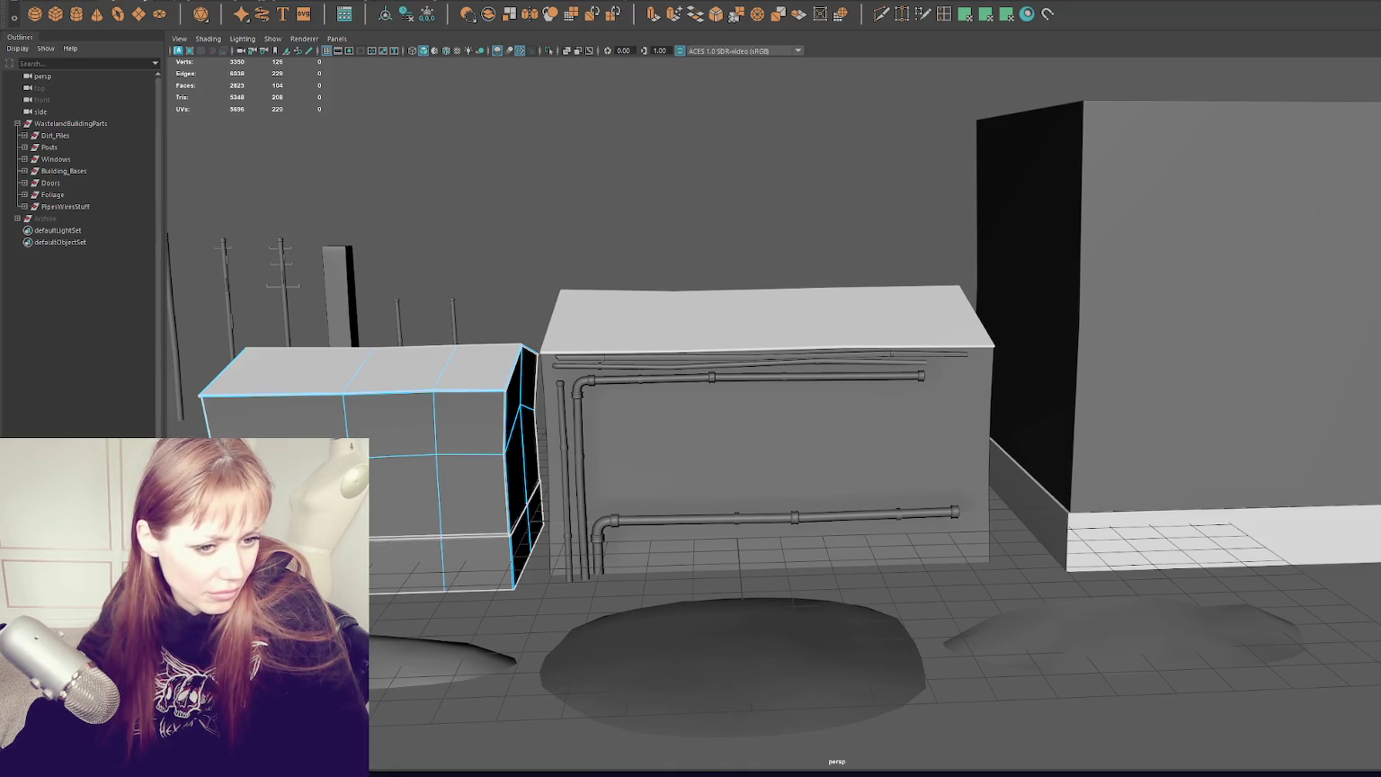
pyautogui.hotkey('ctrl', 'z')
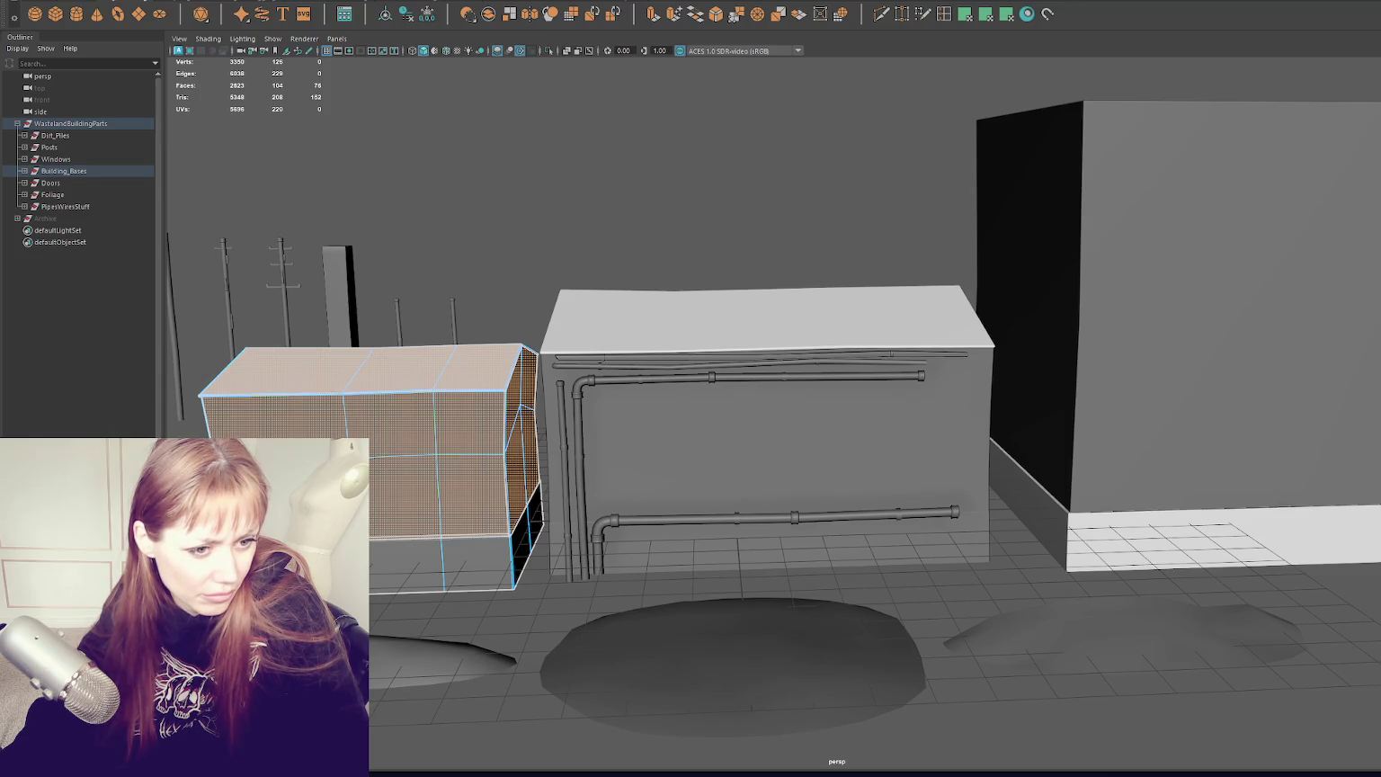
# Step: Select the left box's six front faces and then its whole top
pyautogui.click(509, 368)
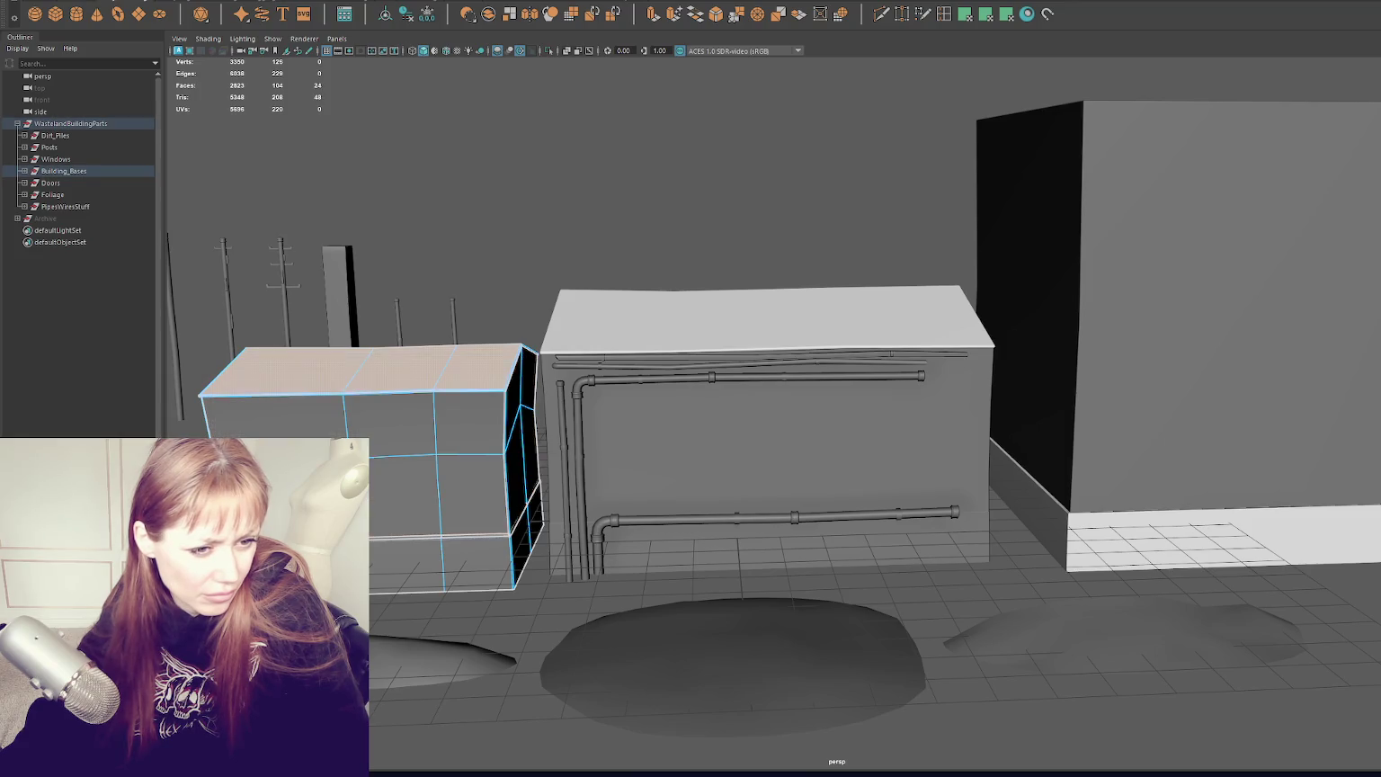
pyautogui.moveTo(508, 536); pyautogui.dragTo(269, 404)
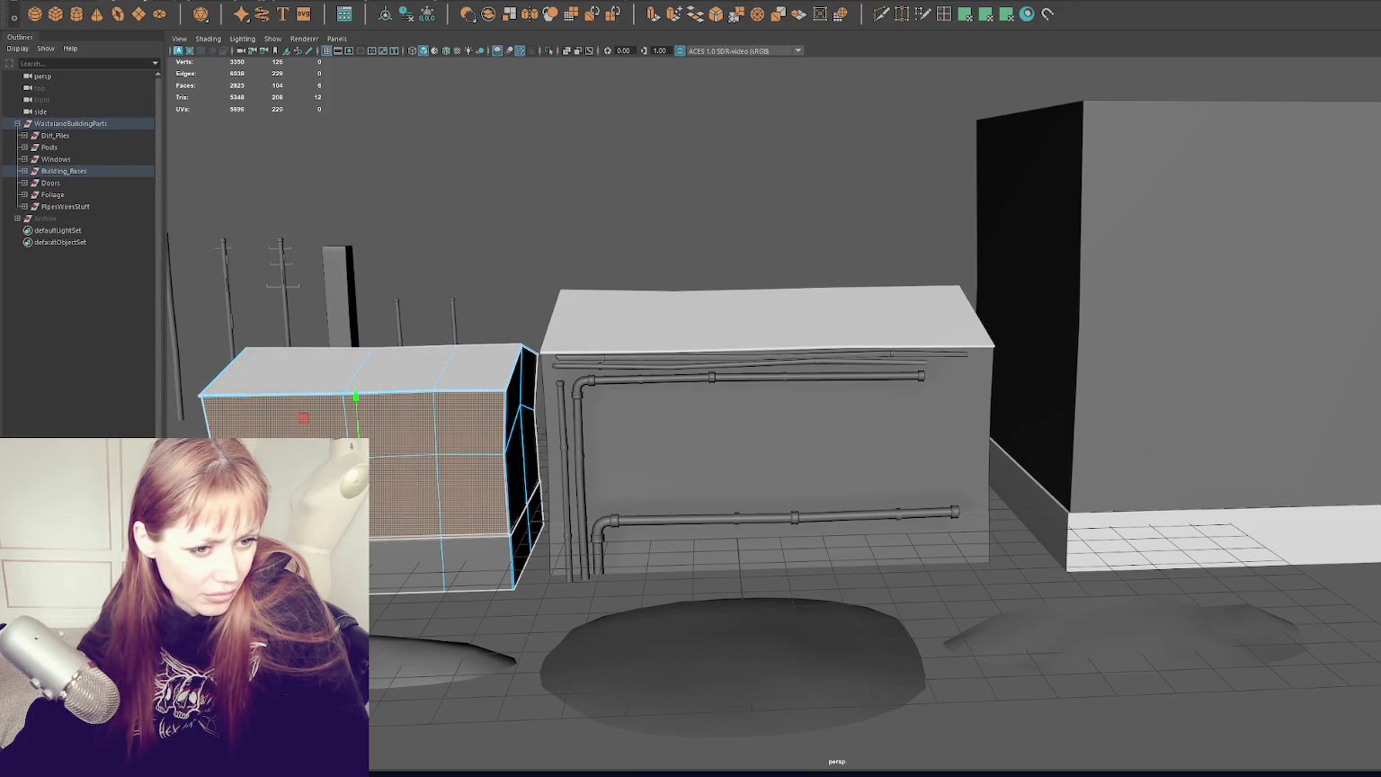
pyautogui.click(477, 369)
pyautogui.moveTo(531, 347); pyautogui.dragTo(207, 396)
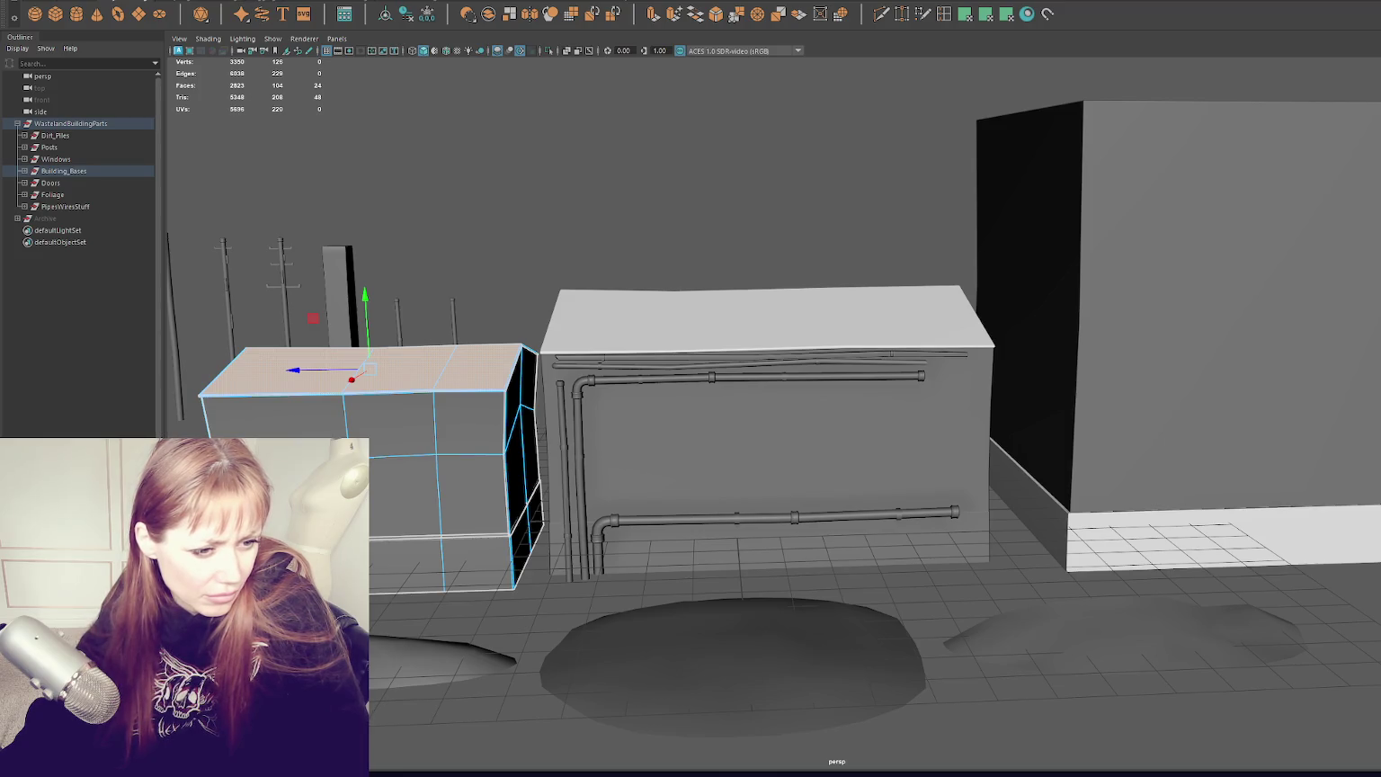
# Step: Snap the pivot to the box's lower-left corner and slide it rightward
pyautogui.press('d')
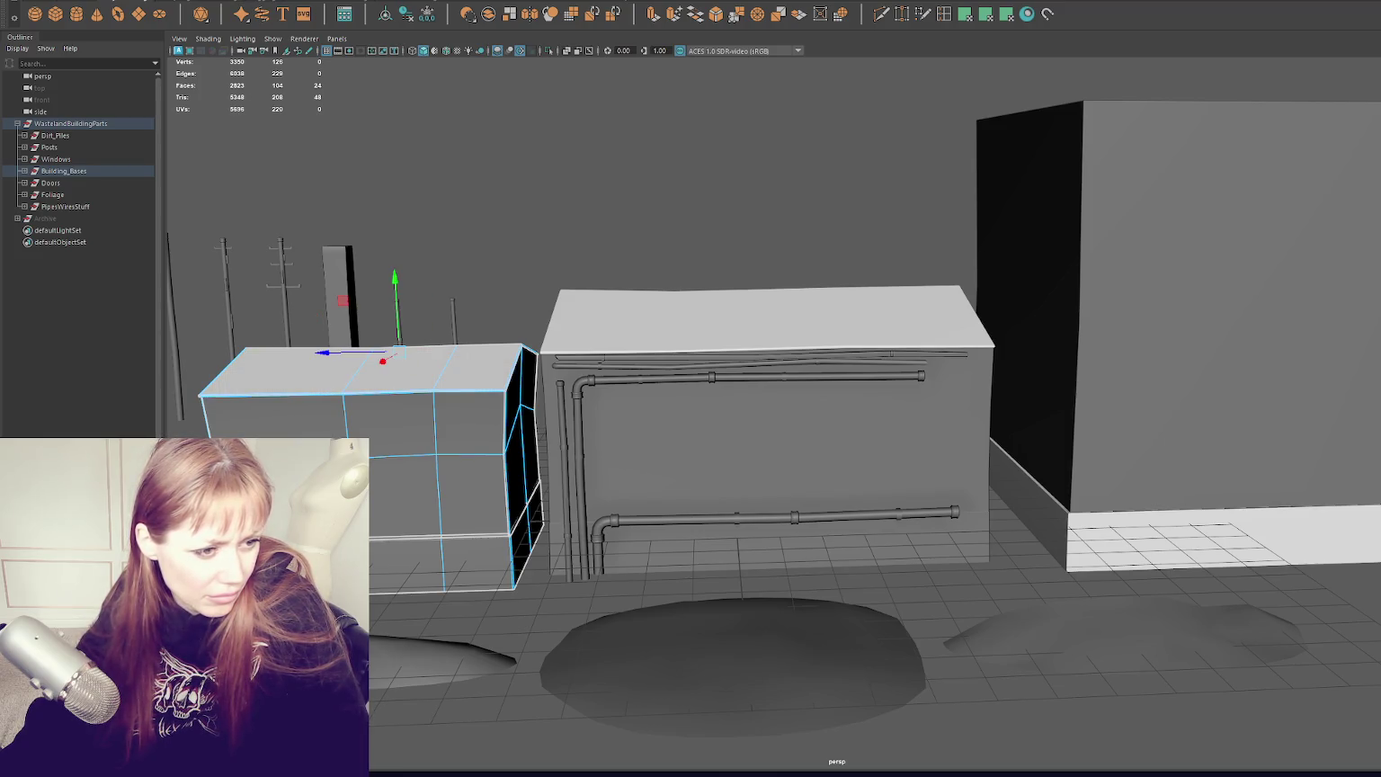
pyautogui.moveTo(341, 299); pyautogui.dragTo(195, 382)
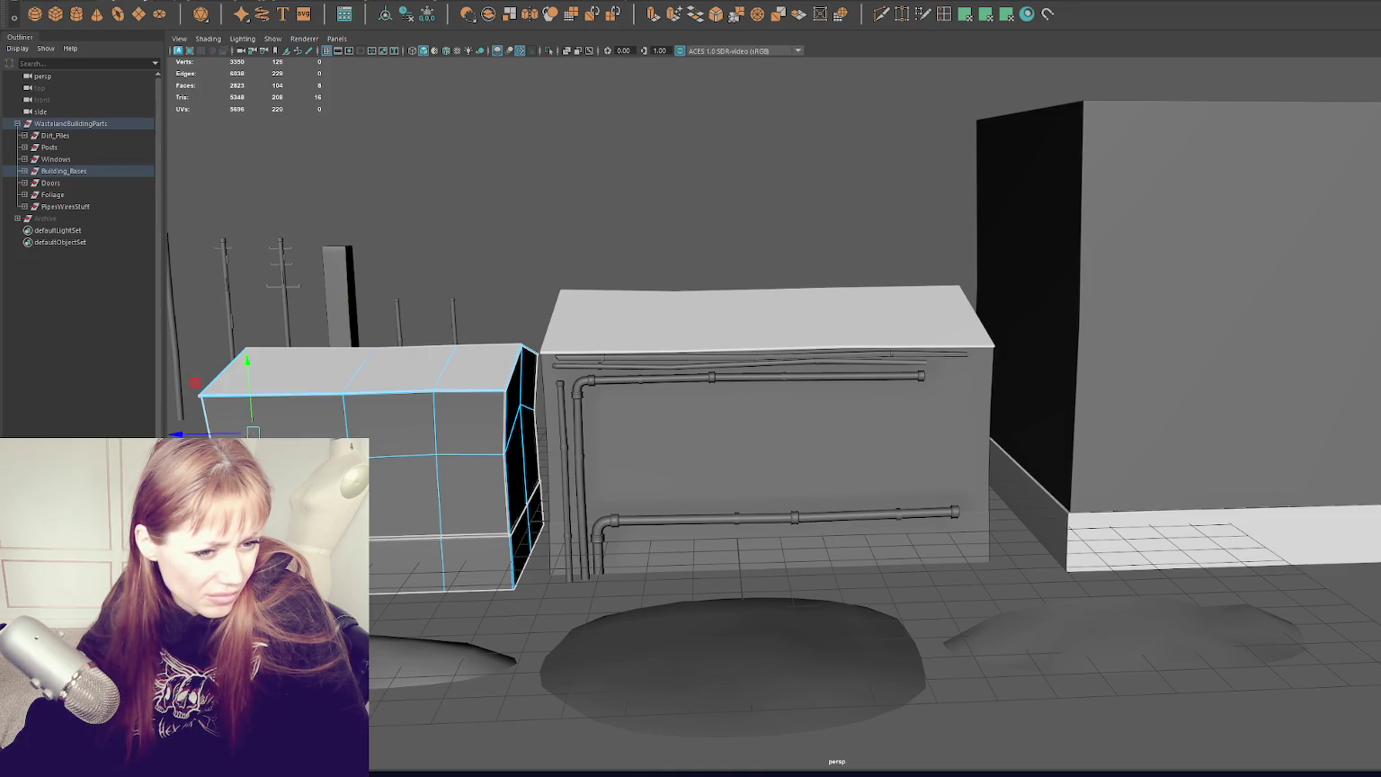
pyautogui.moveTo(252, 434)
pyautogui.mouseDown()
pyautogui.moveTo(468, 422)
pyautogui.moveTo(414, 421)
pyautogui.mouseUp()
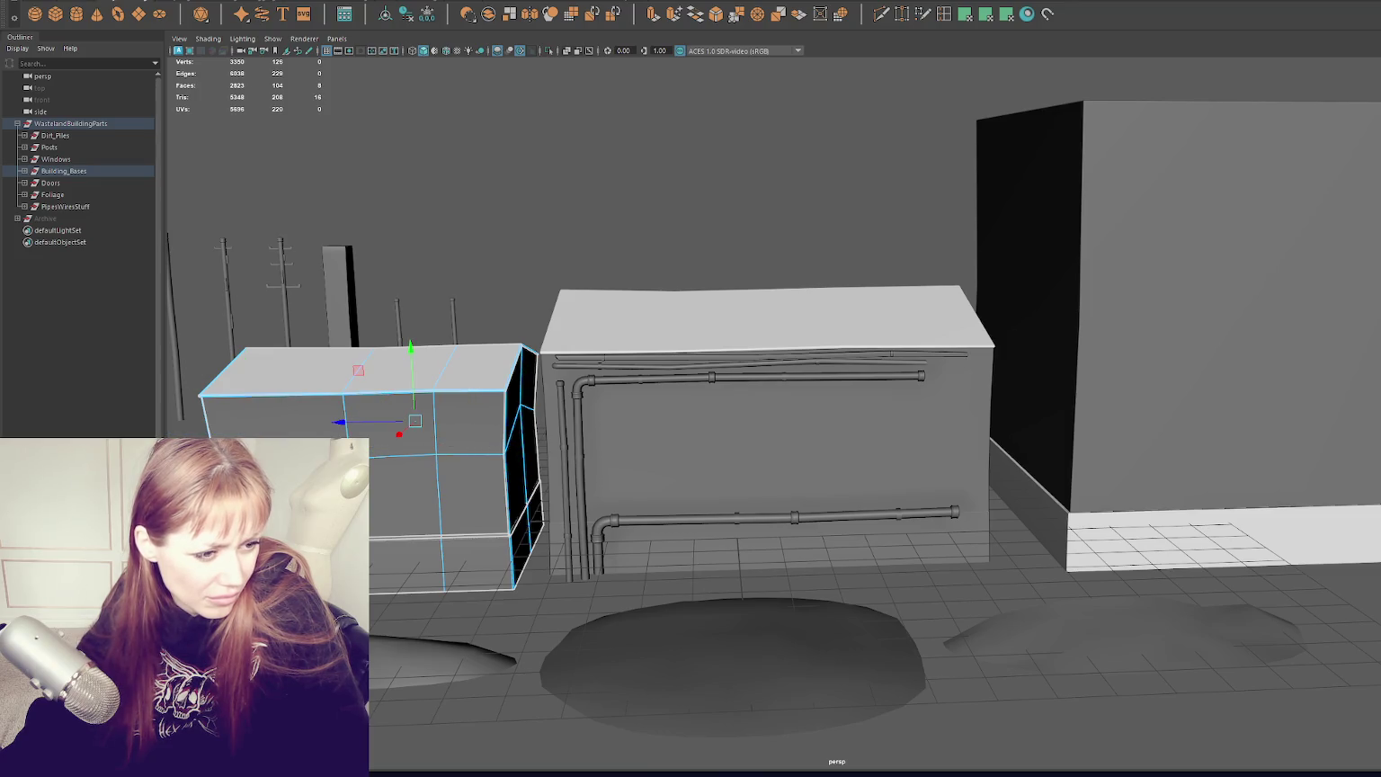
# Step: Select the box's right-side, top and front faces, then return to Object Mode
pyautogui.click(521, 422)
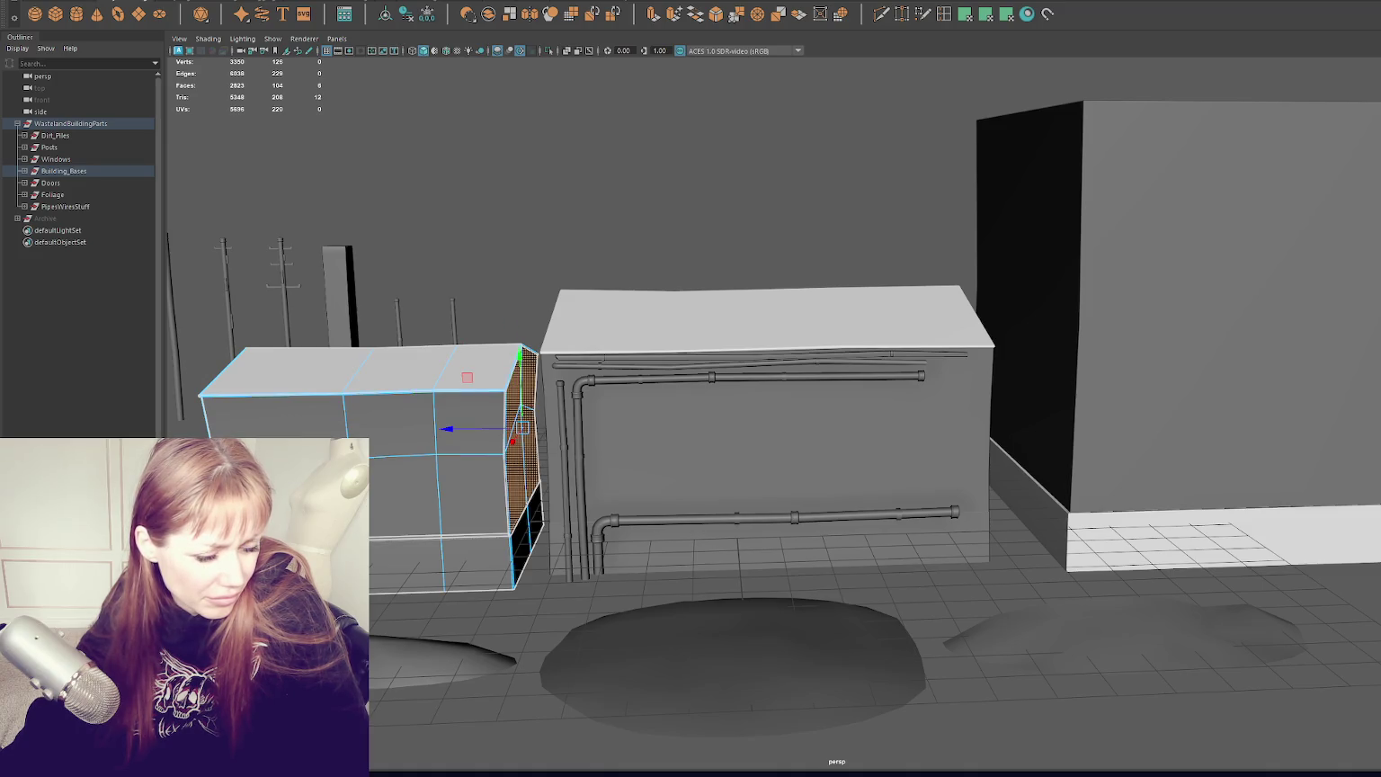
pyautogui.click(383, 360)
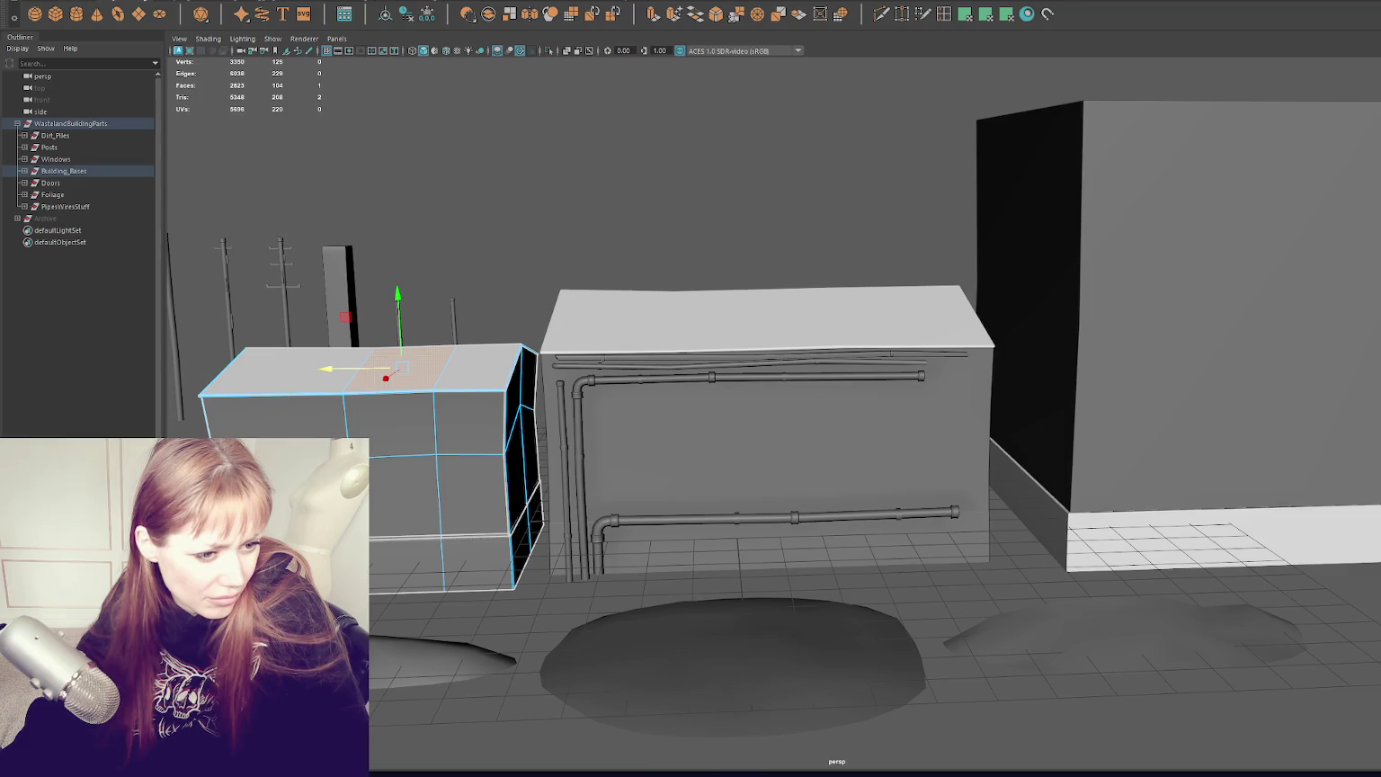
pyautogui.keyDown('shift'); pyautogui.click(366, 370); pyautogui.keyUp('shift')
pyautogui.keyDown('shift'); pyautogui.click(371, 444); pyautogui.keyUp('shift')
pyautogui.click(382, 364)
pyautogui.click(401, 418)
pyautogui.keyDown('shift'); pyautogui.click(378, 369); pyautogui.keyUp('shift')
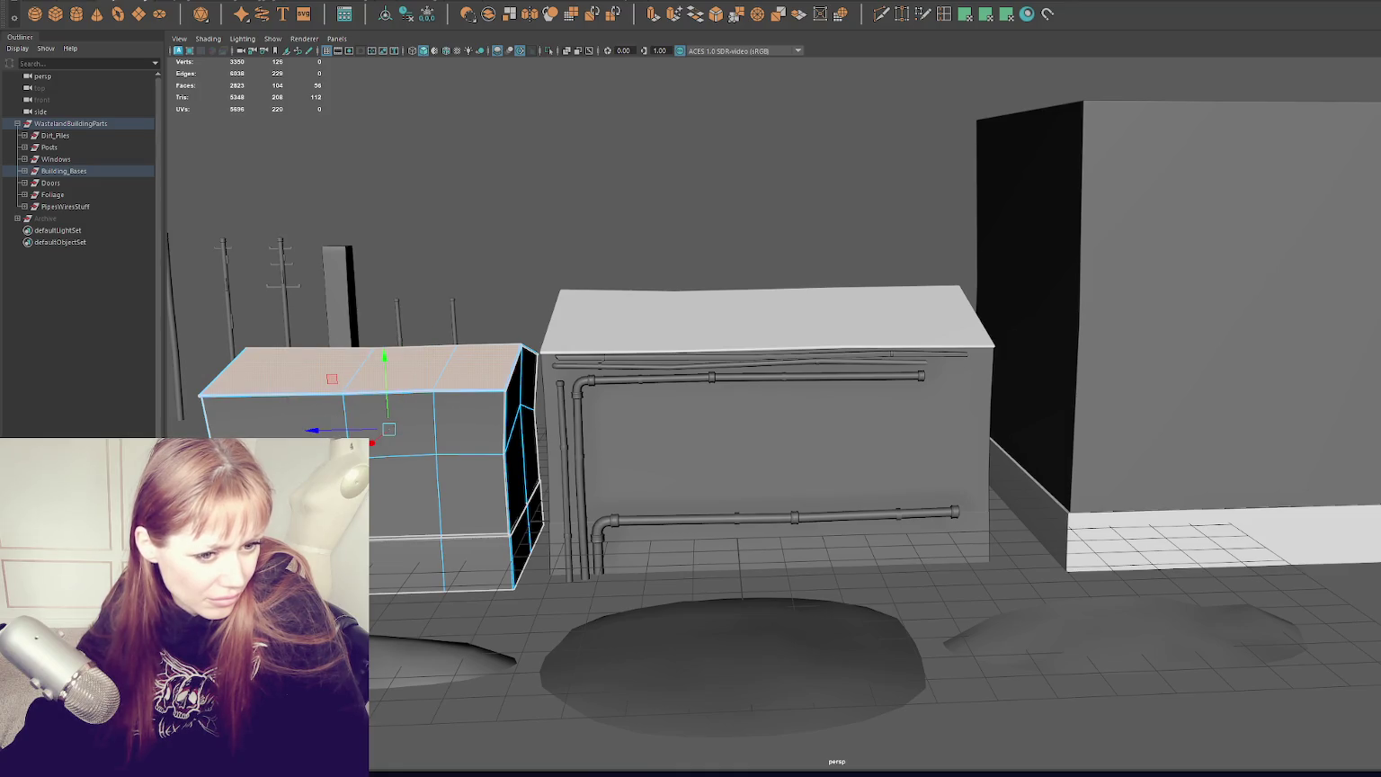
pyautogui.rightClick(493, 229)
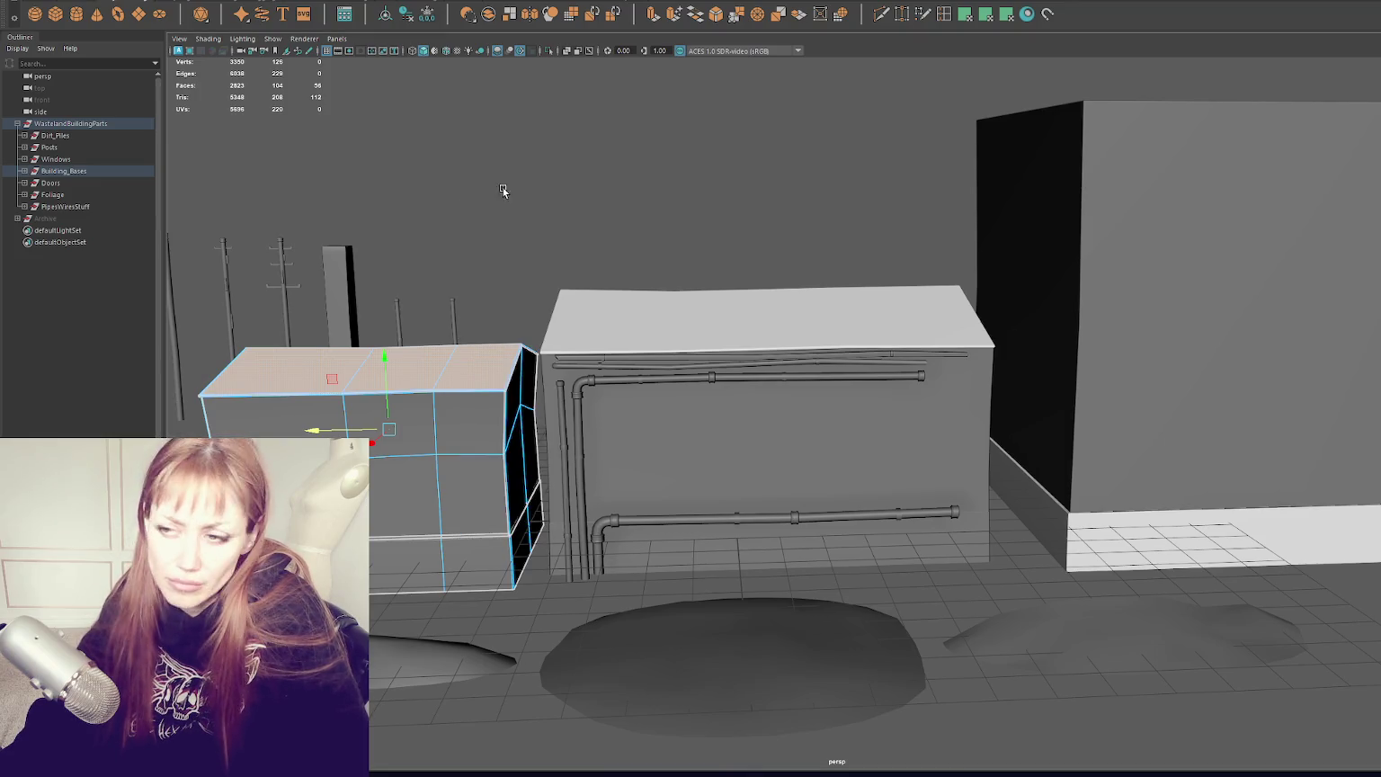
pyautogui.rightClick(505, 190)
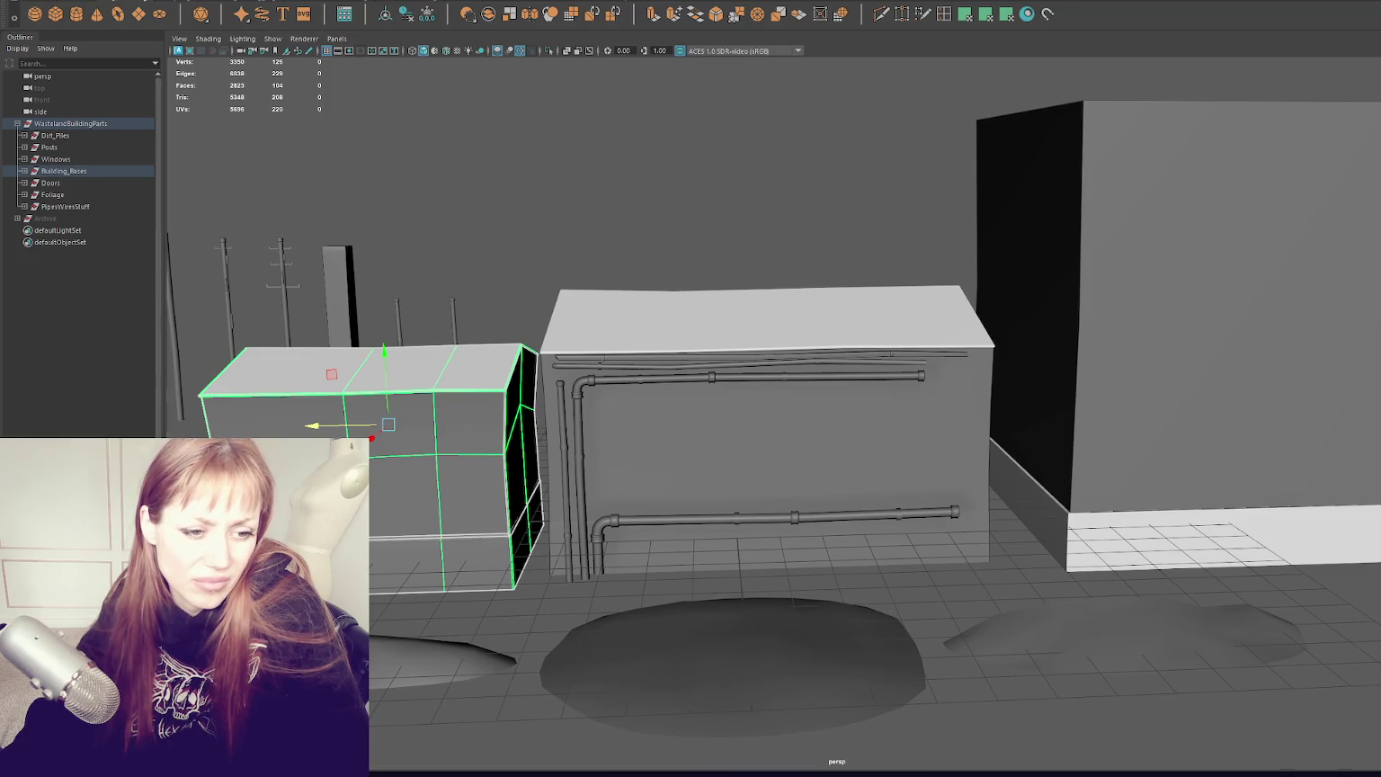
# Step: In face mode, select the left box's bottom band, top, front and right-side faces, then deselect
pyautogui.press('F11')
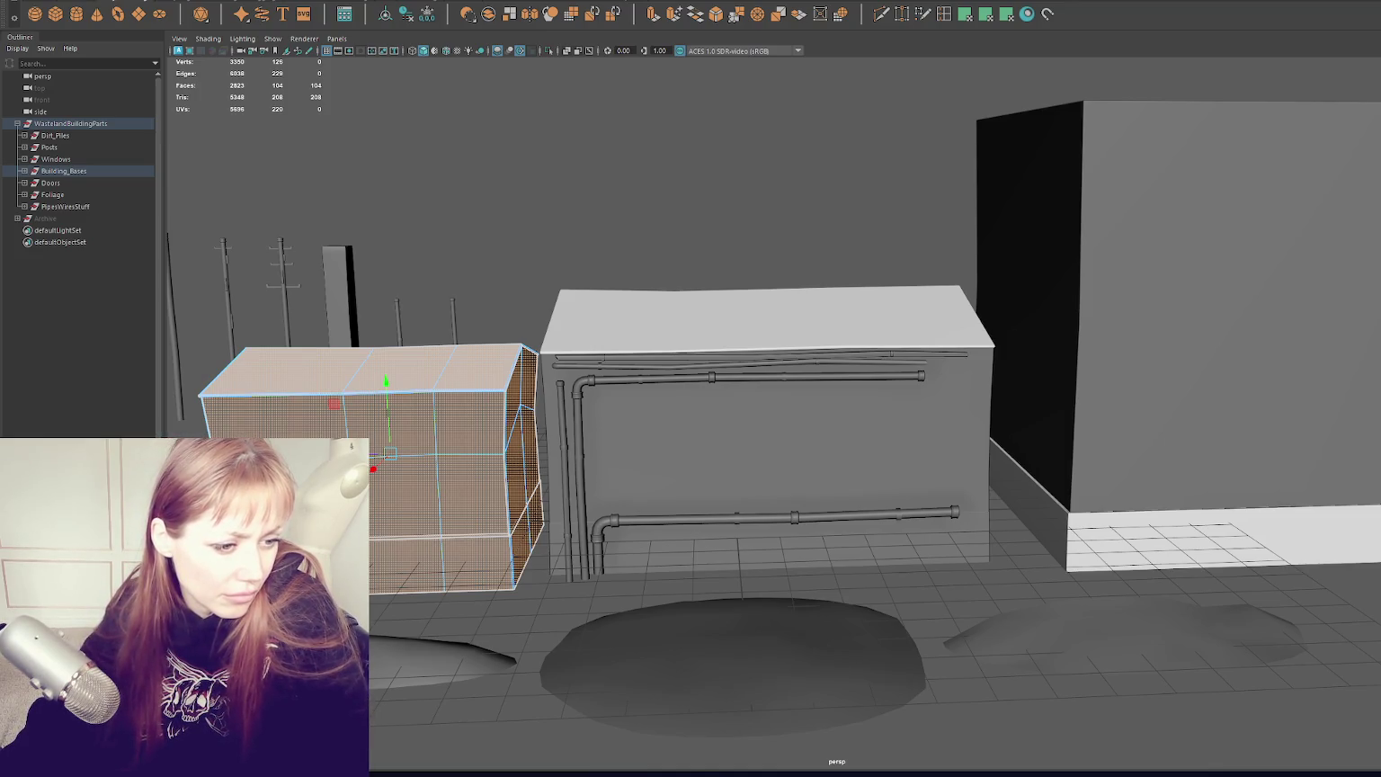
pyautogui.press('F11')
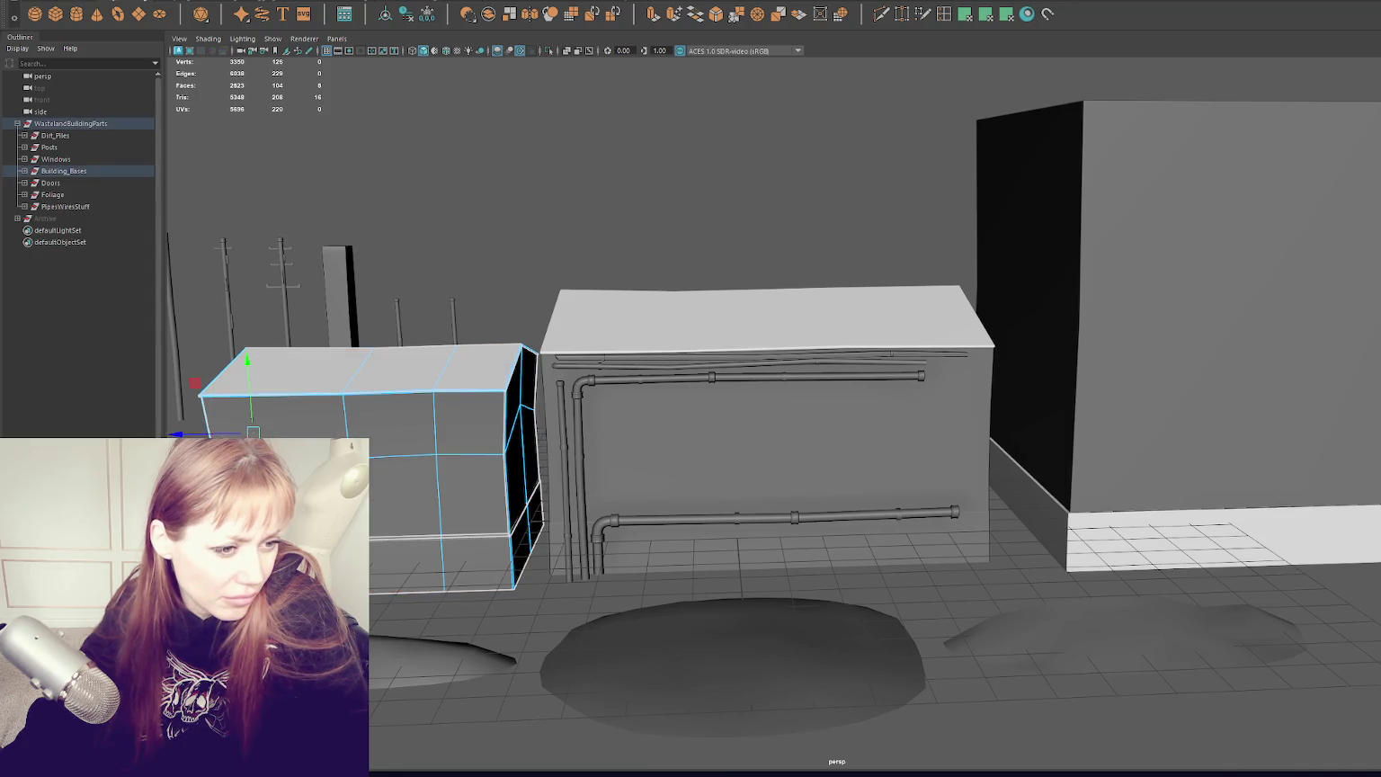
pyautogui.click(395, 372)
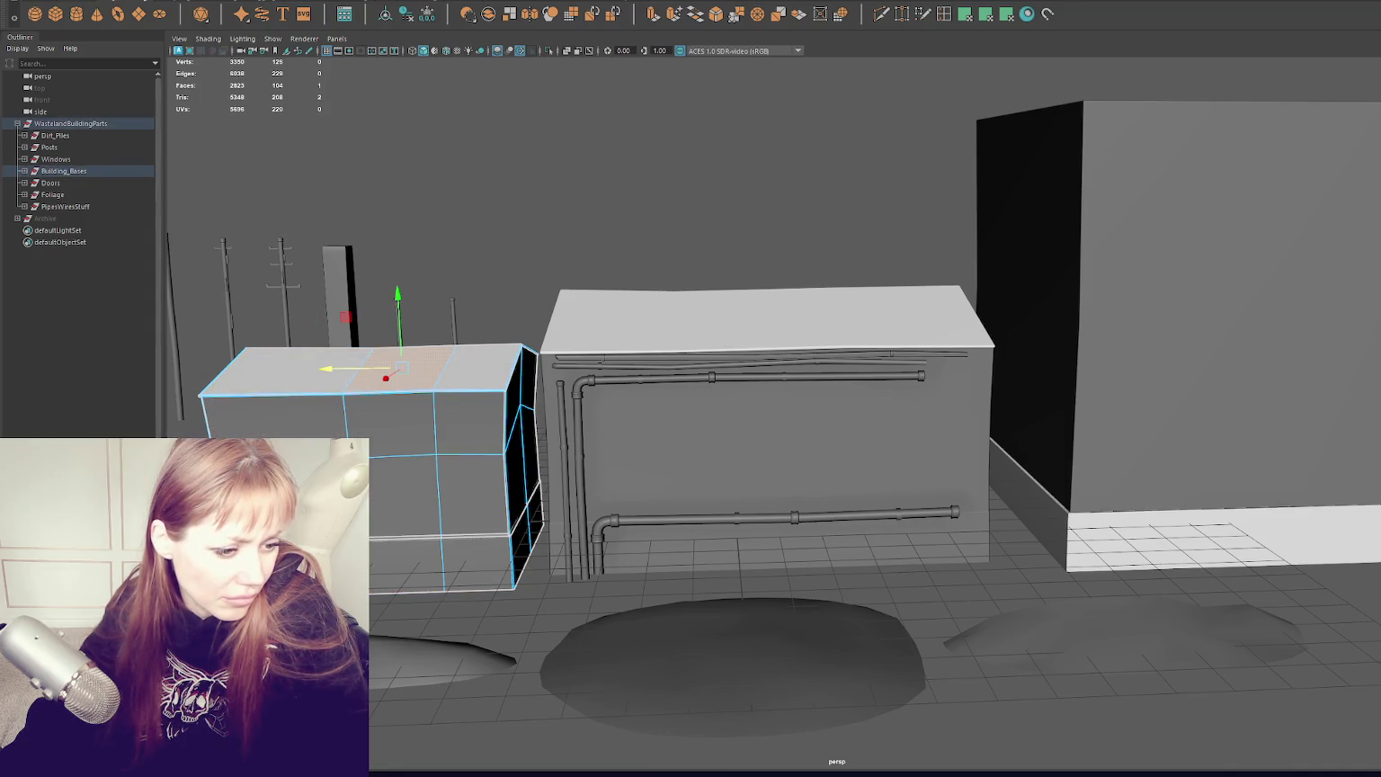
pyautogui.hotkey('ctrl', 'z')
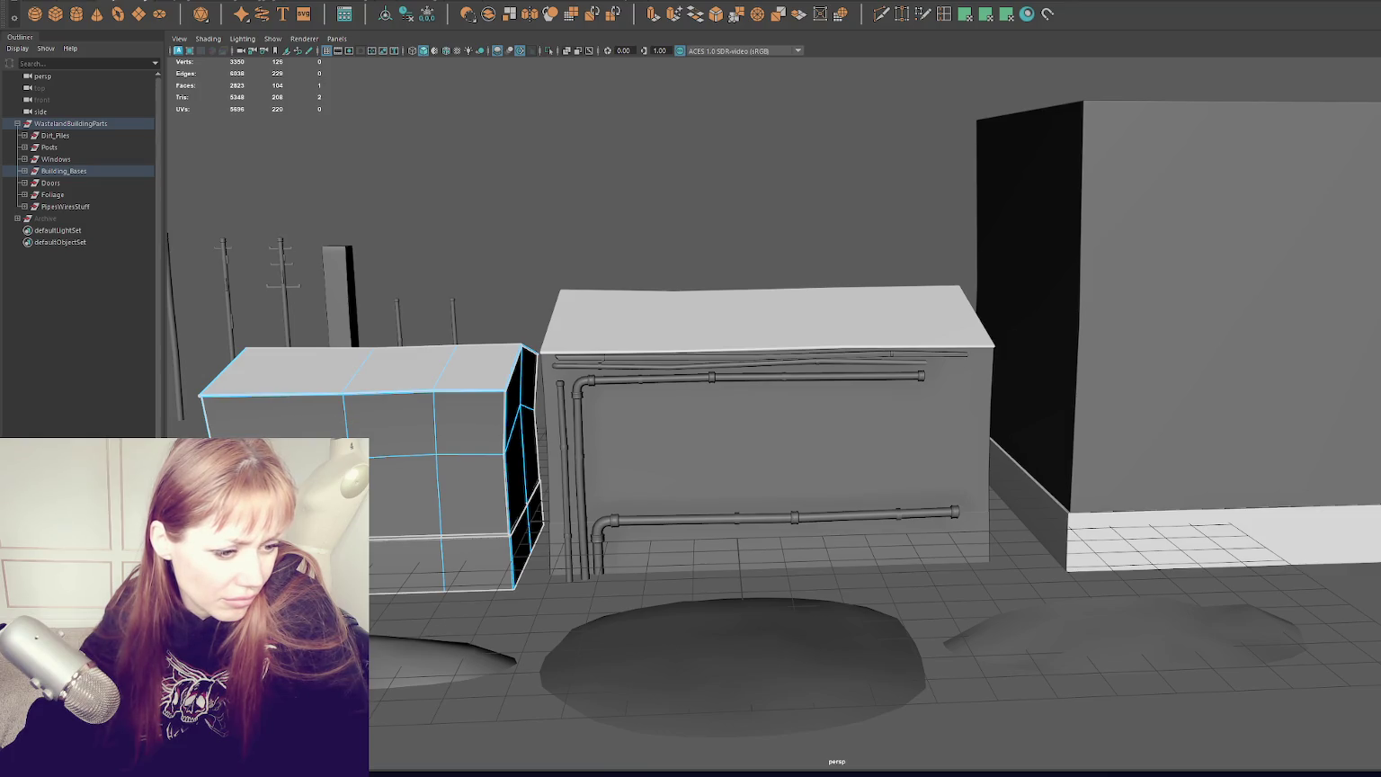
pyautogui.keyDown('shift'); pyautogui.click(449, 562); pyautogui.keyUp('shift')
pyautogui.click(387, 370)
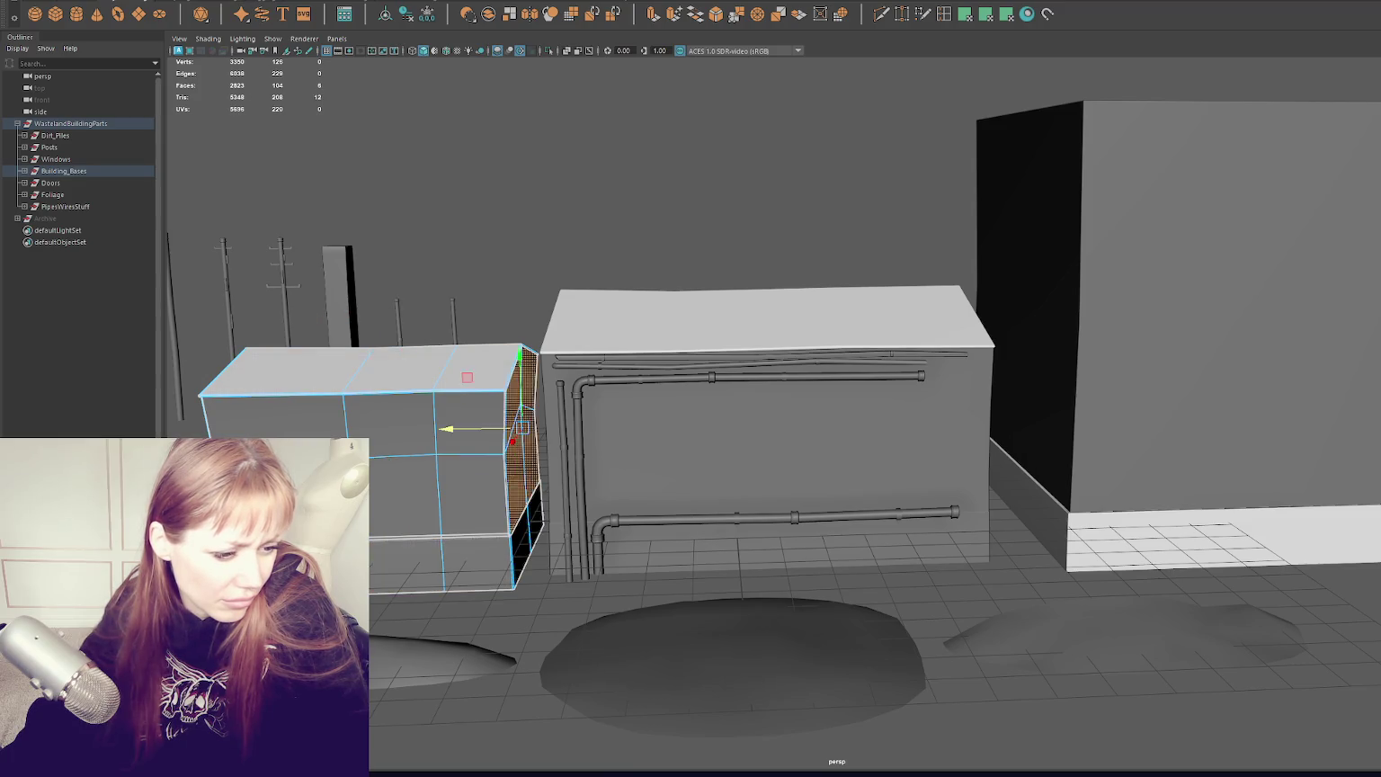
pyautogui.click(423, 468)
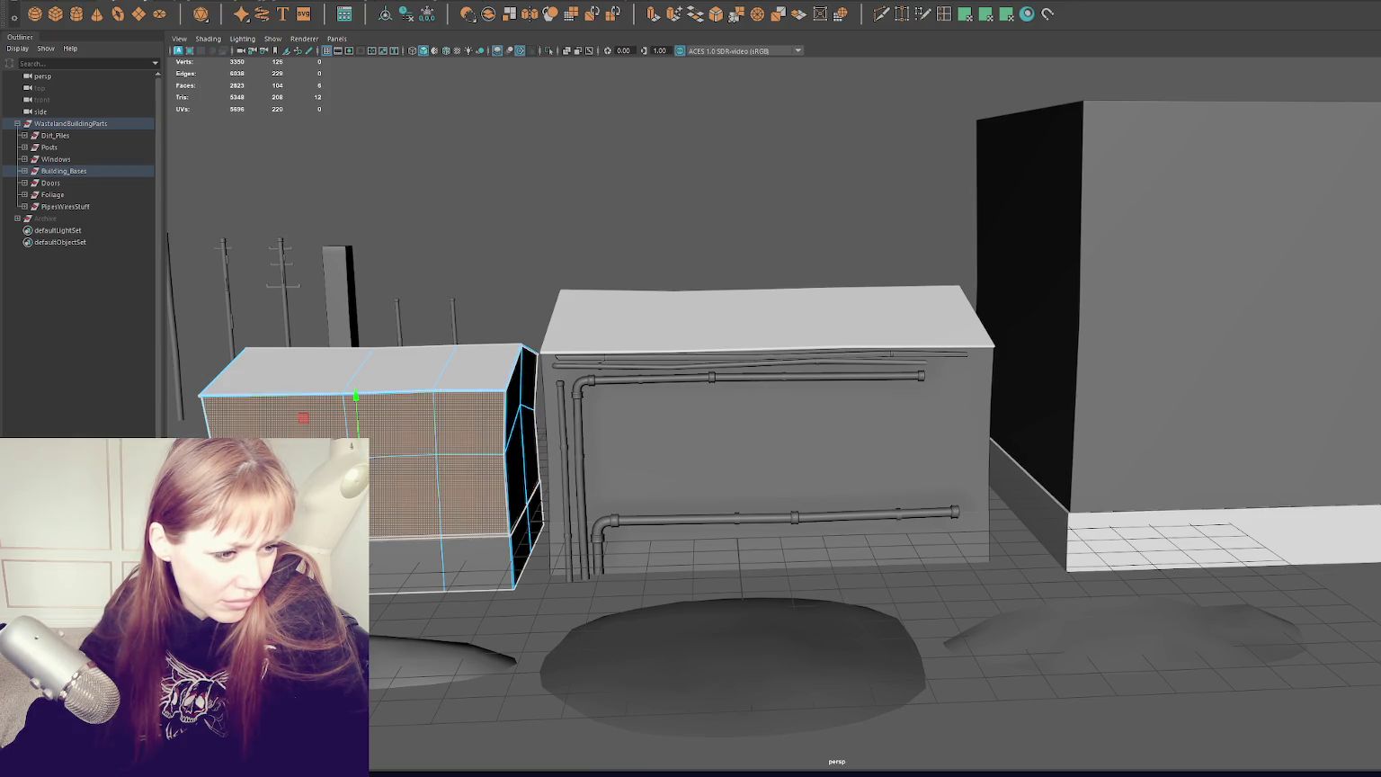
pyautogui.click(522, 431)
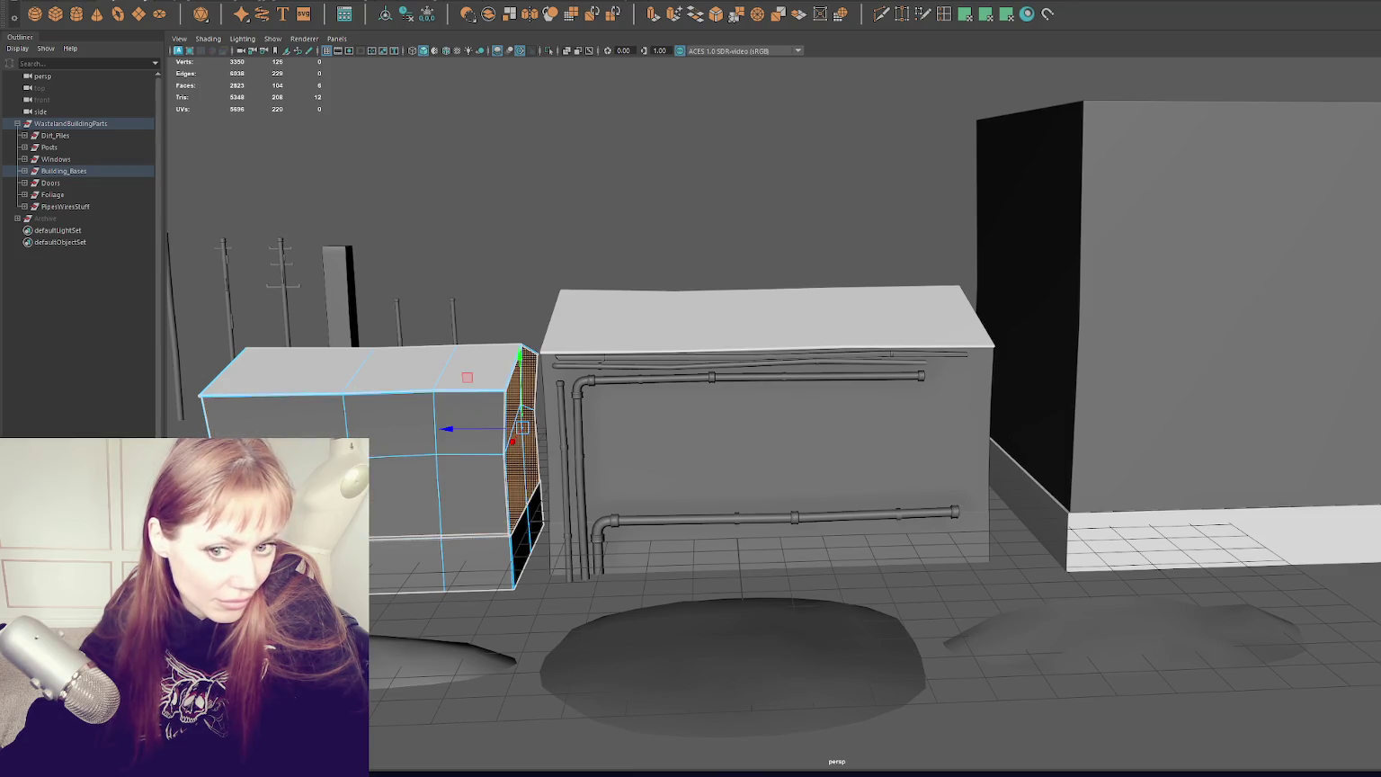
pyautogui.click(395, 360)
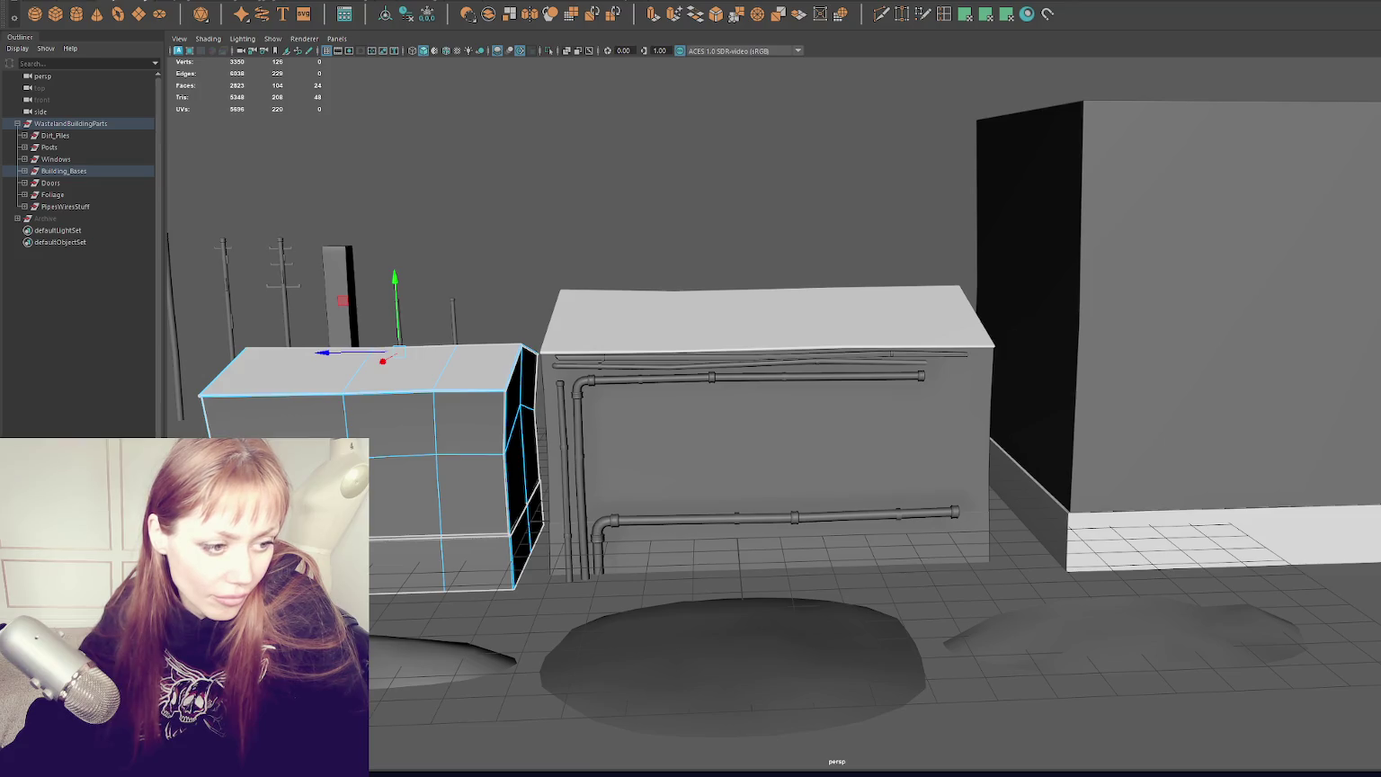
pyautogui.click(568, 208)
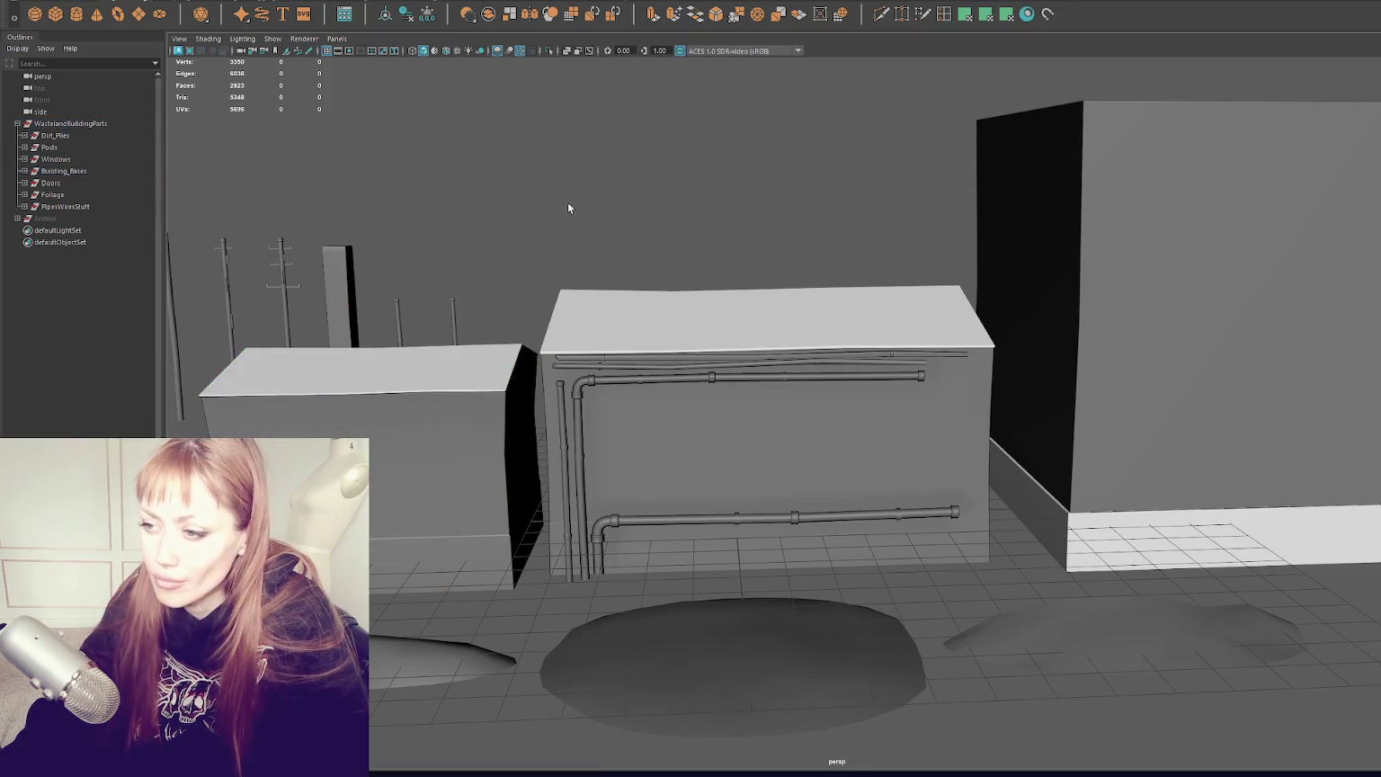
# Step: Select the WastelandBuildingParts group in the Outliner, then just the left building box
pyautogui.click(72, 123)
pyautogui.rightClick(72, 123)
pyautogui.click(89, 124)
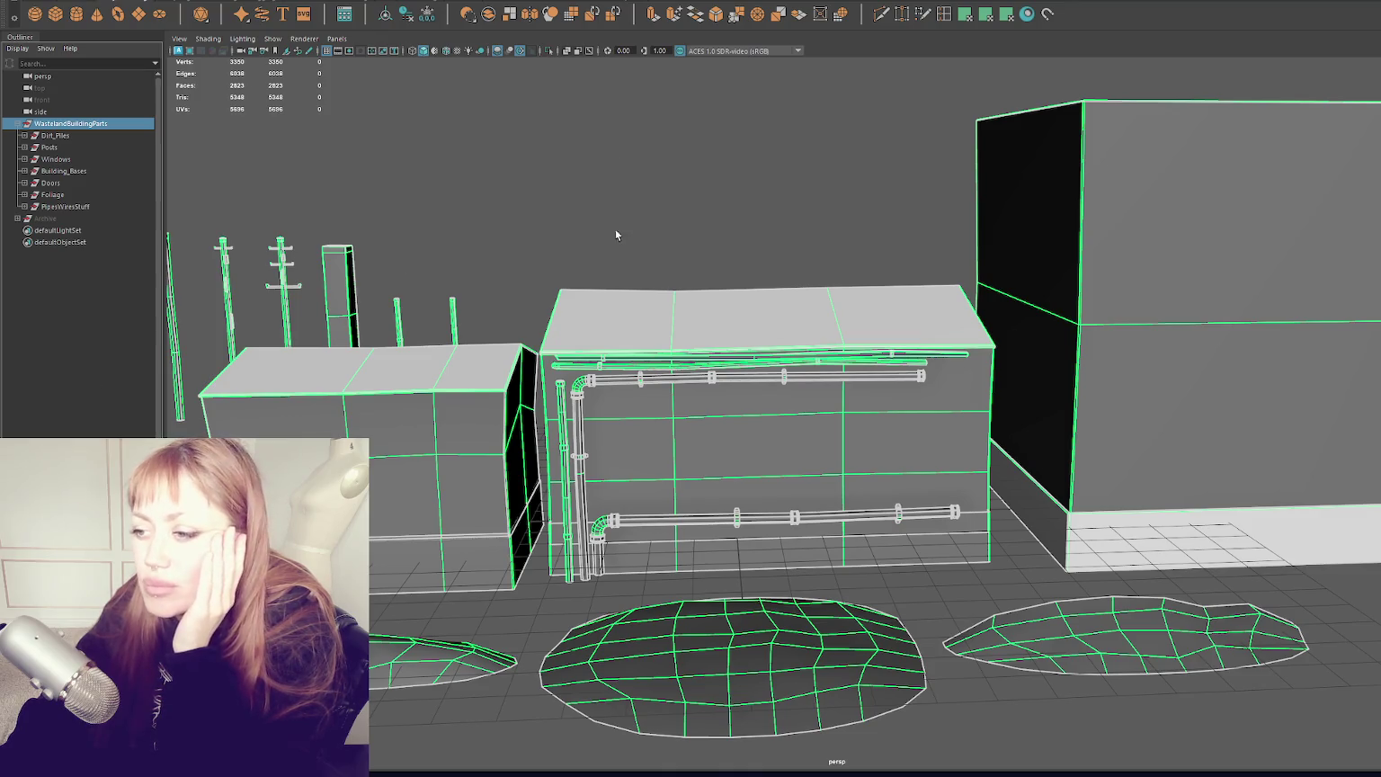
pyautogui.click(511, 409)
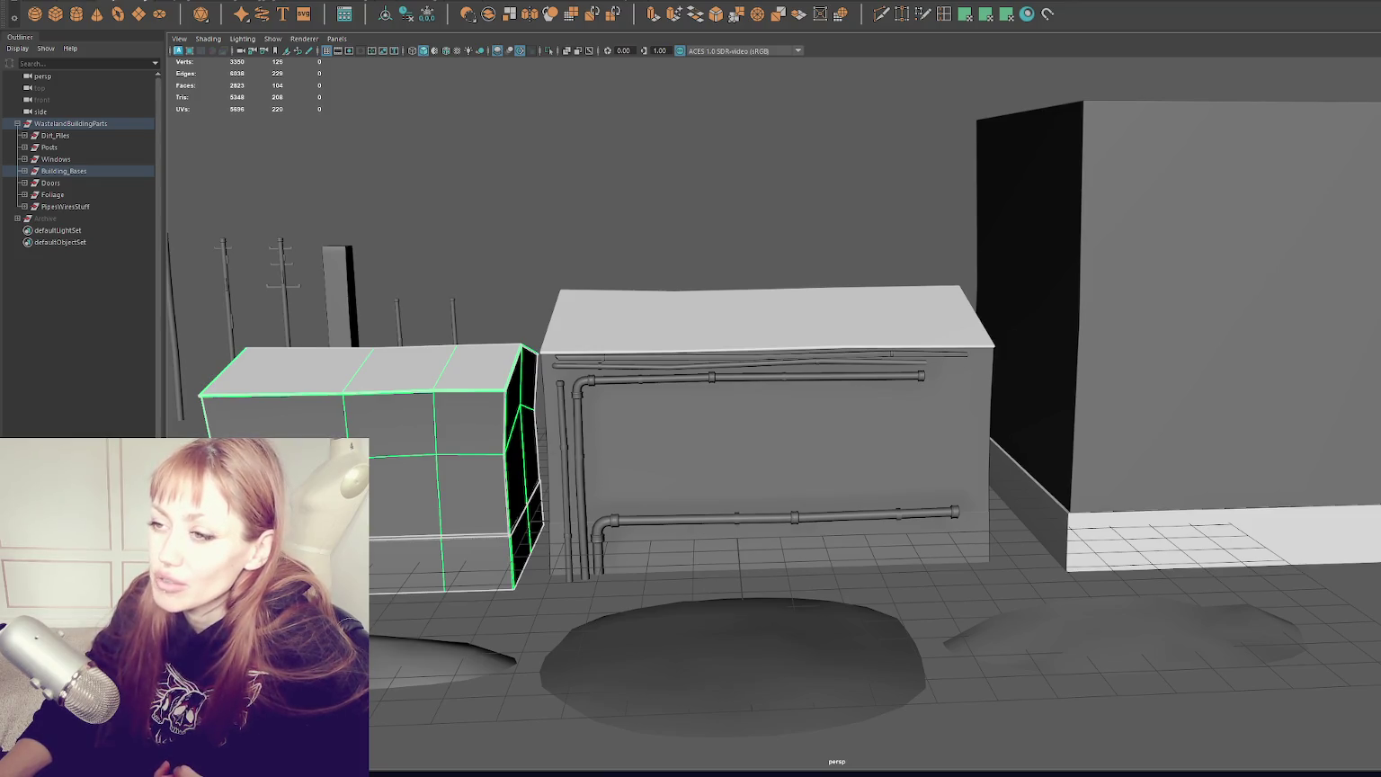
# Step: Select the pipe-covered and right building boxes and orbit to see more of the scene
pyautogui.click(766, 316)
pyautogui.scroll(-5, 766, 316)
pyautogui.click(503, 270)
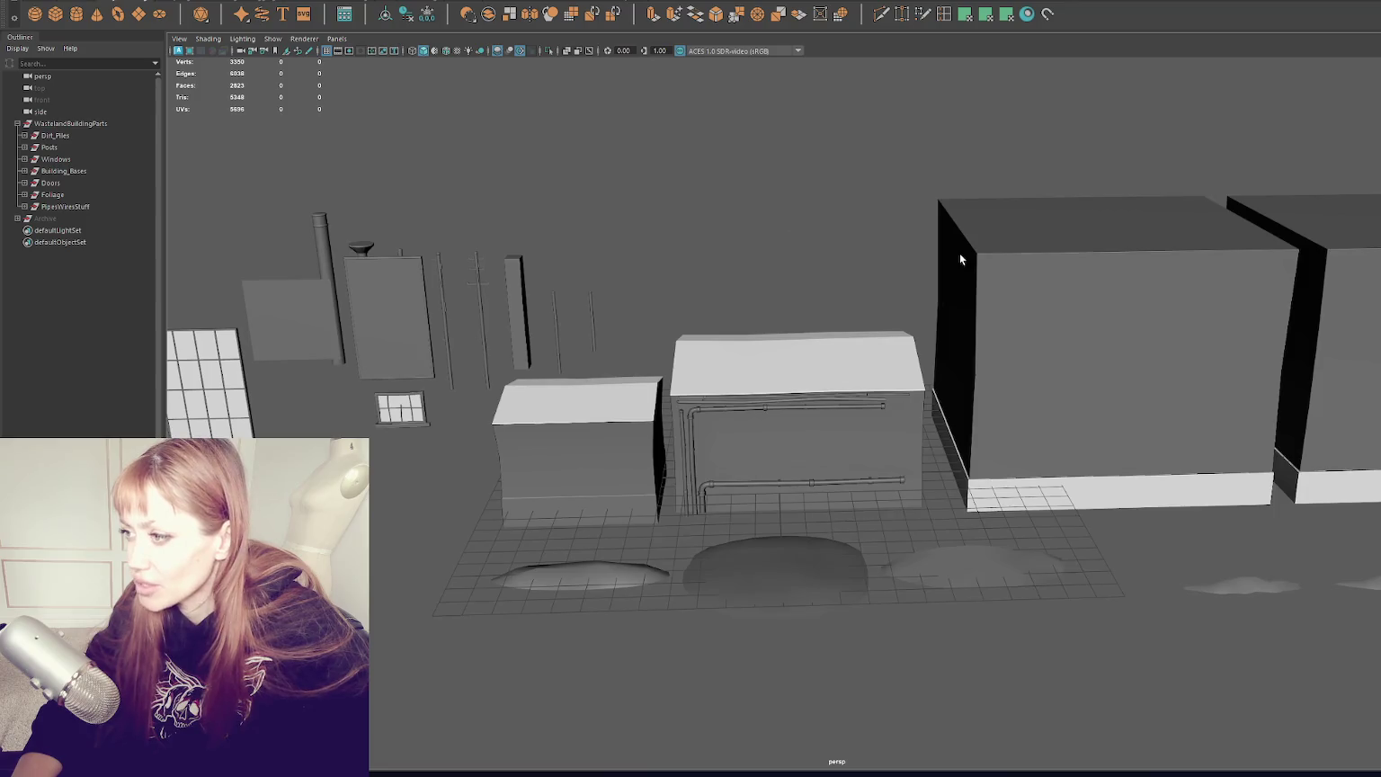
pyautogui.click(959, 253)
pyautogui.scroll(5, 959, 253)
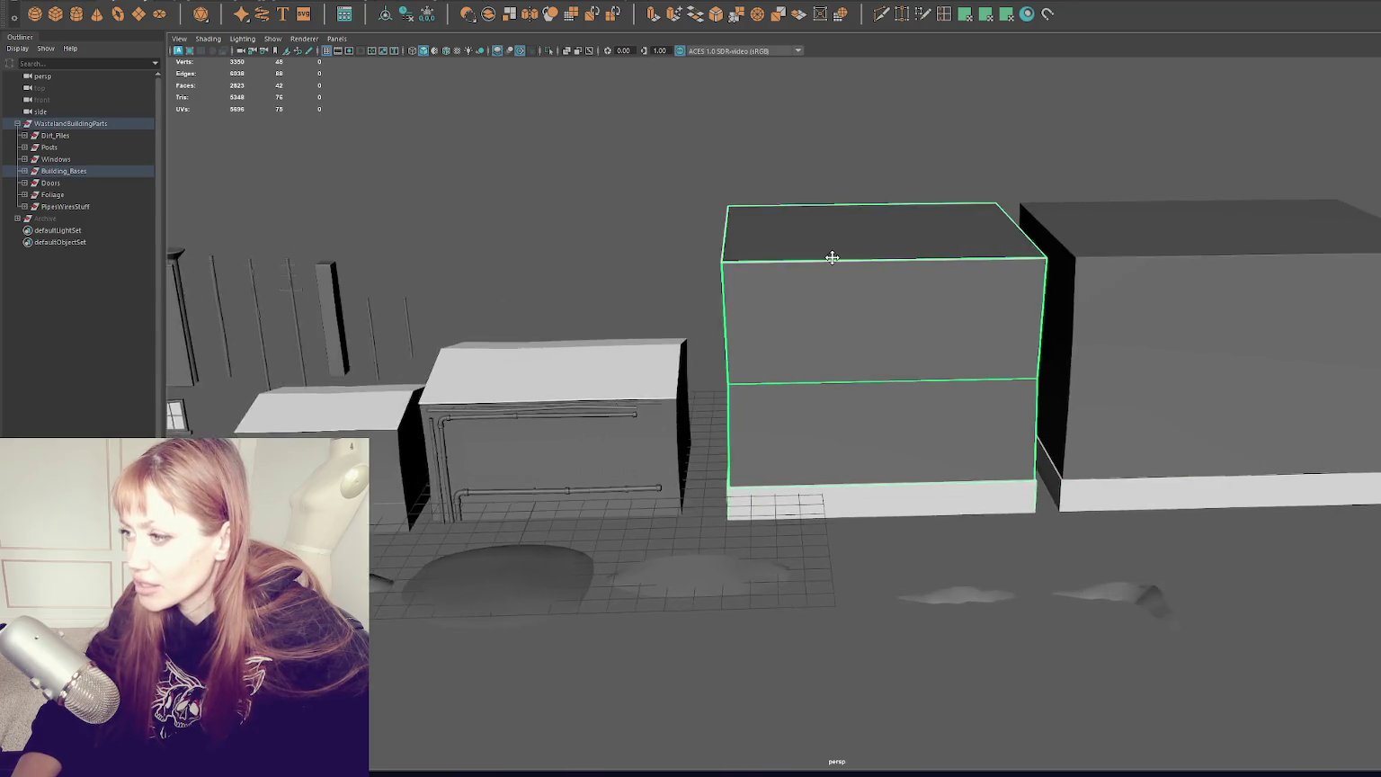
pyautogui.moveTo(981, 291); pyautogui.dragTo(419, 246)
pyautogui.scroll(-5, 983, 299)
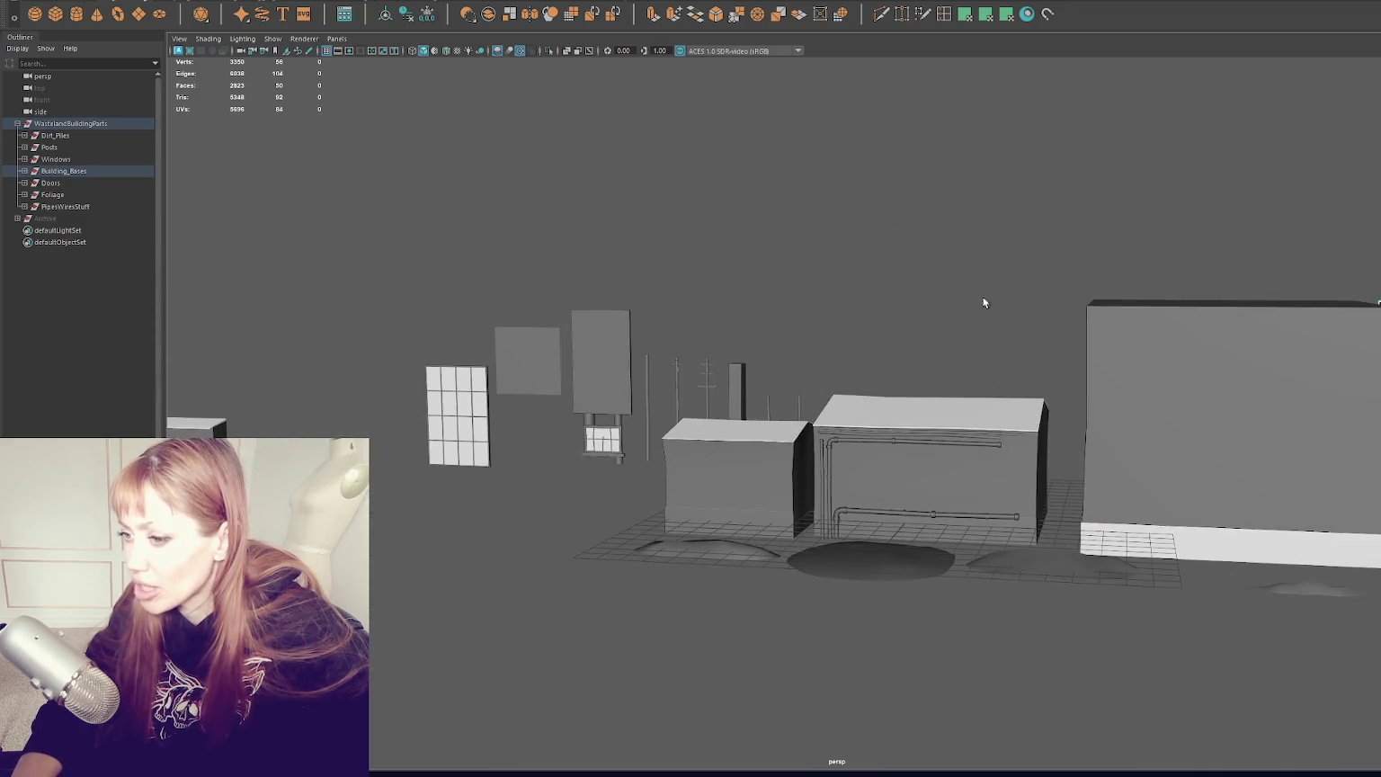
pyautogui.scroll(-3, 757, 265)
# Step: Check the door piece and building boxes, clear the selection, and orbit around Building5 in Unity
pyautogui.click(459, 436)
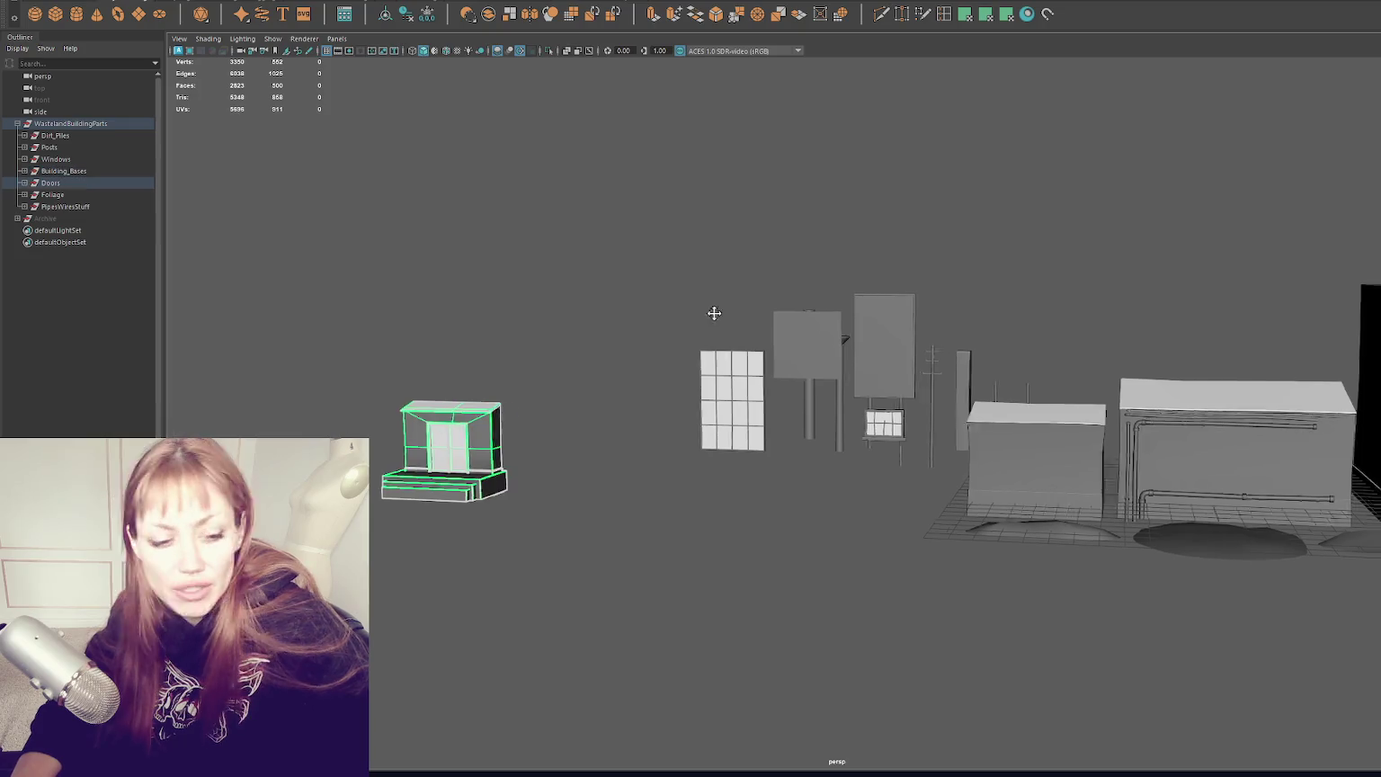
pyautogui.scroll(3, 713, 311)
pyautogui.click(647, 404)
pyautogui.click(809, 355)
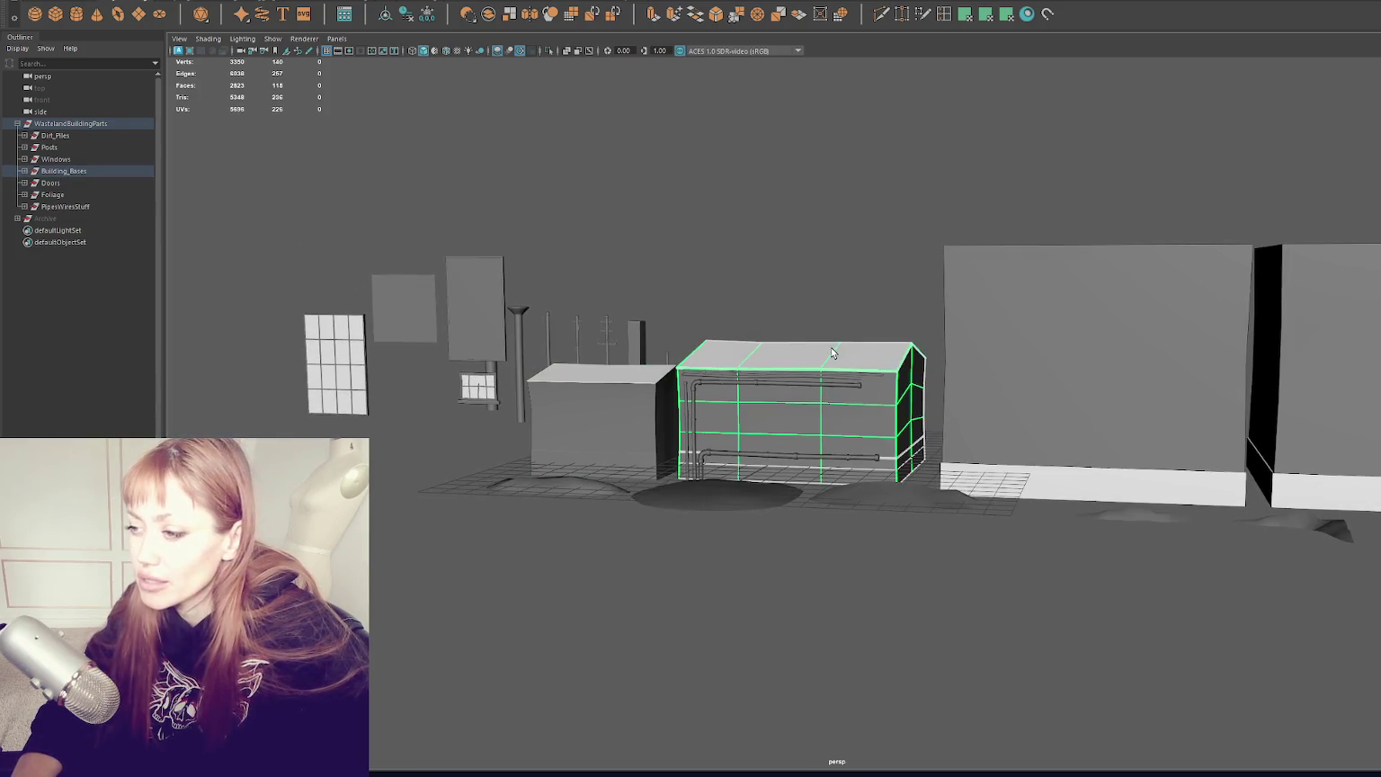
pyautogui.click(385, 486)
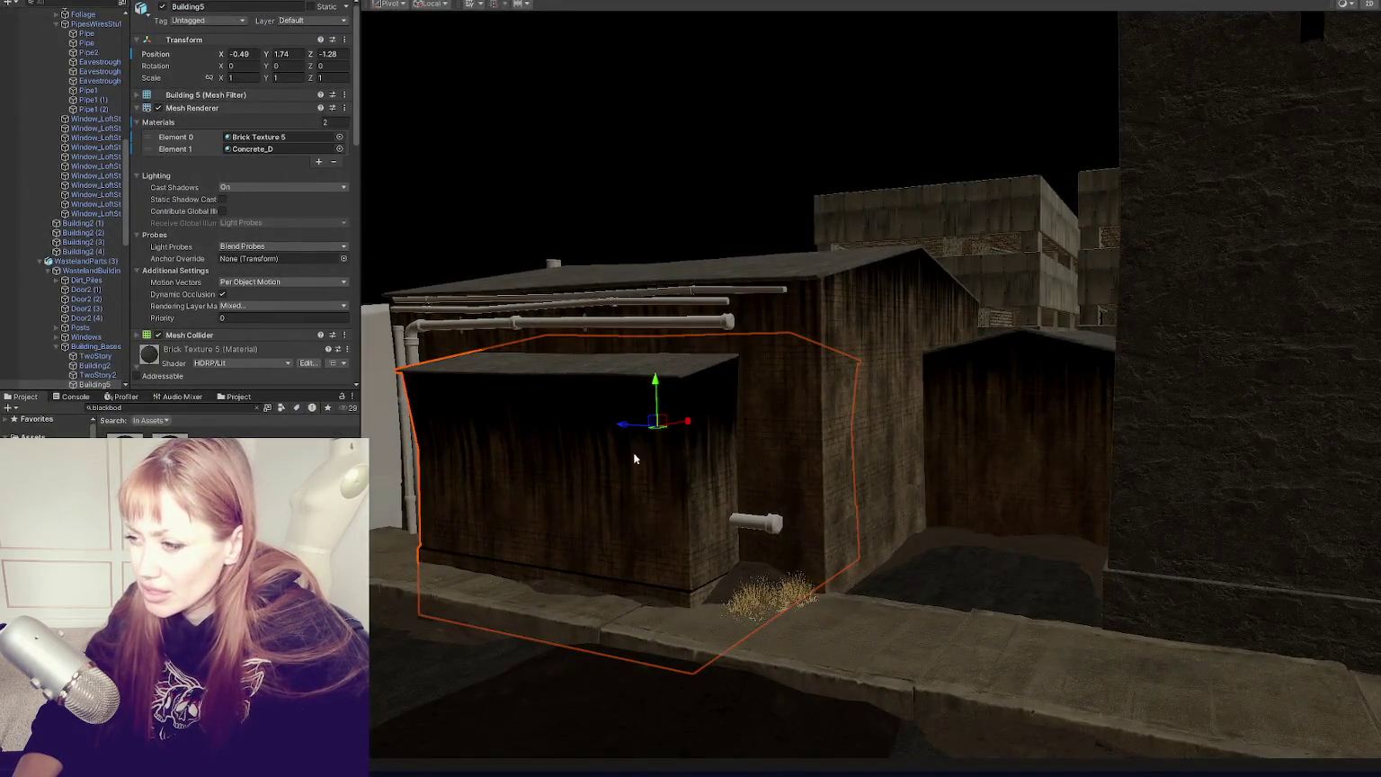
pyautogui.moveTo(632, 456); pyautogui.dragTo(837, 439)
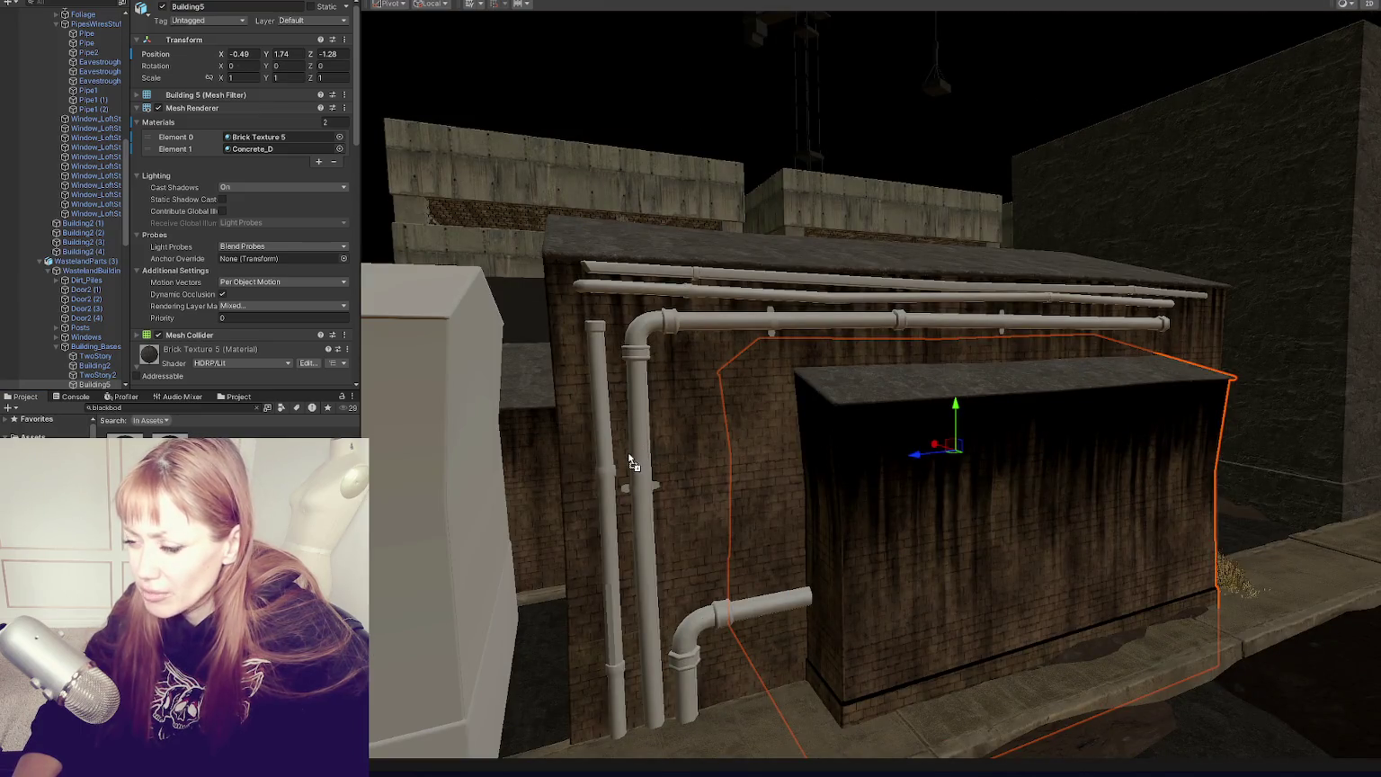
# Step: Swing the view onto the pipes and brick wall and give the front pipe the Blackbody material
pyautogui.scroll(-5, 548, 476)
pyautogui.moveTo(549, 477)
pyautogui.mouseDown()
pyautogui.moveTo(721, 435)
pyautogui.moveTo(843, 441)
pyautogui.moveTo(733, 436)
pyautogui.mouseUp()
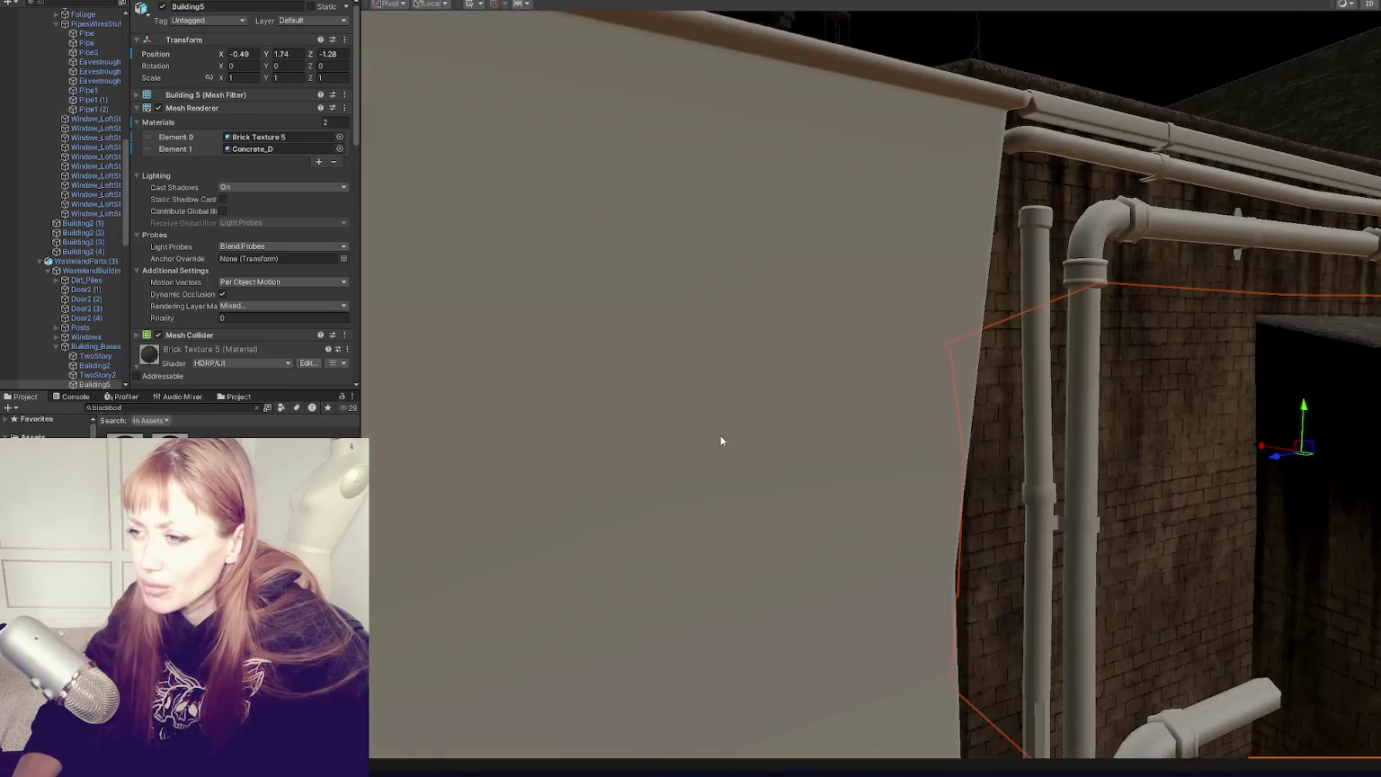
pyautogui.scroll(4, 843, 441)
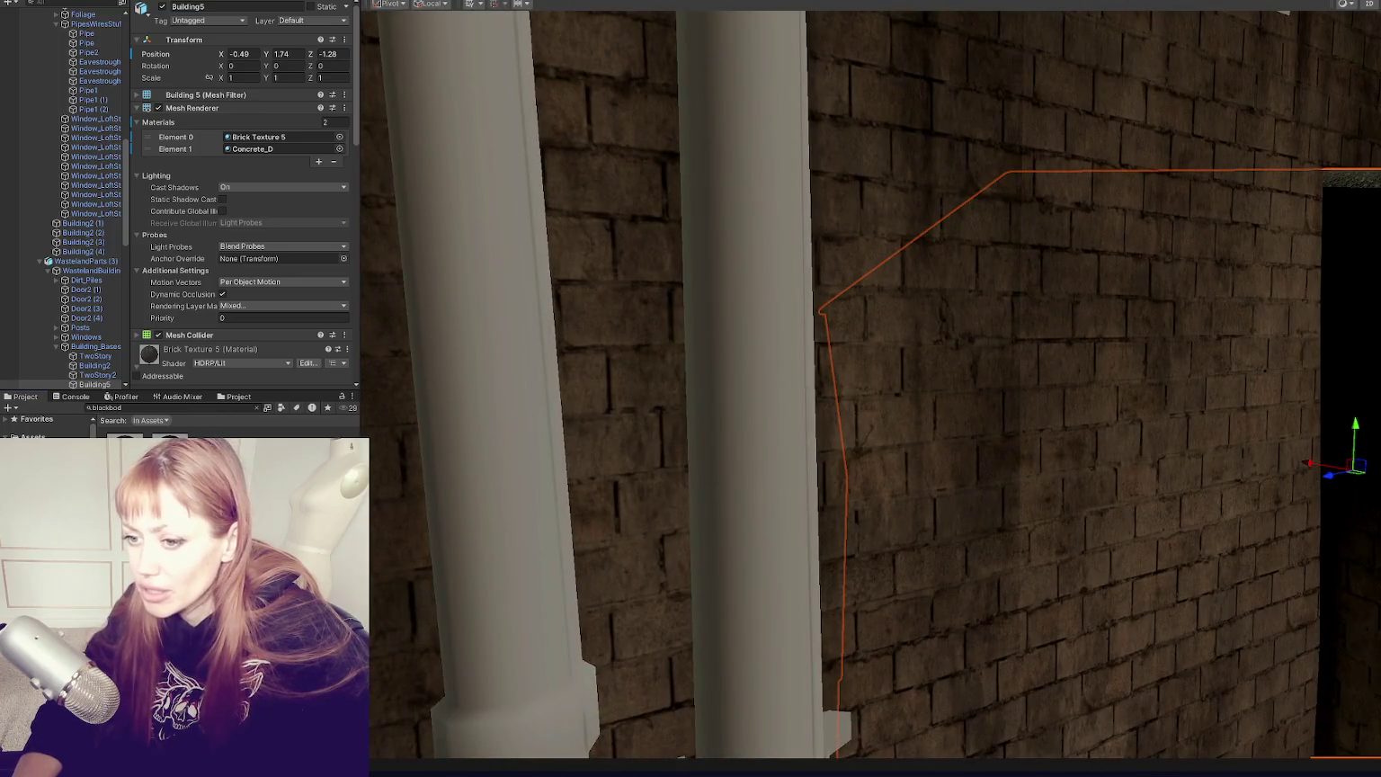
pyautogui.click(734, 411)
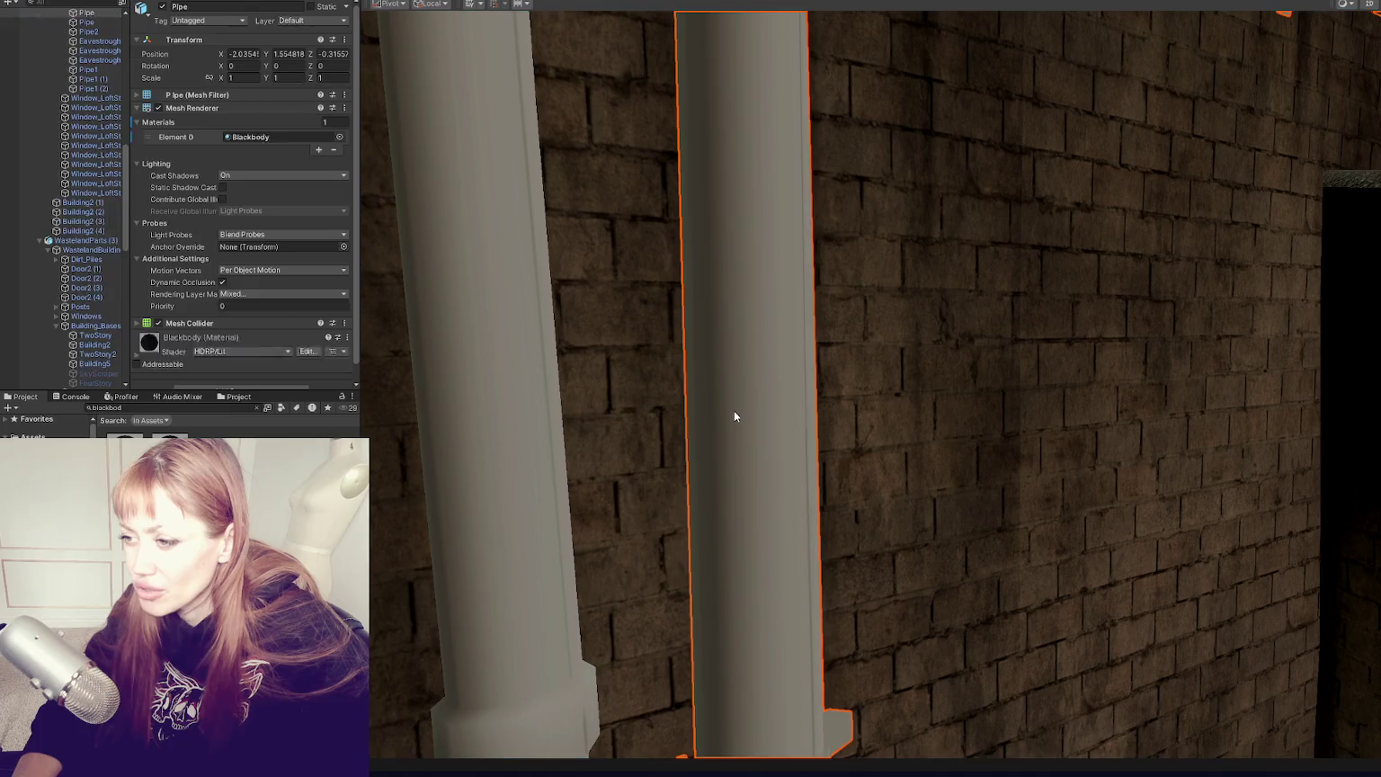
pyautogui.moveTo(161, 392); pyautogui.dragTo(159, 377)
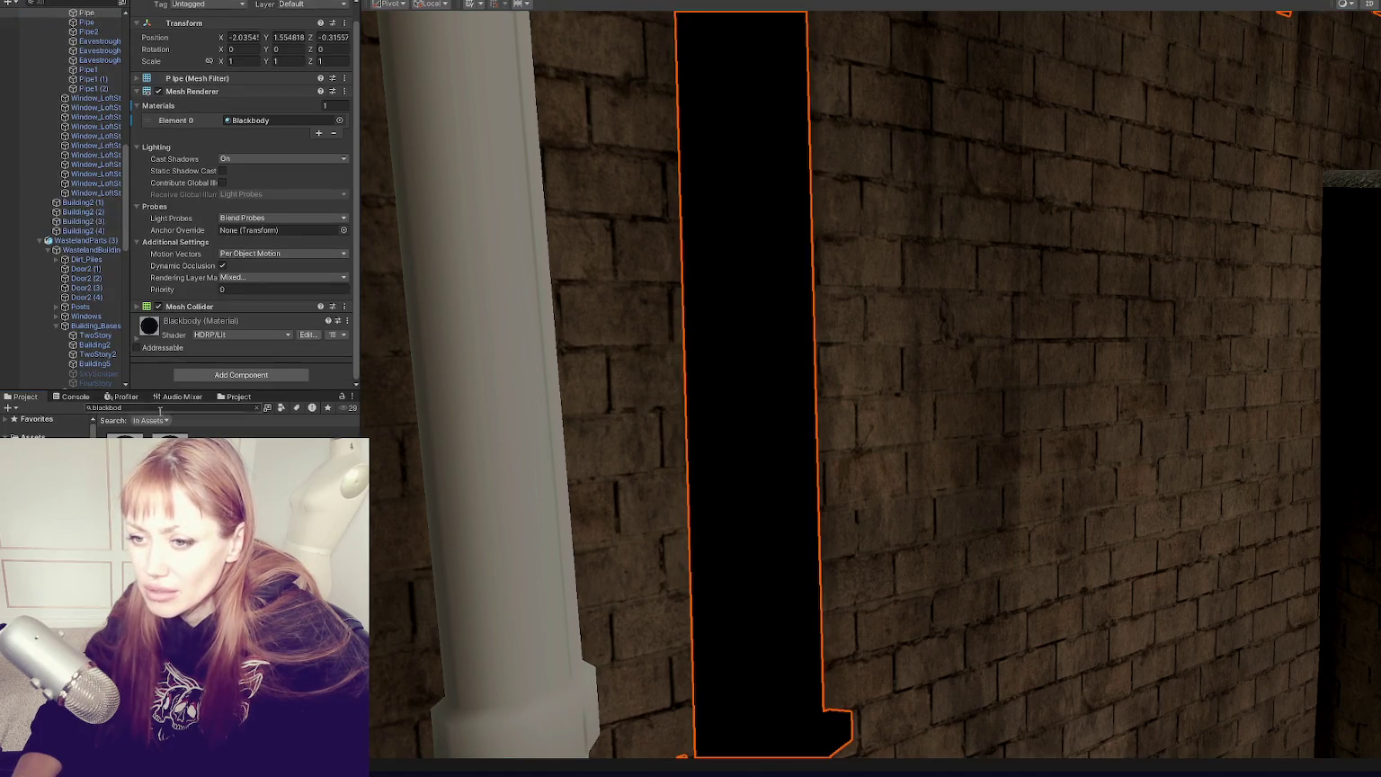
# Step: Select Pipe2 and undo, then redo, its Blackbody material change
pyautogui.click(512, 442)
pyautogui.click(497, 410)
pyautogui.click(490, 444)
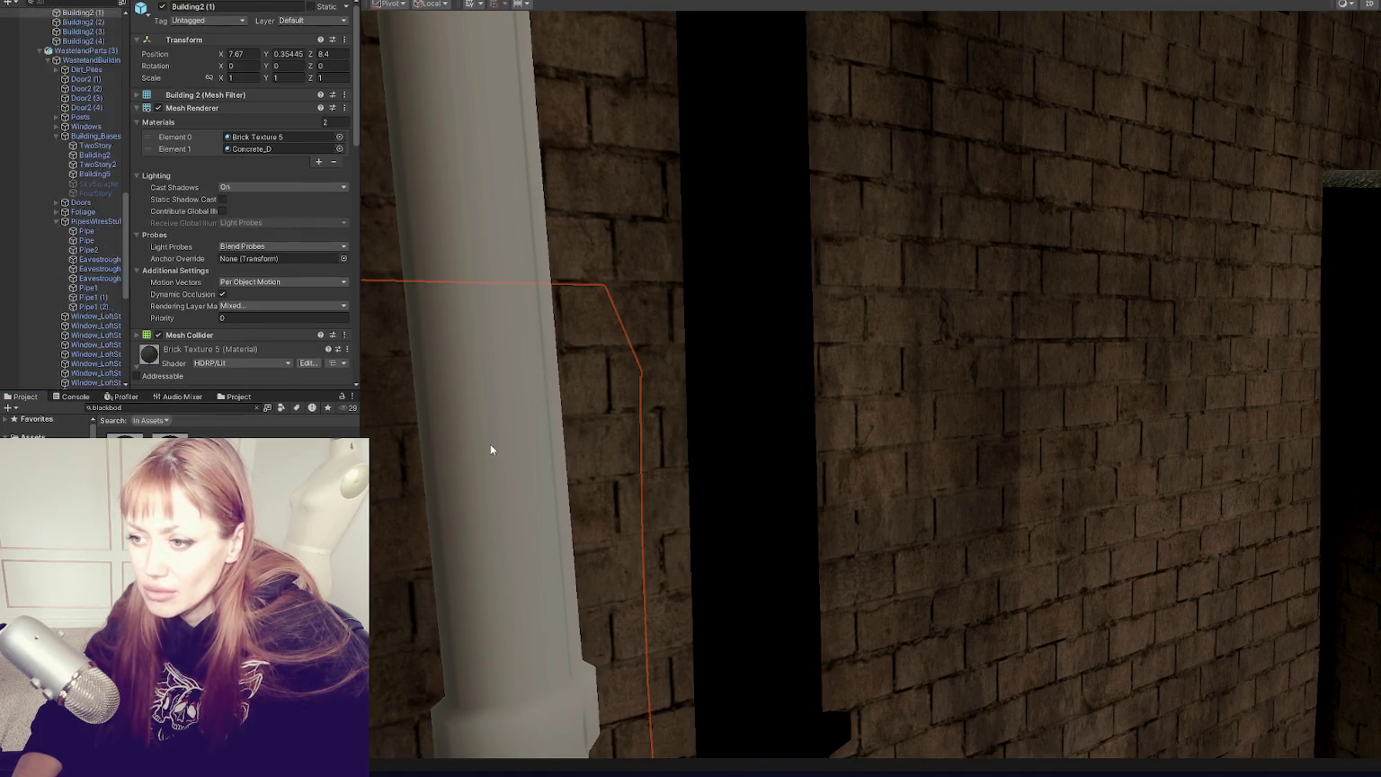
pyautogui.click(712, 344)
pyautogui.click(498, 312)
pyautogui.click(497, 312)
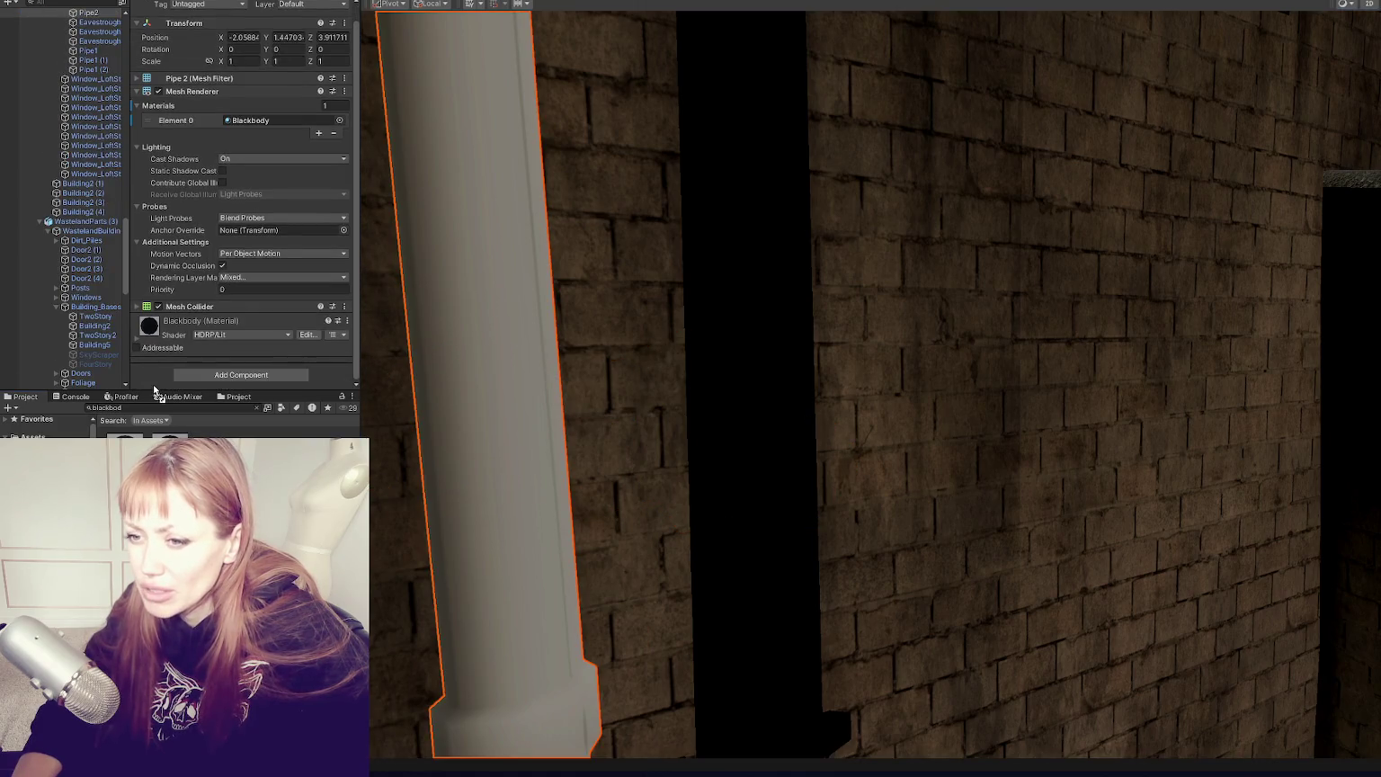
pyautogui.click(511, 448)
pyautogui.click(508, 444)
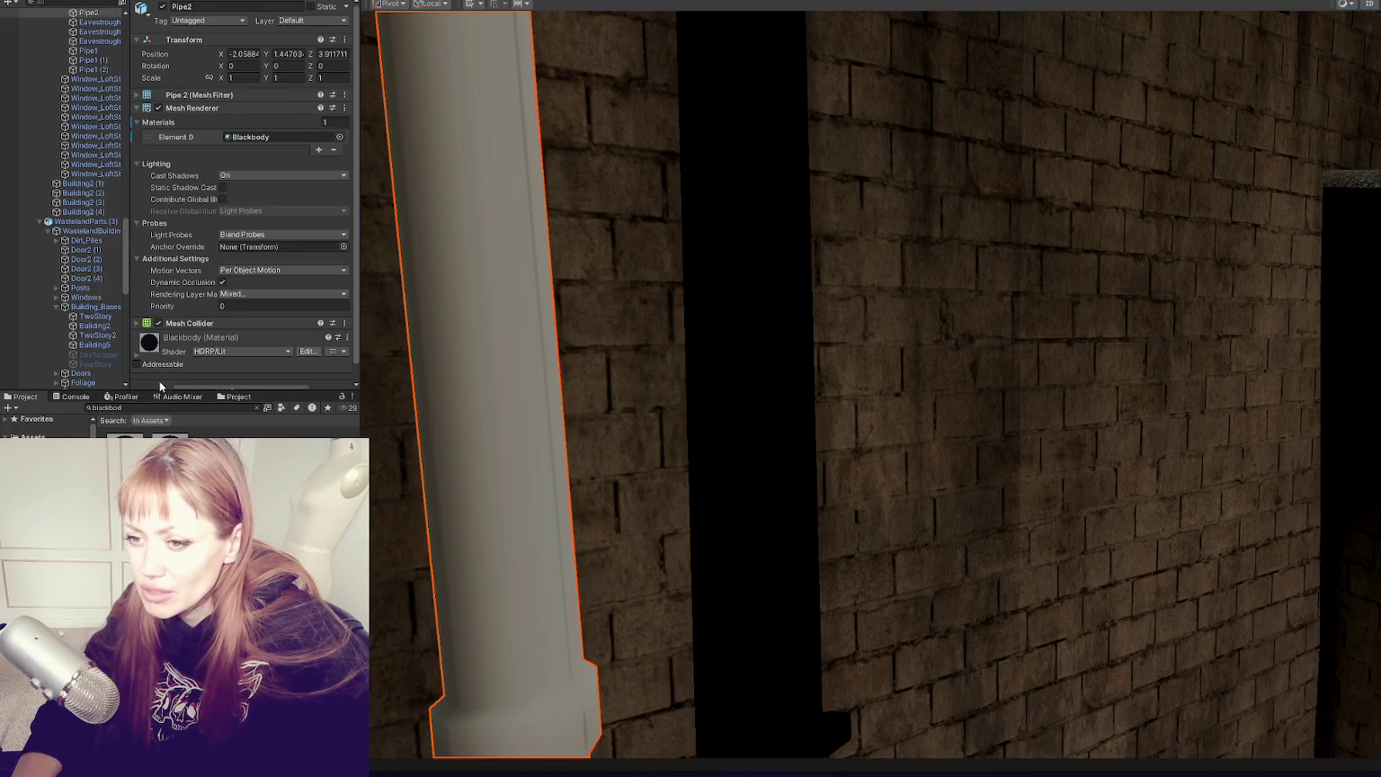
pyautogui.hotkey('ctrl', 'z')
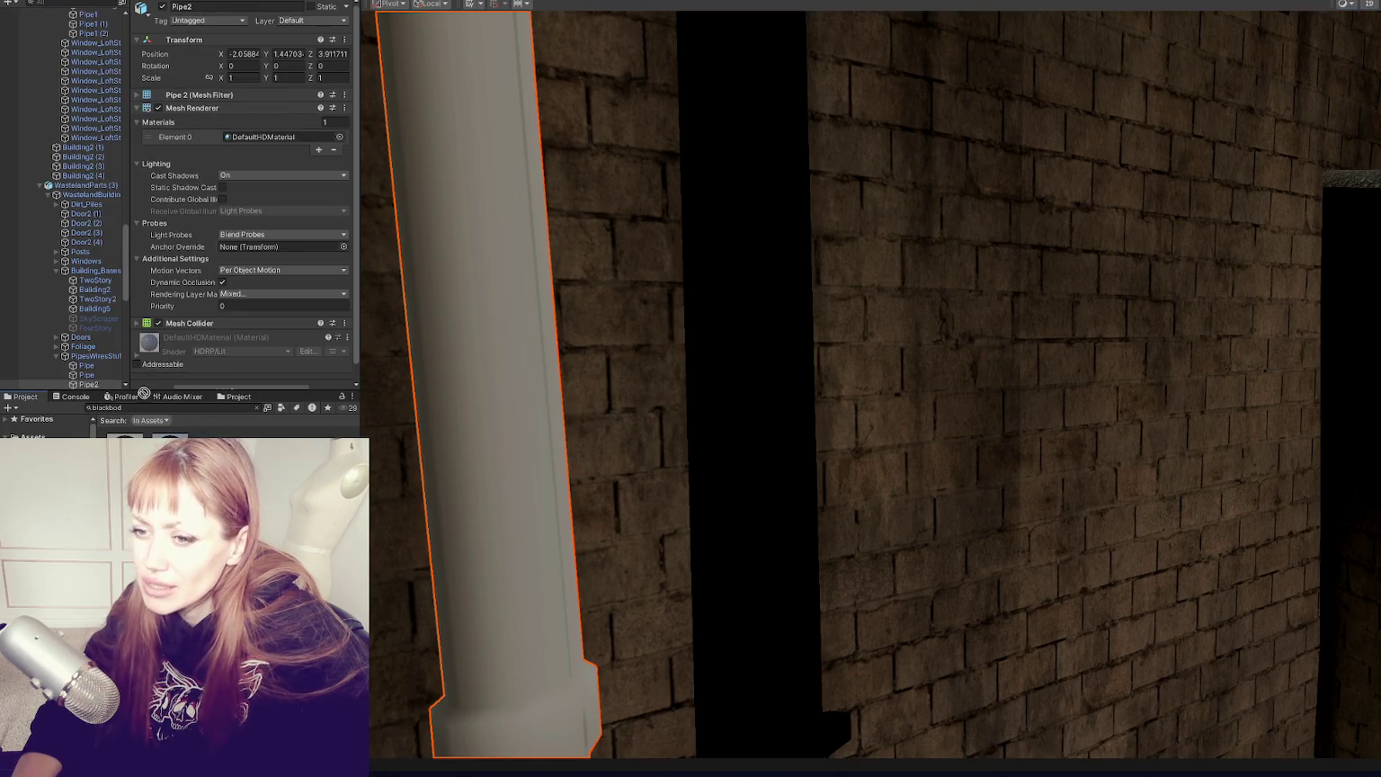
pyautogui.hotkey('ctrl', 'y')
# Step: Frame the shed building Building2 and orbit to a straight-on view of it
pyautogui.scroll(-10, 770, 473)
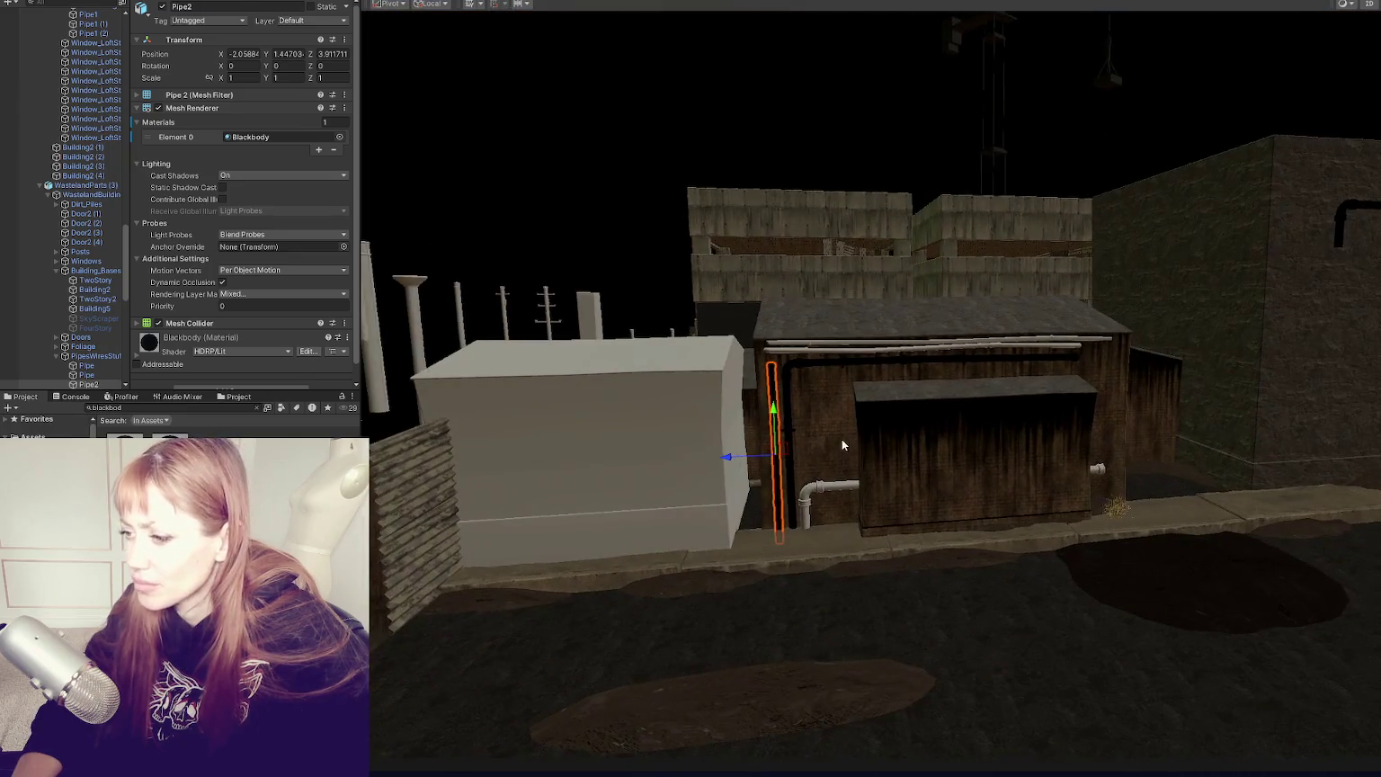
pyautogui.click(832, 433)
pyautogui.press('f')
pyautogui.moveTo(998, 442)
pyautogui.mouseDown()
pyautogui.moveTo(827, 441)
pyautogui.moveTo(958, 438)
pyautogui.mouseUp()
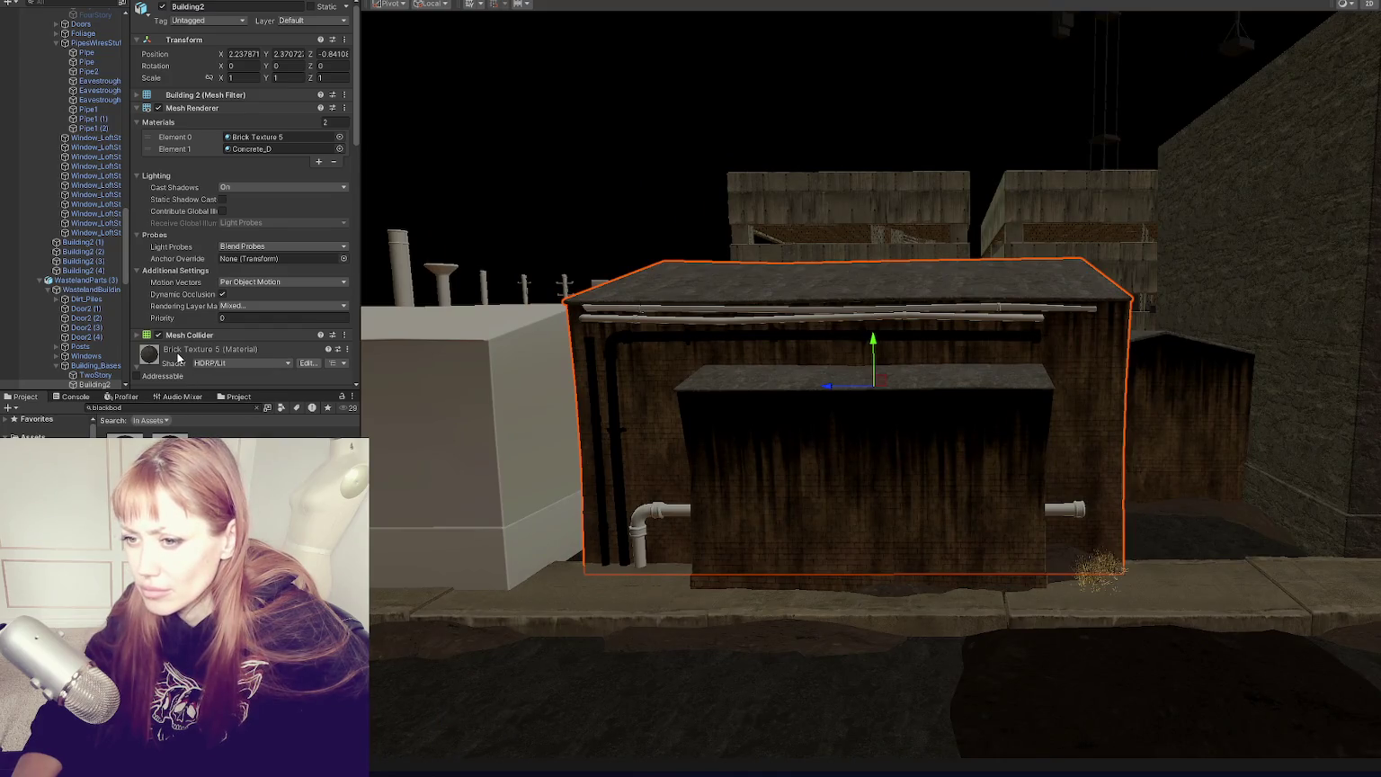
# Step: Review the WastelandChunk002 prefab, a shed pipe and Building2's Brick Texture 5 and Concrete_D materials
pyautogui.click(500, 411)
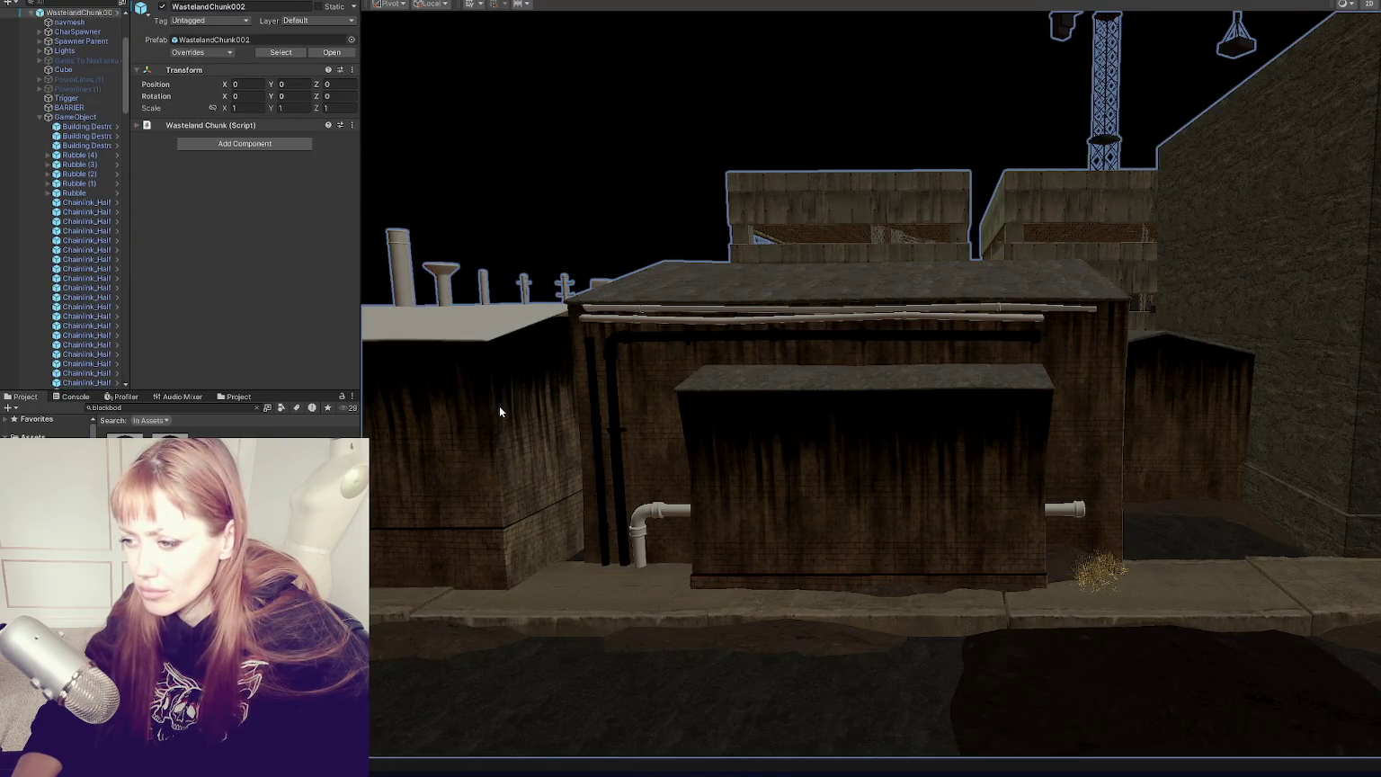
pyautogui.scroll(-3, 635, 471)
pyautogui.scroll(5, 635, 452)
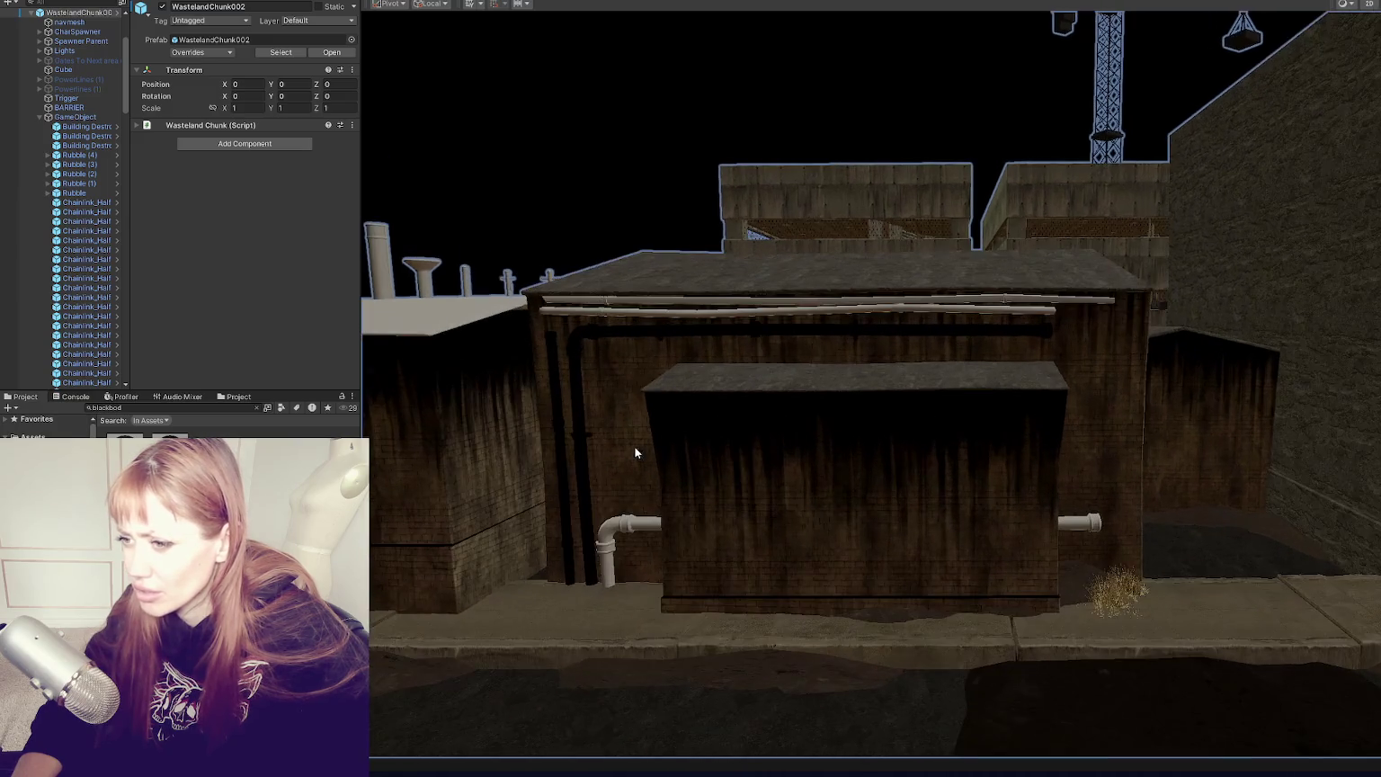
pyautogui.click(660, 310)
pyautogui.click(678, 278)
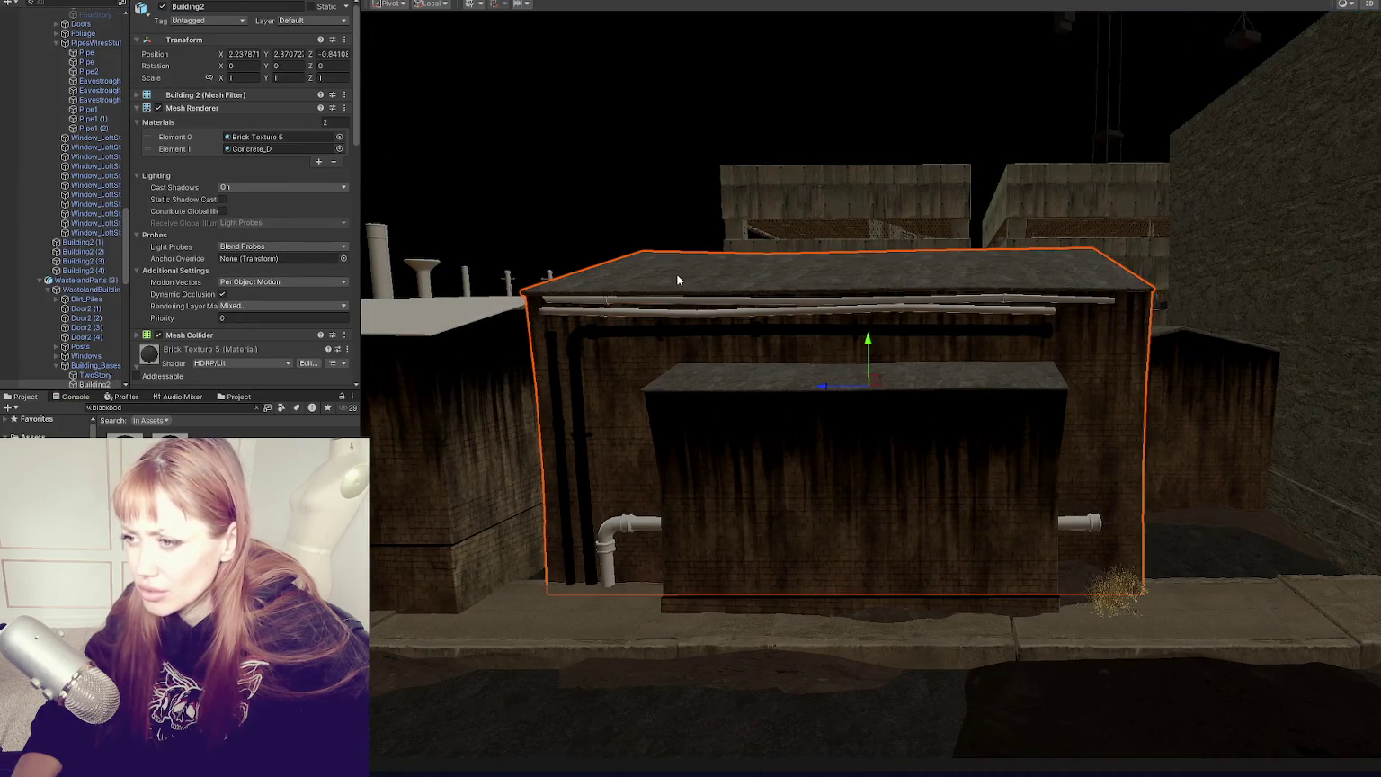
pyautogui.click(455, 336)
pyautogui.click(615, 282)
pyautogui.scroll(-3, 220, 320)
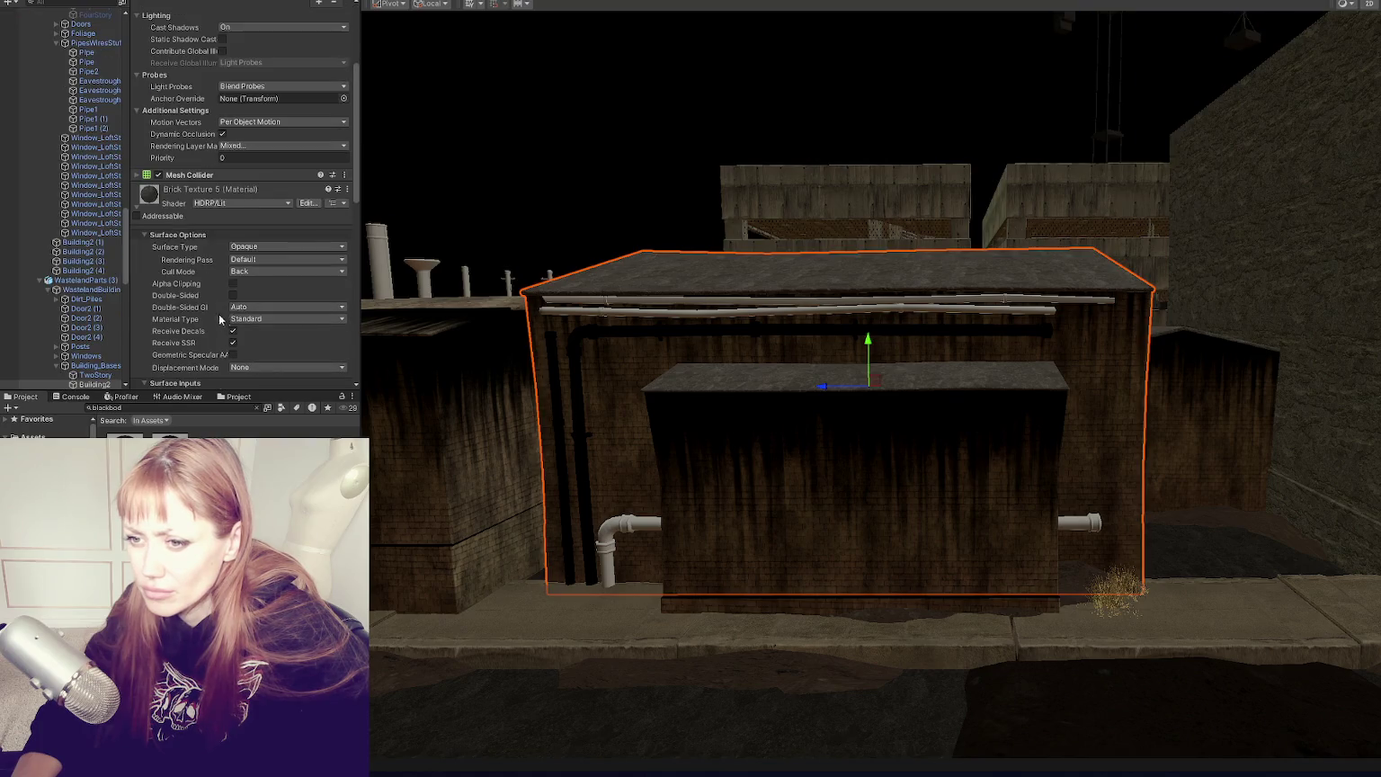
pyautogui.scroll(10, 220, 319)
pyautogui.click(441, 314)
pyautogui.moveTo(440, 314); pyautogui.dragTo(719, 344)
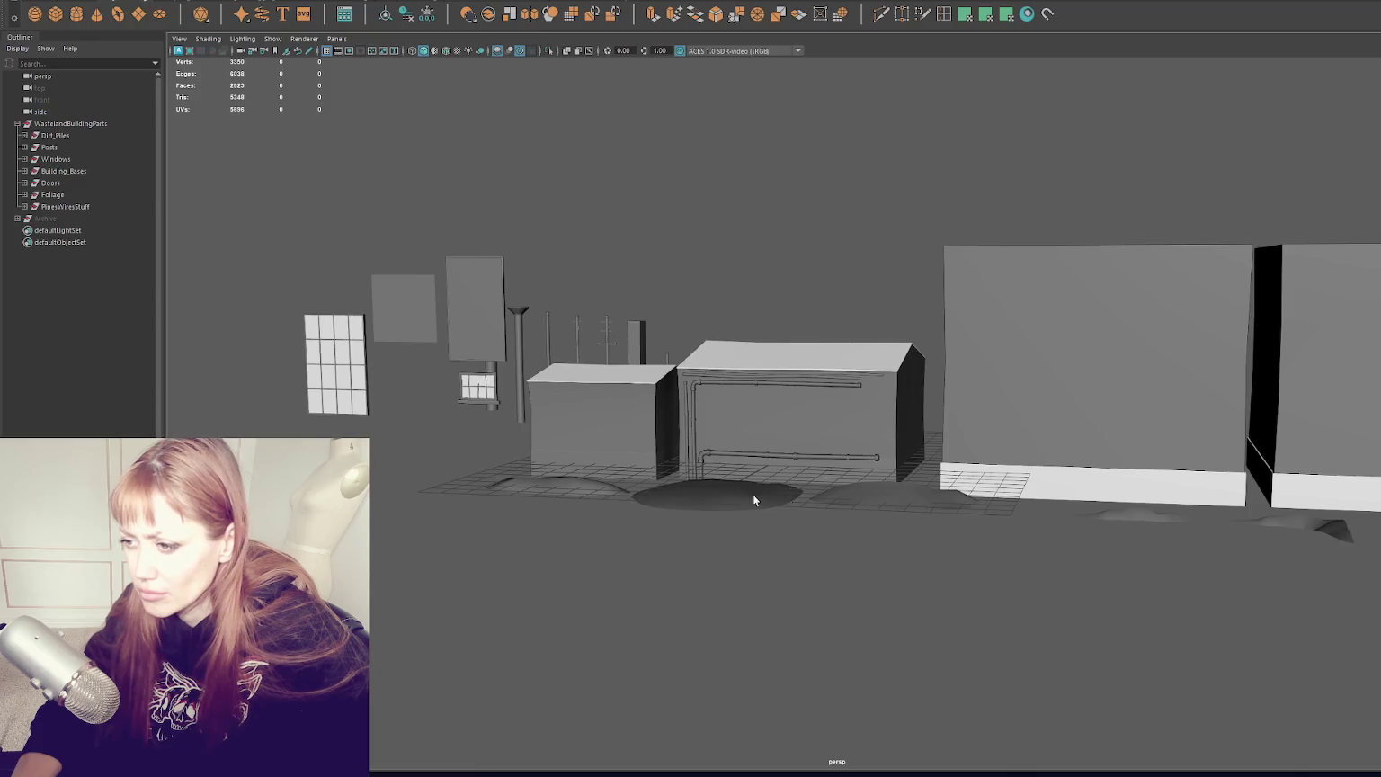
pyautogui.click(845, 473)
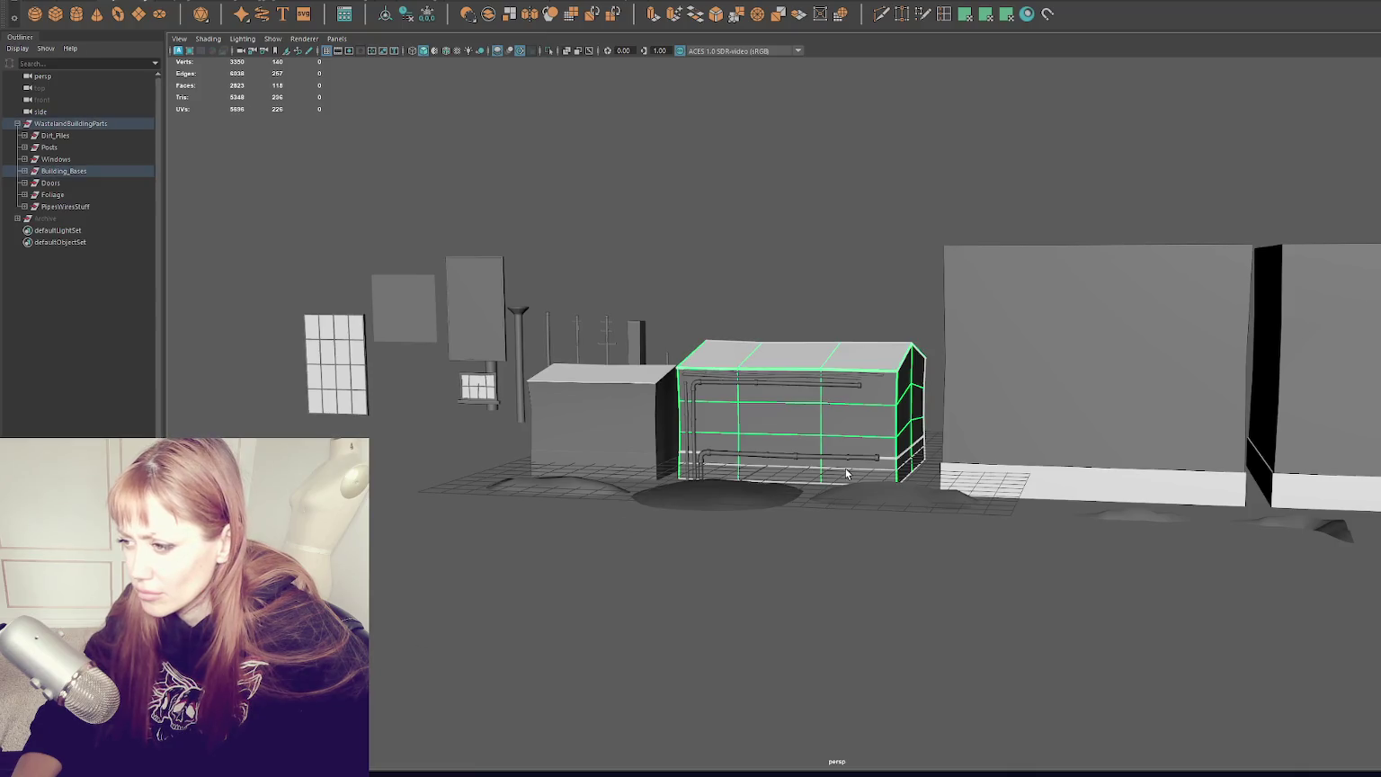
# Step: Give the pipe-covered shed's bottom face loop WoodenBoarding, then the DoorSolid material
pyautogui.press('F11')
pyautogui.doubleClick(845, 477)
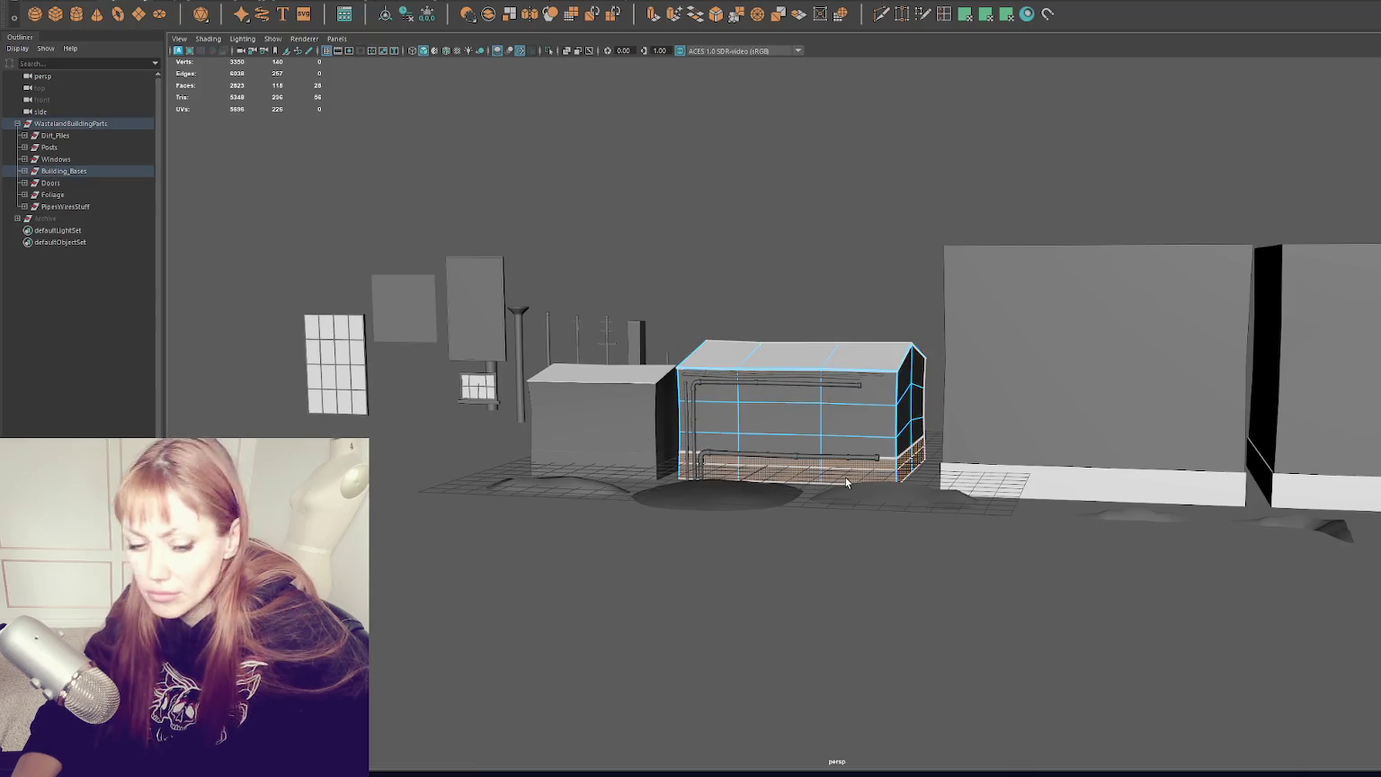
pyautogui.rightClick(845, 473)
pyautogui.moveTo(910, 533)
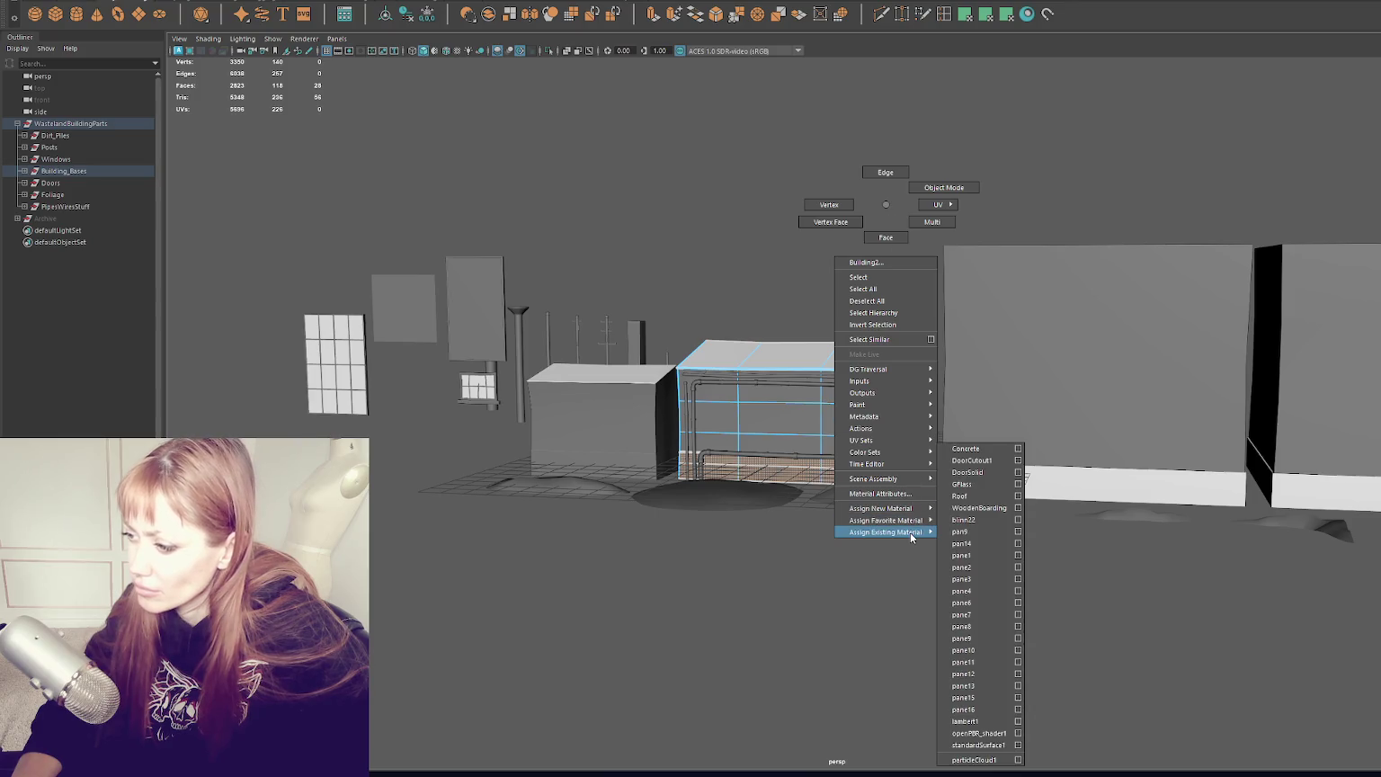
pyautogui.click(987, 508)
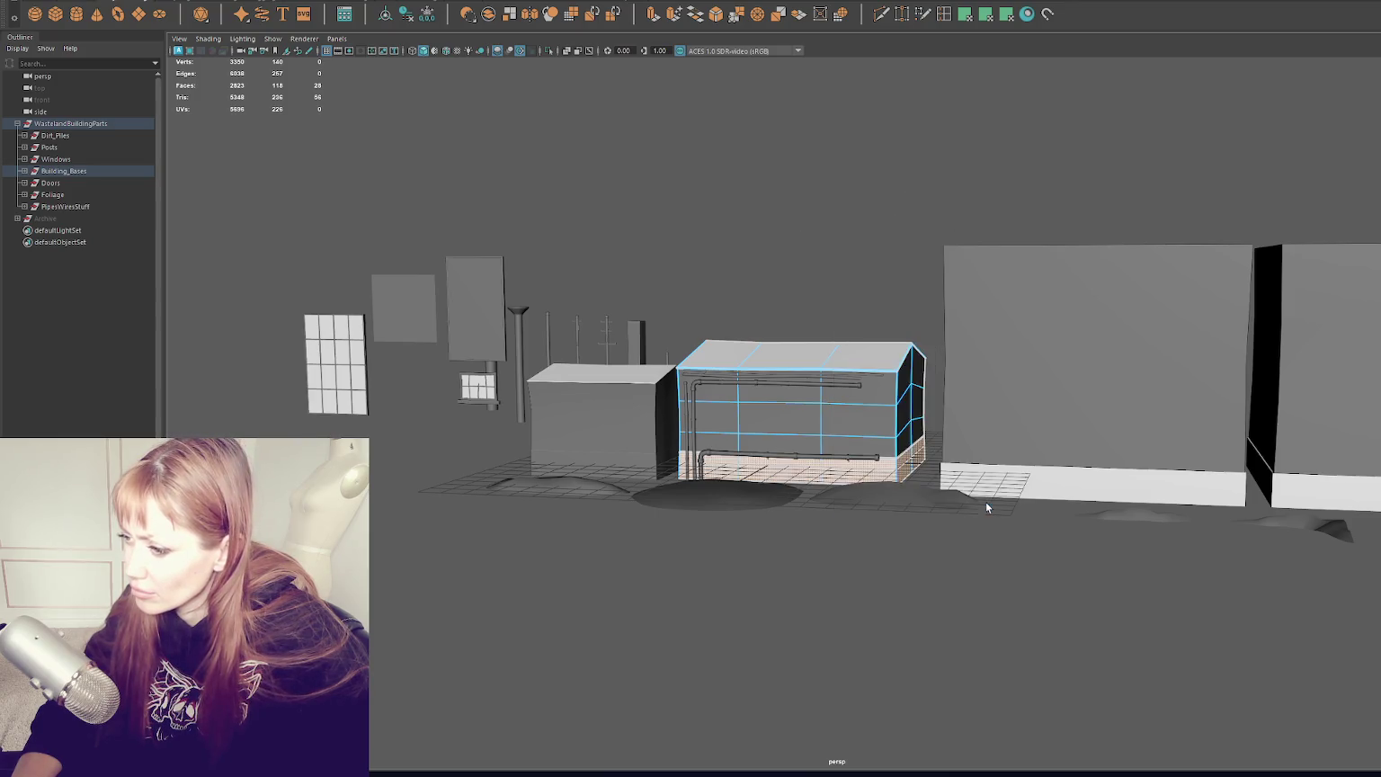
pyautogui.rightClick(815, 256)
pyautogui.moveTo(814, 581)
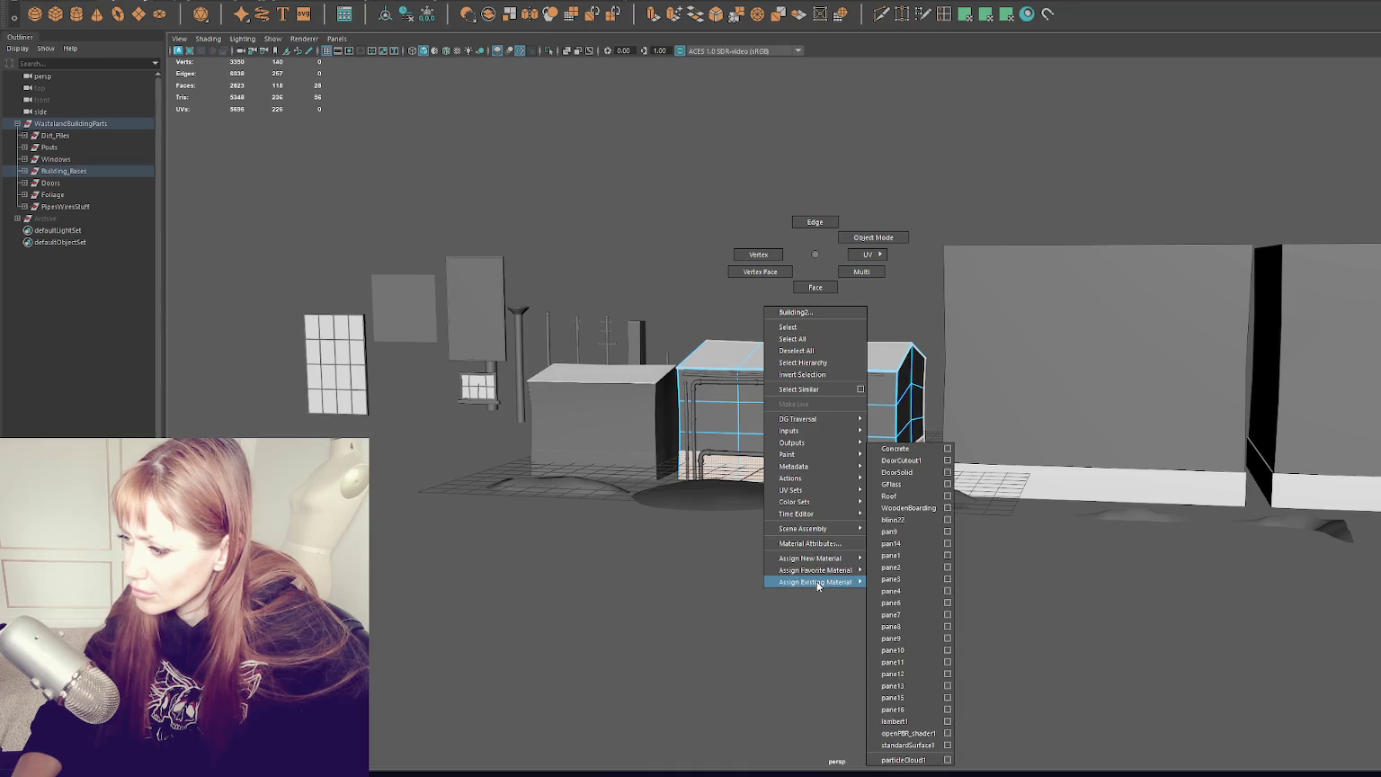
pyautogui.click(908, 476)
# Step: Assign an existing material to the smaller box's bottom strip and select the WastelandBuildingParts group
pyautogui.click(647, 469)
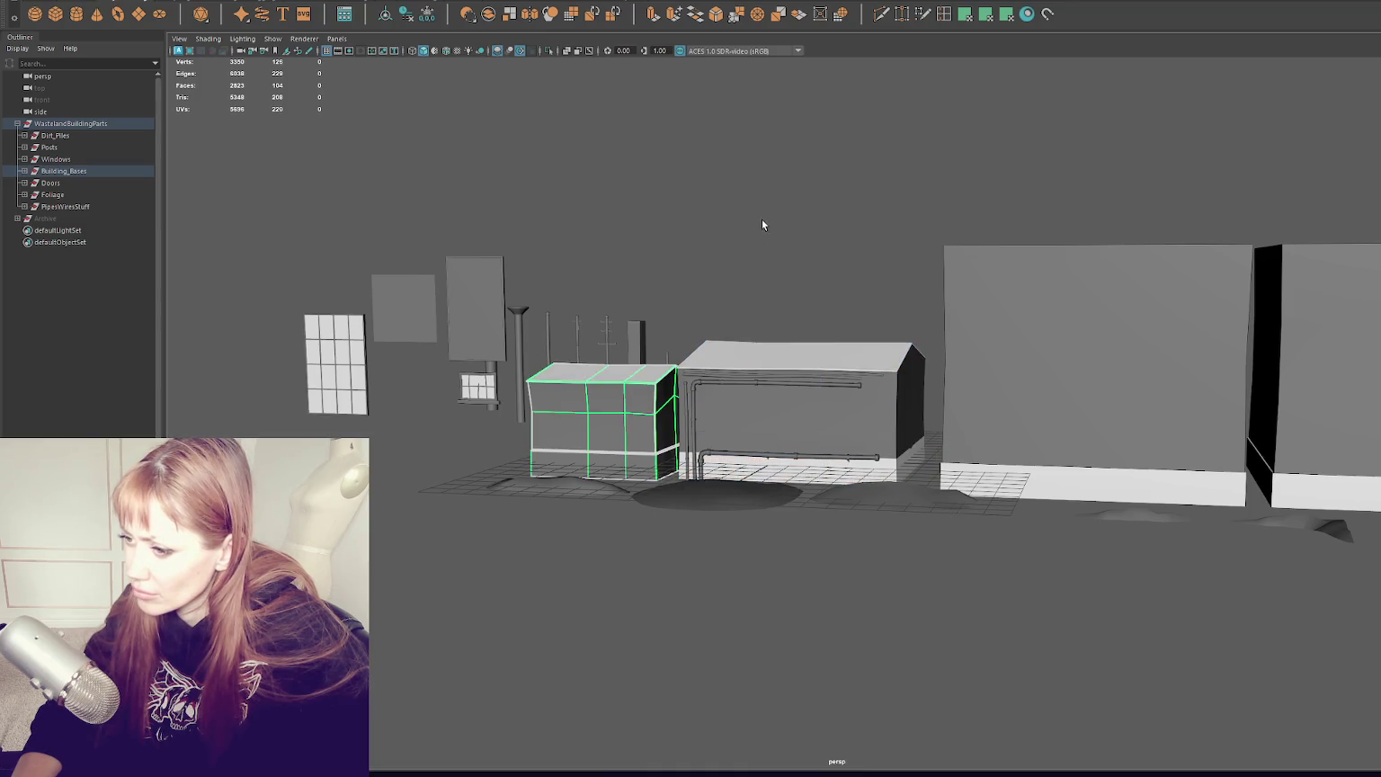
pyautogui.doubleClick(643, 463)
pyautogui.rightClick(801, 225)
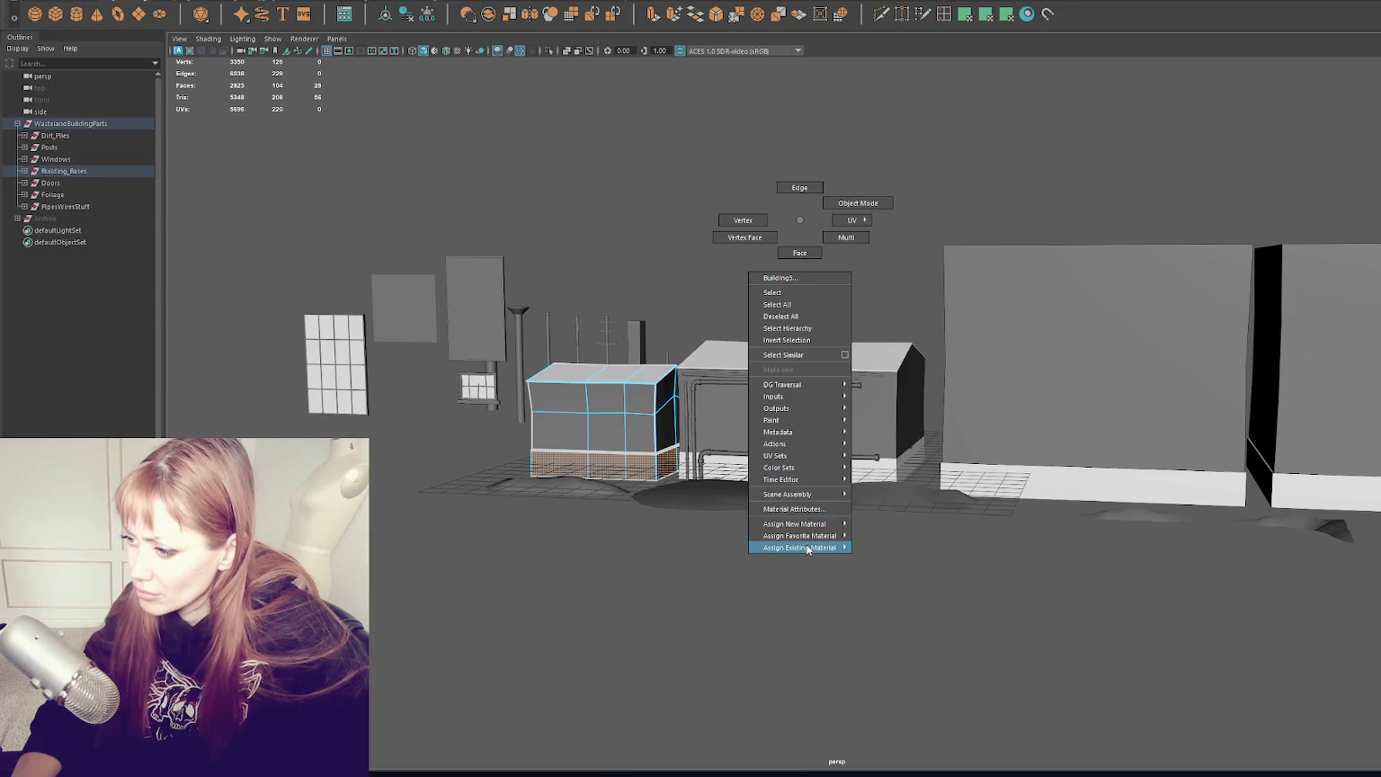
pyautogui.moveTo(809, 532)
pyautogui.click(899, 448)
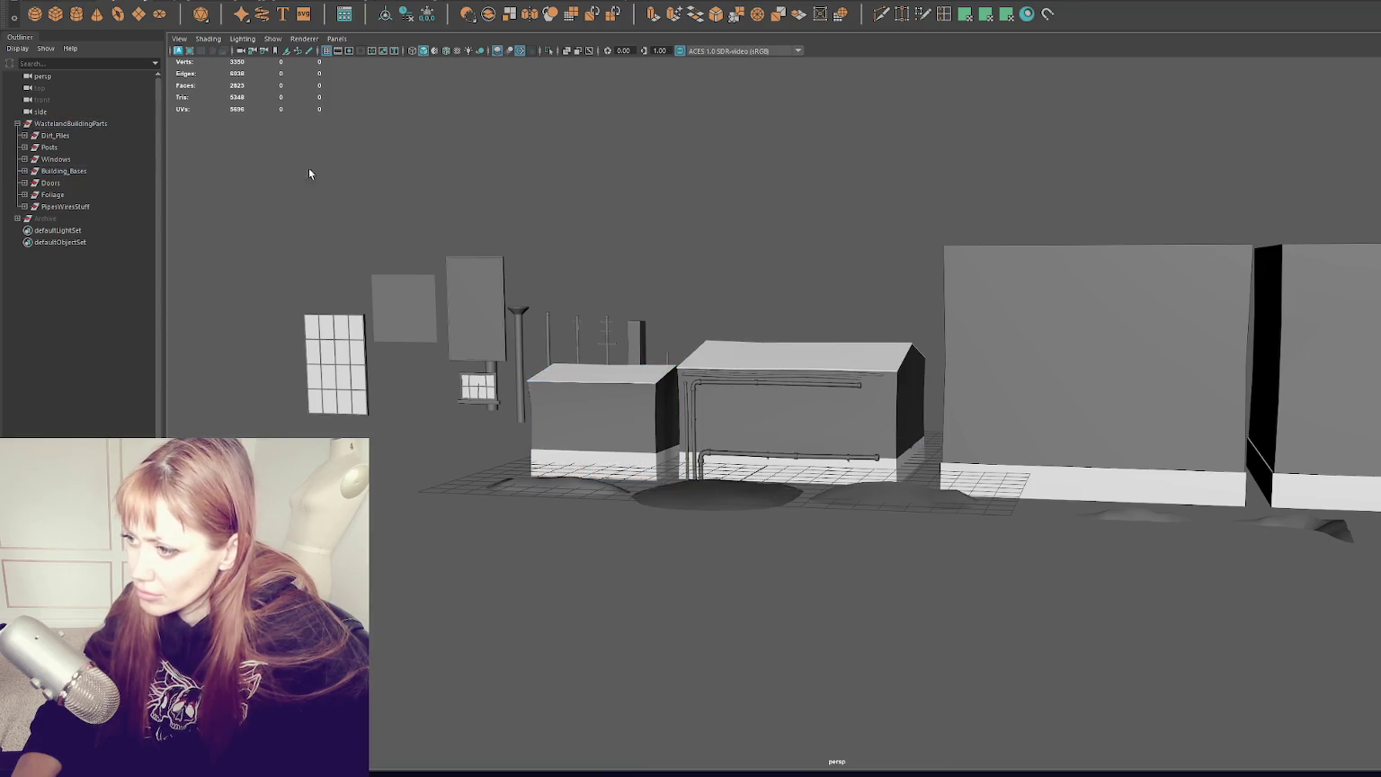
pyautogui.click(86, 125)
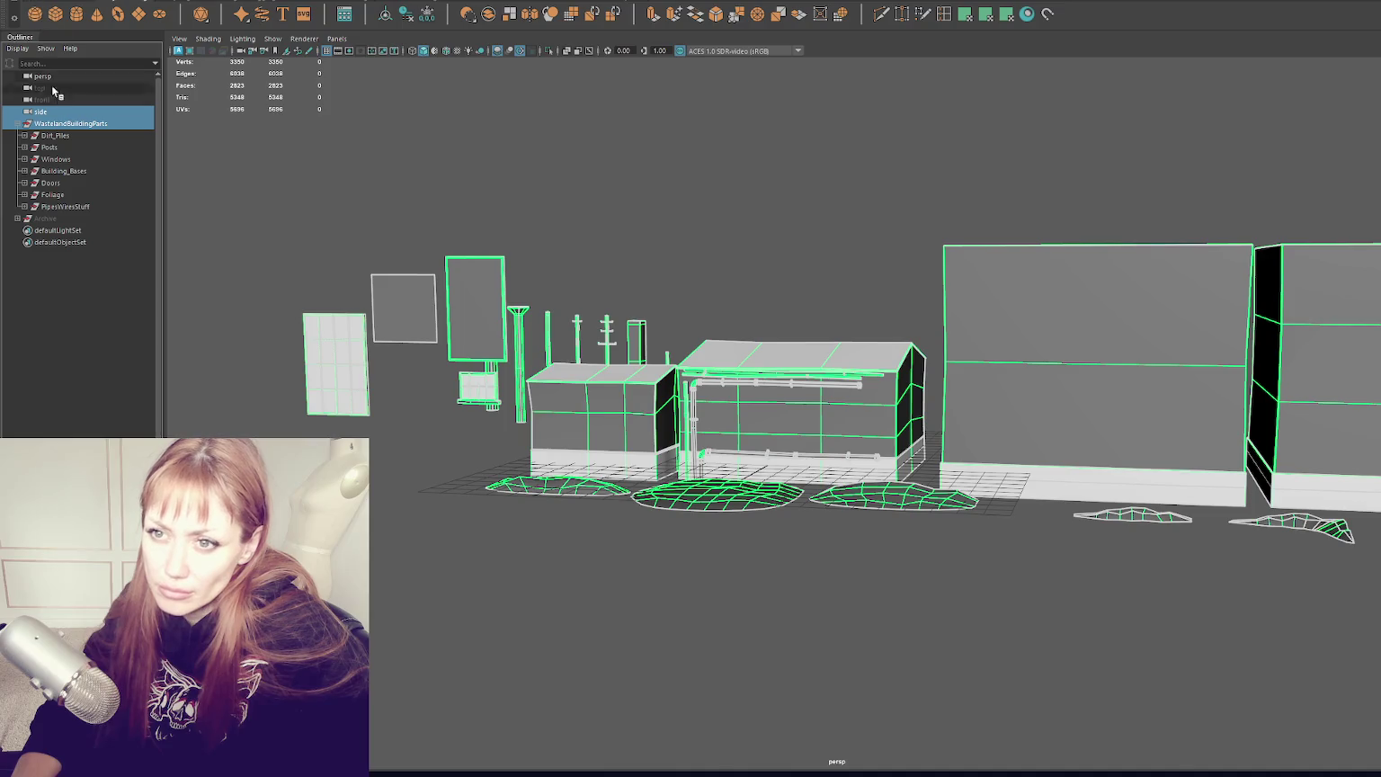
# Step: Save the WastelandBuildingParts scene and switch to Unity to let it reimport
pyautogui.doubleClick(72, 124)
pyautogui.press('Return')
pyautogui.rightClick(22, 124)
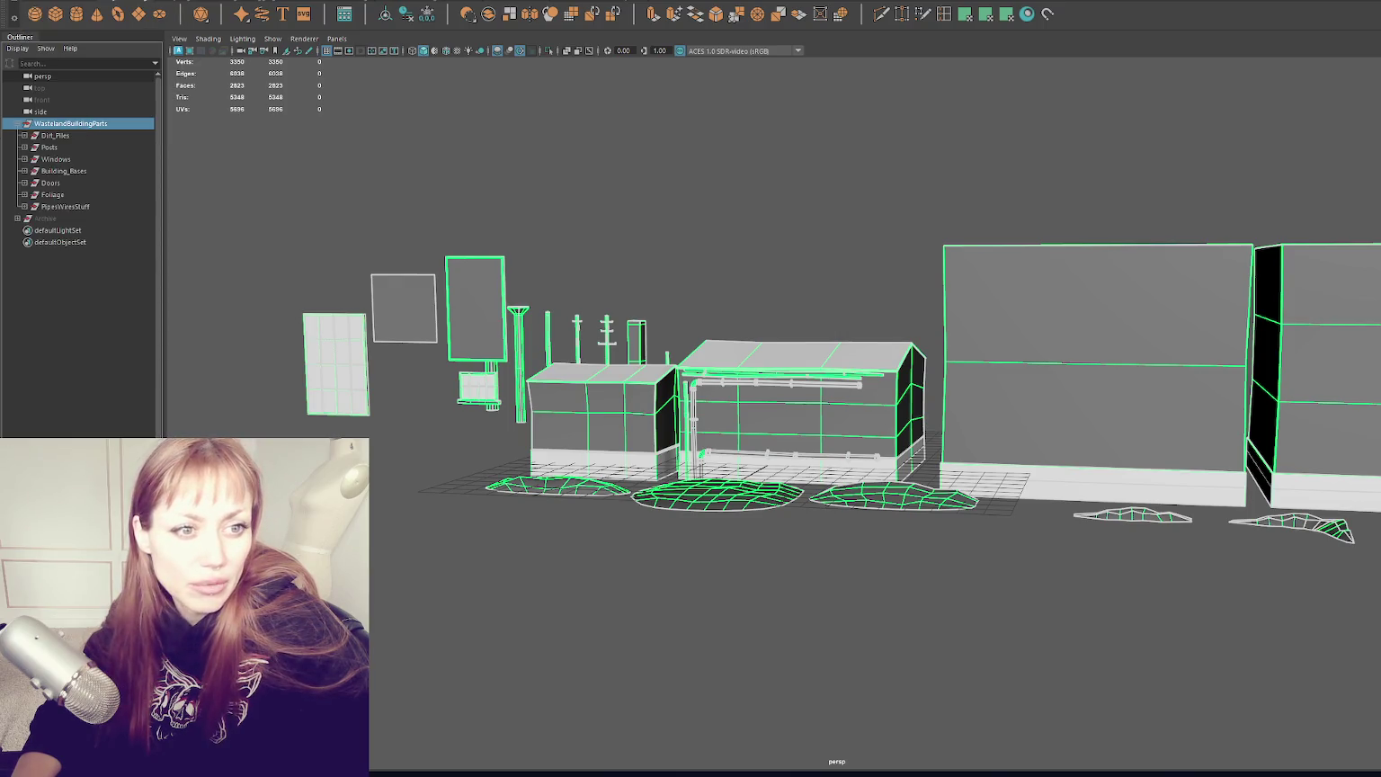
pyautogui.hotkey('alt', 'Tab')
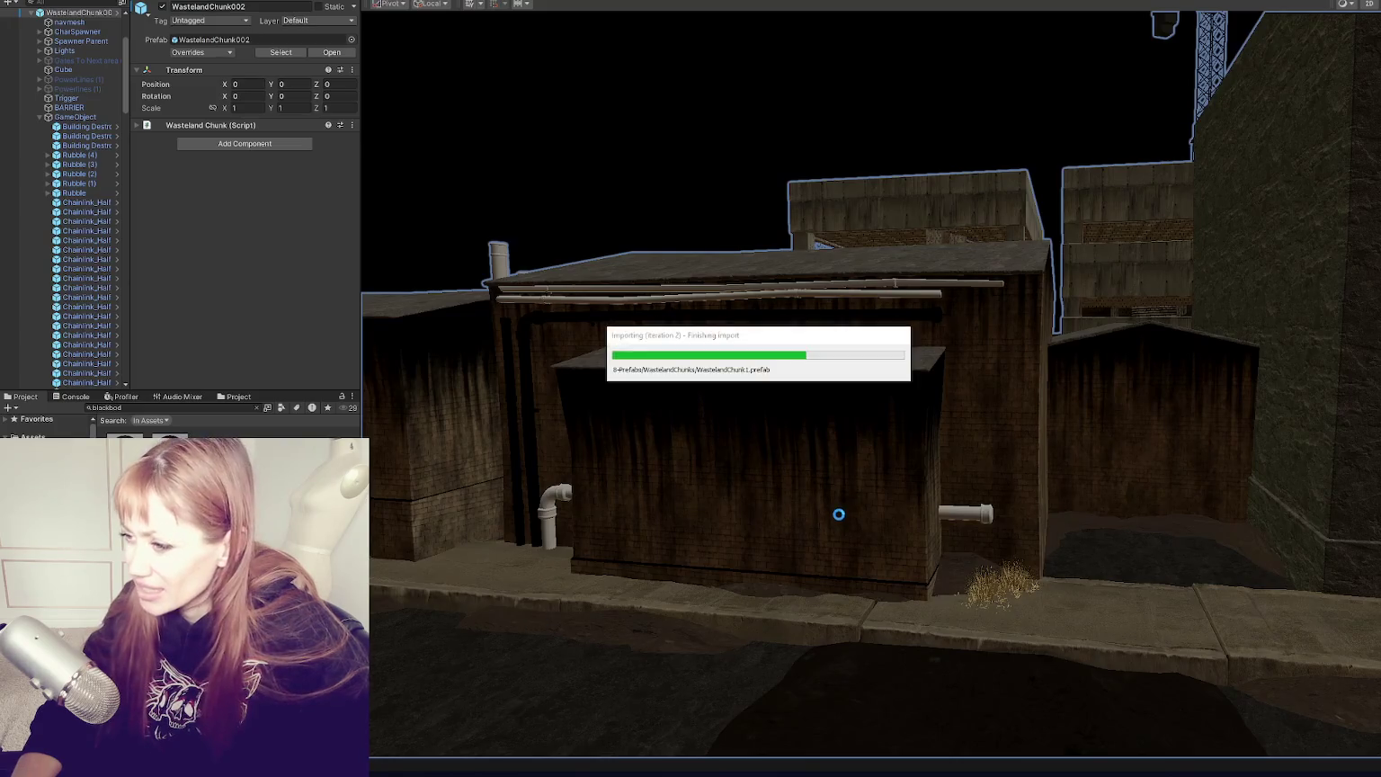
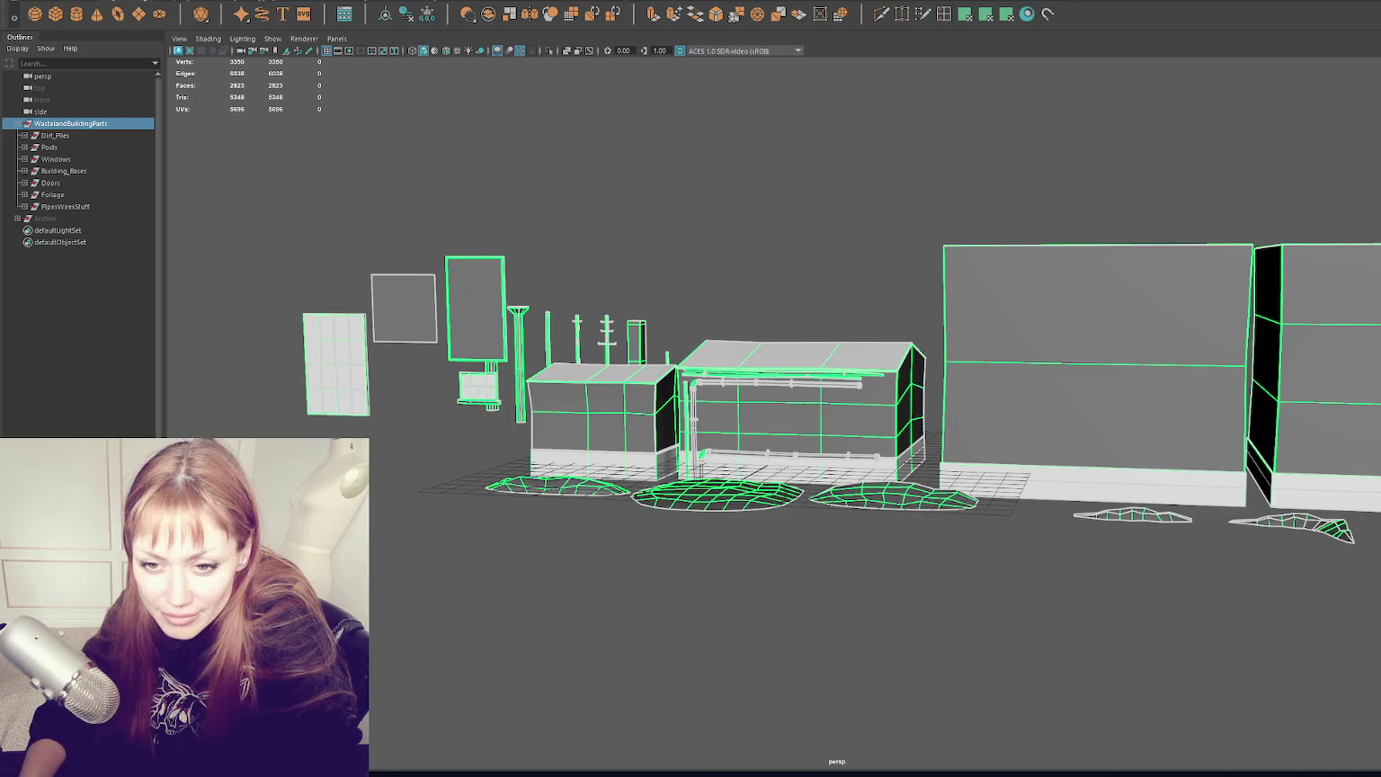
# Step: Select the building with the wall pipes in the Maya viewport
pyautogui.click(792, 404)
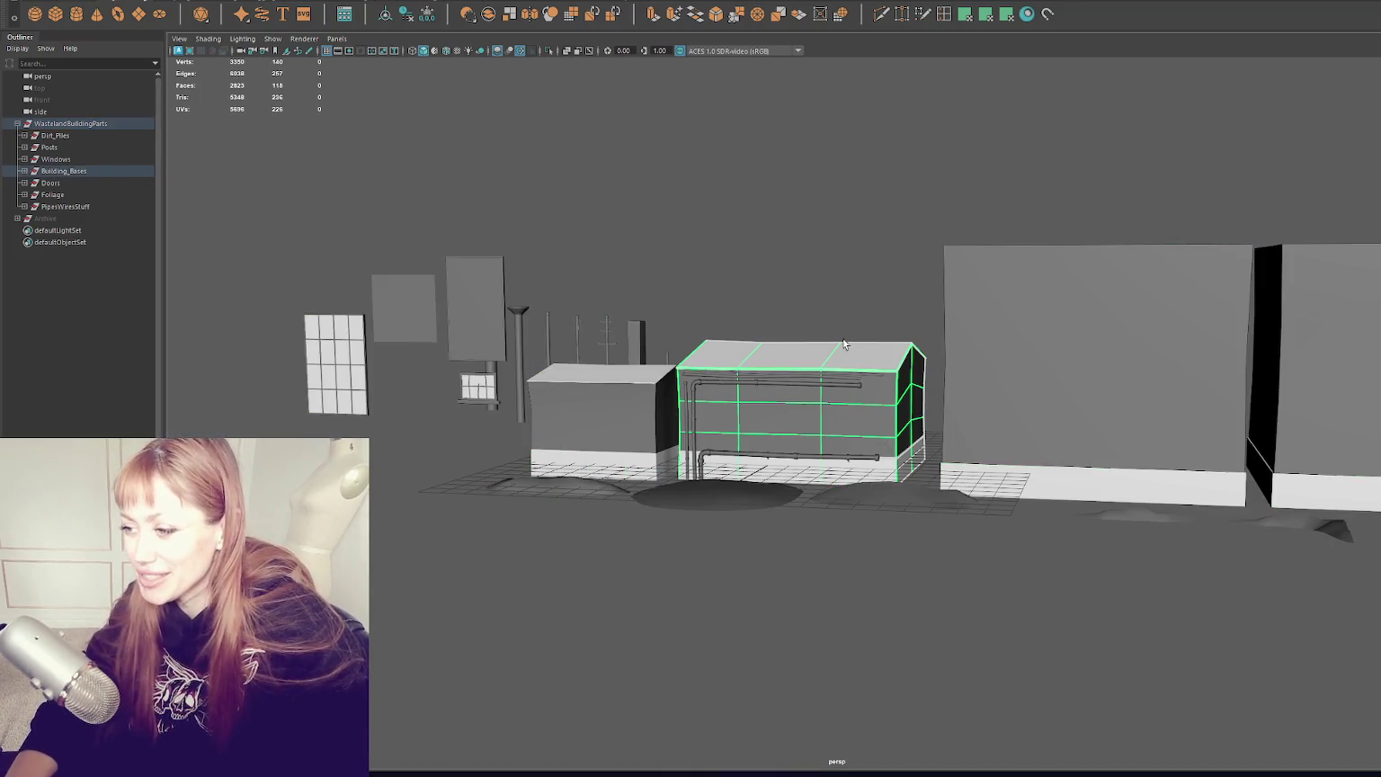
# Step: Select the small building on the left before the mouse-cleaning YouTube short comes up
pyautogui.click(618, 372)
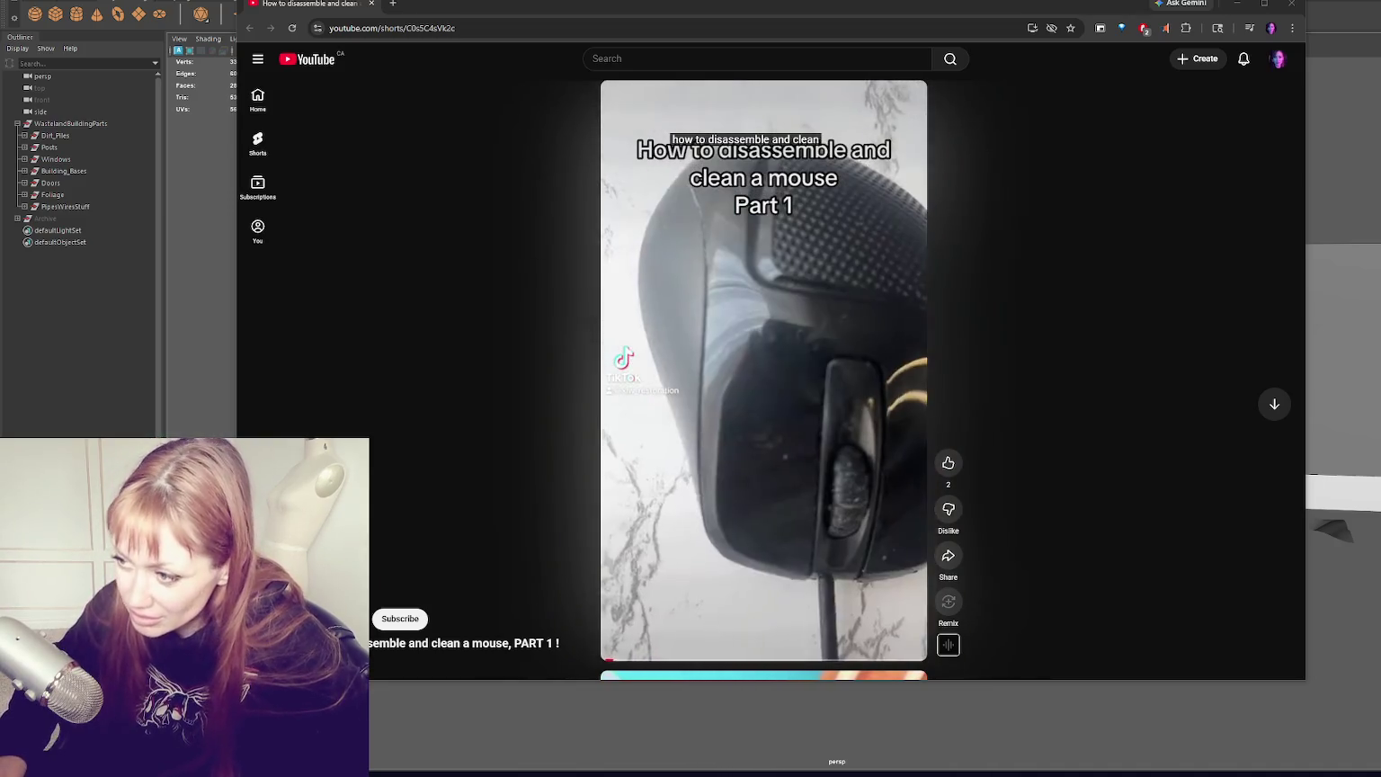
# Step: Return from the YouTube short to the Maya wasteland building scene
pyautogui.click(1332, 42)
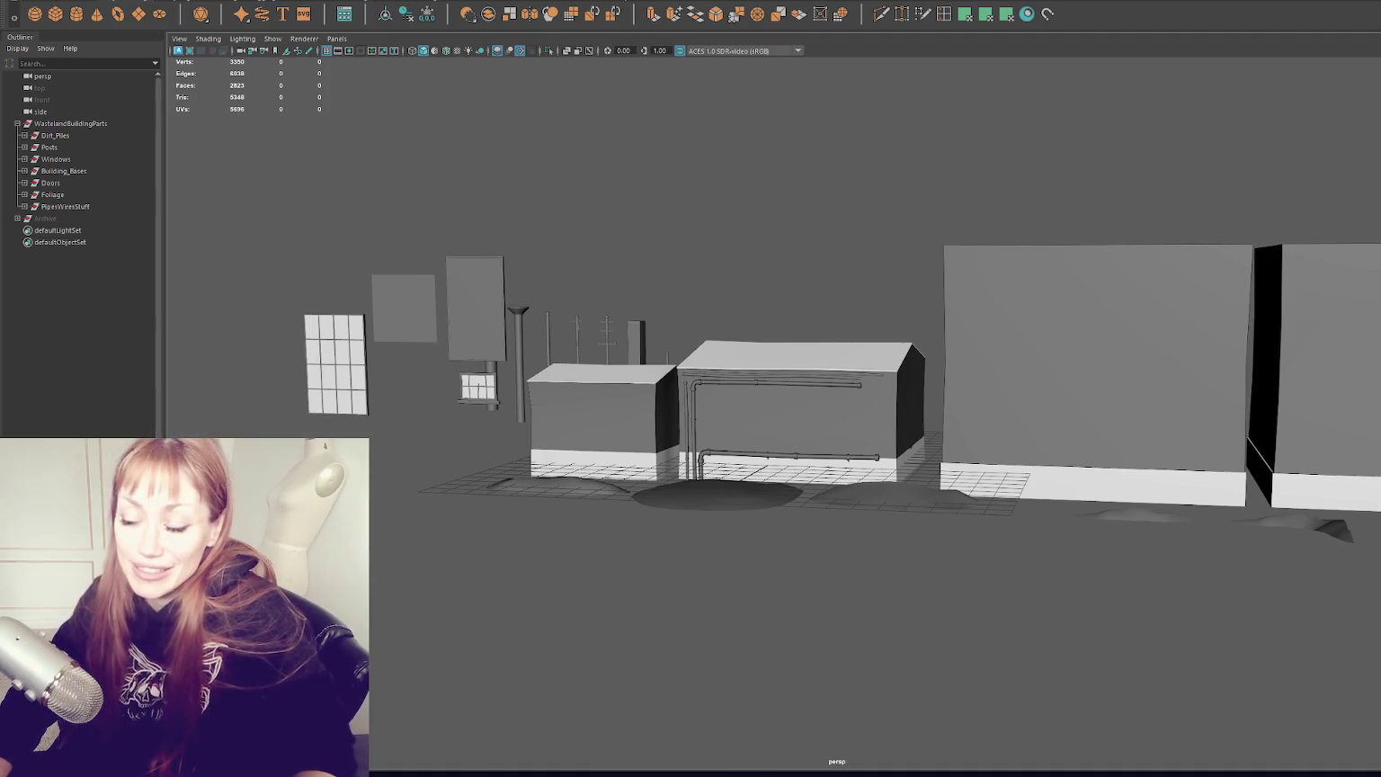
# Step: Select a small window piece, then the left building base
pyautogui.click(477, 385)
pyautogui.click(613, 431)
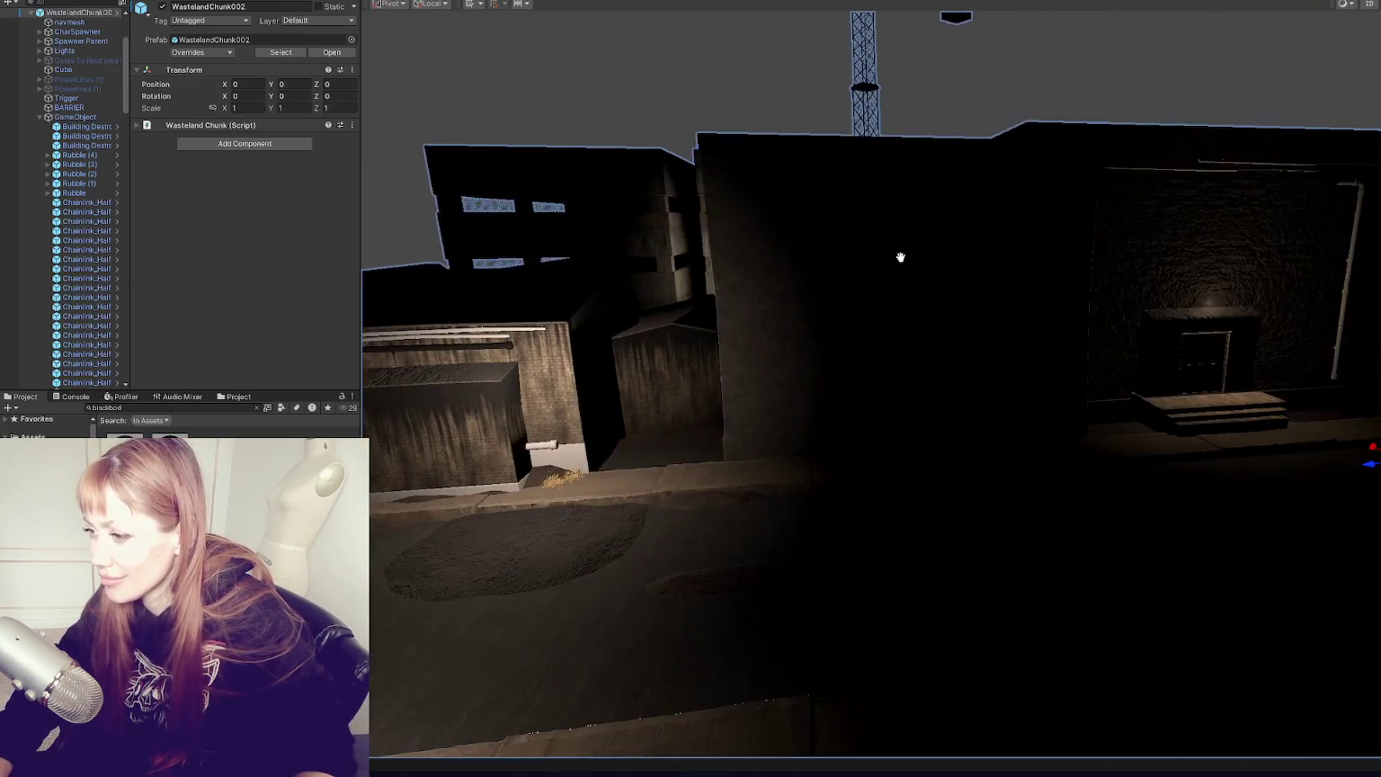
# Step: Slide Point Light (12) and Point Light (3) along the warehouse wall
pyautogui.moveTo(900, 256); pyautogui.dragTo(1095, 264)
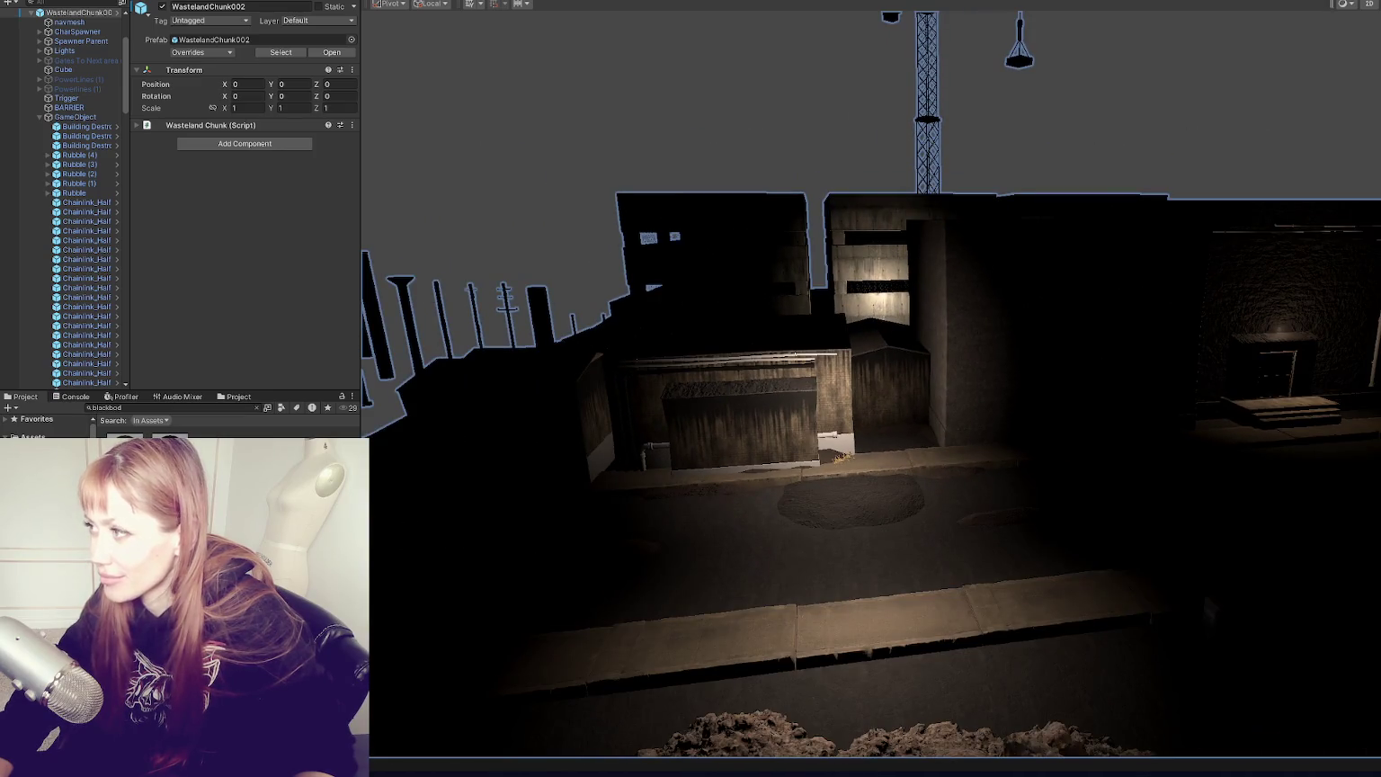
pyautogui.click(841, 405)
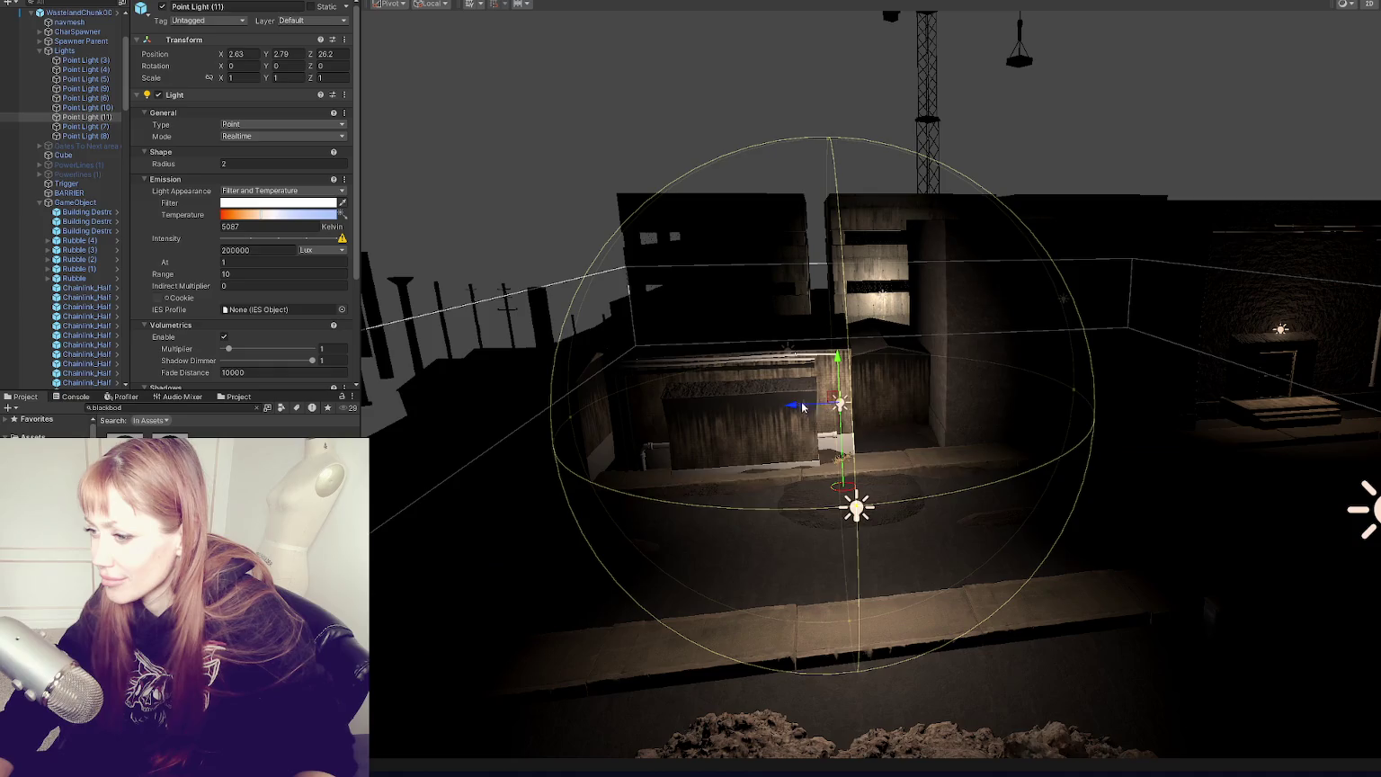
pyautogui.click(1207, 387)
pyautogui.moveTo(1165, 388); pyautogui.dragTo(1200, 389)
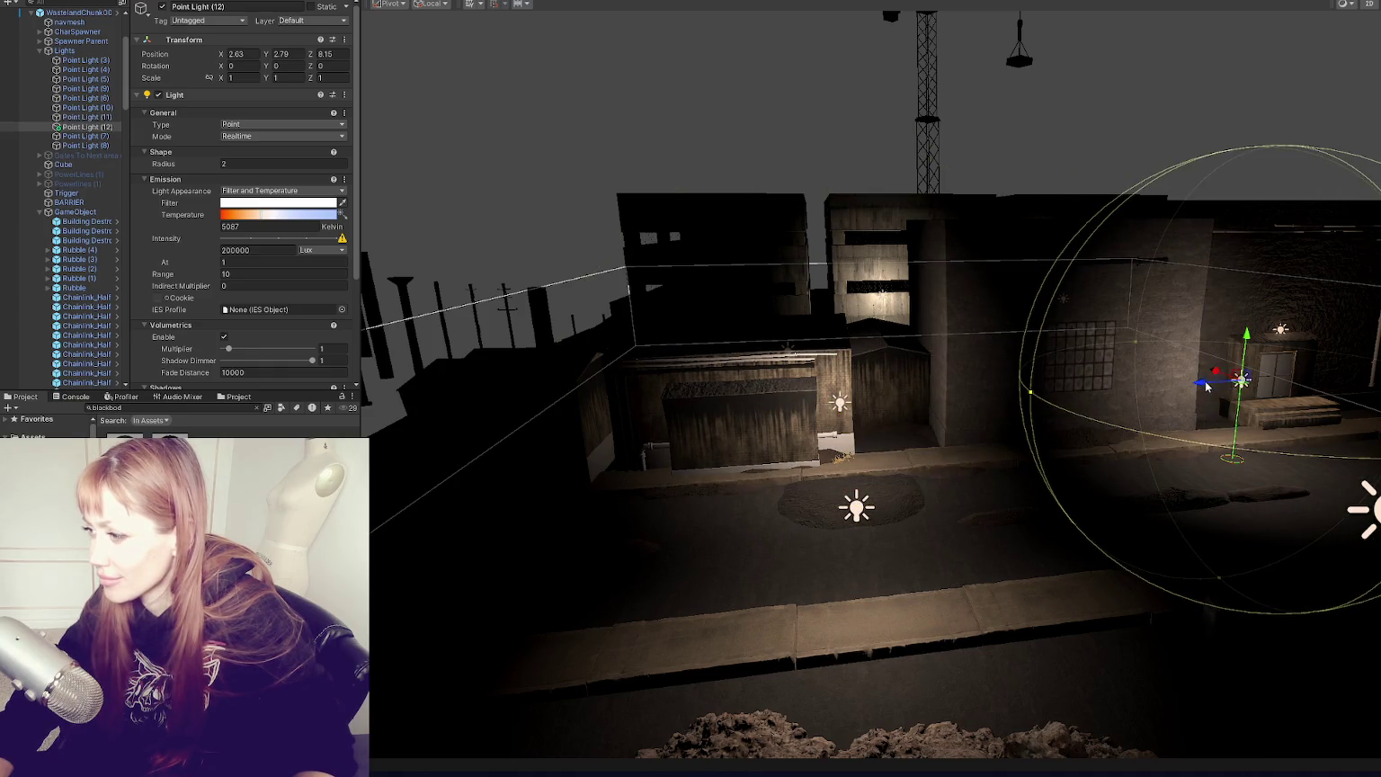
pyautogui.click(1279, 331)
pyautogui.moveTo(1255, 330); pyautogui.dragTo(1277, 339)
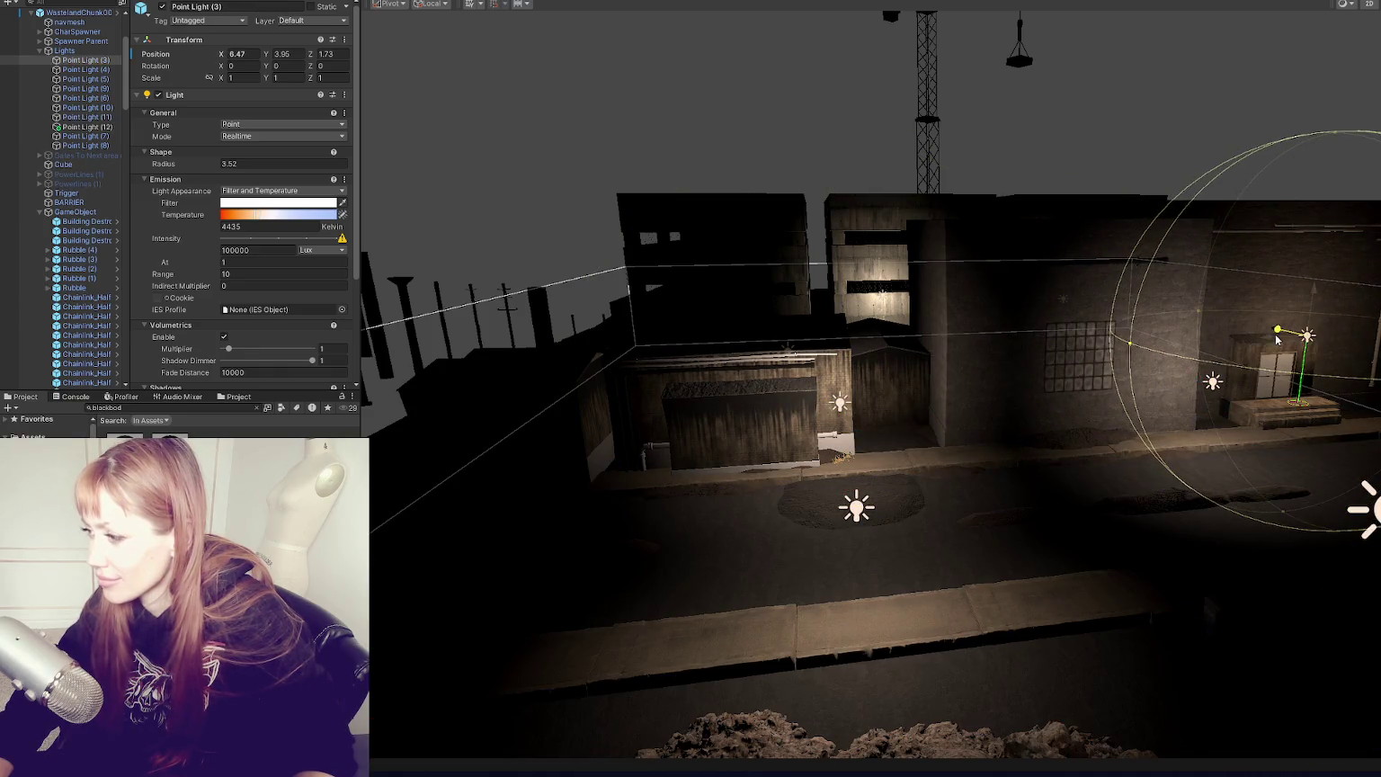
pyautogui.click(1214, 385)
pyautogui.moveTo(1213, 384)
pyautogui.mouseDown()
pyautogui.moveTo(1029, 412)
pyautogui.moveTo(1074, 381)
pyautogui.moveTo(1142, 423)
pyautogui.moveTo(1162, 297)
pyautogui.moveTo(1088, 276)
pyautogui.moveTo(1109, 315)
pyautogui.moveTo(1116, 288)
pyautogui.moveTo(1237, 304)
pyautogui.mouseUp()
pyautogui.click(1164, 287)
pyautogui.click(1164, 288)
pyautogui.scroll(4, 39, 137)
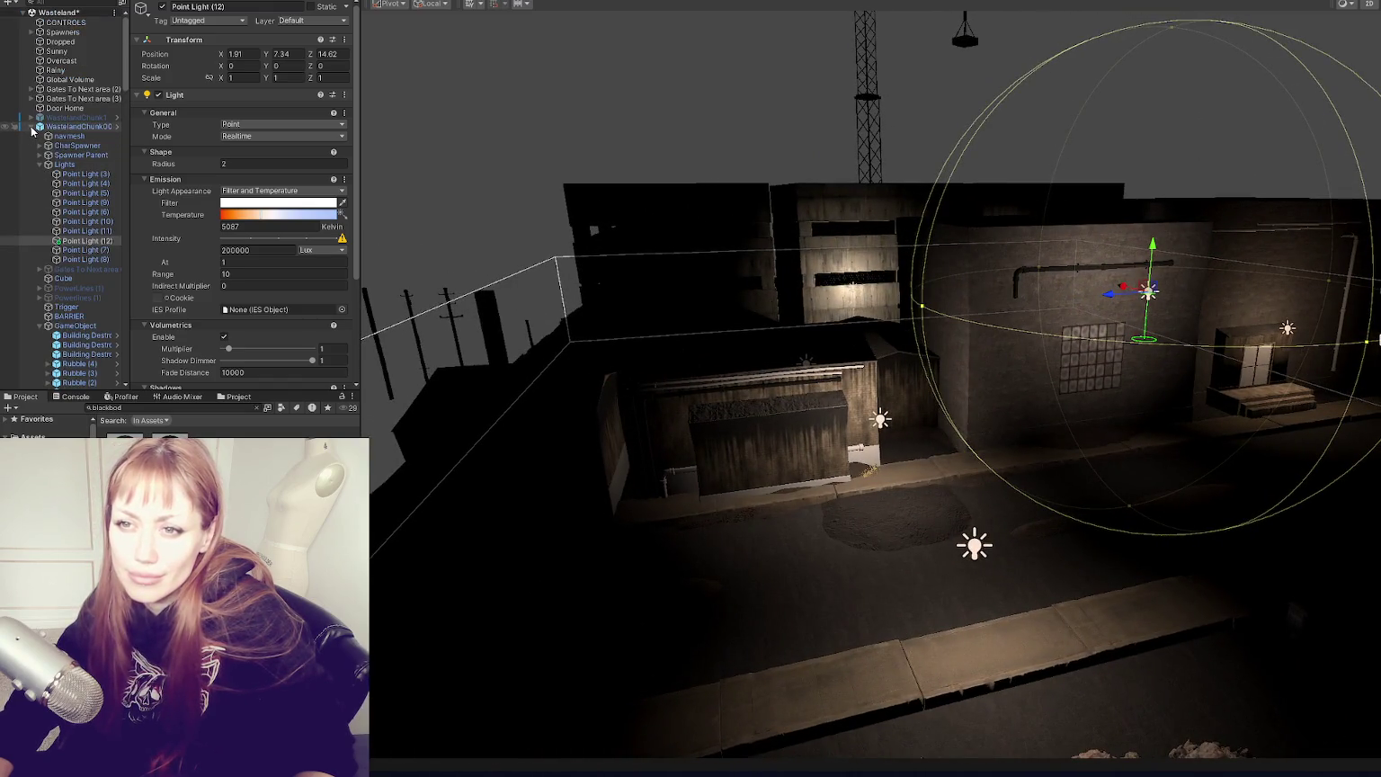
# Step: Frame WastelandChunk002, then inspect Point Light (5) and WastelandParts (2)
pyautogui.doubleClick(30, 128)
pyautogui.click(30, 128)
pyautogui.click(30, 128)
pyautogui.doubleClick(86, 193)
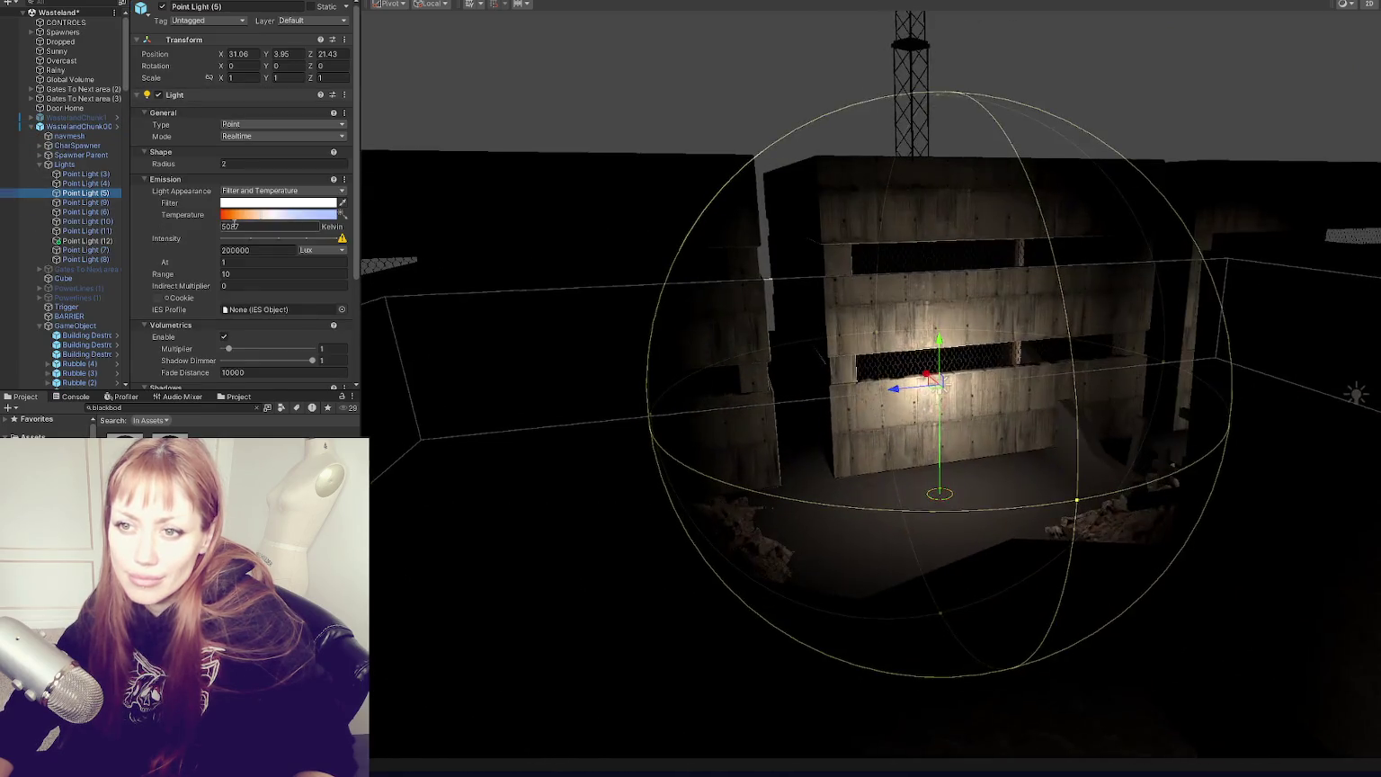
pyautogui.click(40, 166)
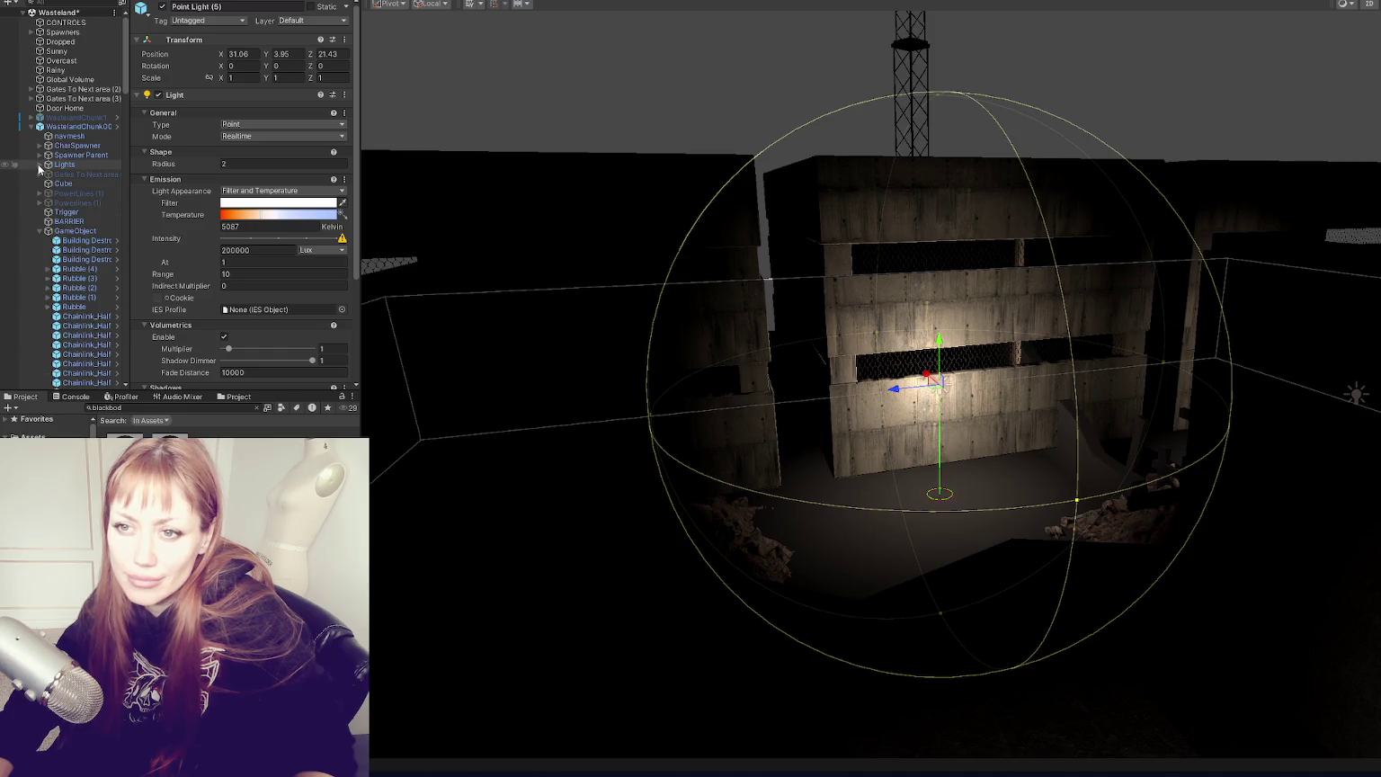
pyautogui.click(38, 233)
pyautogui.doubleClick(43, 337)
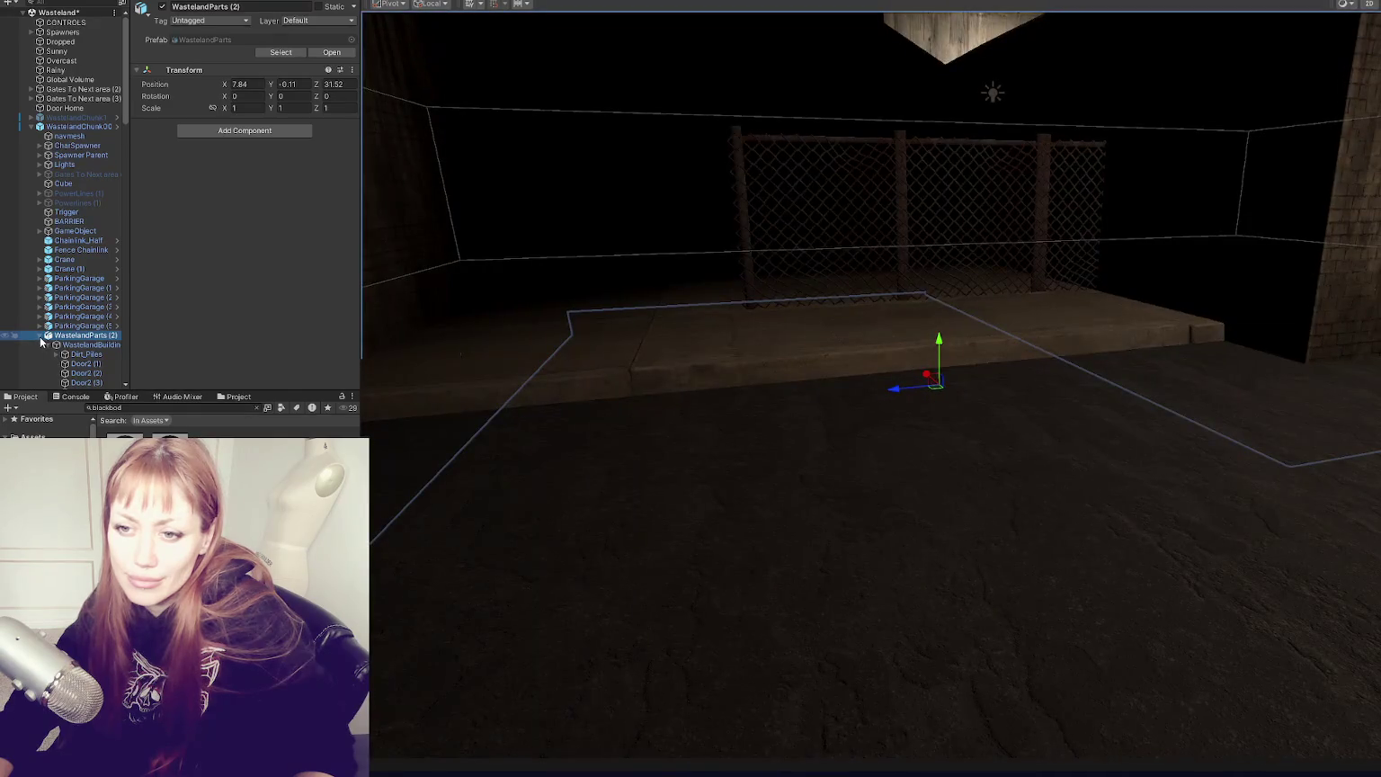
# Step: Disable the duplicate WastelandParts (3) so its parts disappear
pyautogui.click(41, 335)
pyautogui.scroll(-5, 40, 351)
pyautogui.scroll(-5, 40, 333)
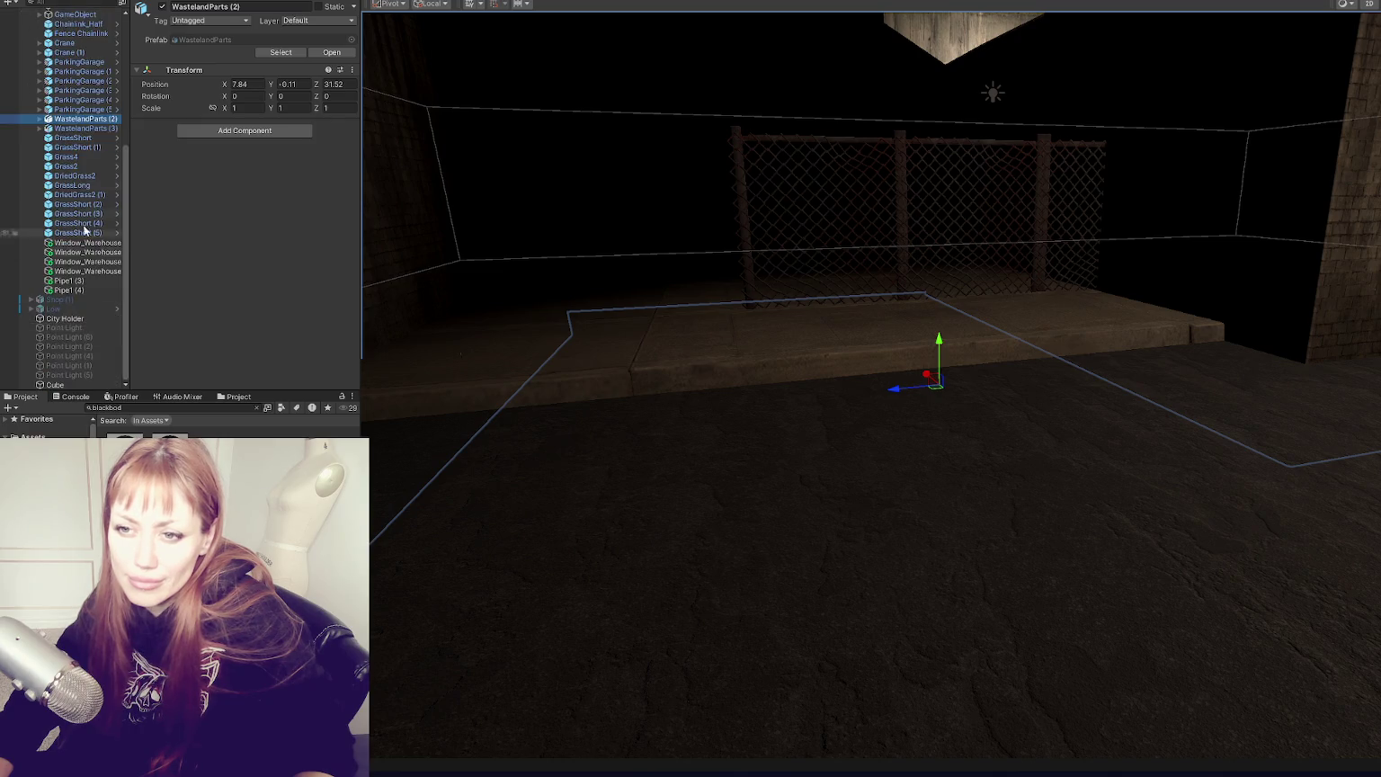
pyautogui.scroll(-5, 1014, 379)
pyautogui.moveTo(1015, 380)
pyautogui.mouseDown()
pyautogui.moveTo(998, 453)
pyautogui.moveTo(969, 416)
pyautogui.mouseUp()
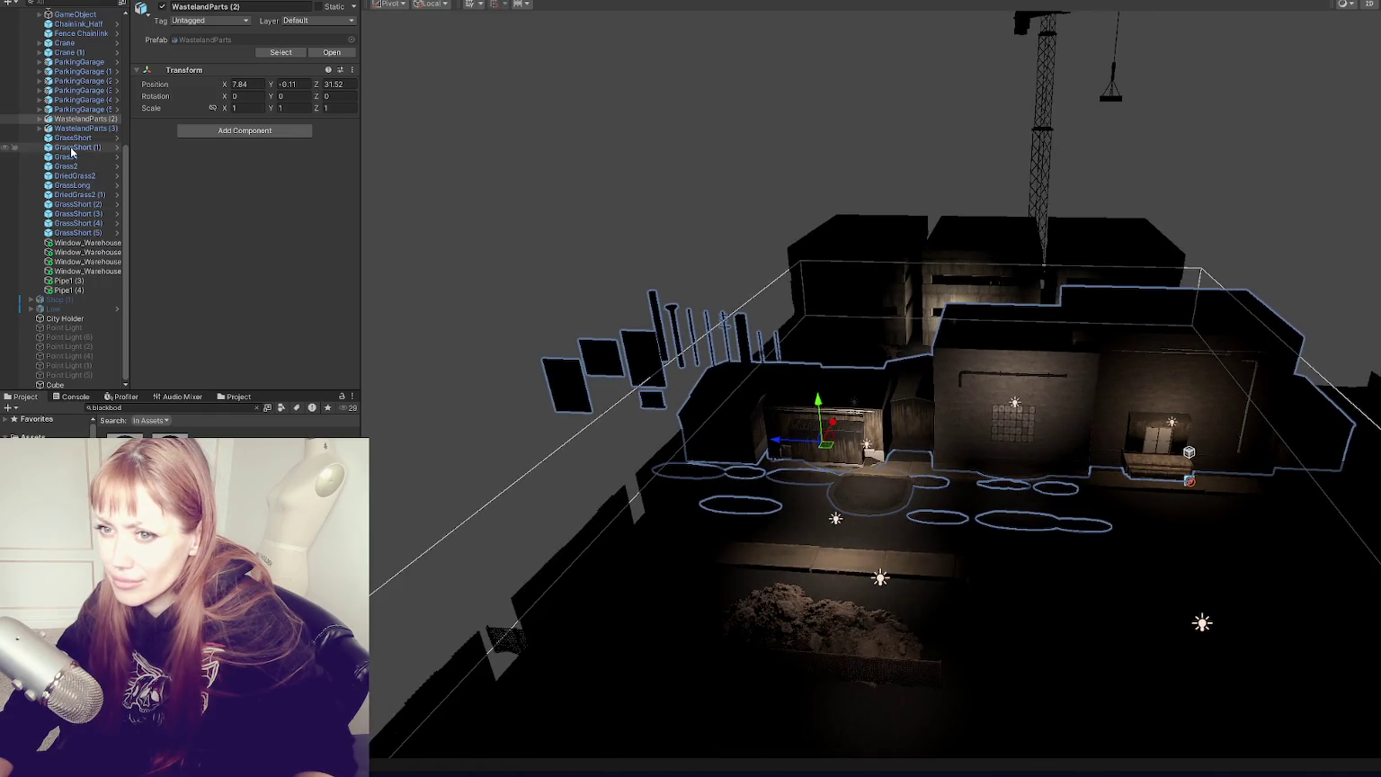
pyautogui.click(90, 129)
pyautogui.click(97, 120)
pyautogui.click(98, 127)
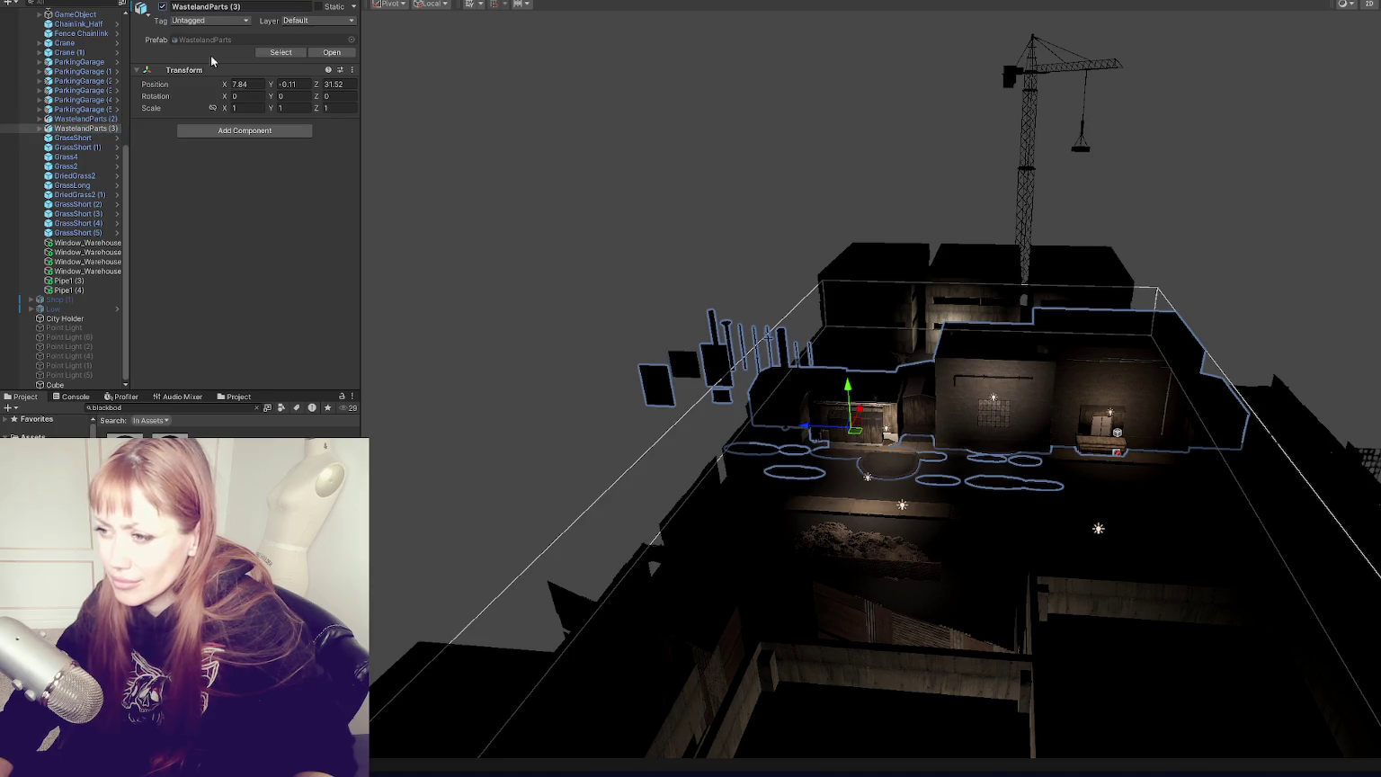
pyautogui.click(162, 6)
pyautogui.click(81, 119)
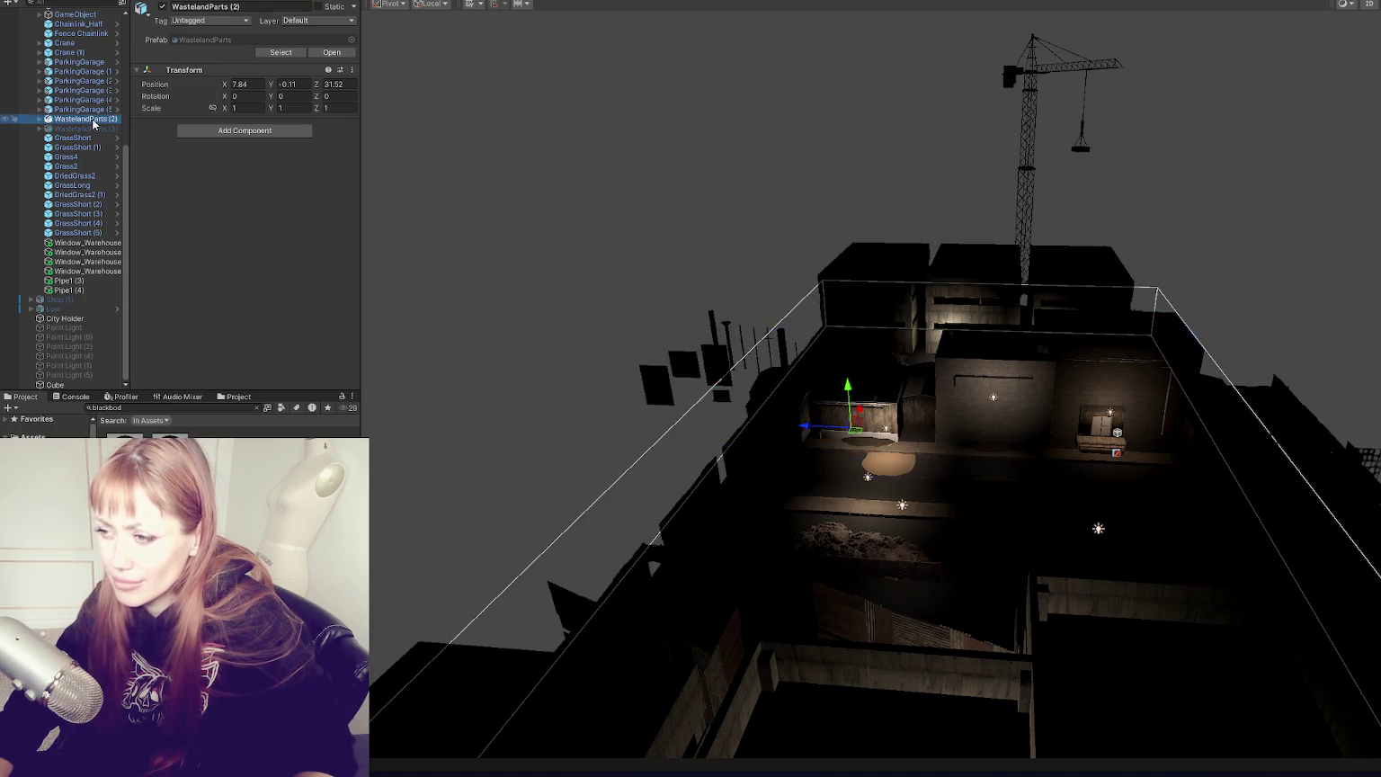
# Step: Move the chimney onto the front building's wall at -19.22, 2.44, -4.73
pyautogui.scroll(5, 555, 254)
pyautogui.moveTo(596, 276)
pyautogui.mouseDown()
pyautogui.moveTo(855, 326)
pyautogui.moveTo(877, 387)
pyautogui.moveTo(1130, 435)
pyautogui.moveTo(1125, 399)
pyautogui.moveTo(1103, 404)
pyautogui.mouseUp()
pyautogui.click(871, 350)
pyautogui.click(1103, 405)
pyautogui.press('f')
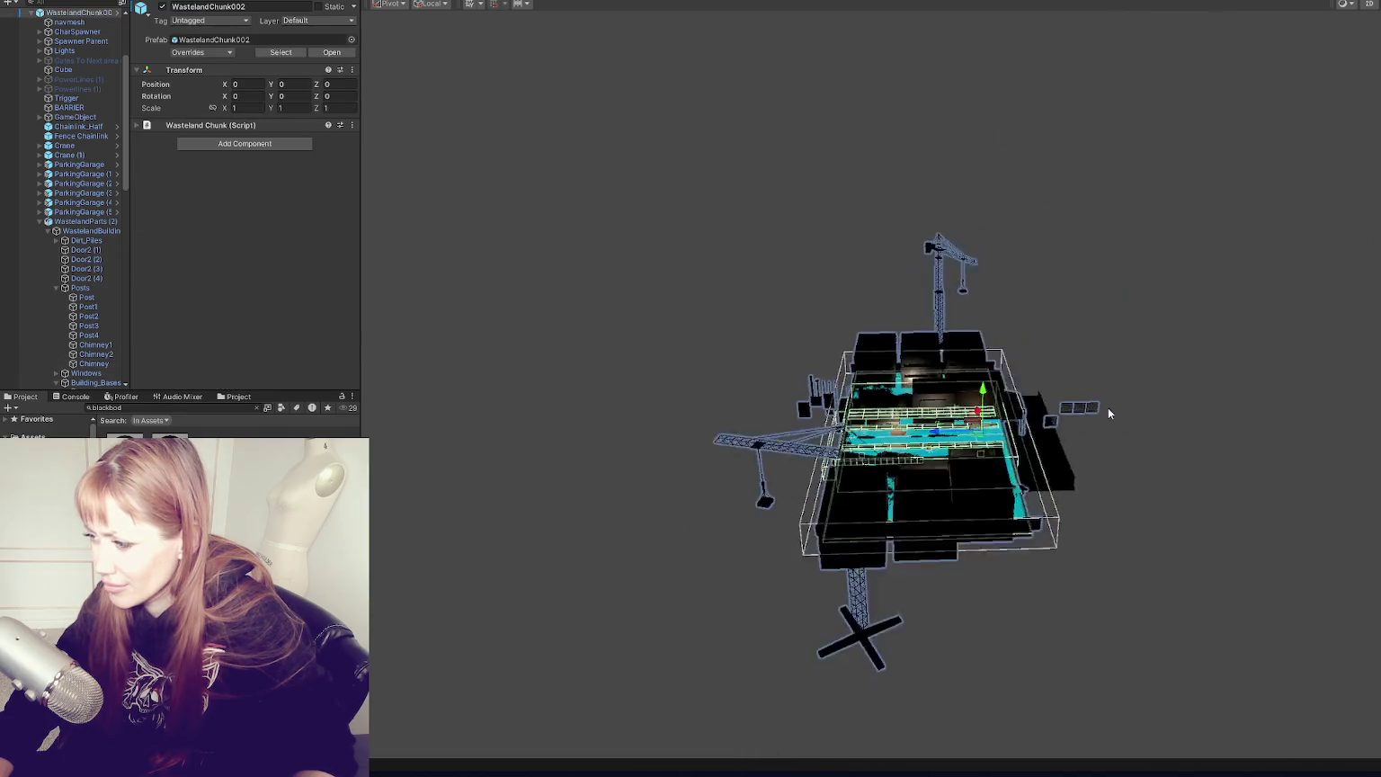
pyautogui.click(1078, 400)
pyautogui.press('f')
pyautogui.moveTo(983, 408)
pyautogui.mouseDown()
pyautogui.moveTo(1042, 410)
pyautogui.moveTo(1246, 355)
pyautogui.mouseUp()
pyautogui.moveTo(941, 388)
pyautogui.mouseDown()
pyautogui.moveTo(930, 316)
pyautogui.moveTo(1172, 363)
pyautogui.moveTo(1141, 356)
pyautogui.mouseUp()
pyautogui.press('f')
pyautogui.moveTo(996, 316)
pyautogui.mouseDown()
pyautogui.moveTo(994, 356)
pyautogui.moveTo(824, 387)
pyautogui.mouseUp()
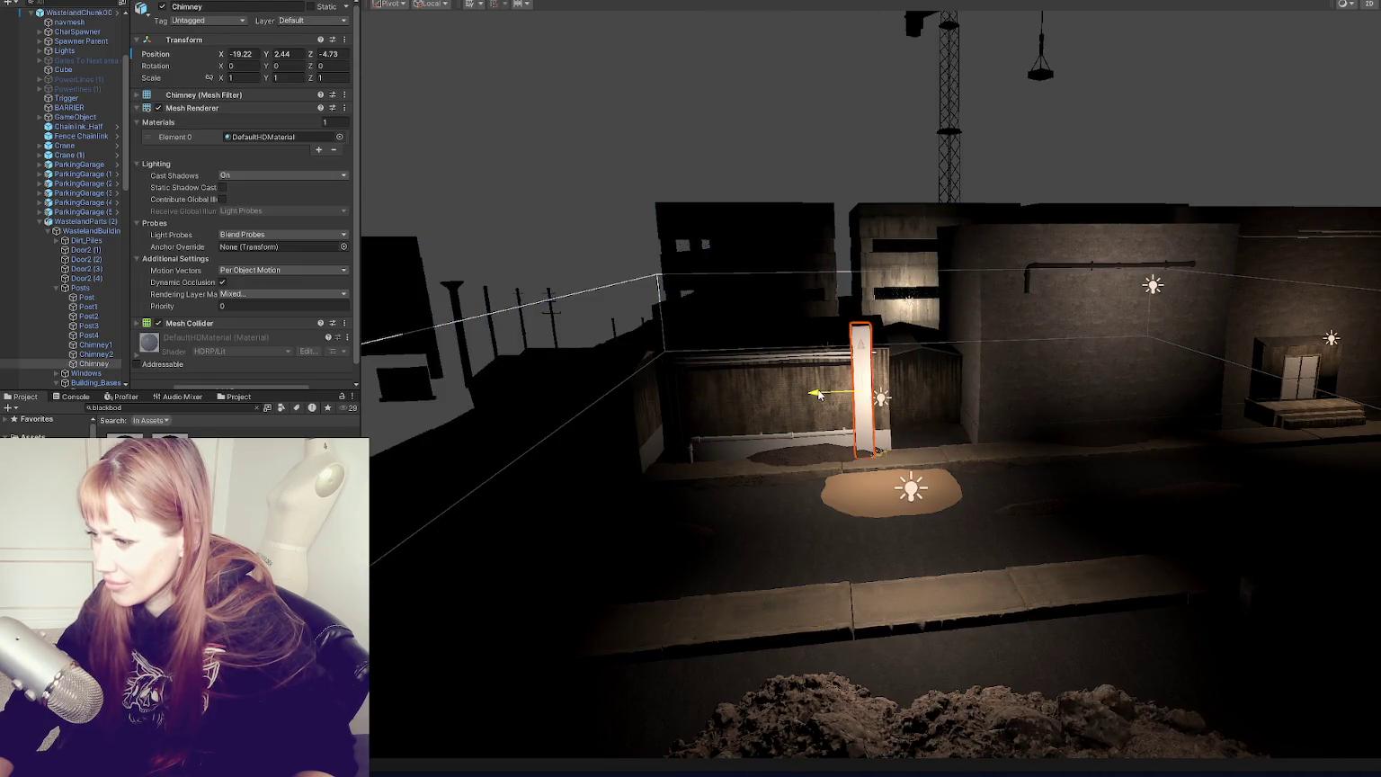
# Step: Select the building wall piece and apply Concrete_D to its grey lower section
pyautogui.click(787, 406)
pyautogui.click(793, 401)
pyautogui.click(807, 396)
pyautogui.click(820, 389)
pyautogui.click(835, 383)
pyautogui.click(835, 383)
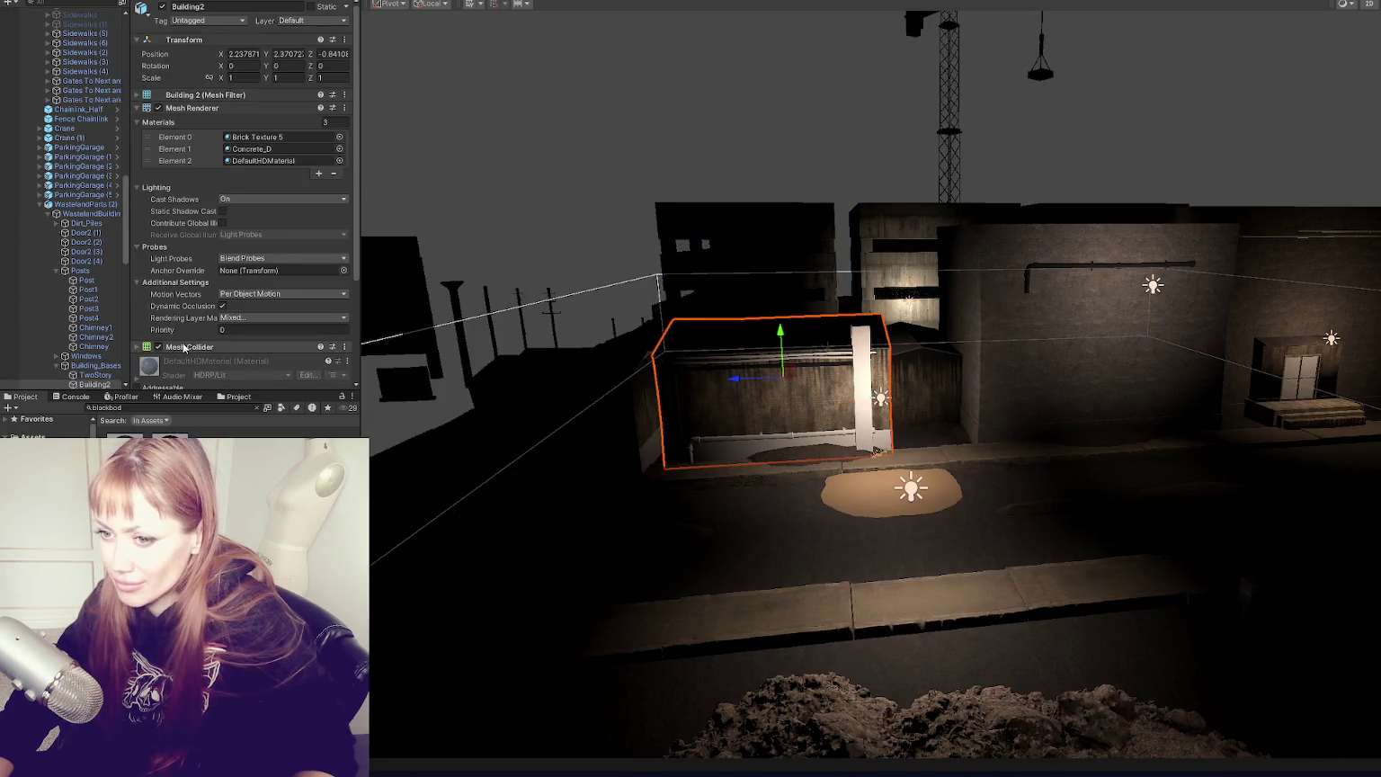
pyautogui.scroll(5, 811, 369)
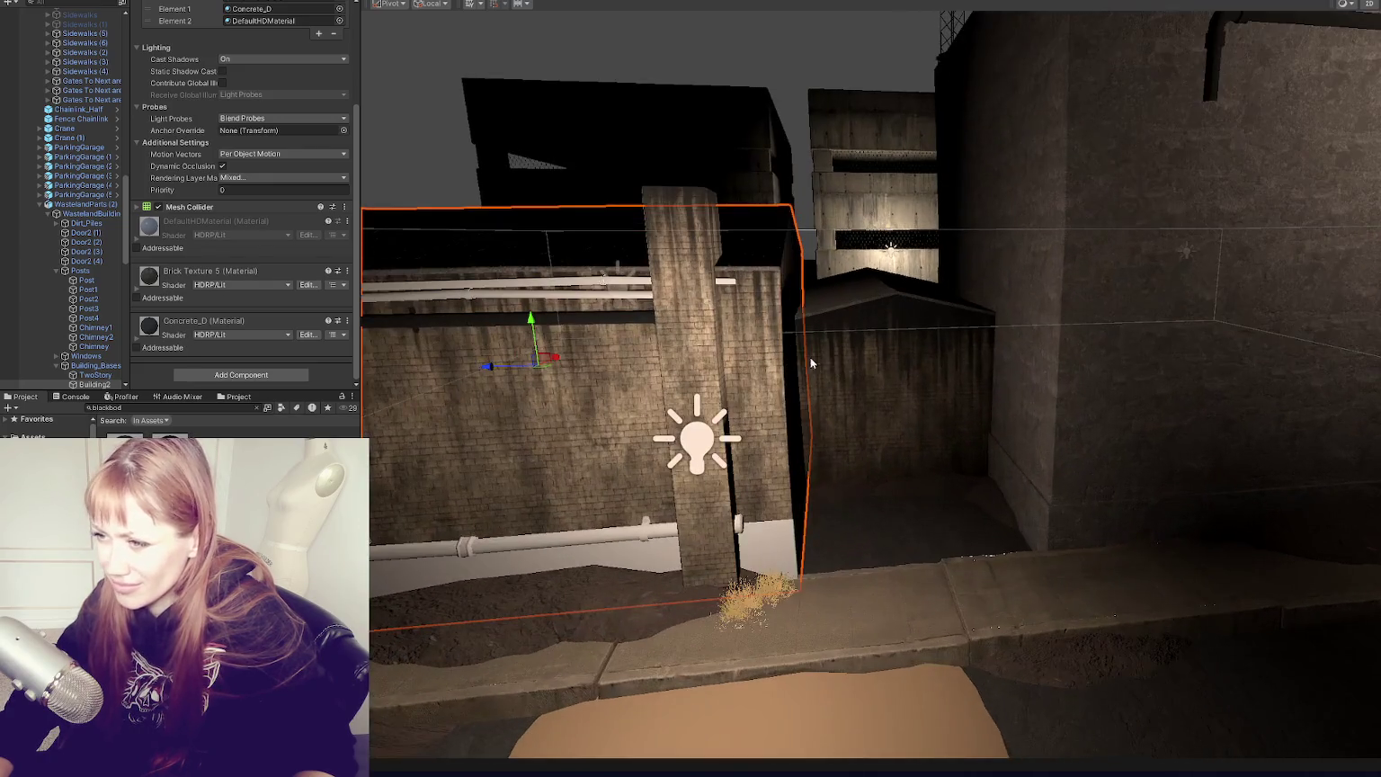
pyautogui.moveTo(811, 360); pyautogui.dragTo(1080, 368)
pyautogui.press('f')
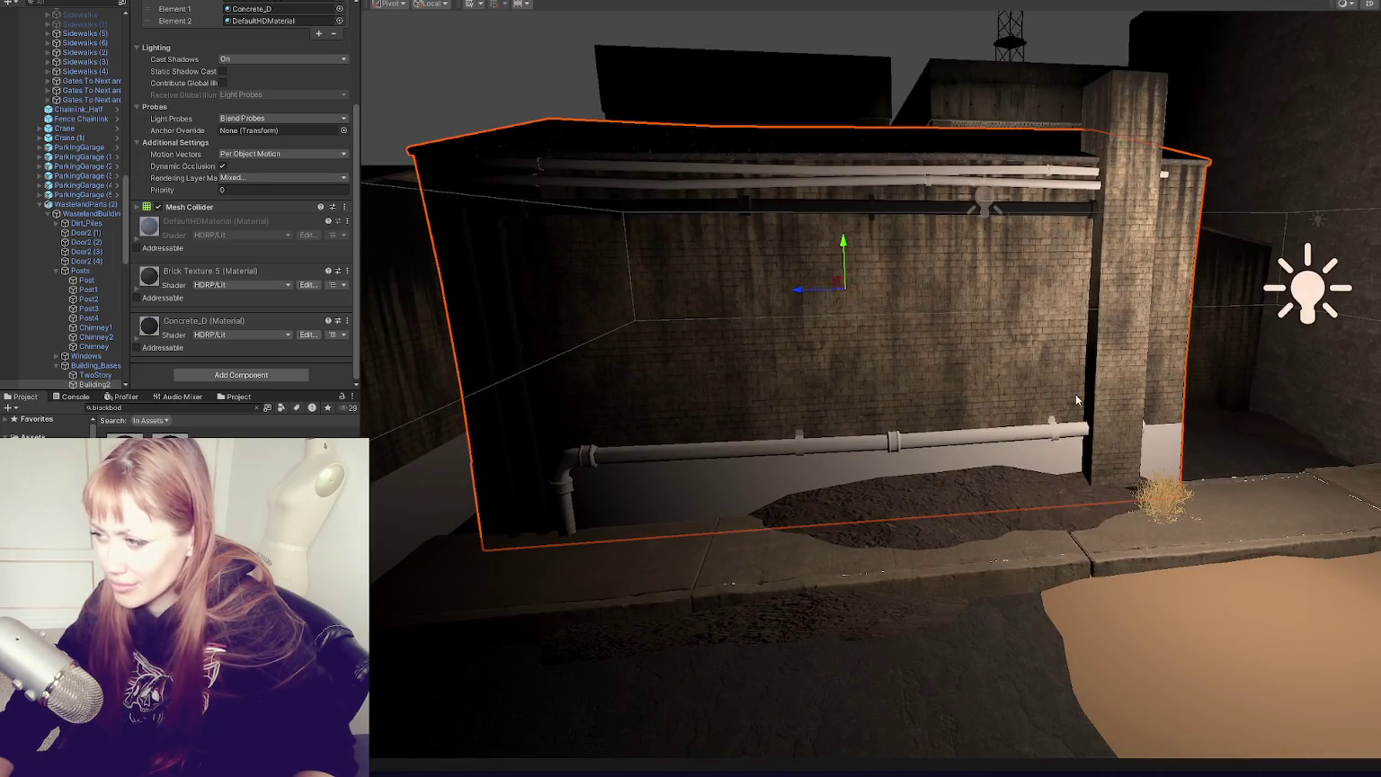
pyautogui.moveTo(208, 334)
pyautogui.mouseDown()
pyautogui.moveTo(724, 488)
pyautogui.moveTo(757, 468)
pyautogui.moveTo(755, 440)
pyautogui.mouseUp()
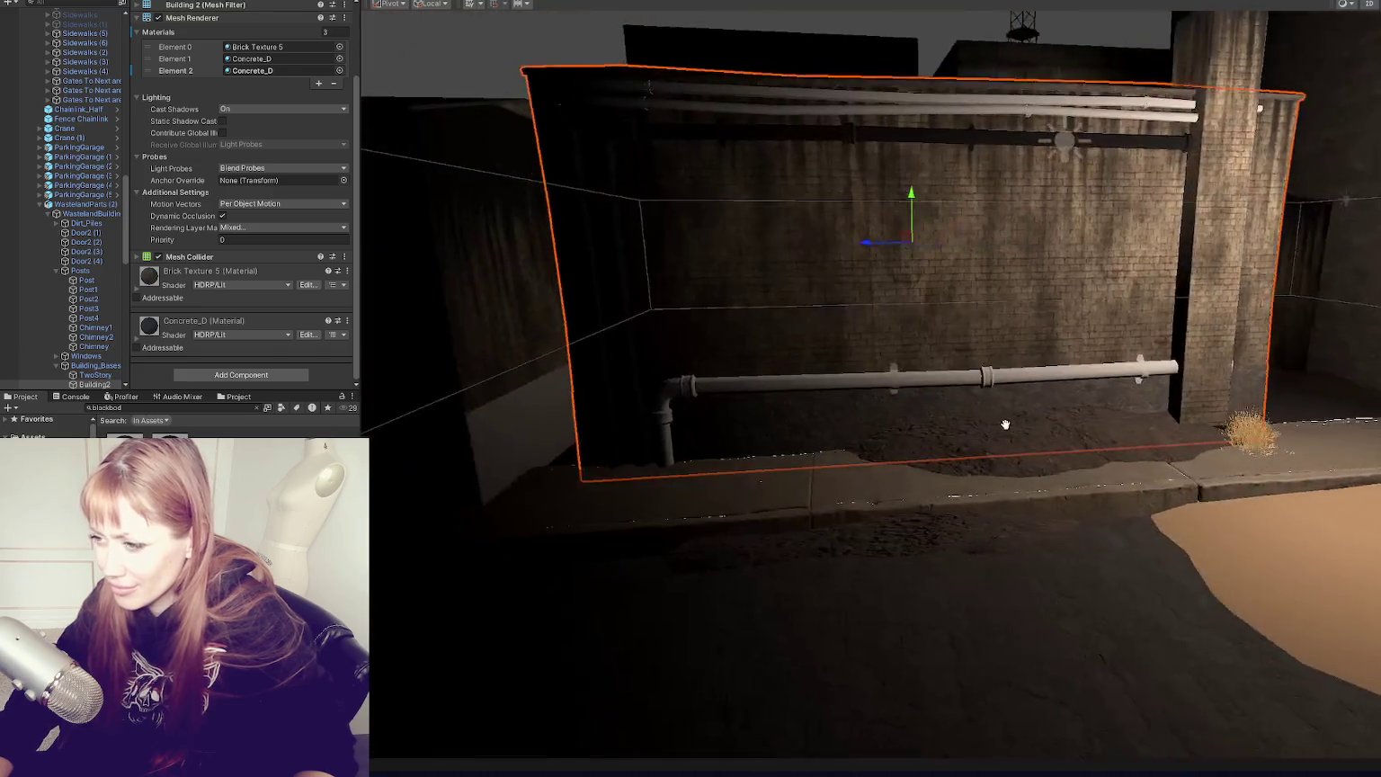
# Step: Collapse the GameObject, Building_Bases and Posts groups, then frame the Window under Windows
pyautogui.scroll(-5, 810, 406)
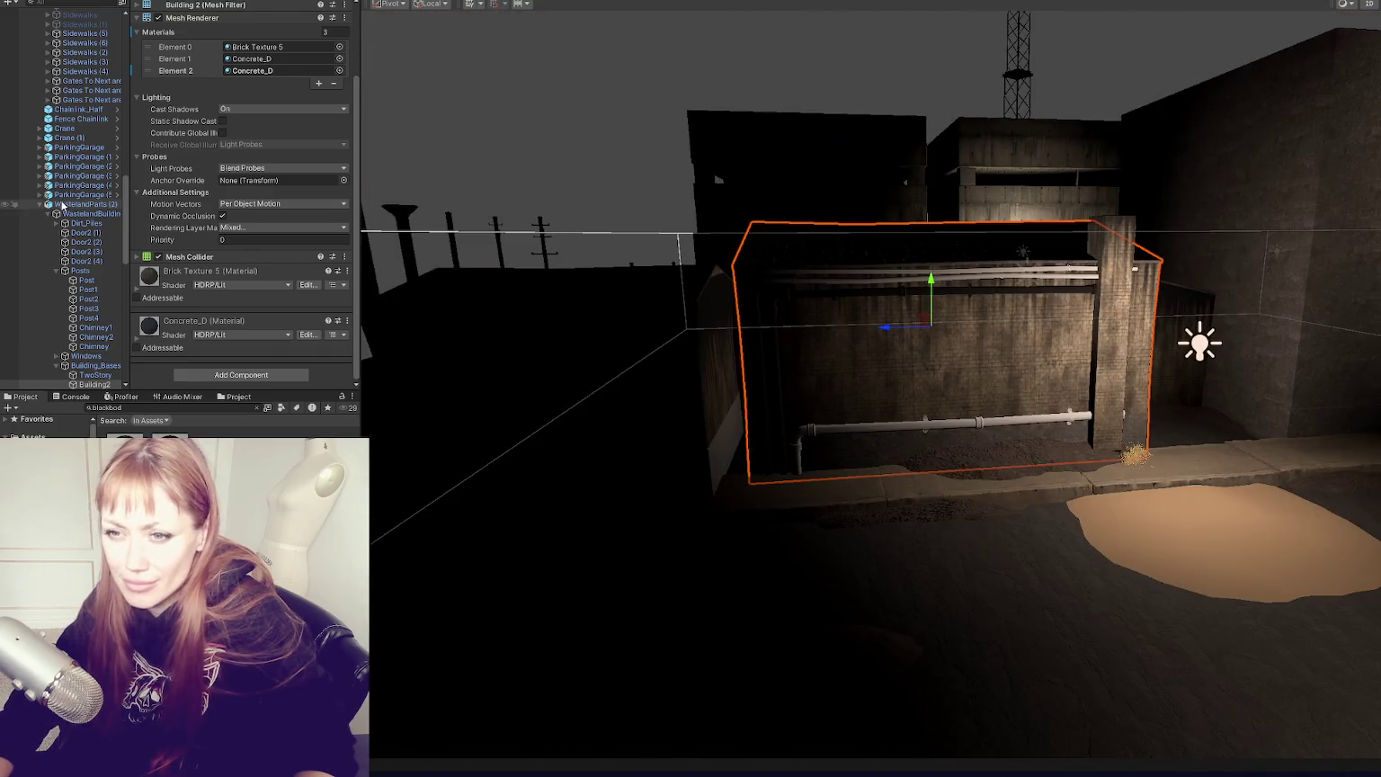
pyautogui.scroll(6, 60, 208)
pyautogui.scroll(10, 61, 209)
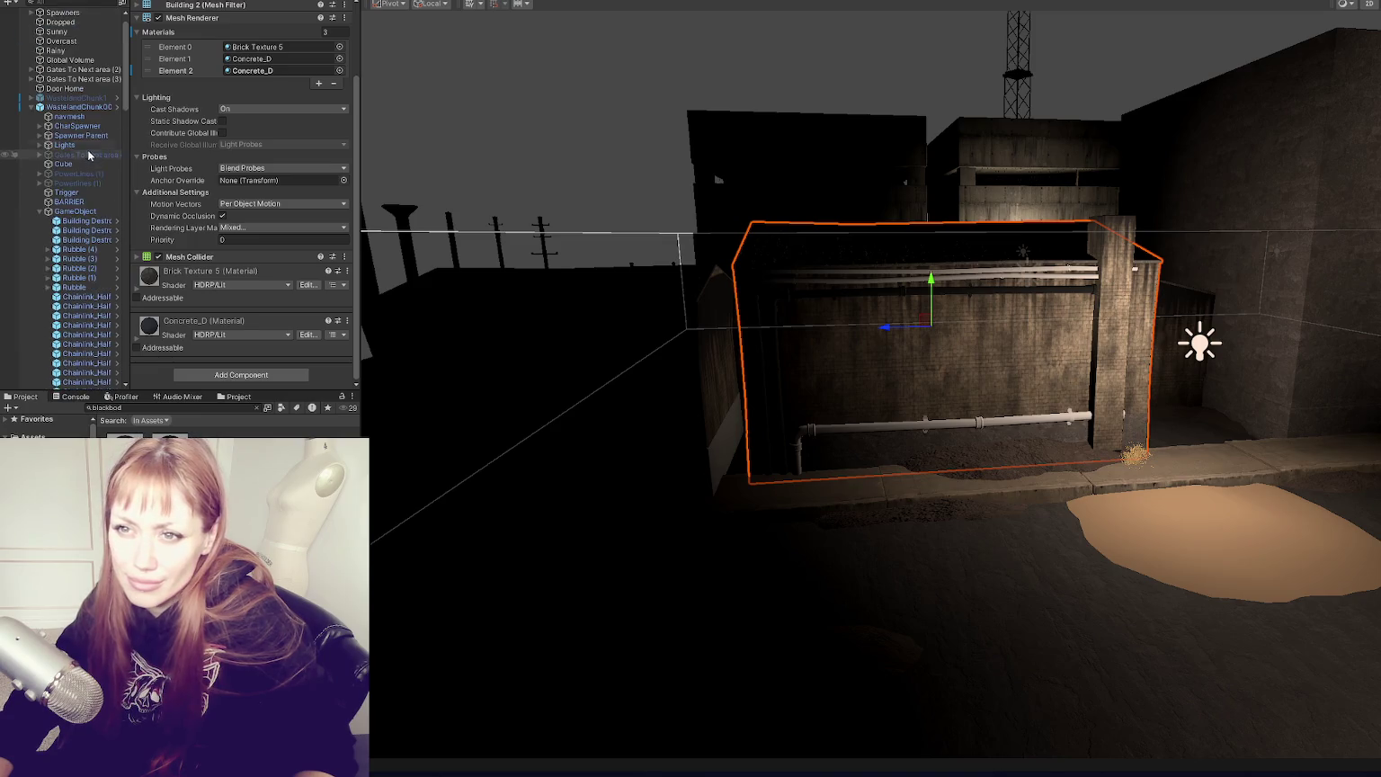
pyautogui.click(39, 213)
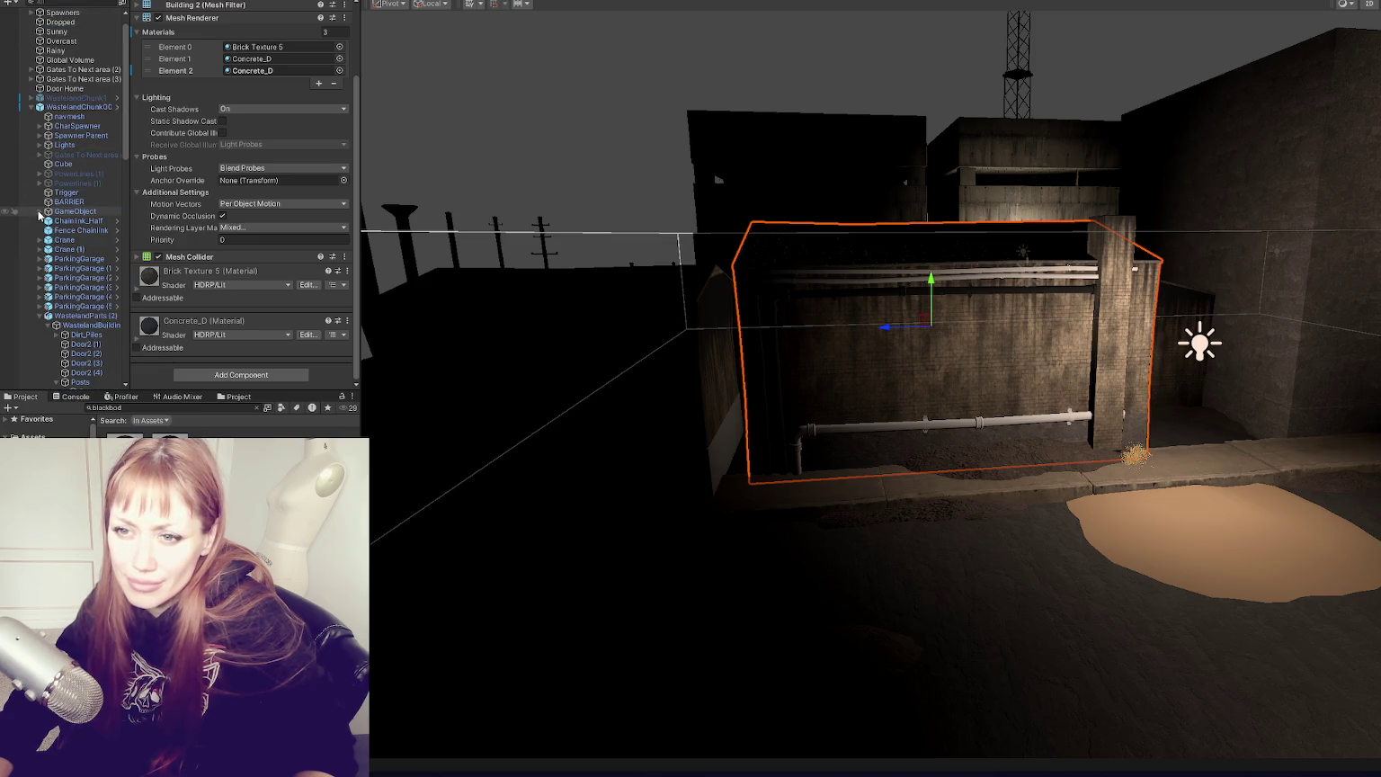
pyautogui.scroll(-6, 94, 332)
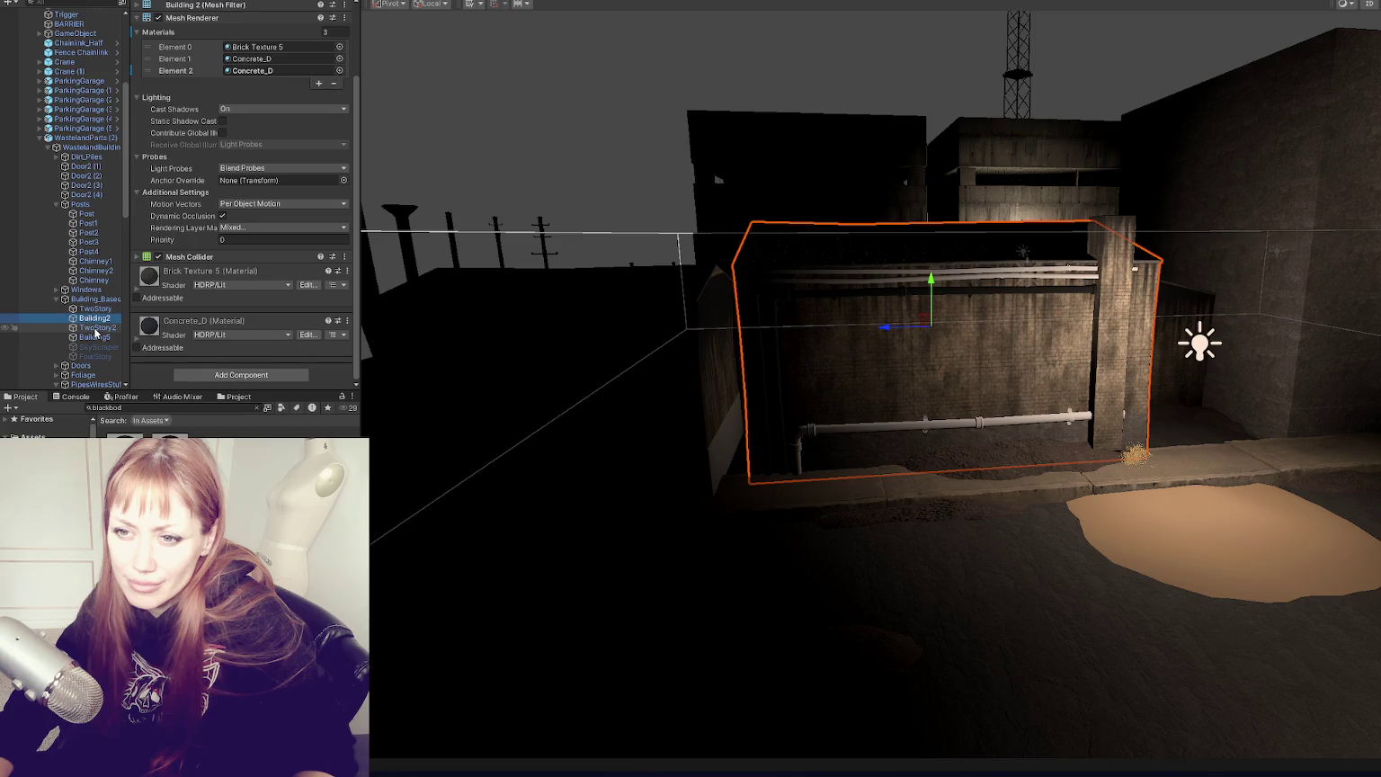
pyautogui.click(56, 300)
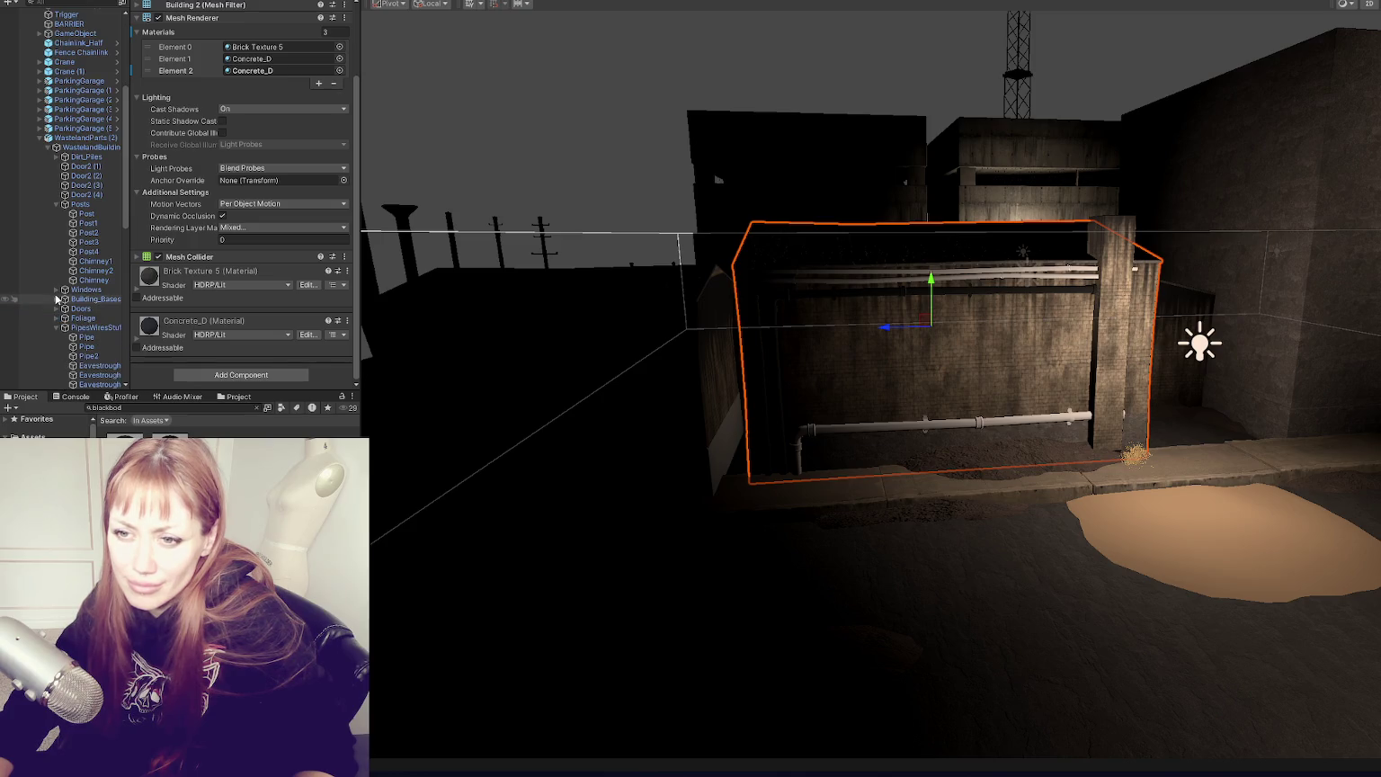
pyautogui.click(56, 204)
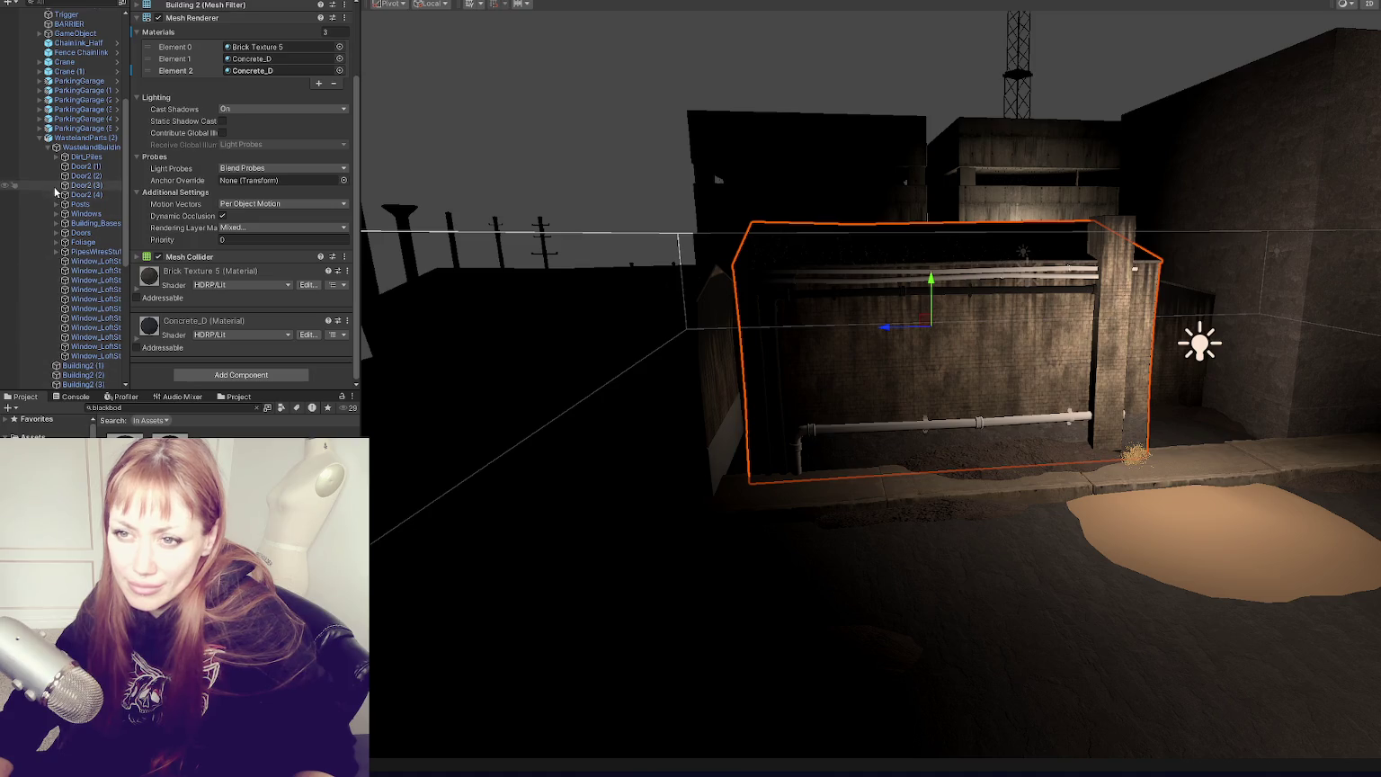
pyautogui.scroll(-5, 41, 185)
pyautogui.scroll(7, 39, 231)
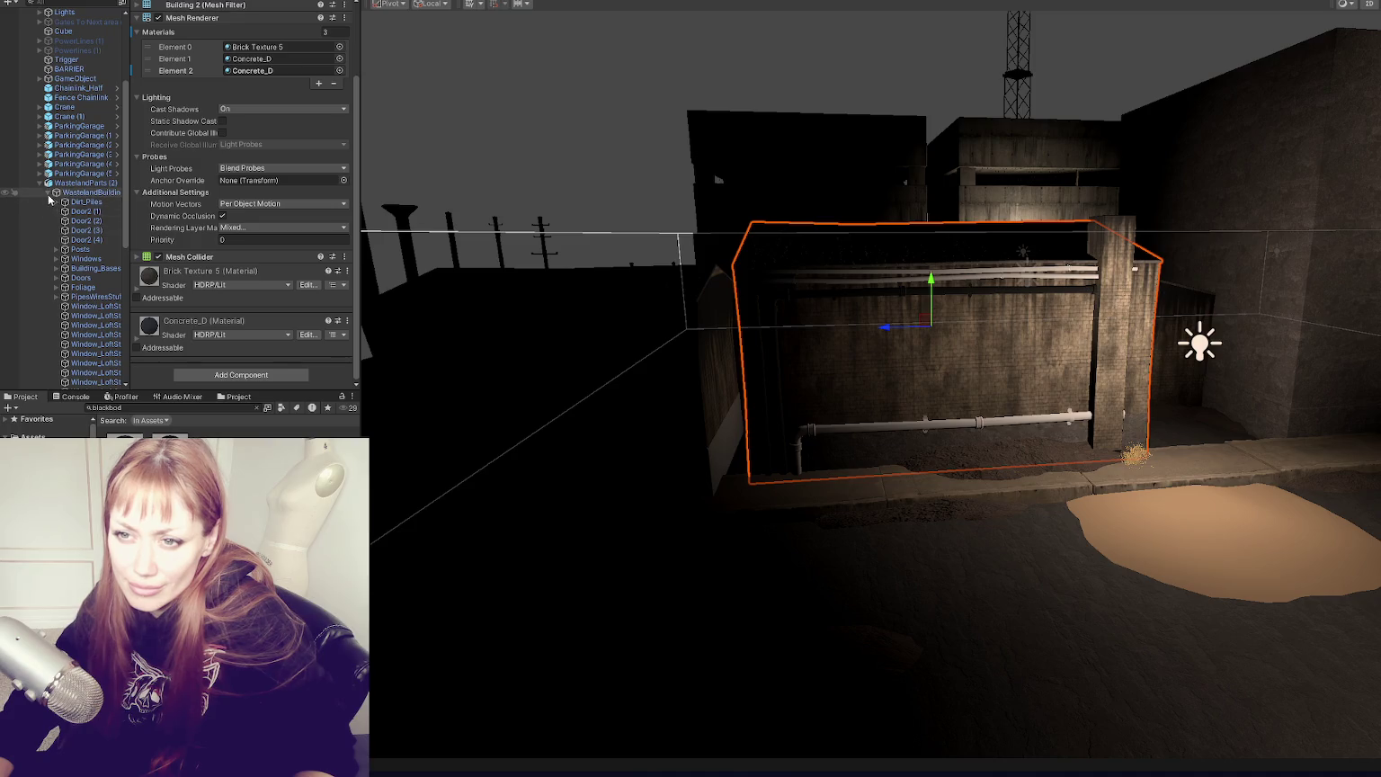
pyautogui.click(56, 258)
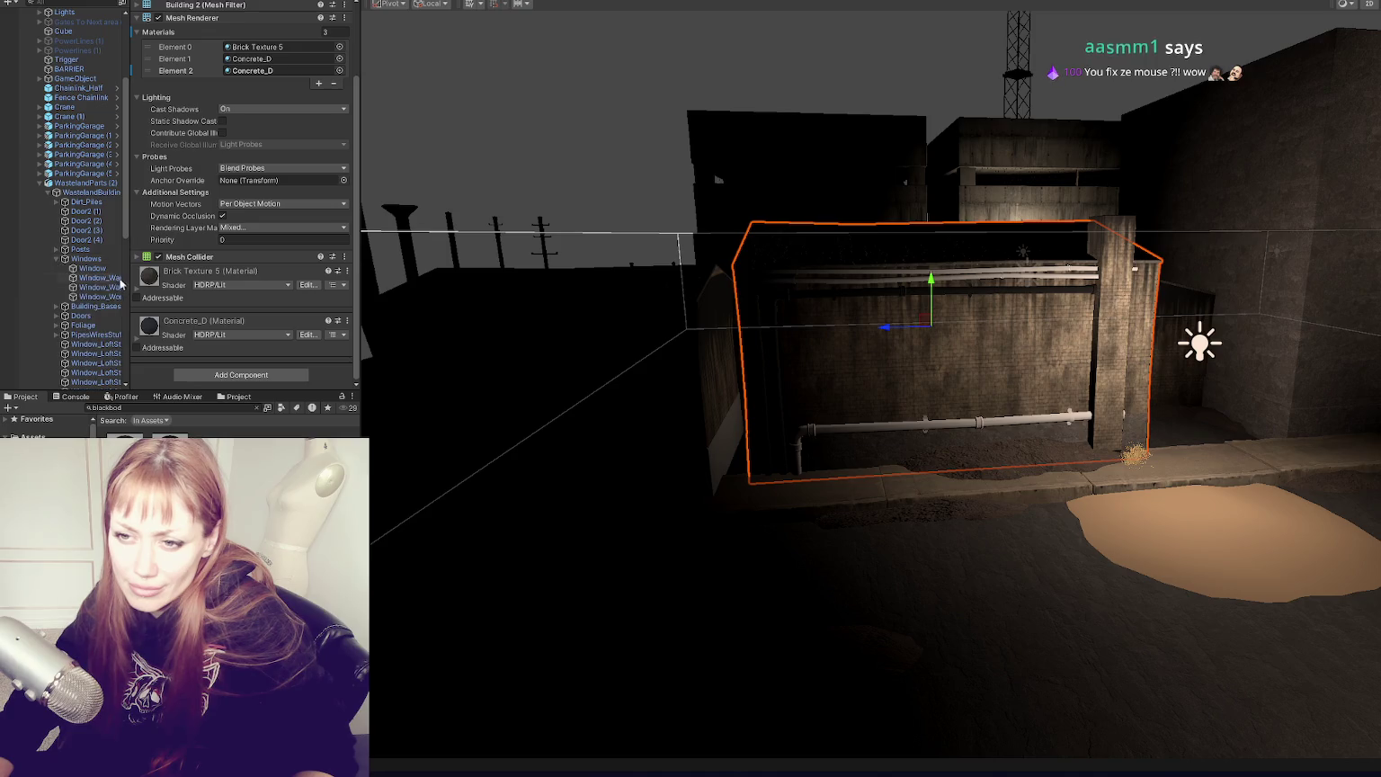
pyautogui.click(89, 268)
pyautogui.press('f')
pyautogui.scroll(-5, 793, 370)
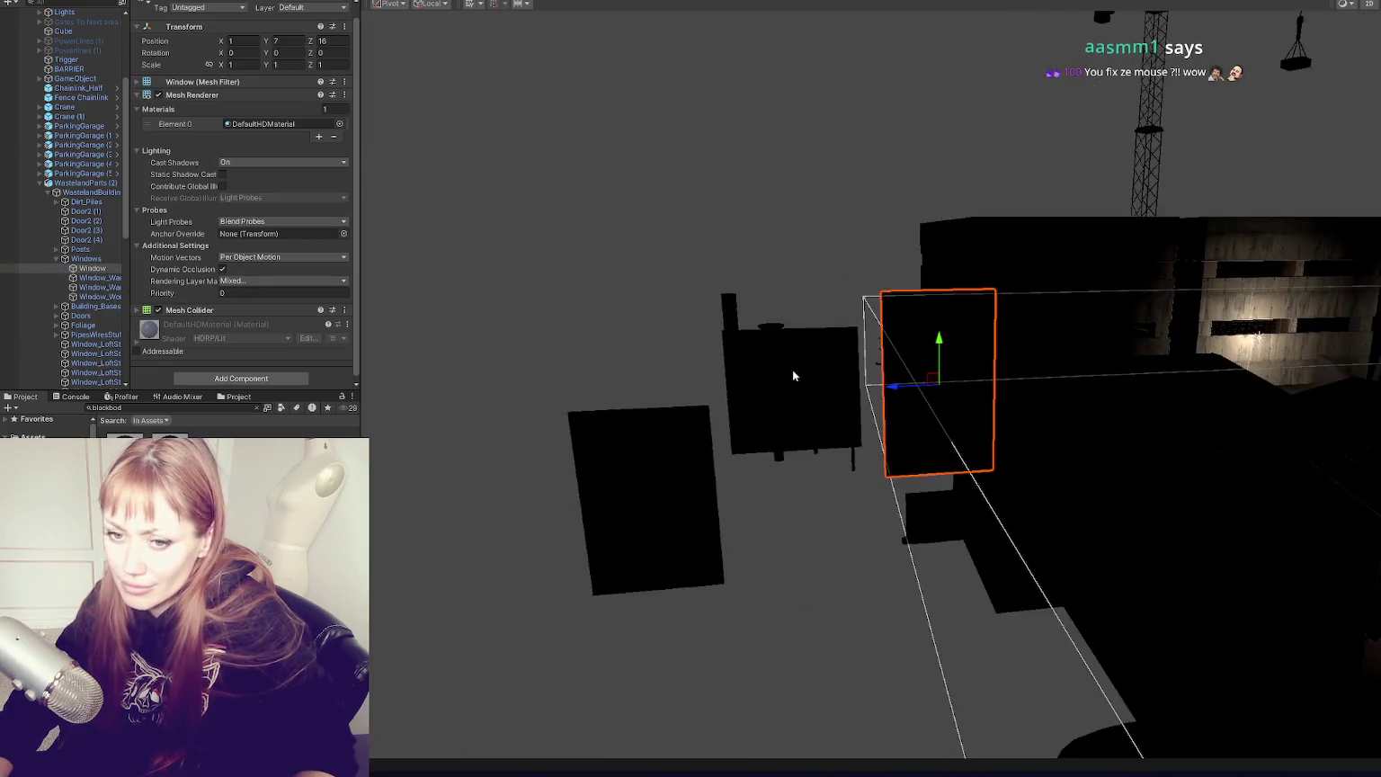
# Step: Position the Window flush against the warehouse wall
pyautogui.moveTo(1033, 433)
pyautogui.mouseDown()
pyautogui.moveTo(693, 322)
pyautogui.moveTo(510, 301)
pyautogui.moveTo(980, 336)
pyautogui.mouseUp()
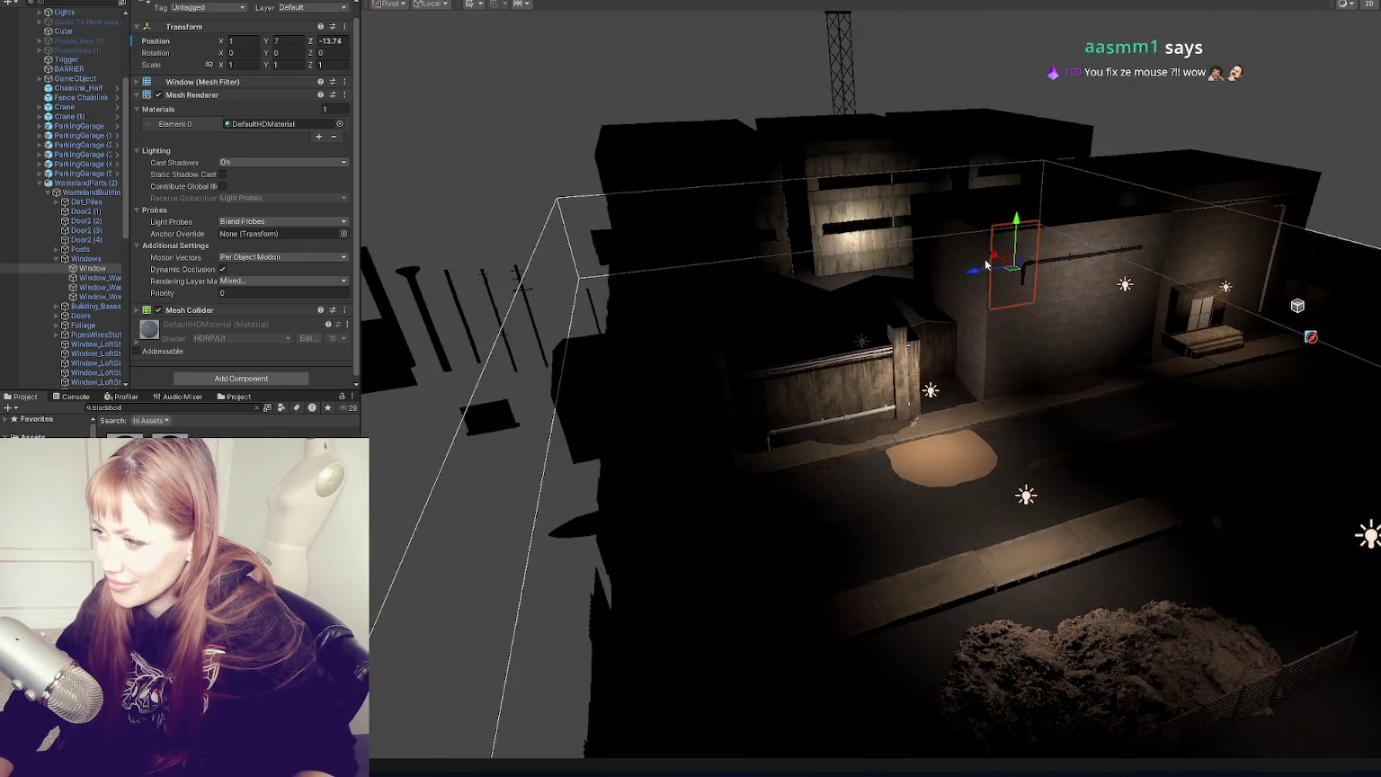
pyautogui.moveTo(1001, 261); pyautogui.dragTo(1008, 273)
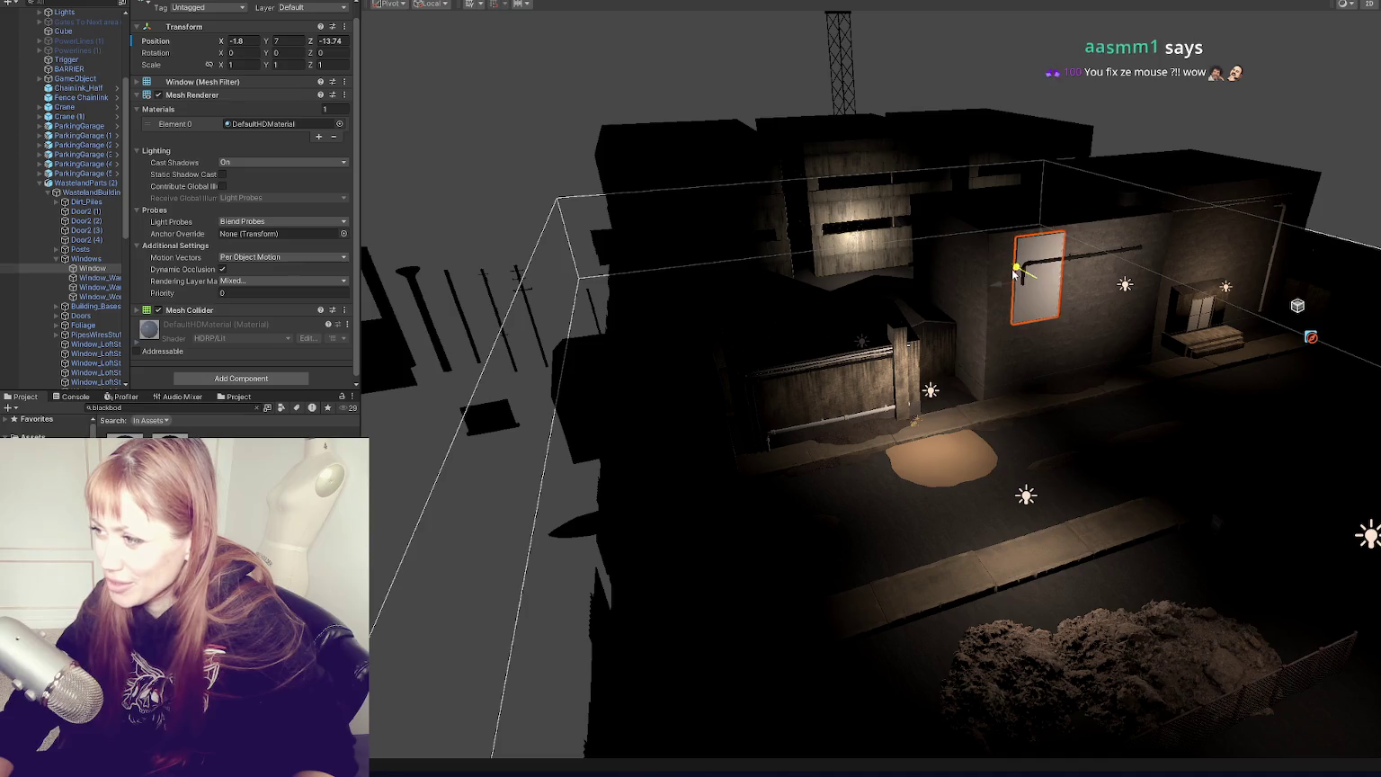
pyautogui.press('f')
pyautogui.scroll(-5, 1013, 331)
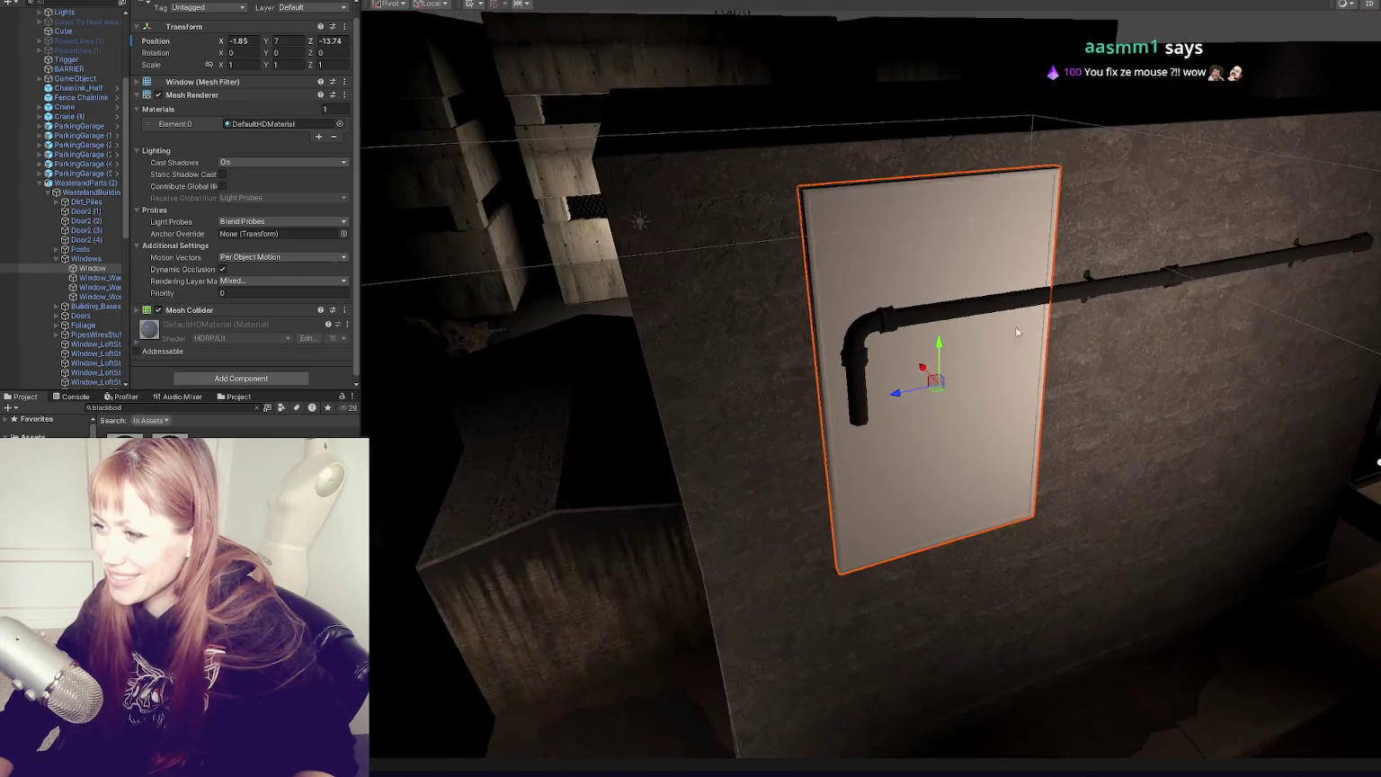
pyautogui.scroll(-3, 1019, 332)
pyautogui.moveTo(905, 373)
pyautogui.mouseDown()
pyautogui.moveTo(641, 364)
pyautogui.moveTo(759, 356)
pyautogui.moveTo(537, 393)
pyautogui.moveTo(540, 371)
pyautogui.moveTo(454, 384)
pyautogui.mouseUp()
pyautogui.press('e')
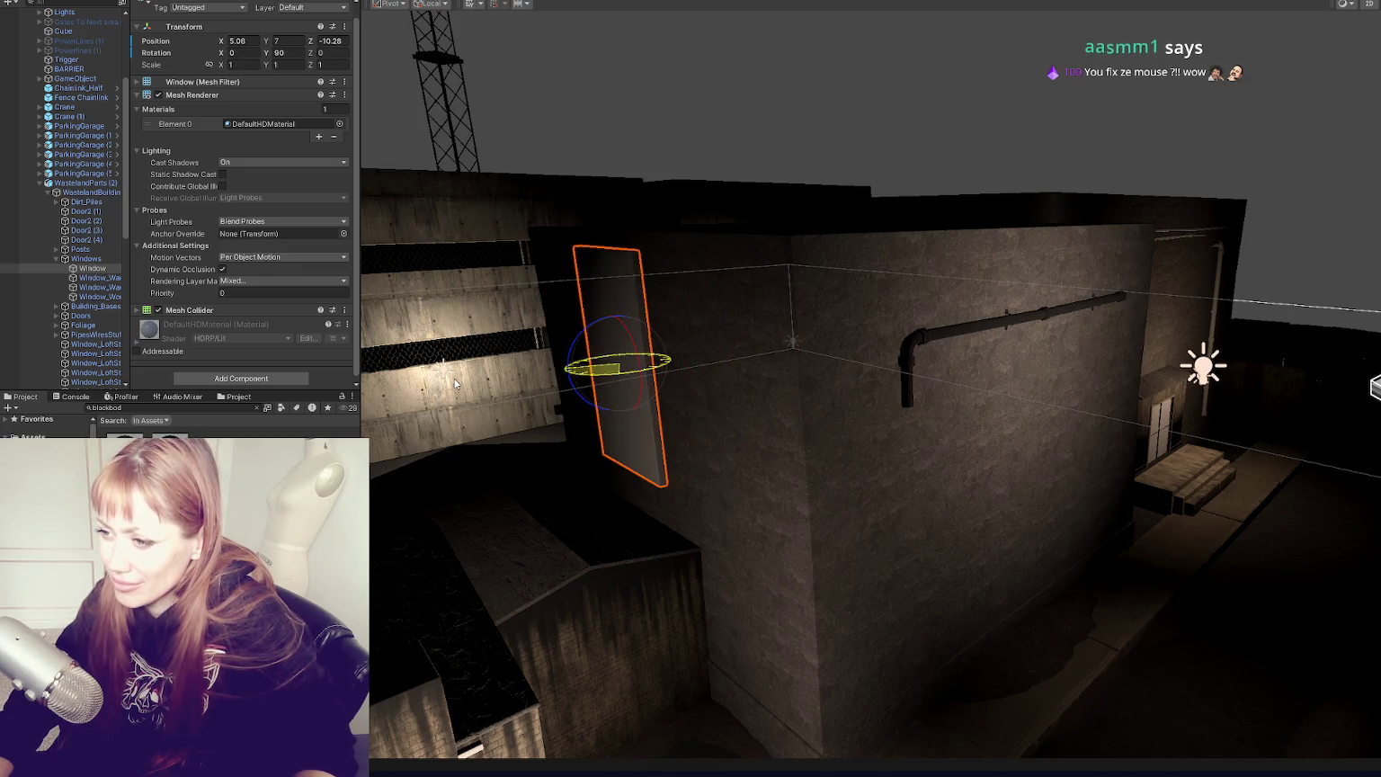
pyautogui.press('w')
pyautogui.moveTo(663, 361)
pyautogui.mouseDown()
pyautogui.moveTo(710, 393)
pyautogui.moveTo(717, 382)
pyautogui.moveTo(760, 396)
pyautogui.moveTo(755, 360)
pyautogui.moveTo(807, 389)
pyautogui.moveTo(949, 379)
pyautogui.moveTo(509, 371)
pyautogui.moveTo(452, 356)
pyautogui.moveTo(576, 376)
pyautogui.mouseUp()
pyautogui.press('e')
pyautogui.press('w')
# Step: Apply the Windows material from Window-Loft to the Window_Warehouse_Flat panel
pyautogui.click(390, 372)
pyautogui.click(391, 373)
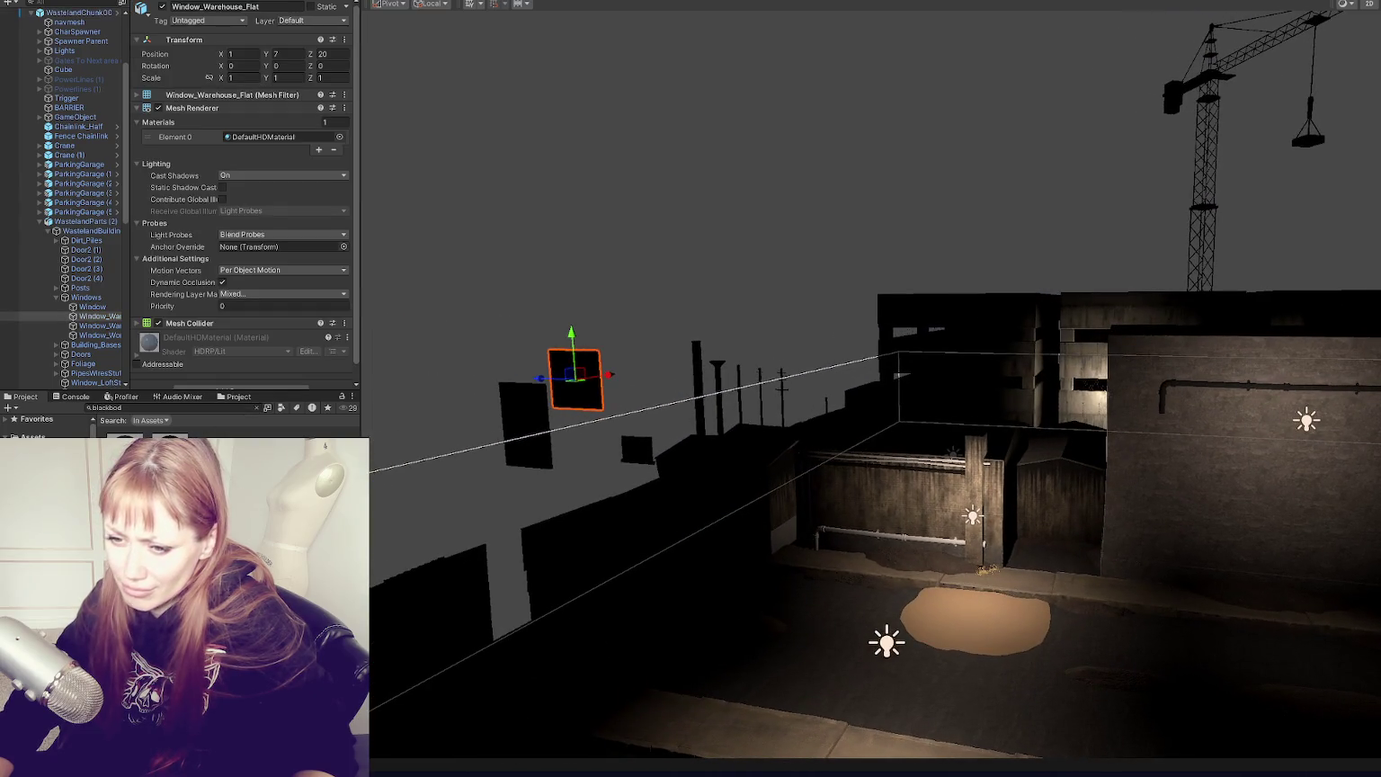
pyautogui.click(257, 408)
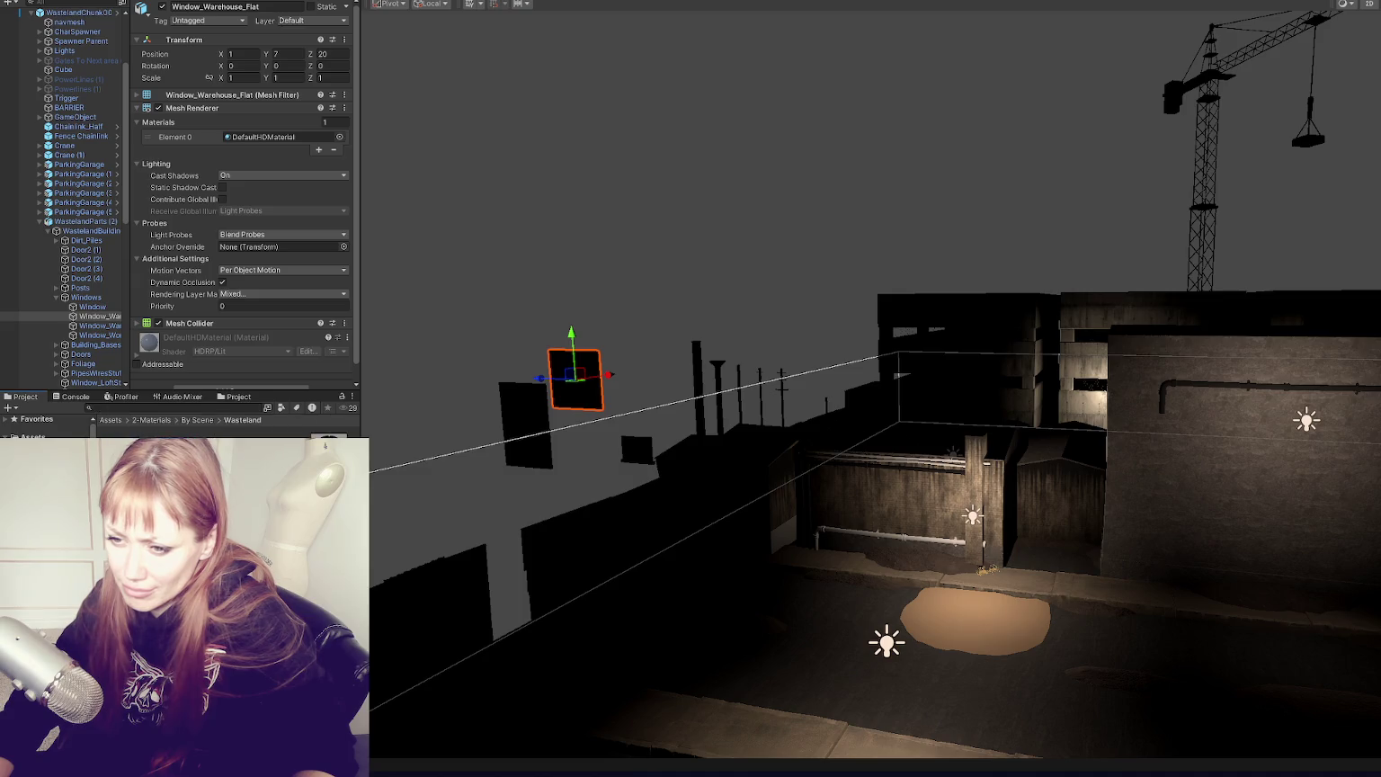
pyautogui.press('Return')
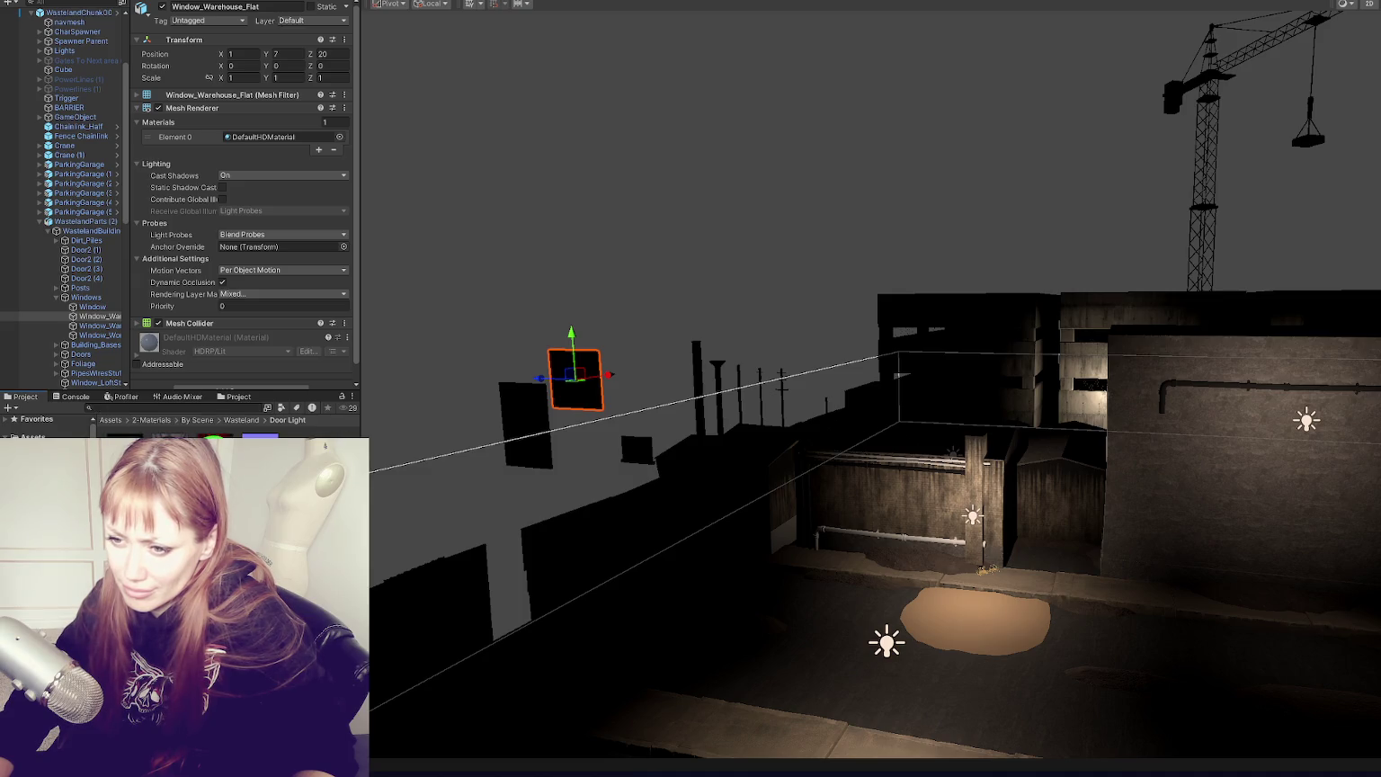
pyautogui.press('Down')
pyautogui.moveTo(207, 486); pyautogui.dragTo(574, 406)
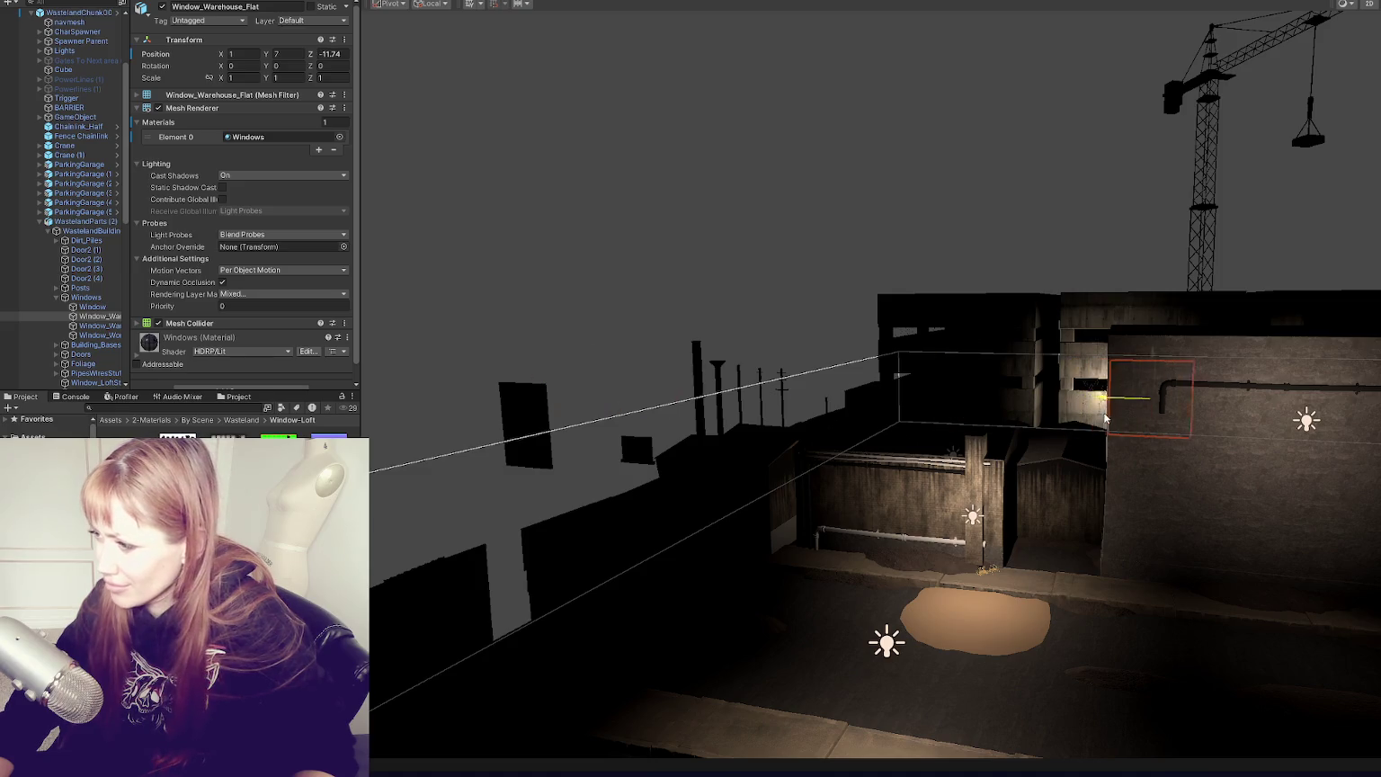
# Step: Lower the window panel on the wall and duplicate it with Ctrl+D
pyautogui.click(1250, 413)
pyautogui.click(1250, 426)
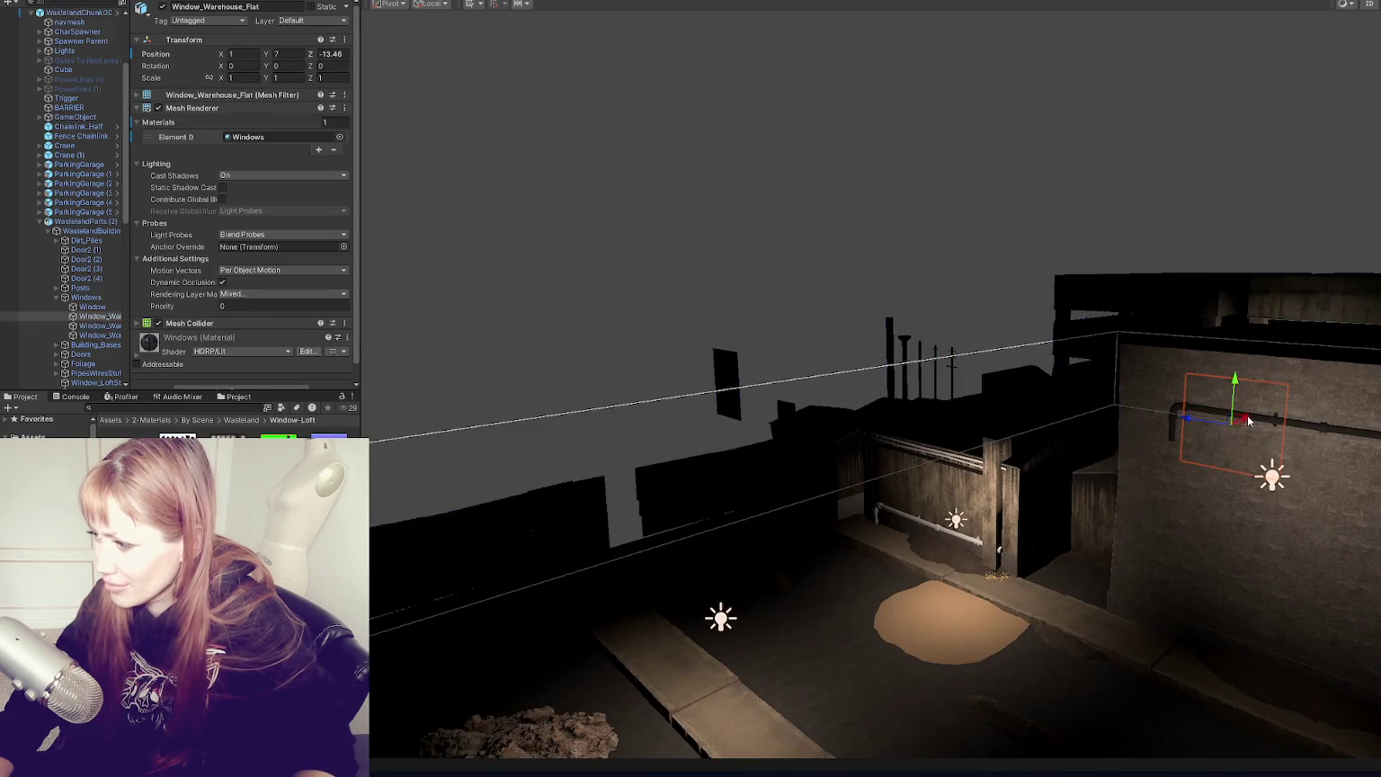
pyautogui.moveTo(1212, 436)
pyautogui.mouseDown()
pyautogui.moveTo(1207, 402)
pyautogui.moveTo(1184, 446)
pyautogui.moveTo(1180, 541)
pyautogui.mouseUp()
pyautogui.click(1189, 445)
pyautogui.click(1190, 445)
pyautogui.hotkey('ctrl', 'd')
# Step: Duplicate the stacked window pair and move the copies to the right
pyautogui.click(1182, 541)
pyautogui.click(1182, 542)
pyautogui.keyDown('shift'); pyautogui.click(1194, 573); pyautogui.keyUp('shift')
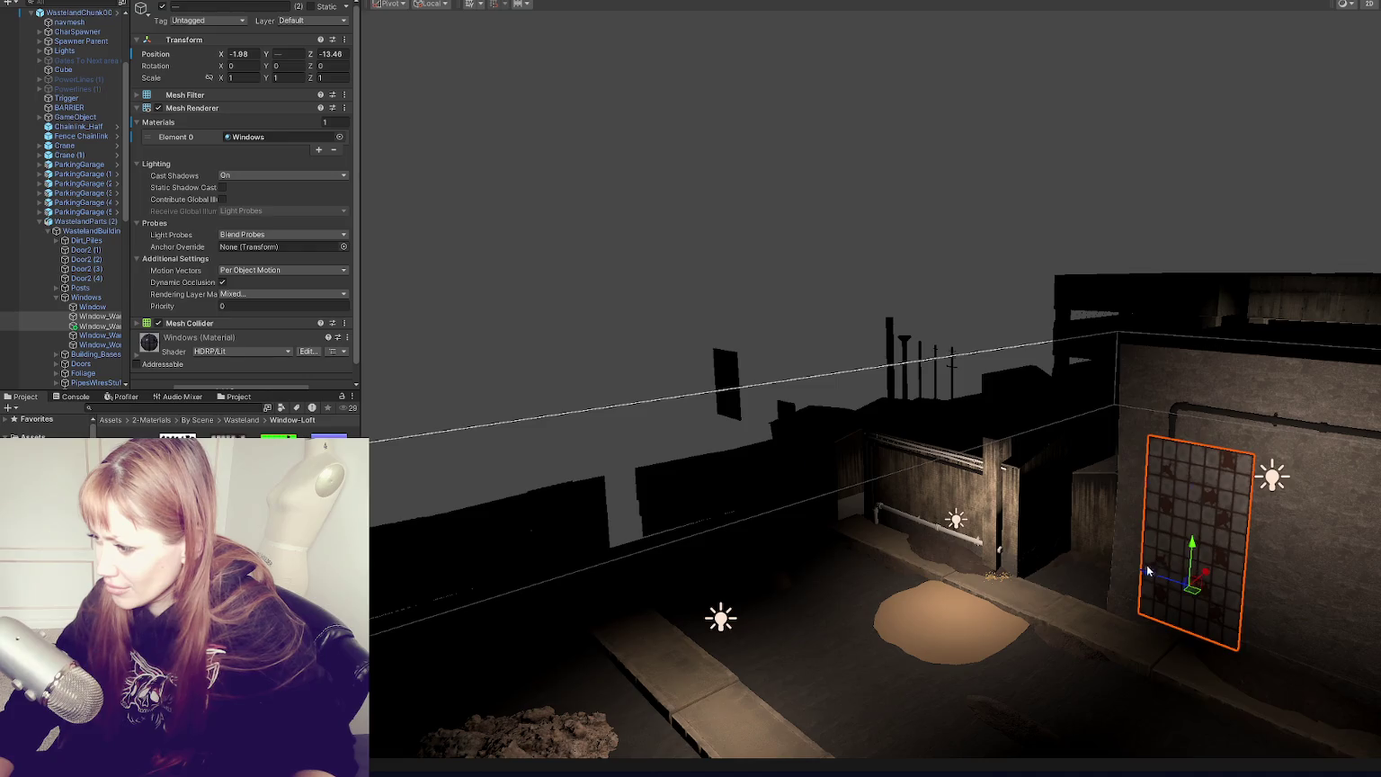
pyautogui.hotkey('ctrl', 'd')
pyautogui.moveTo(1148, 570)
pyautogui.mouseDown()
pyautogui.moveTo(1273, 532)
pyautogui.moveTo(1165, 503)
pyautogui.mouseUp()
pyautogui.keyDown('shift'); pyautogui.click(1165, 504); pyautogui.keyUp('shift')
pyautogui.click(1104, 460)
pyautogui.hotkey('ctrl', 'z')
pyautogui.keyDown('shift'); pyautogui.click(1006, 564); pyautogui.keyUp('shift')
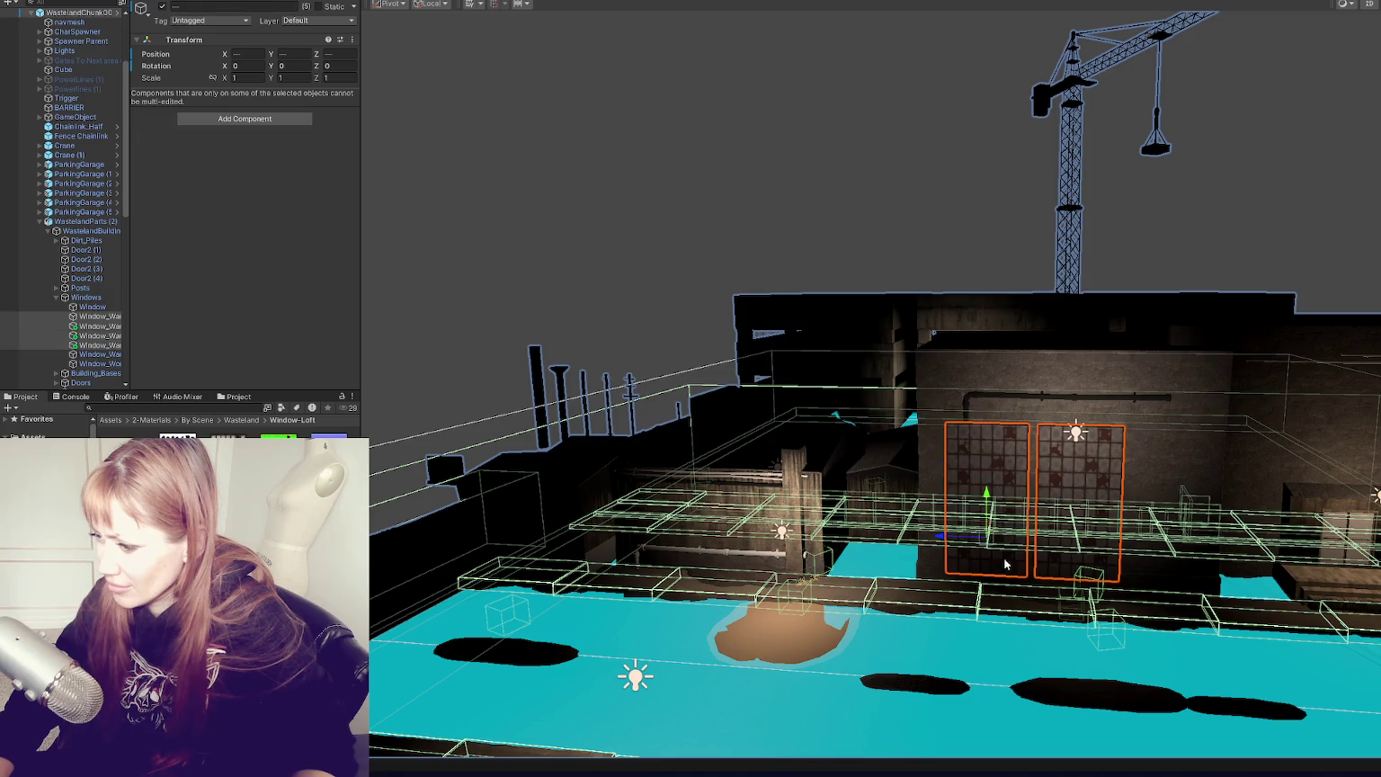
# Step: Raise the pipe and the upper and lower window panes together
pyautogui.click(1127, 408)
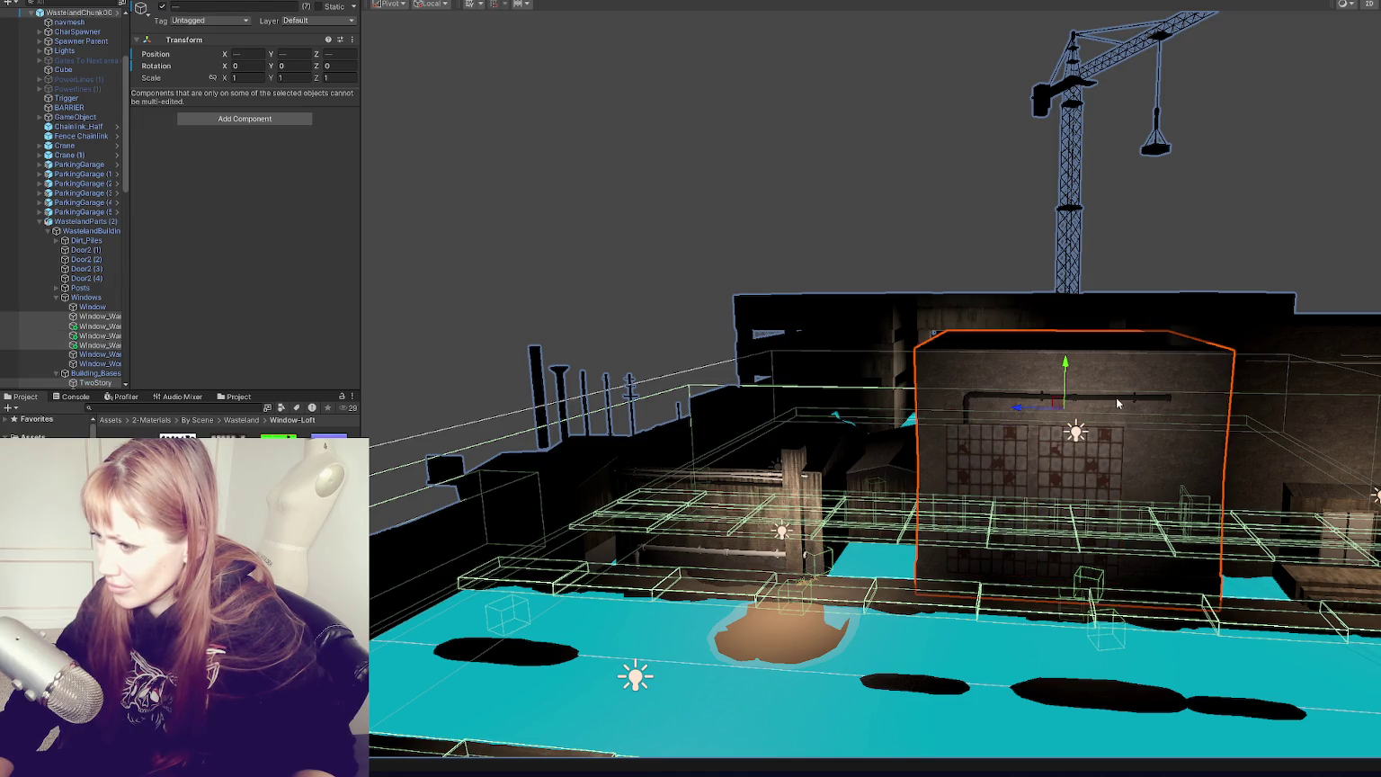
pyautogui.click(1116, 397)
pyautogui.scroll(2, 1106, 450)
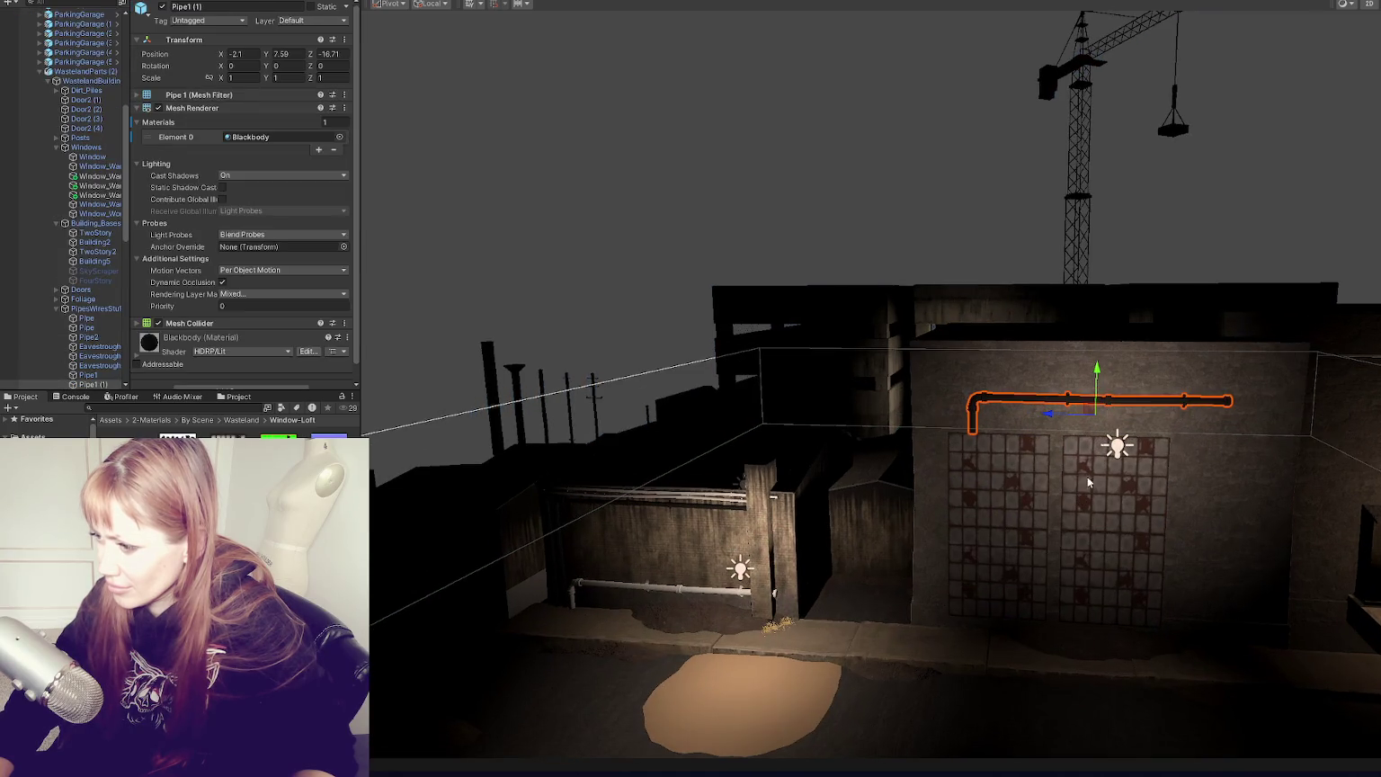
pyautogui.keyDown('shift'); pyautogui.click(1043, 459); pyautogui.keyUp('shift')
pyautogui.keyDown('shift'); pyautogui.click(1021, 544); pyautogui.keyUp('shift')
pyautogui.keyDown('shift'); pyautogui.click(1102, 571); pyautogui.keyUp('shift')
pyautogui.keyDown('shift'); pyautogui.click(1031, 555); pyautogui.keyUp('shift')
pyautogui.moveTo(1002, 536)
pyautogui.mouseDown()
pyautogui.moveTo(1016, 494)
pyautogui.moveTo(925, 405)
pyautogui.mouseUp()
# Step: Slide the right and middle windows along the wall to line them up
pyautogui.click(867, 430)
pyautogui.click(840, 358)
pyautogui.keyDown('shift'); pyautogui.click(840, 358); pyautogui.keyUp('shift')
pyautogui.moveTo(796, 450)
pyautogui.mouseDown()
pyautogui.moveTo(919, 462)
pyautogui.moveTo(894, 469)
pyautogui.mouseUp()
pyautogui.keyDown('shift'); pyautogui.click(864, 391); pyautogui.keyUp('shift')
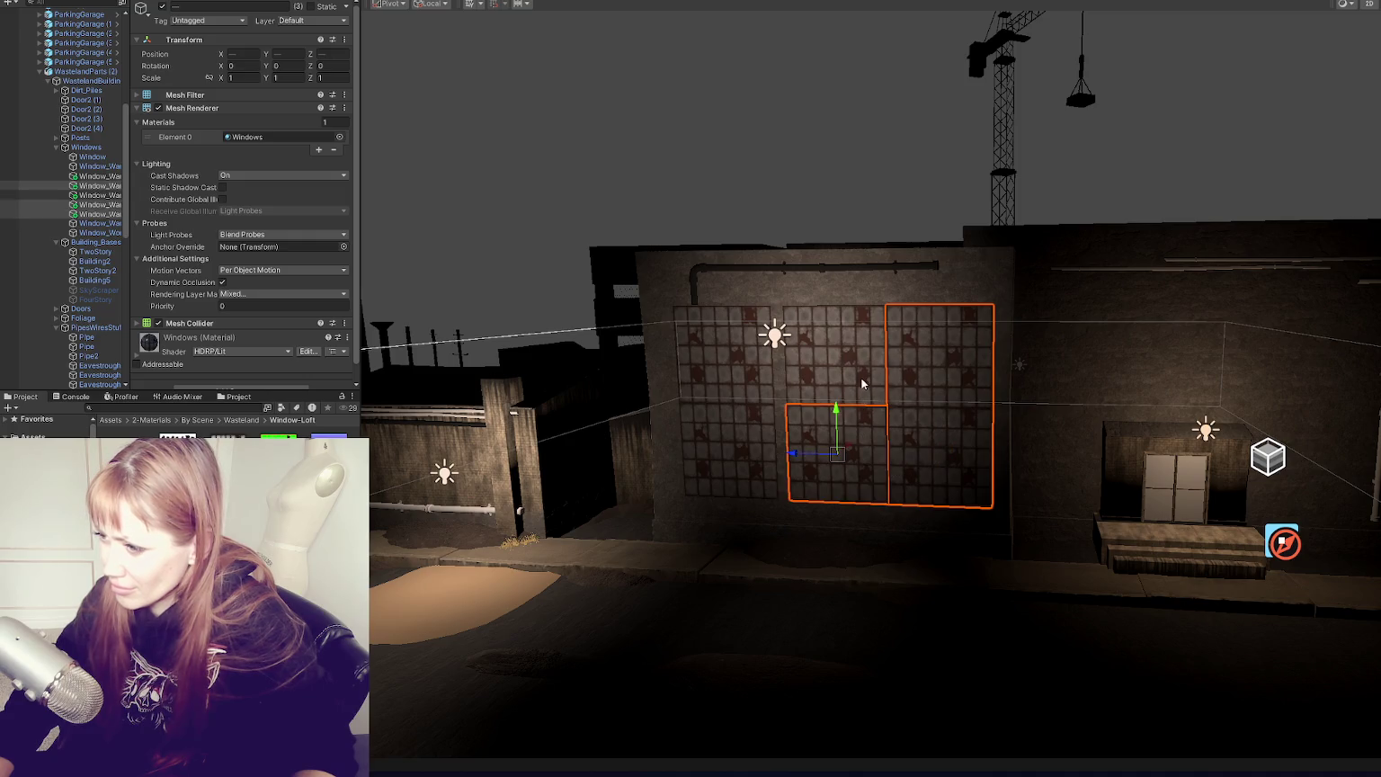
pyautogui.moveTo(789, 356); pyautogui.dragTo(775, 357)
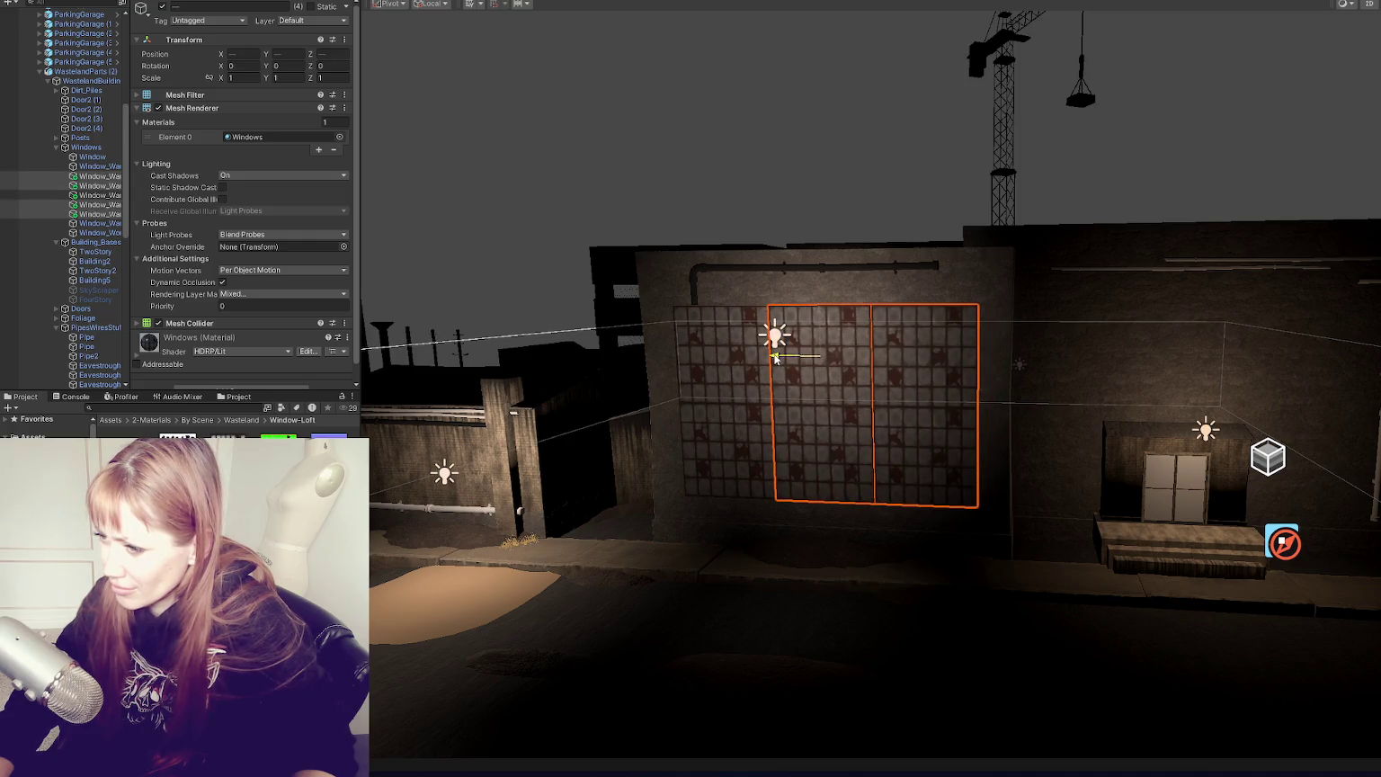
# Step: Refine the selection to include the lower-left window pieces
pyautogui.keyDown('shift'); pyautogui.click(732, 428); pyautogui.keyUp('shift')
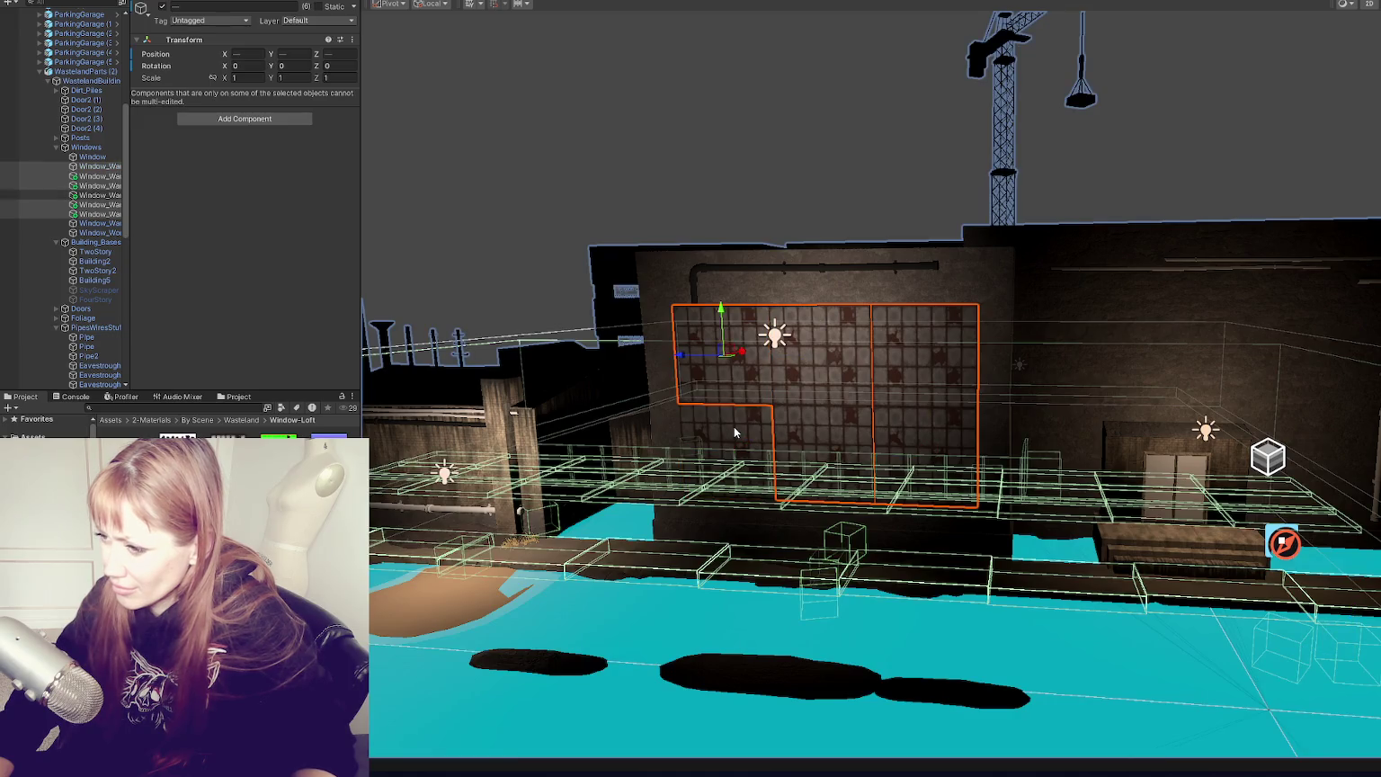
pyautogui.click(822, 369)
pyautogui.keyDown('shift'); pyautogui.click(910, 391); pyautogui.keyUp('shift')
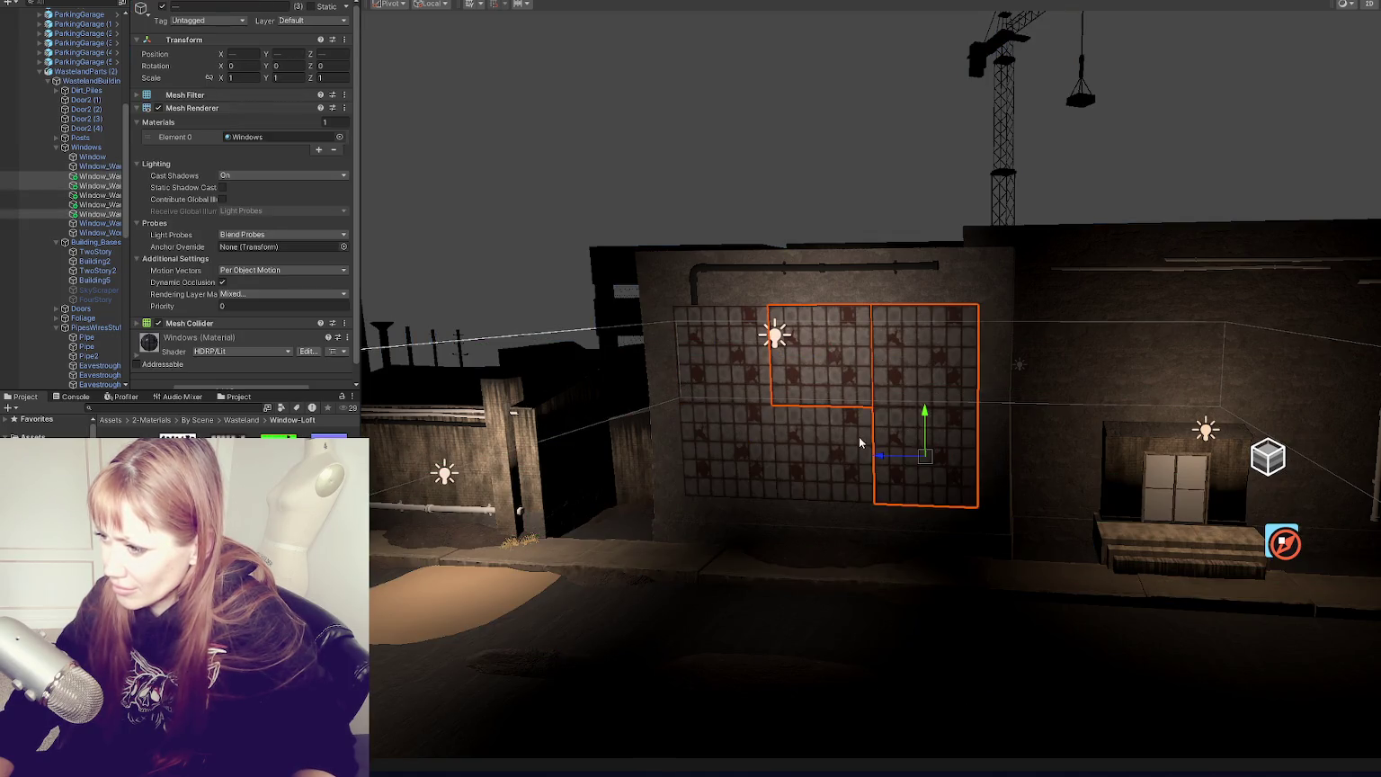
pyautogui.keyDown('shift'); pyautogui.click(740, 435); pyautogui.keyUp('shift')
pyautogui.keyDown('shift'); pyautogui.click(726, 409); pyautogui.keyUp('shift')
pyautogui.keyDown('shift'); pyautogui.click(731, 417); pyautogui.keyUp('shift')
pyautogui.keyDown('shift'); pyautogui.click(734, 424); pyautogui.keyUp('shift')
pyautogui.keyDown('shift'); pyautogui.click(727, 382); pyautogui.keyUp('shift')
pyautogui.keyDown('shift'); pyautogui.click(727, 381); pyautogui.keyUp('shift')
pyautogui.keyDown('shift'); pyautogui.click(727, 381); pyautogui.keyUp('shift')
# Step: Isolate the upper-left Window_Warehouse_Flat and push it flush with the window grid
pyautogui.keyDown('shift'); pyautogui.click(739, 365); pyautogui.keyUp('shift')
pyautogui.moveTo(739, 363); pyautogui.dragTo(737, 385)
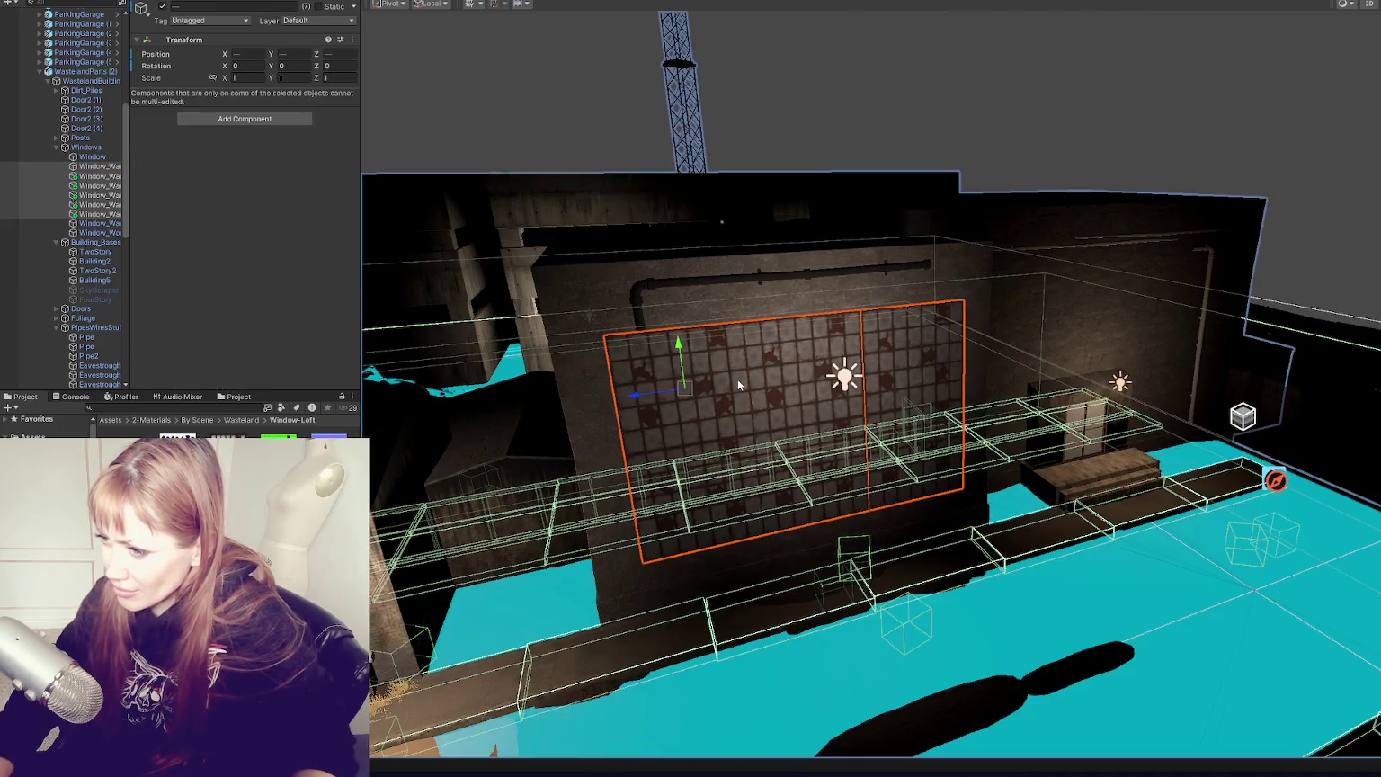
pyautogui.keyDown('shift'); pyautogui.click(655, 397); pyautogui.keyUp('shift')
pyautogui.keyDown('shift'); pyautogui.click(652, 396); pyautogui.keyUp('shift')
pyautogui.keyDown('shift'); pyautogui.click(654, 397); pyautogui.keyUp('shift')
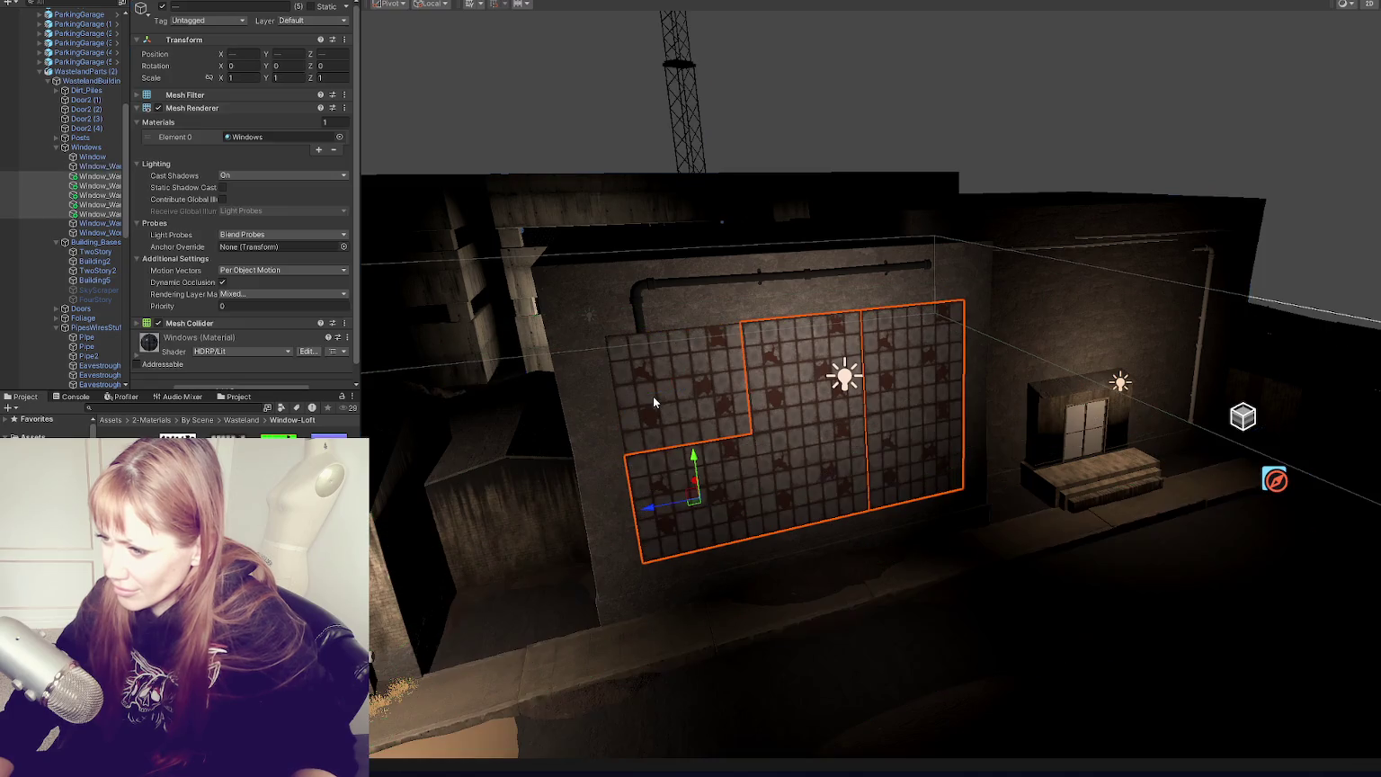
pyautogui.keyDown('shift'); pyautogui.click(648, 397); pyautogui.keyUp('shift')
pyautogui.keyDown('shift'); pyautogui.click(647, 398); pyautogui.keyUp('shift')
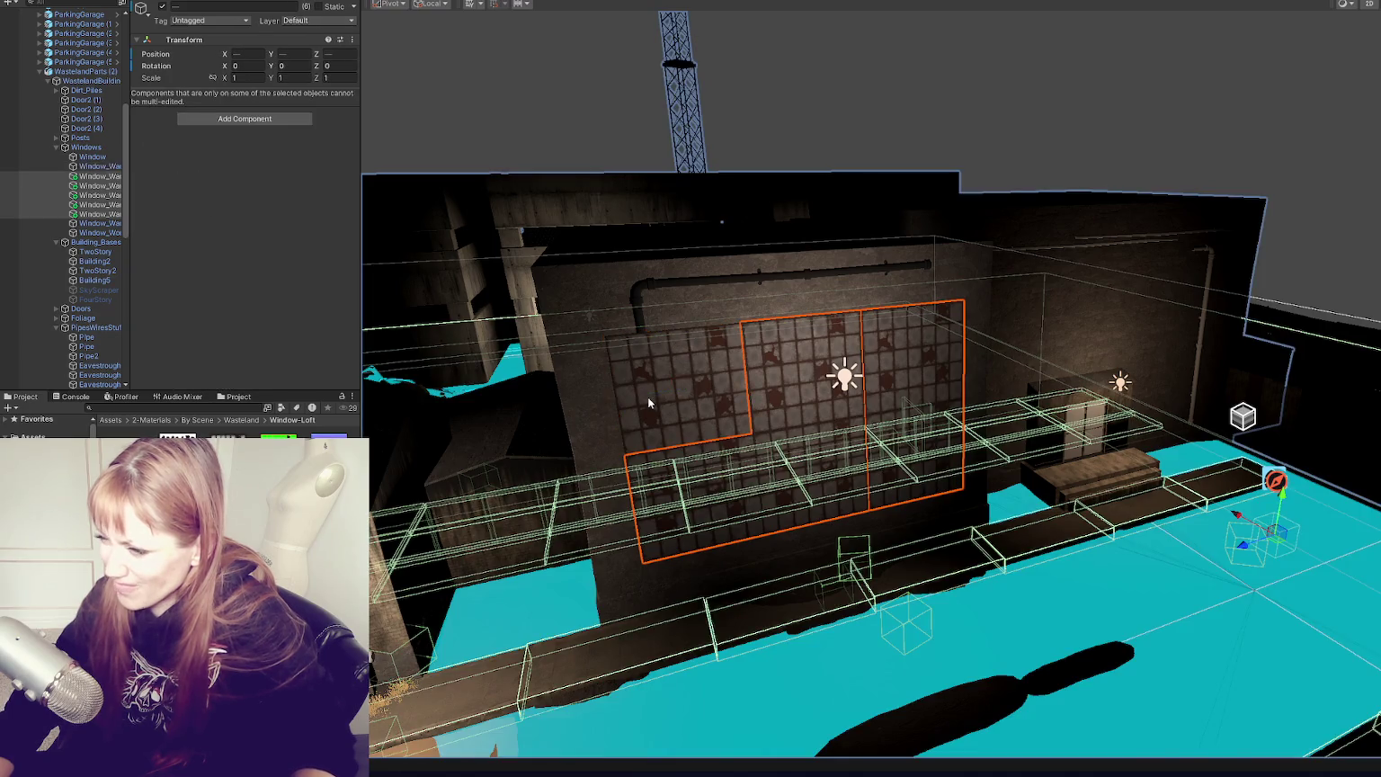
pyautogui.keyDown('shift'); pyautogui.click(647, 397); pyautogui.keyUp('shift')
pyautogui.keyDown('shift'); pyautogui.click(648, 396); pyautogui.keyUp('shift')
pyautogui.keyDown('shift'); pyautogui.click(648, 397); pyautogui.keyUp('shift')
pyautogui.keyDown('shift'); pyautogui.click(648, 397); pyautogui.keyUp('shift')
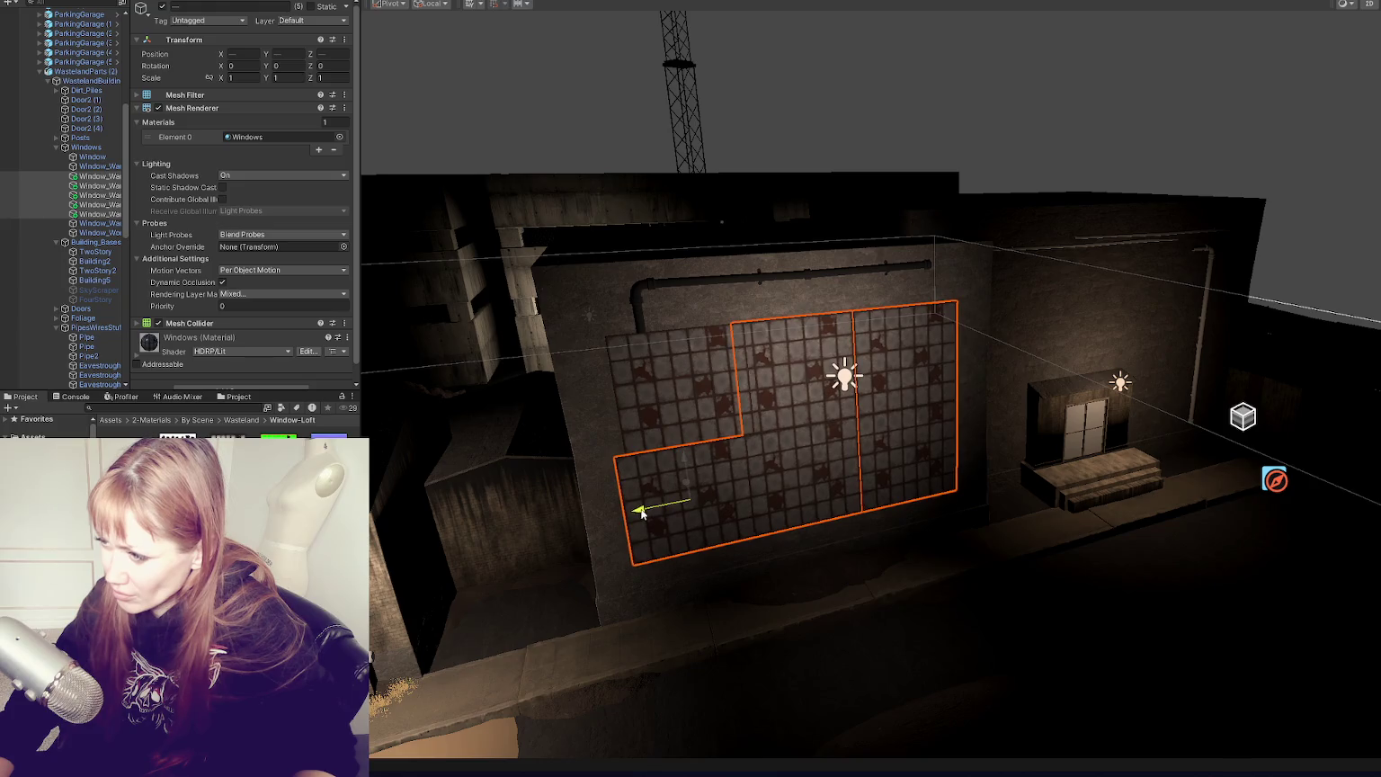
pyautogui.click(636, 411)
pyautogui.moveTo(636, 410)
pyautogui.mouseDown()
pyautogui.moveTo(626, 397)
pyautogui.moveTo(674, 195)
pyautogui.moveTo(898, 409)
pyautogui.mouseUp()
pyautogui.click(898, 409)
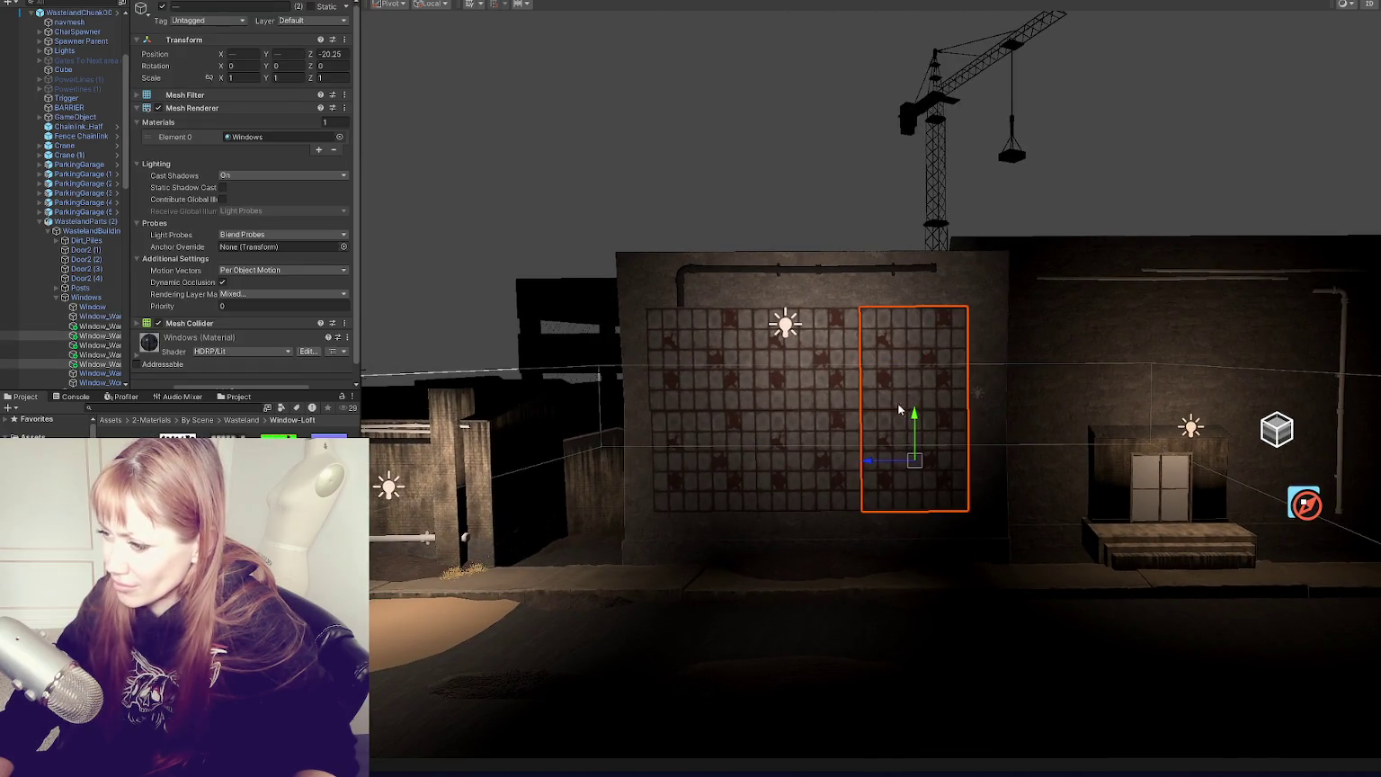
# Step: Select window pieces on the warehouse wall, duplicating one and then undoing the duplicate
pyautogui.moveTo(866, 466)
pyautogui.mouseDown()
pyautogui.moveTo(932, 343)
pyautogui.moveTo(989, 353)
pyautogui.moveTo(1160, 334)
pyautogui.moveTo(1156, 349)
pyautogui.moveTo(1184, 358)
pyautogui.moveTo(1090, 357)
pyautogui.moveTo(1203, 404)
pyautogui.moveTo(1302, 396)
pyautogui.moveTo(1333, 414)
pyautogui.mouseUp()
pyautogui.click(932, 343)
pyautogui.click(963, 327)
pyautogui.hotkey('ctrl', 'd')
pyautogui.hotkey('ctrl', 'd')
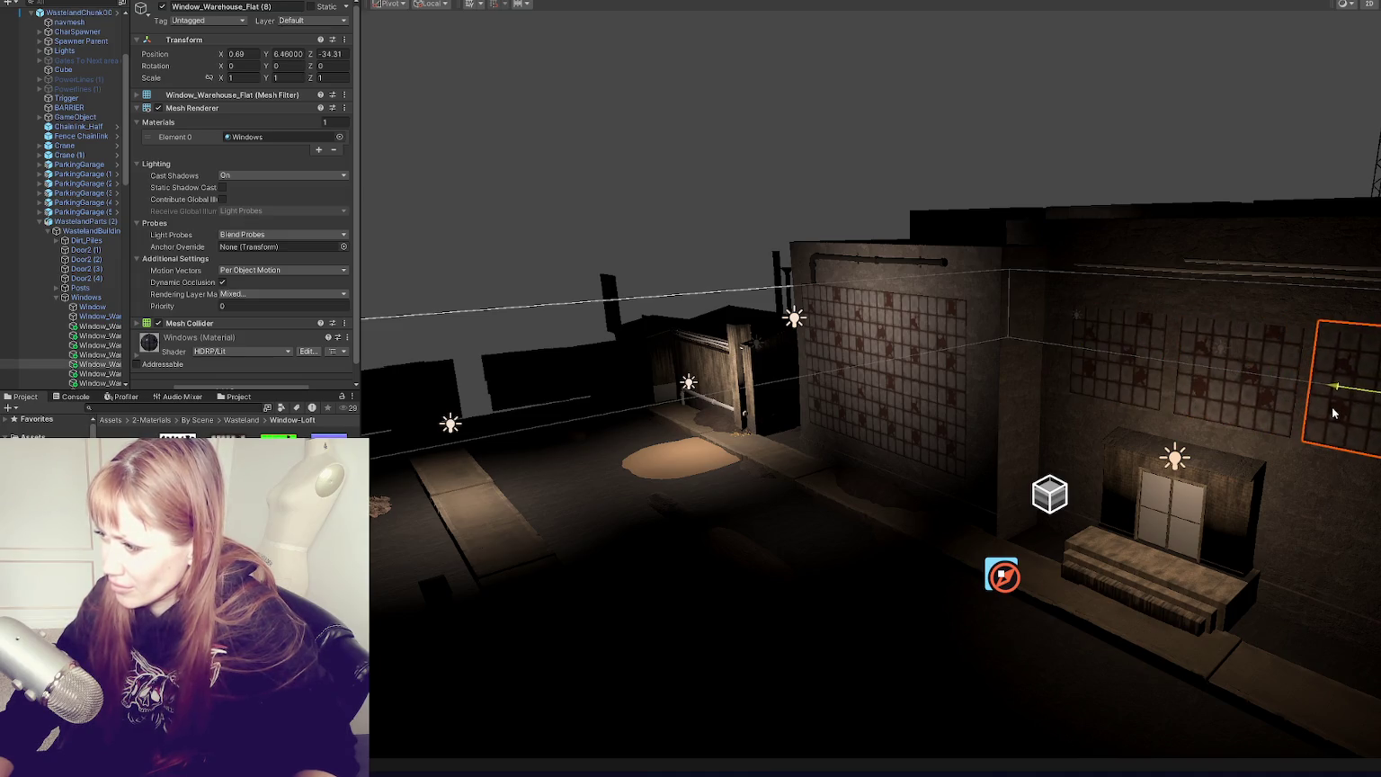
pyautogui.hotkey('ctrl', 'z')
pyautogui.hotkey('ctrl', 'z')
pyautogui.hotkey('ctrl', 'z')
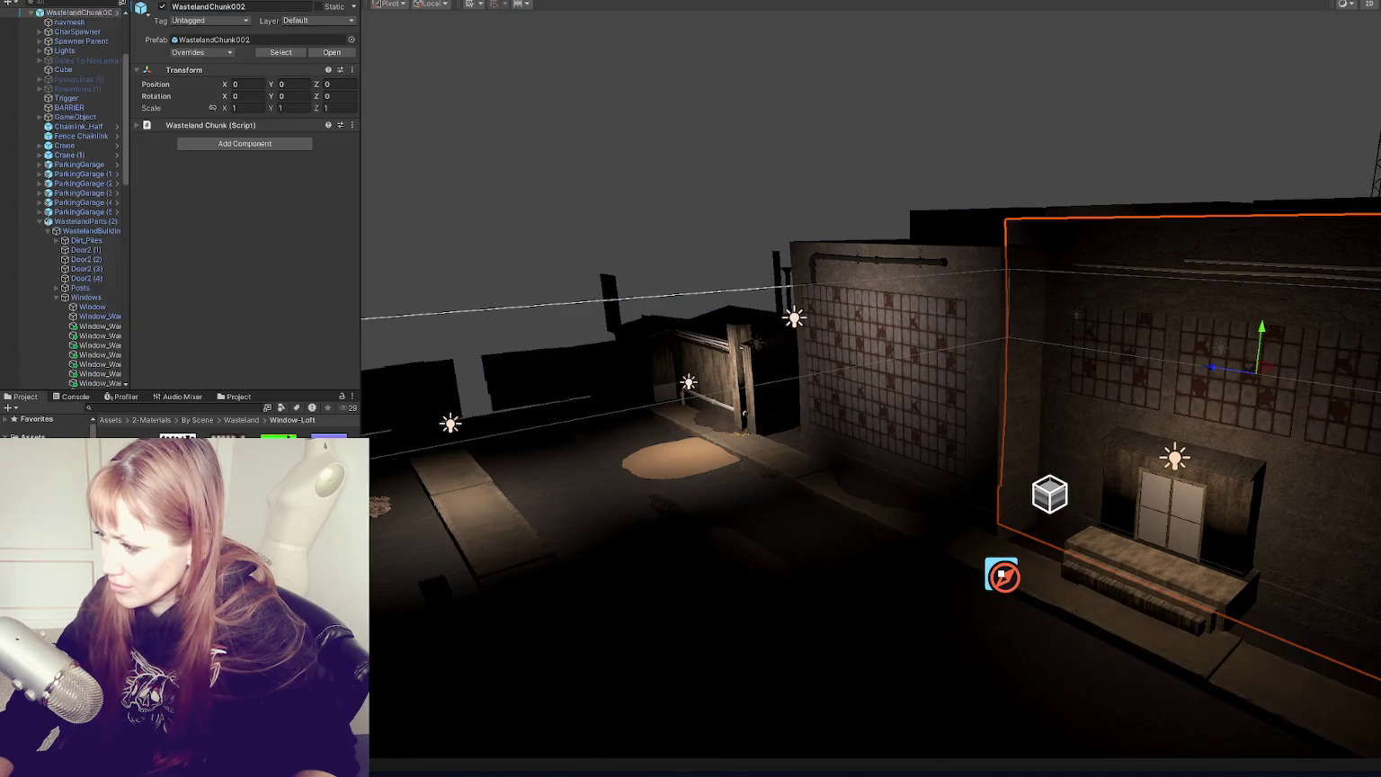
# Step: Delete the two middle Window_Warehouse_Flat pieces from the large window
pyautogui.moveTo(1158, 478); pyautogui.dragTo(1280, 452)
pyautogui.moveTo(722, 351); pyautogui.dragTo(840, 349)
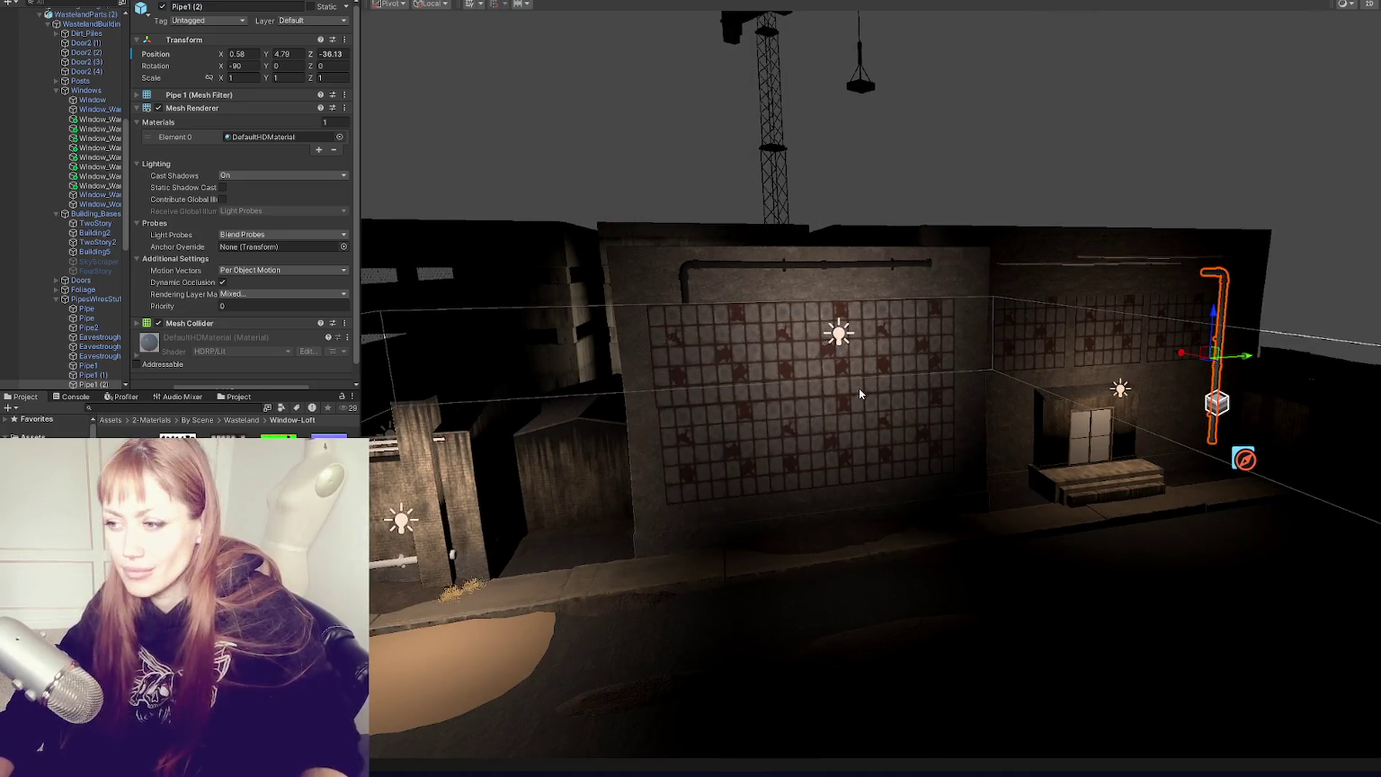
pyautogui.scroll(2, 793, 373)
pyautogui.click(817, 411)
pyautogui.click(818, 412)
pyautogui.keyDown('shift'); pyautogui.click(797, 353); pyautogui.keyUp('shift')
pyautogui.press('Delete')
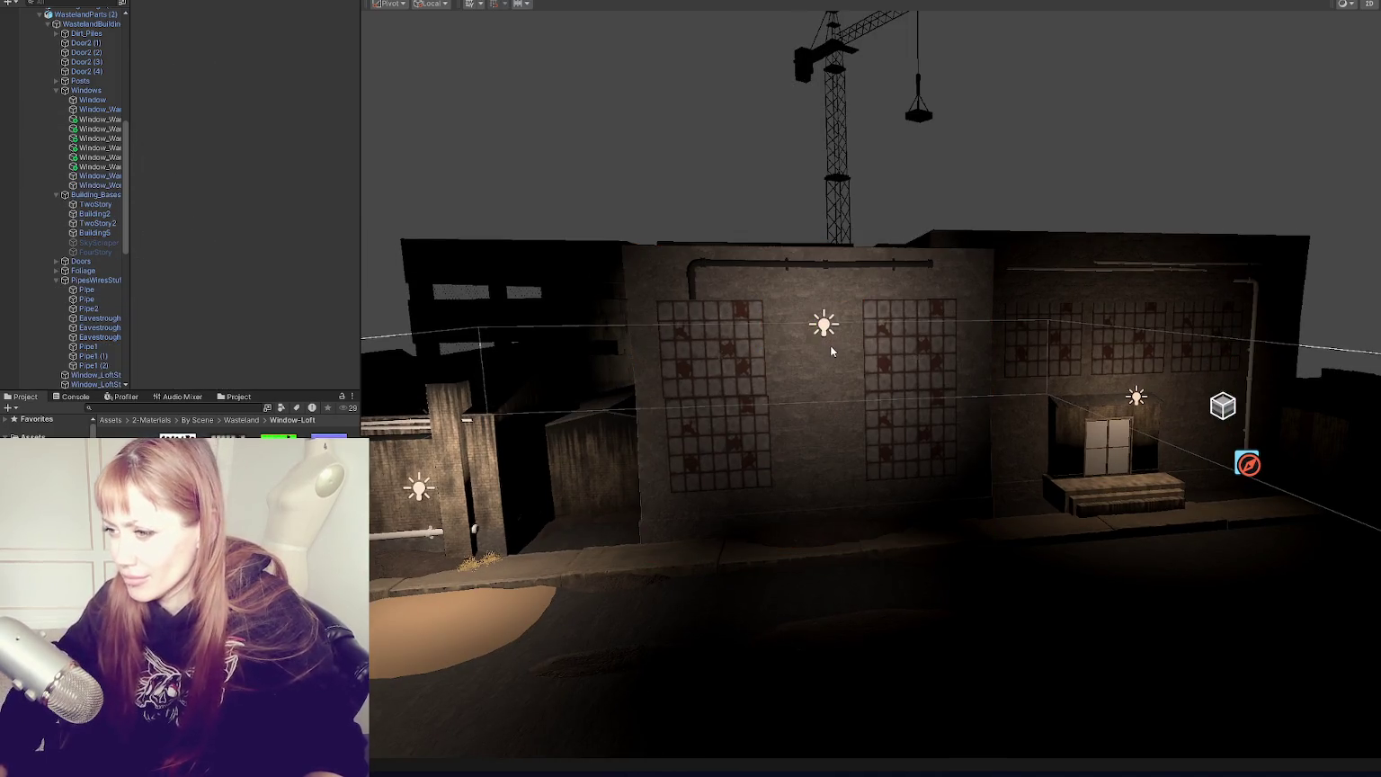
# Step: Slide the remaining window panels apart along the wall into two separate tall windows
pyautogui.click(735, 346)
pyautogui.press('f')
pyautogui.moveTo(888, 384); pyautogui.dragTo(904, 387)
pyautogui.keyDown('shift'); pyautogui.click(922, 661); pyautogui.keyUp('shift')
pyautogui.press('f')
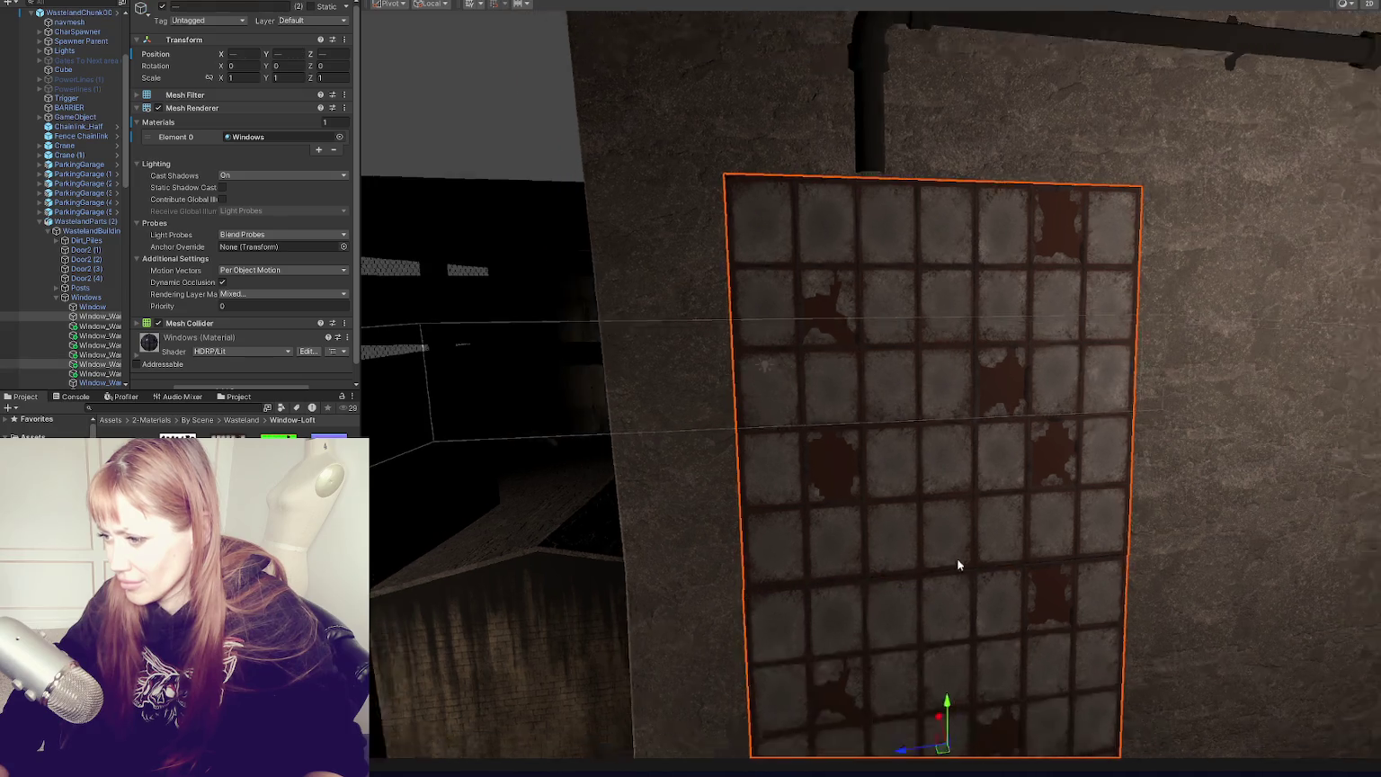
pyautogui.moveTo(976, 695); pyautogui.dragTo(999, 695)
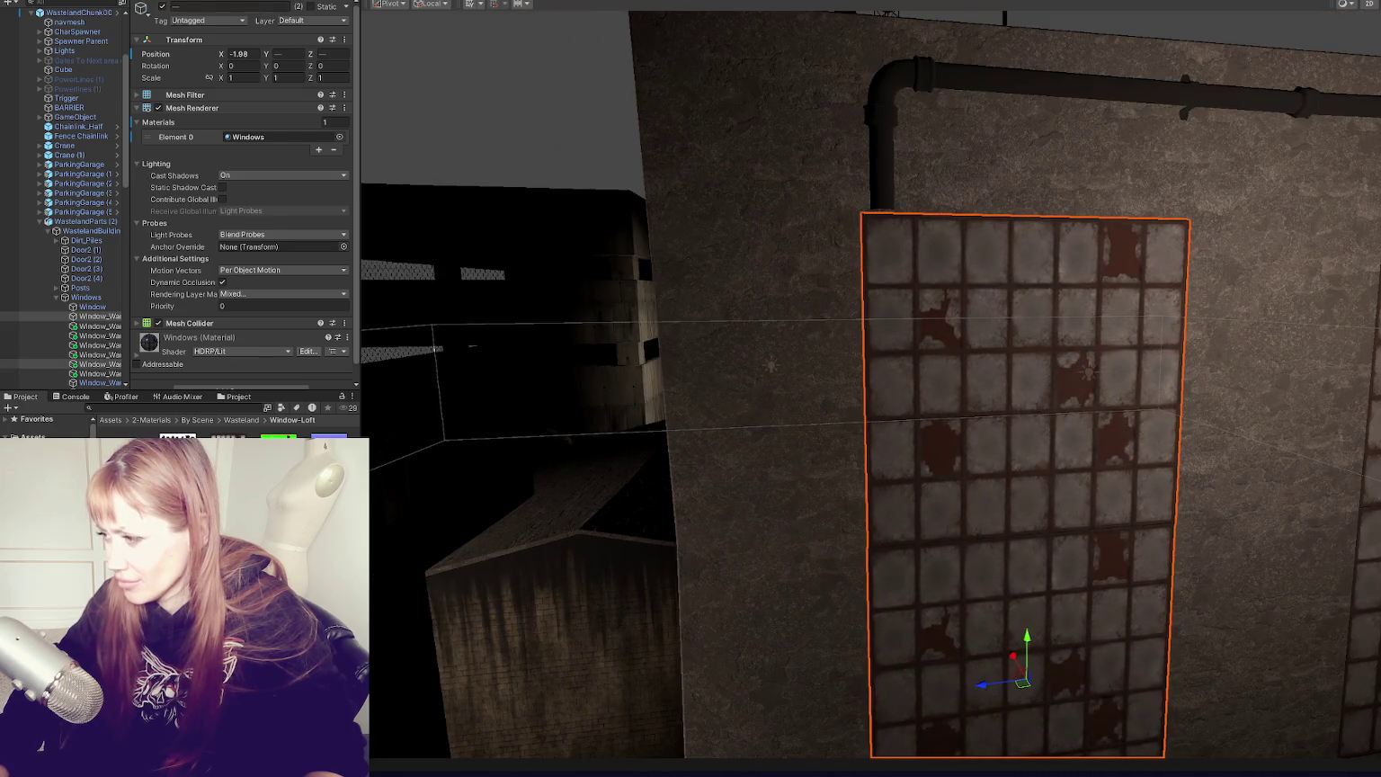
pyautogui.moveTo(1357, 405); pyautogui.dragTo(1259, 404)
pyautogui.press('f')
pyautogui.scroll(-10, 1163, 401)
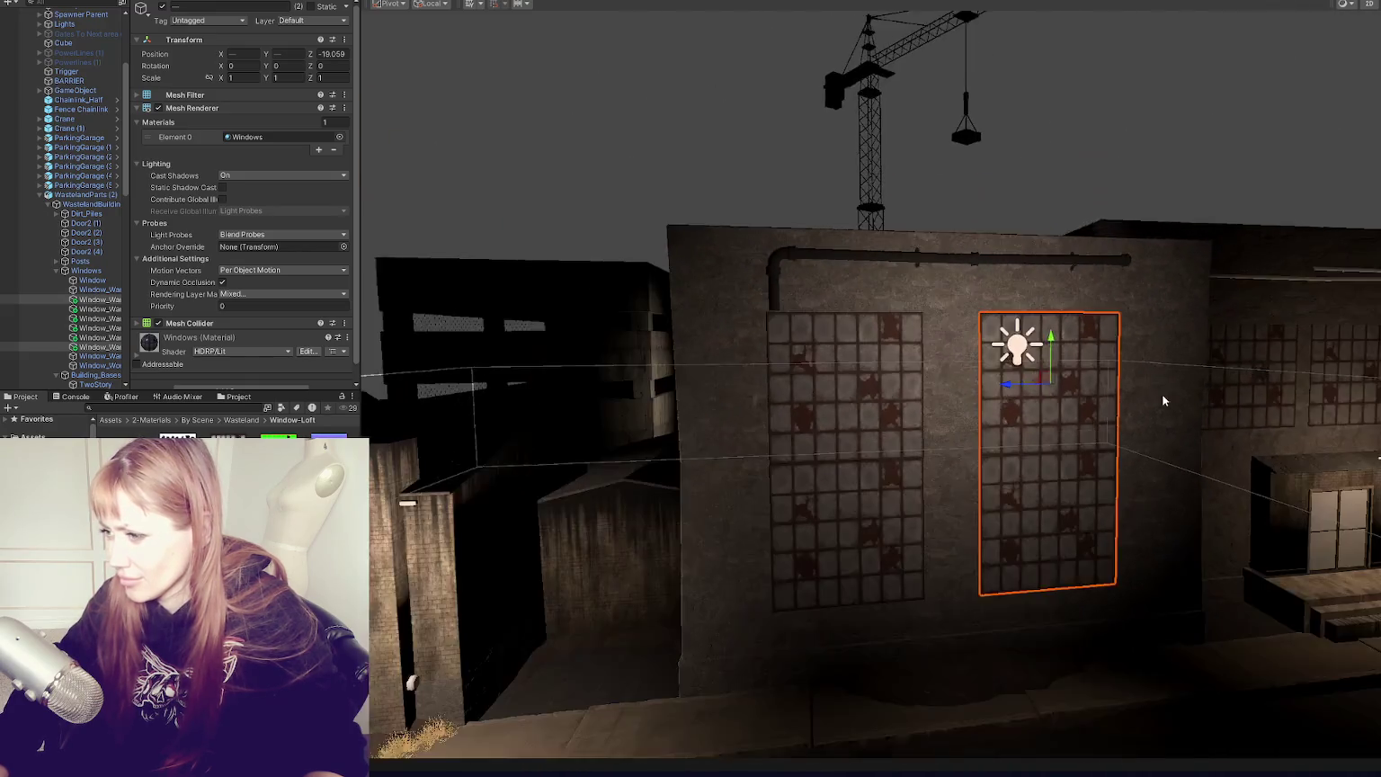
pyautogui.click(1163, 136)
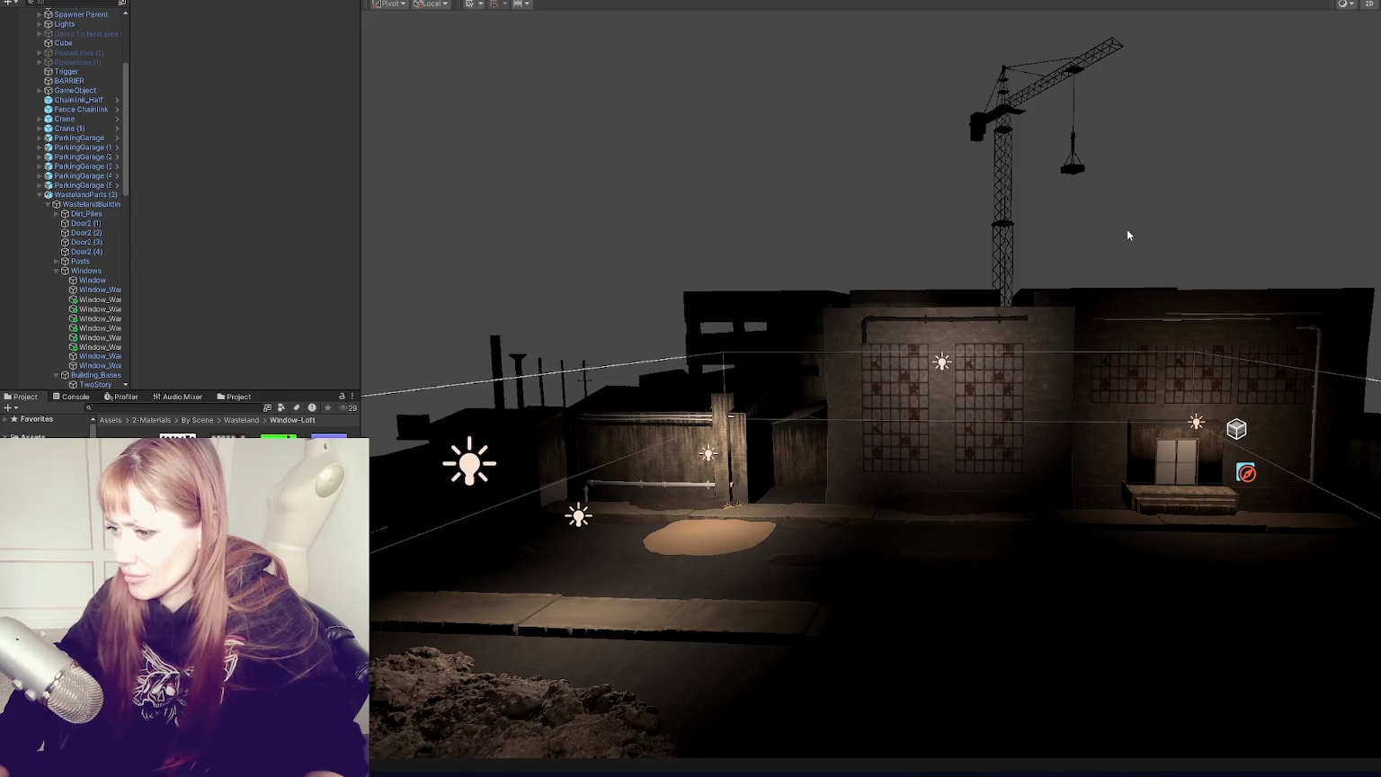
pyautogui.scroll(3, 637, 508)
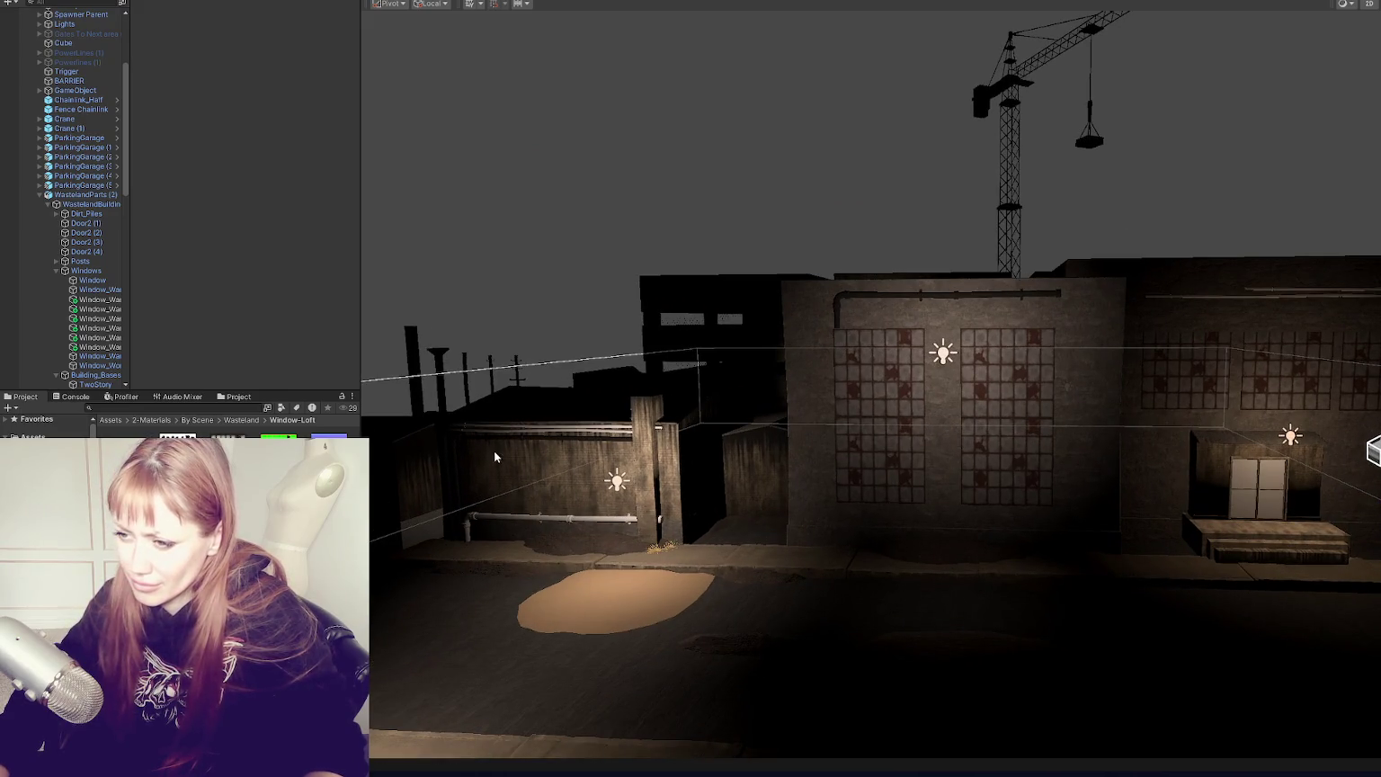
# Step: Apply the black Blackbody material to the lower and upper wall pipes
pyautogui.click(525, 435)
pyautogui.press('f')
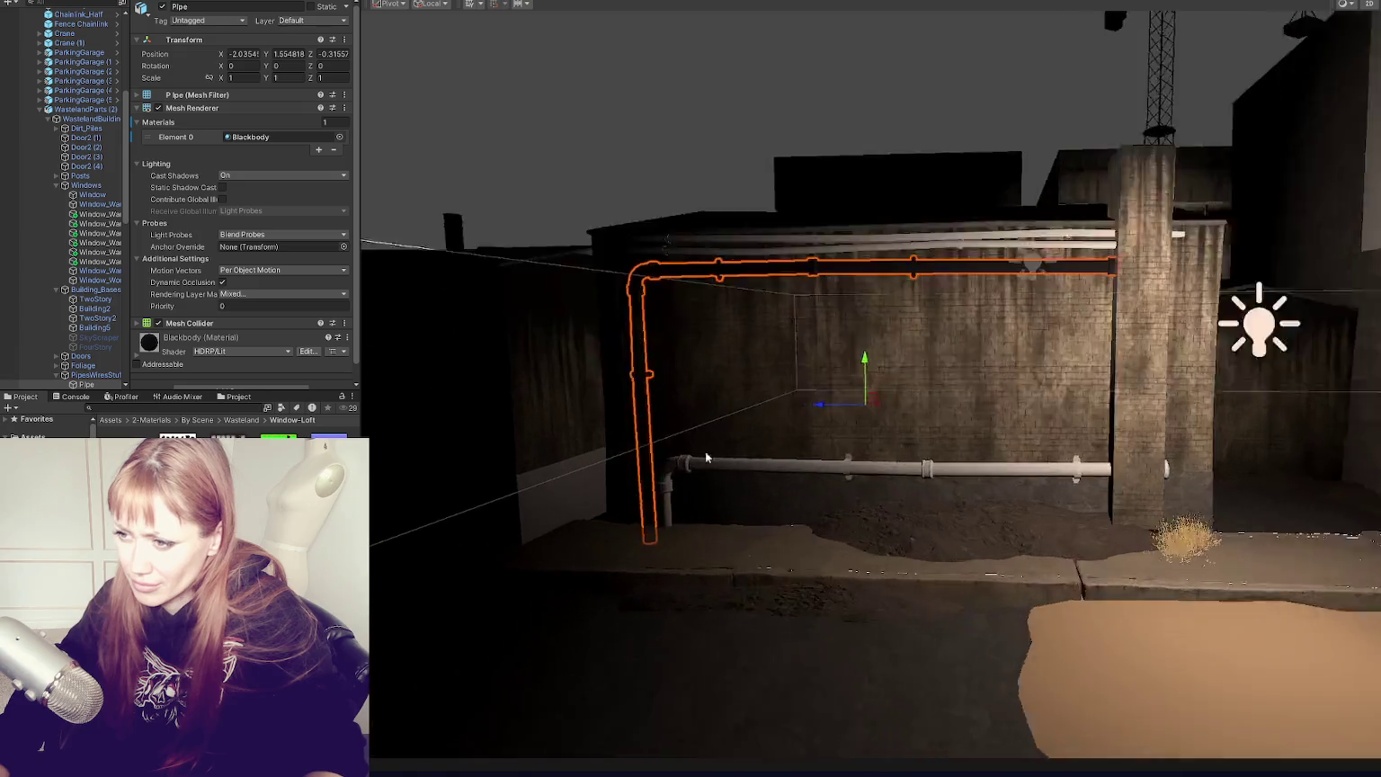
pyautogui.moveTo(205, 357); pyautogui.dragTo(871, 462)
pyautogui.moveTo(200, 340)
pyautogui.mouseDown()
pyautogui.moveTo(955, 210)
pyautogui.moveTo(825, 229)
pyautogui.mouseUp()
pyautogui.moveTo(173, 339); pyautogui.dragTo(850, 210)
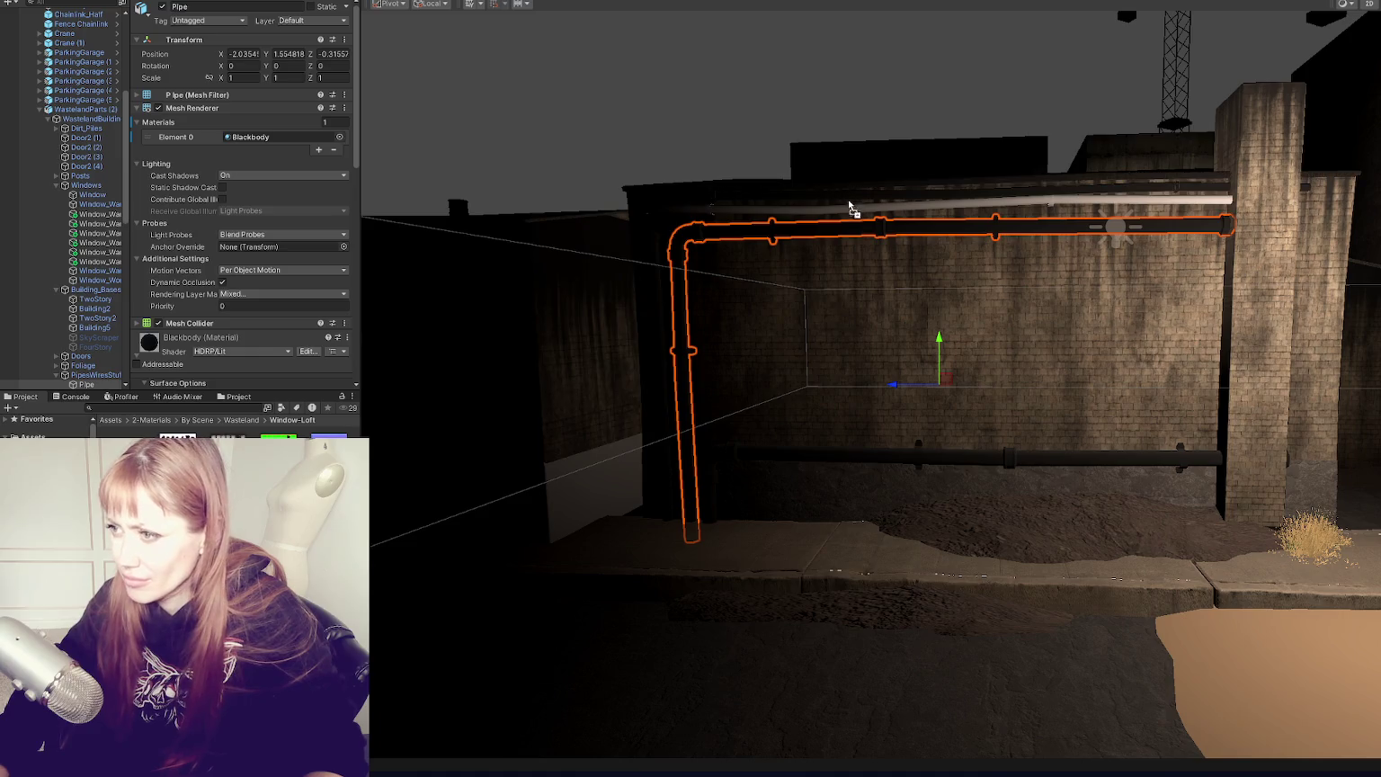
# Step: Duplicate the Eavestrough and move the copy onto the right-hand building, slightly lowered
pyautogui.click(1045, 240)
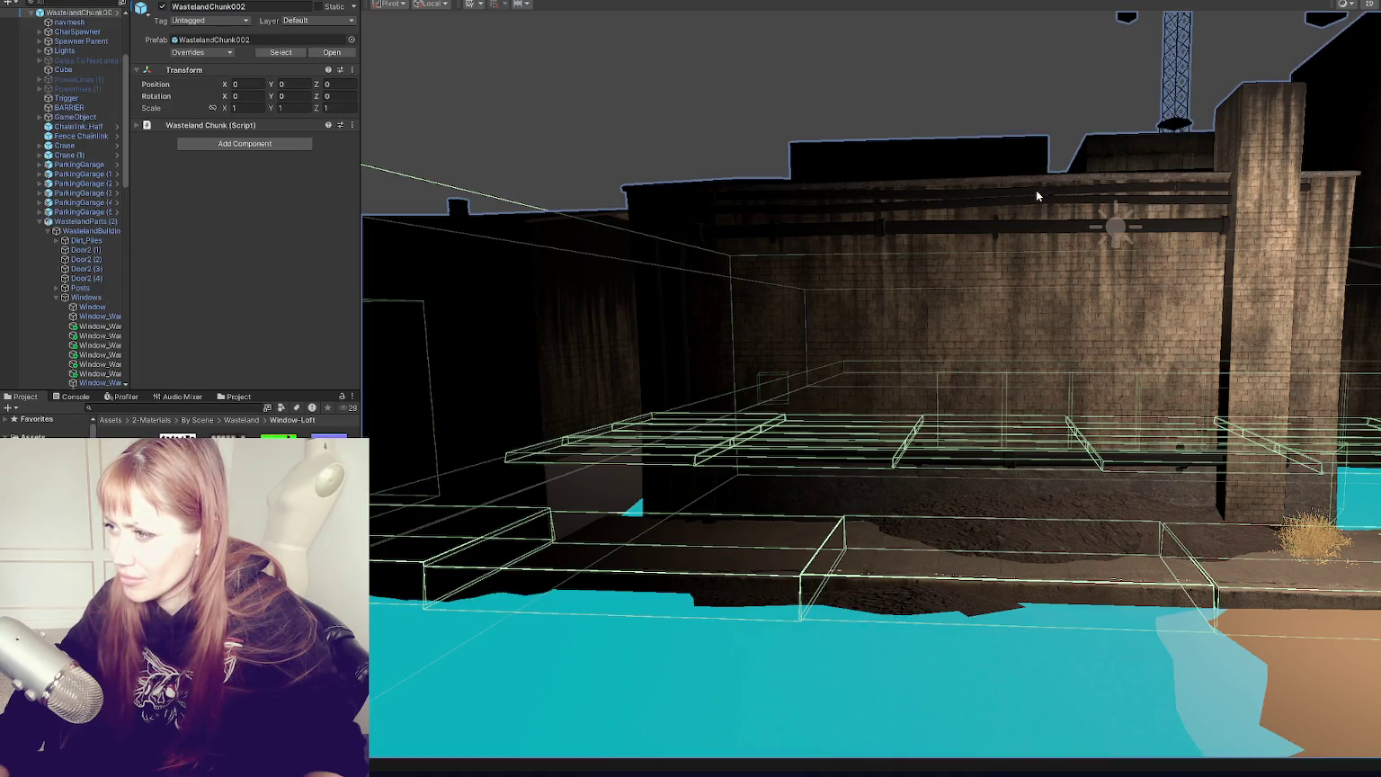
pyautogui.click(1037, 190)
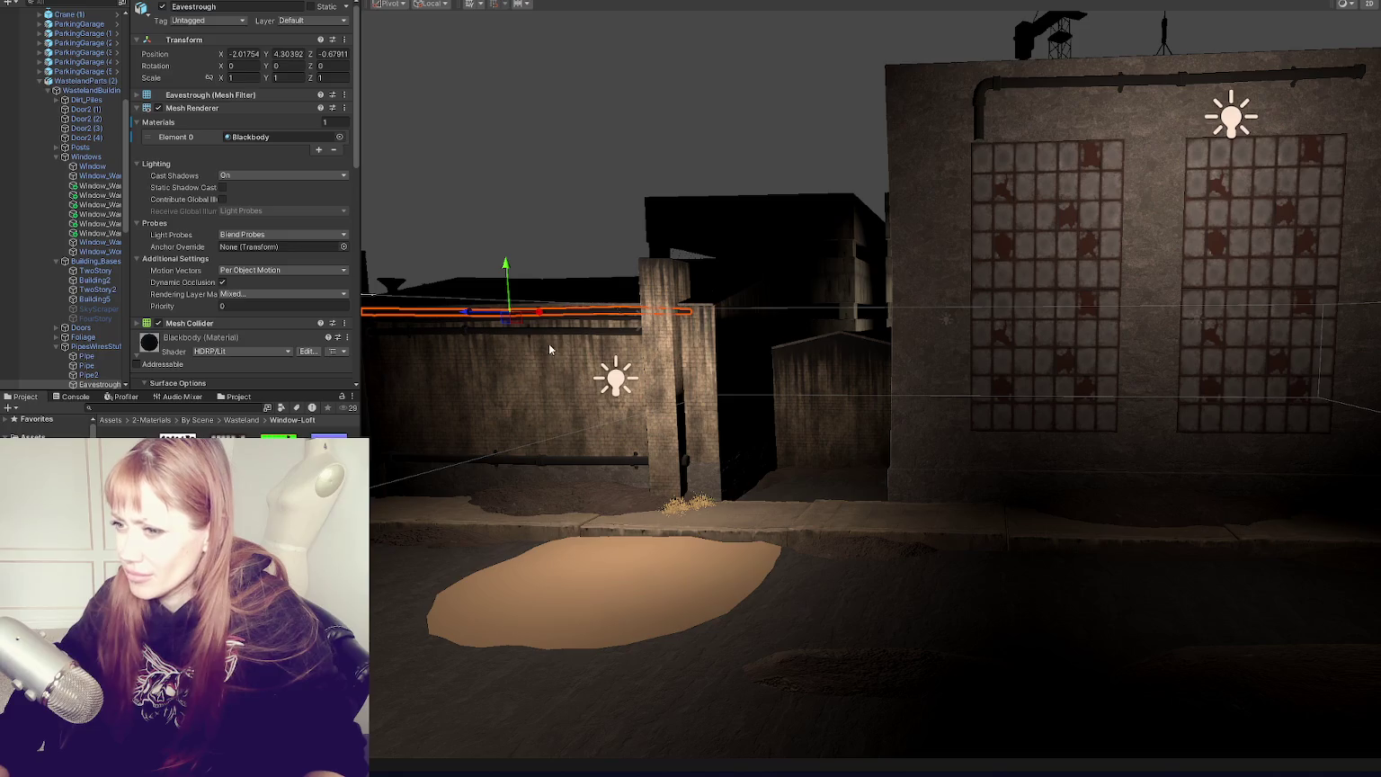
pyautogui.hotkey('ctrl', 'd')
pyautogui.moveTo(477, 311); pyautogui.dragTo(1065, 338)
pyautogui.click(1064, 339)
pyautogui.click(1096, 310)
pyautogui.moveTo(1137, 268); pyautogui.dragTo(1135, 277)
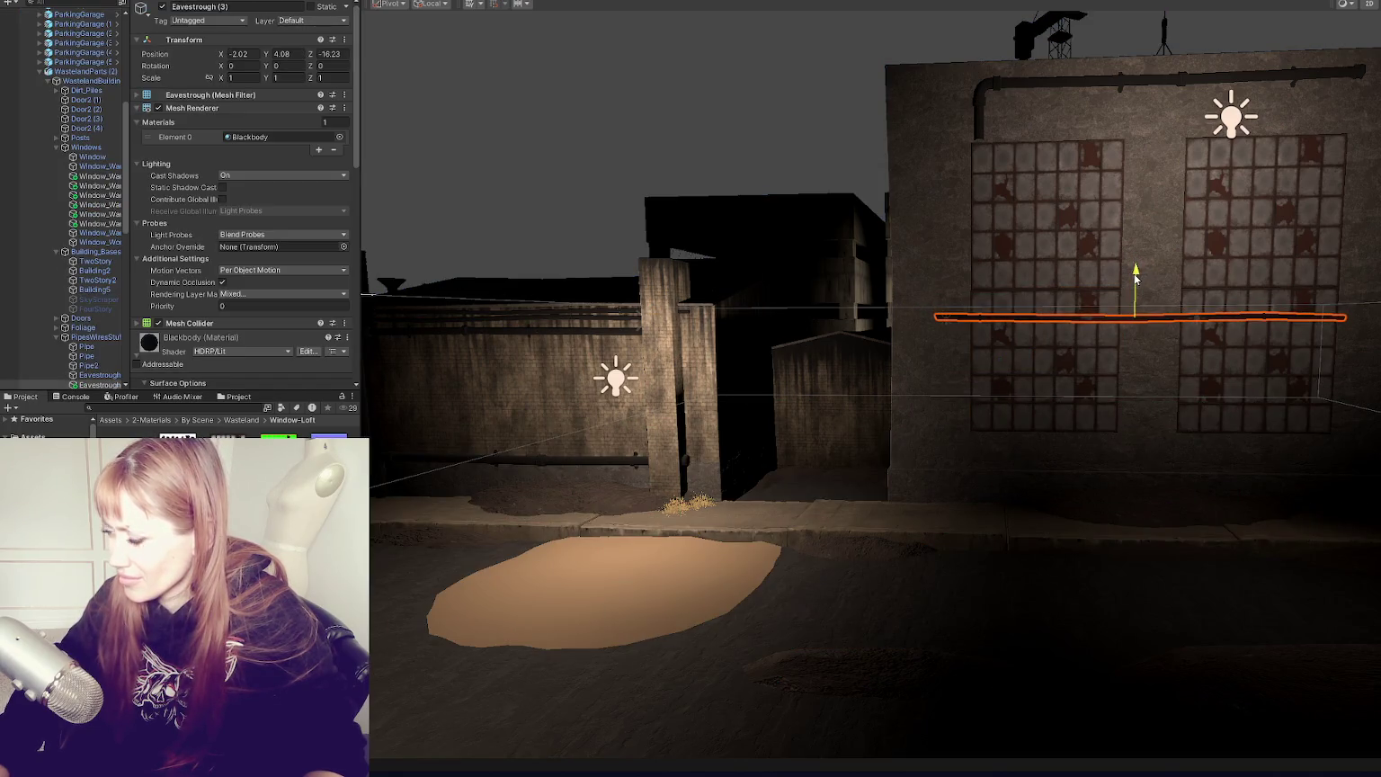
# Step: Raise the eavestrough across the right building to sit just under the top pipe
pyautogui.click(609, 332)
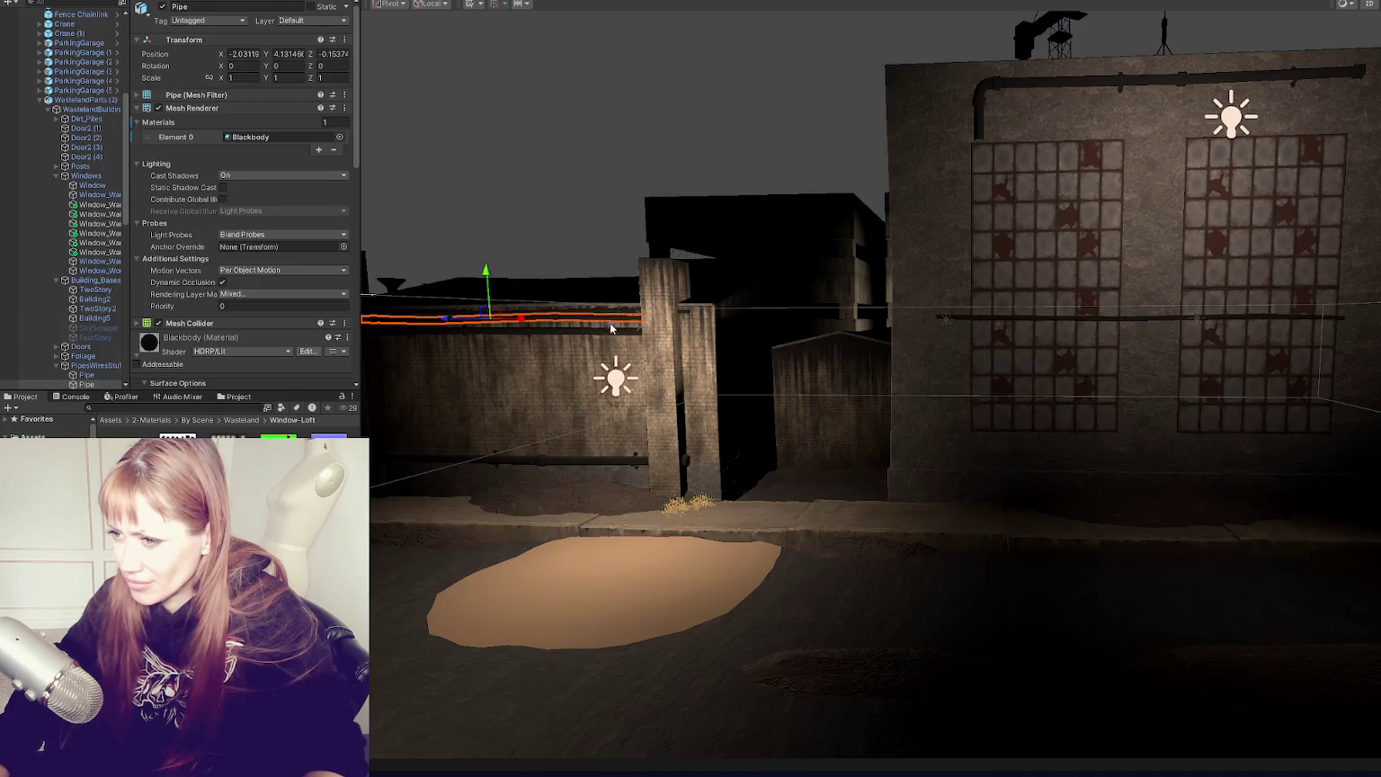
pyautogui.click(612, 315)
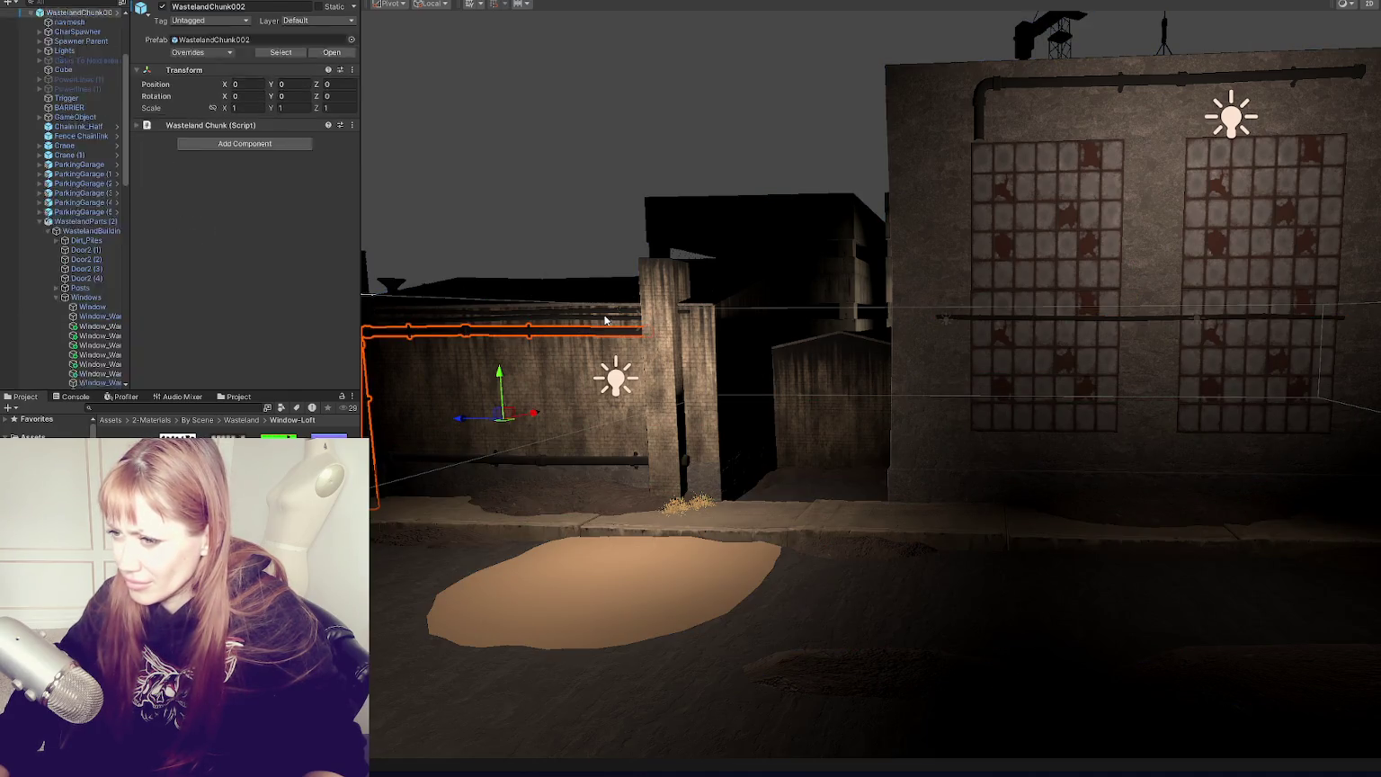
pyautogui.click(622, 321)
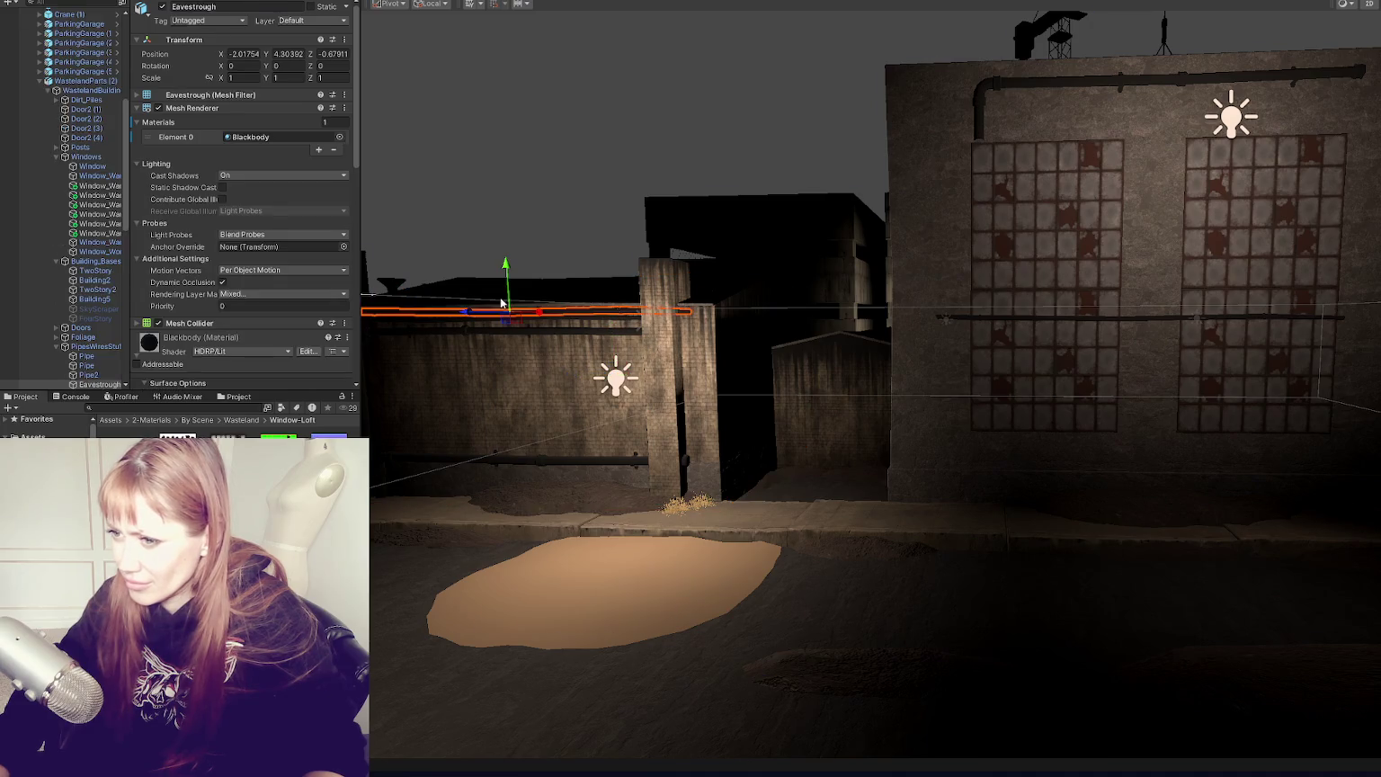
pyautogui.click(1103, 309)
pyautogui.moveTo(1165, 267); pyautogui.dragTo(1187, 90)
pyautogui.click(654, 180)
pyautogui.moveTo(655, 180)
pyautogui.mouseDown()
pyautogui.moveTo(1088, 336)
pyautogui.moveTo(1157, 386)
pyautogui.mouseUp()
pyautogui.moveTo(1124, 323)
pyautogui.mouseDown()
pyautogui.moveTo(1016, 310)
pyautogui.moveTo(1194, 304)
pyautogui.moveTo(734, 403)
pyautogui.moveTo(829, 394)
pyautogui.mouseUp()
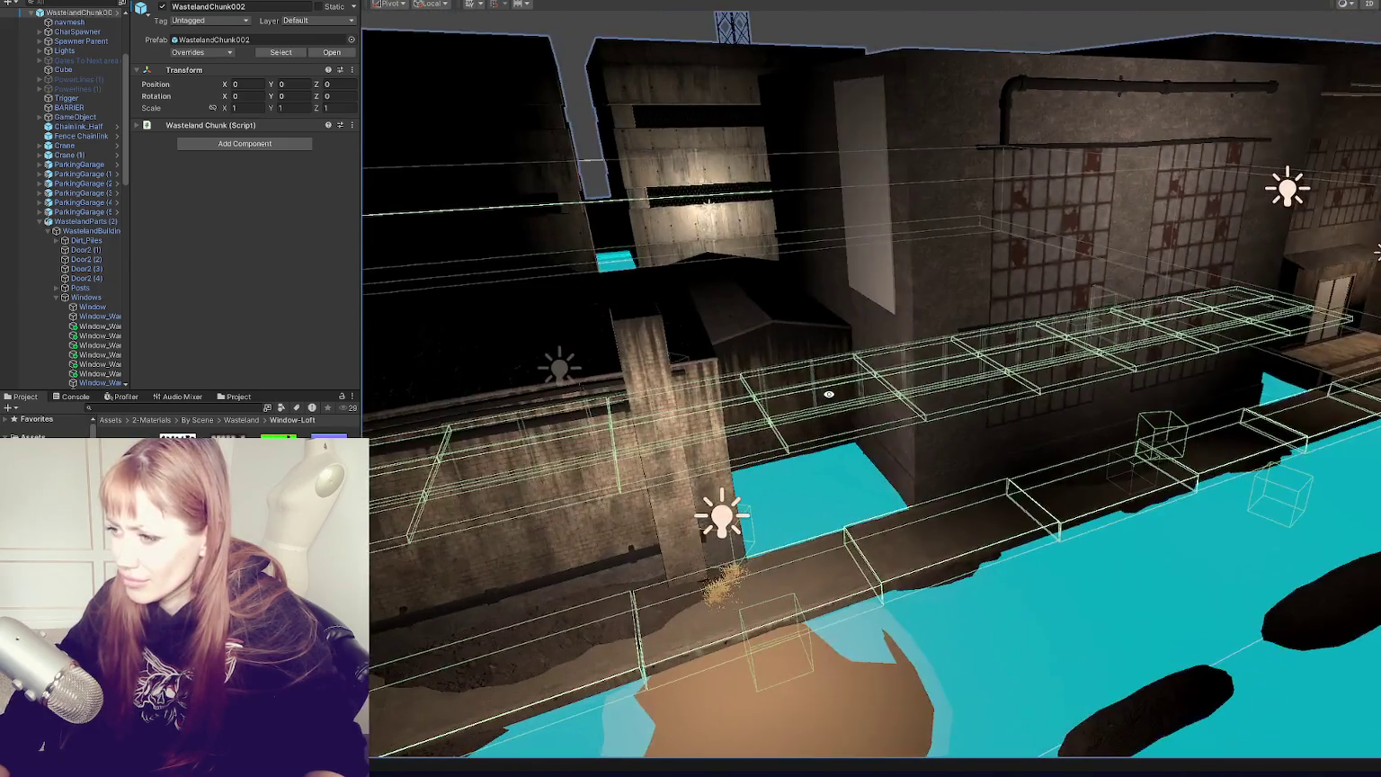
pyautogui.click(882, 239)
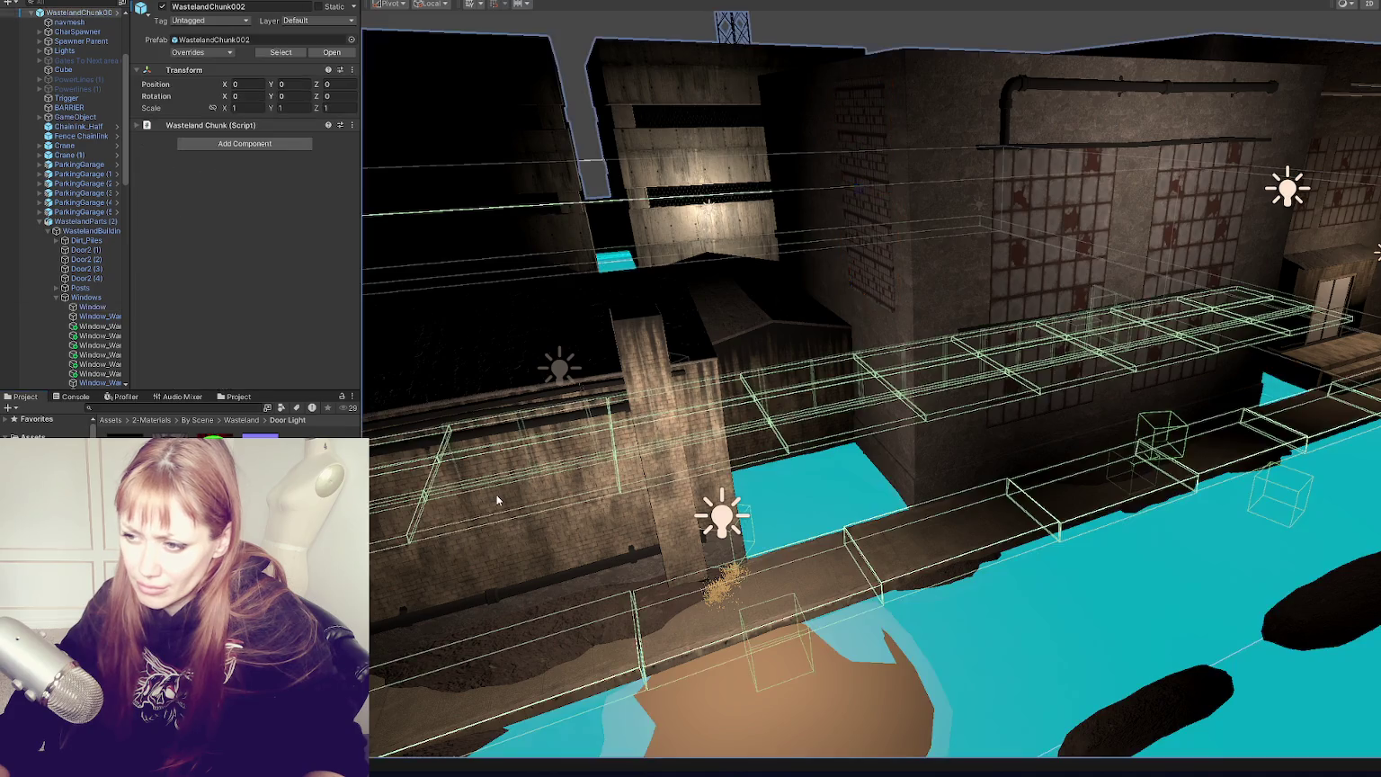
pyautogui.click(497, 494)
pyautogui.scroll(-3, 165, 330)
pyautogui.click(166, 331)
pyautogui.click(165, 331)
pyautogui.click(154, 299)
pyautogui.scroll(-2, 161, 282)
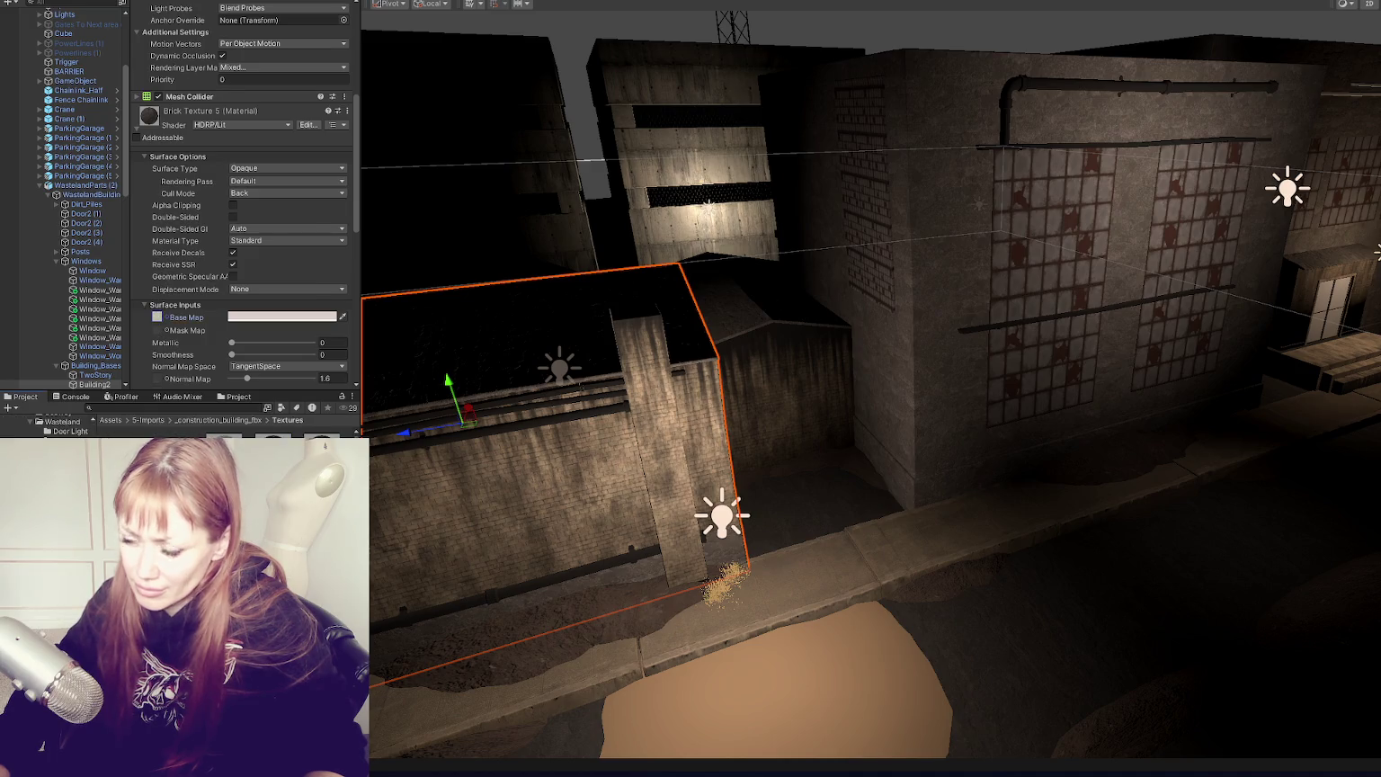
pyautogui.scroll(3, 243, 198)
pyautogui.click(882, 216)
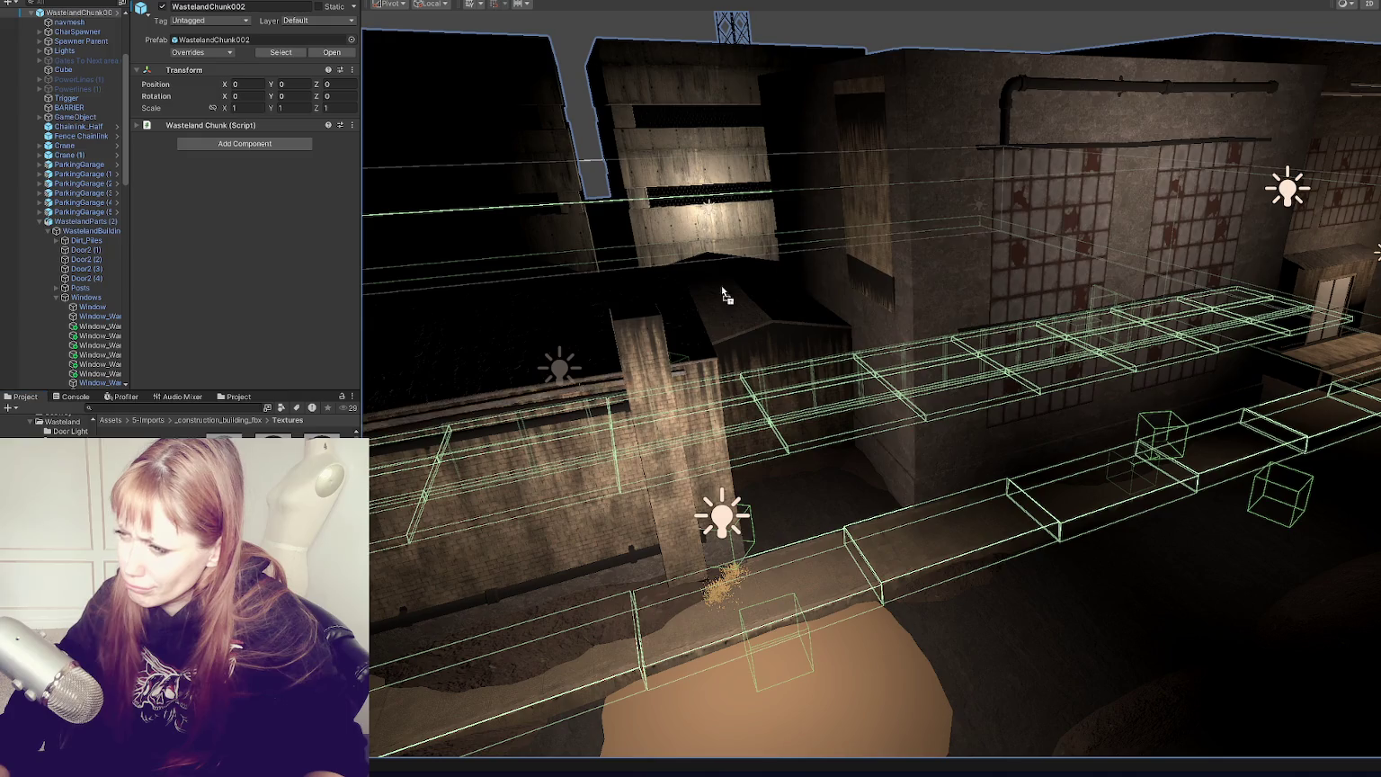
pyautogui.click(883, 222)
pyautogui.moveTo(887, 207)
pyautogui.mouseDown()
pyautogui.moveTo(943, 197)
pyautogui.moveTo(811, 152)
pyautogui.moveTo(795, 181)
pyautogui.moveTo(871, 195)
pyautogui.moveTo(858, 233)
pyautogui.mouseUp()
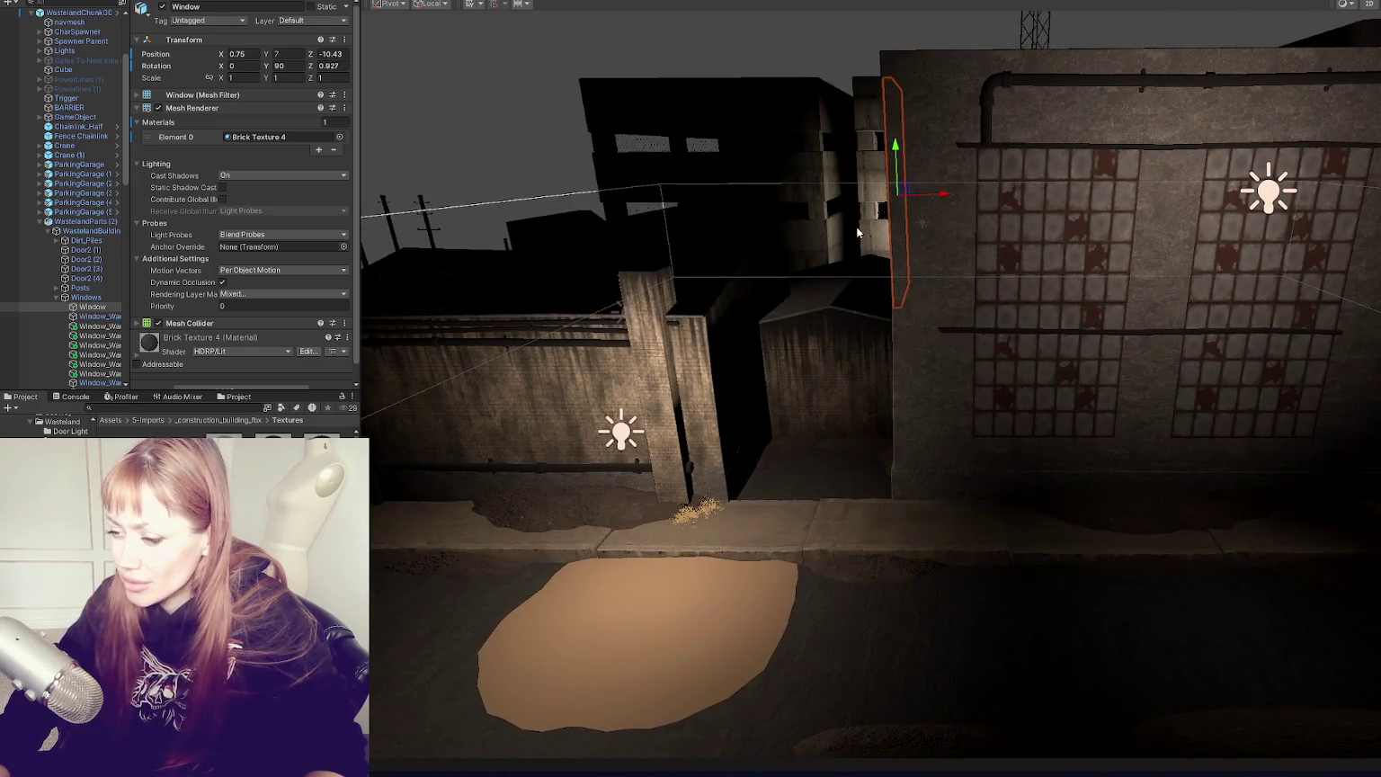
pyautogui.click(583, 508)
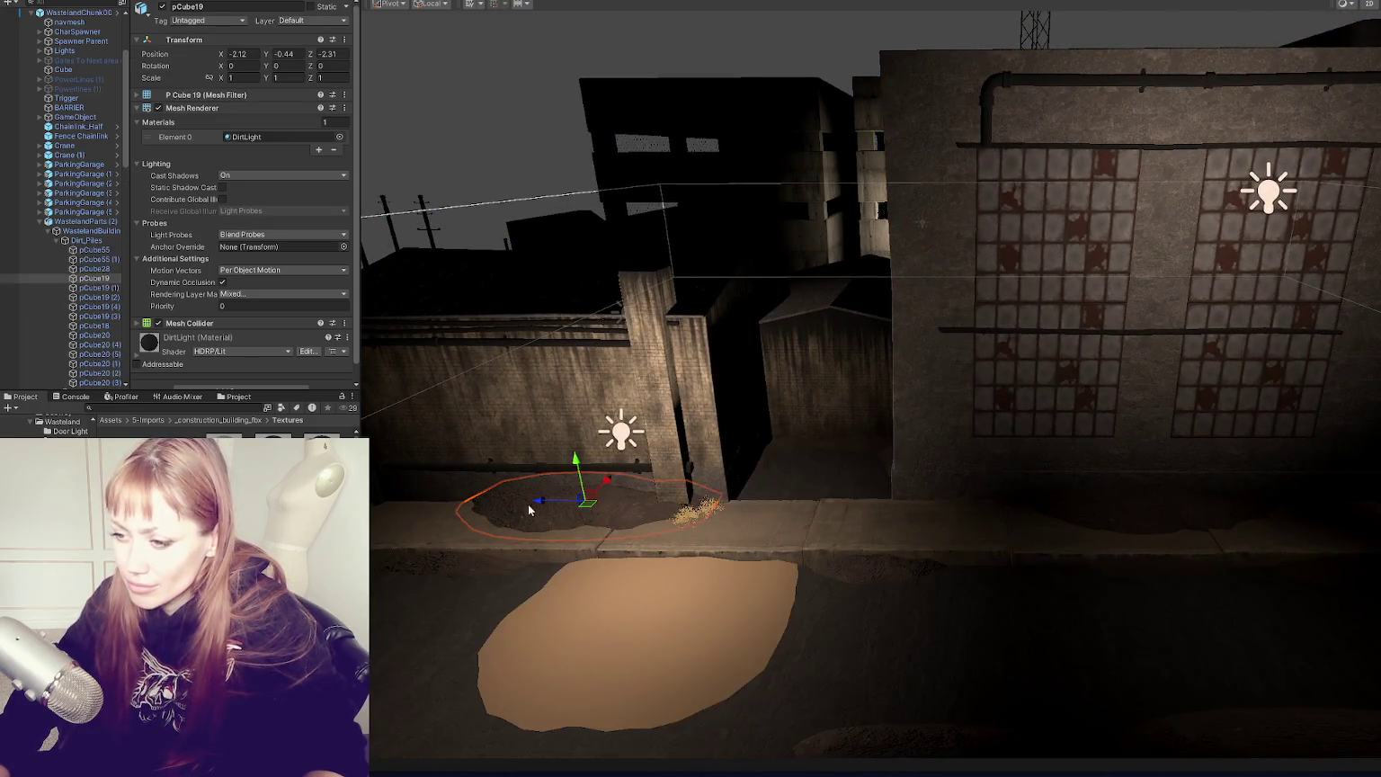
# Step: Pick Chimney2 from the overlapping objects and slide it along the warehouse wall
pyautogui.scroll(-4, 927, 542)
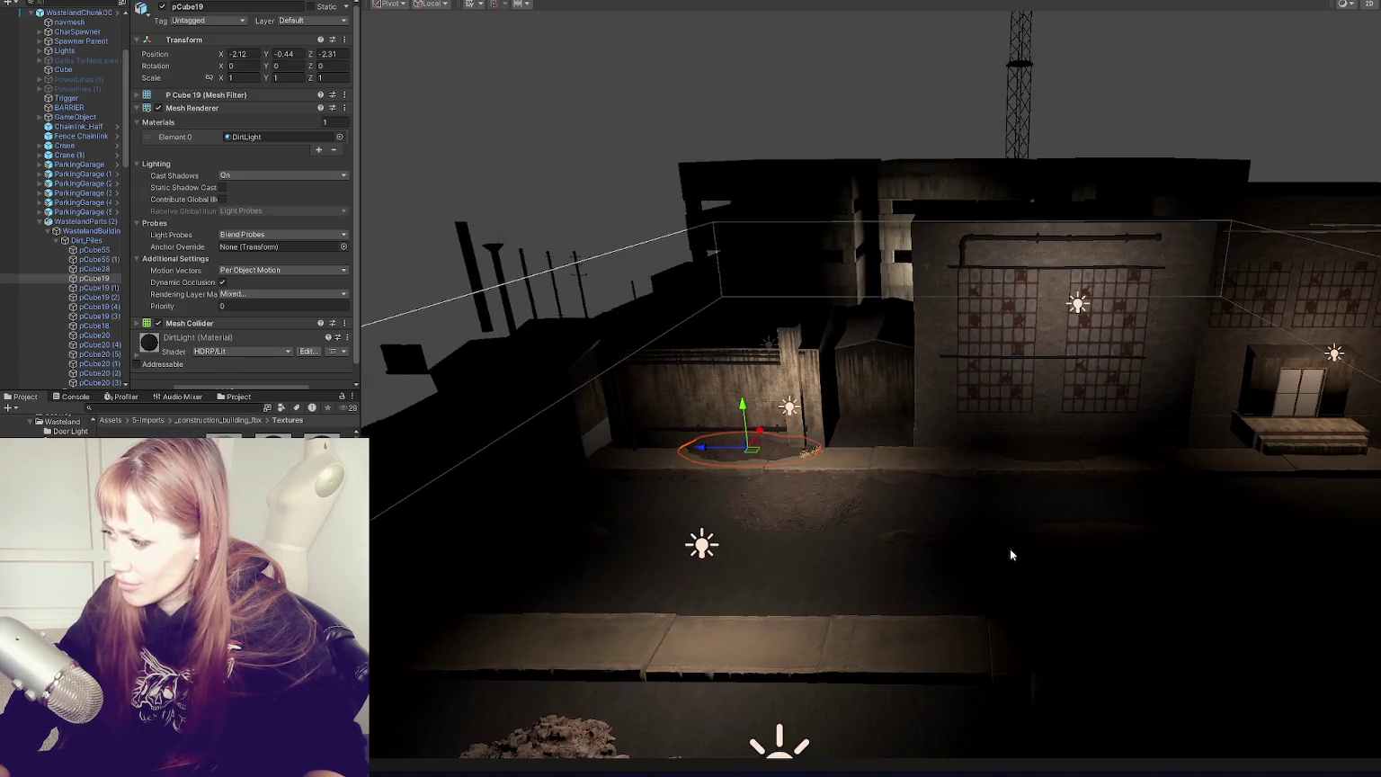
pyautogui.click(492, 286)
pyautogui.click(491, 286)
pyautogui.click(493, 286)
pyautogui.click(768, 315)
pyautogui.click(853, 289)
pyautogui.click(852, 289)
pyautogui.click(855, 288)
pyautogui.moveTo(803, 299); pyautogui.dragTo(859, 298)
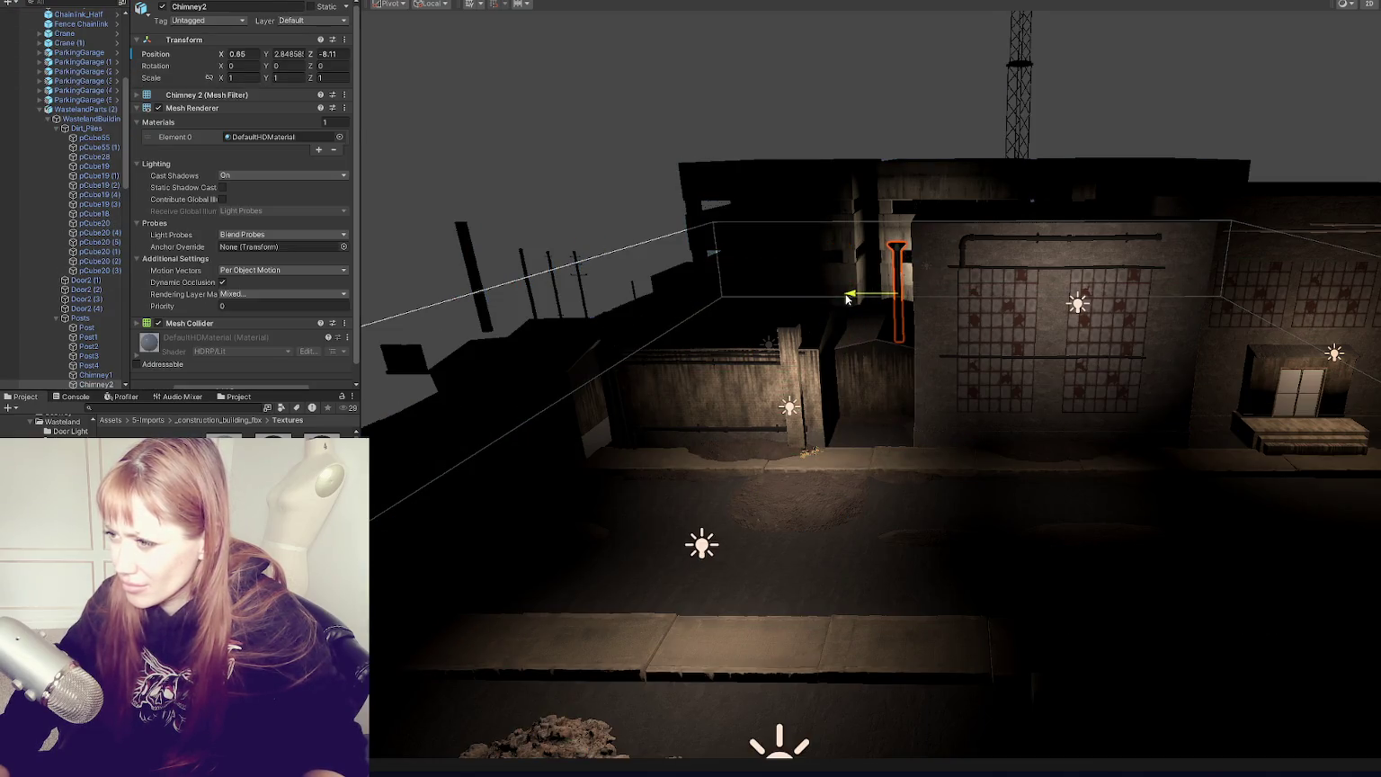
# Step: Slide Chimney1 beside Chimney2 near the doorway, at roughly -16.99, 4.07, -24.85
pyautogui.click(475, 267)
pyautogui.click(475, 268)
pyautogui.moveTo(475, 268)
pyautogui.mouseDown()
pyautogui.moveTo(832, 289)
pyautogui.moveTo(900, 252)
pyautogui.moveTo(778, 347)
pyautogui.moveTo(1135, 393)
pyautogui.moveTo(1195, 386)
pyautogui.moveTo(1228, 358)
pyautogui.moveTo(1217, 338)
pyautogui.moveTo(1228, 381)
pyautogui.moveTo(1232, 355)
pyautogui.mouseUp()
pyautogui.click(831, 288)
pyautogui.click(832, 289)
pyautogui.click(832, 289)
pyautogui.click(1232, 371)
pyautogui.click(1232, 370)
pyautogui.click(1201, 338)
# Step: Apply a concrete material to the pale vertical pipe on the warehouse front
pyautogui.press('f')
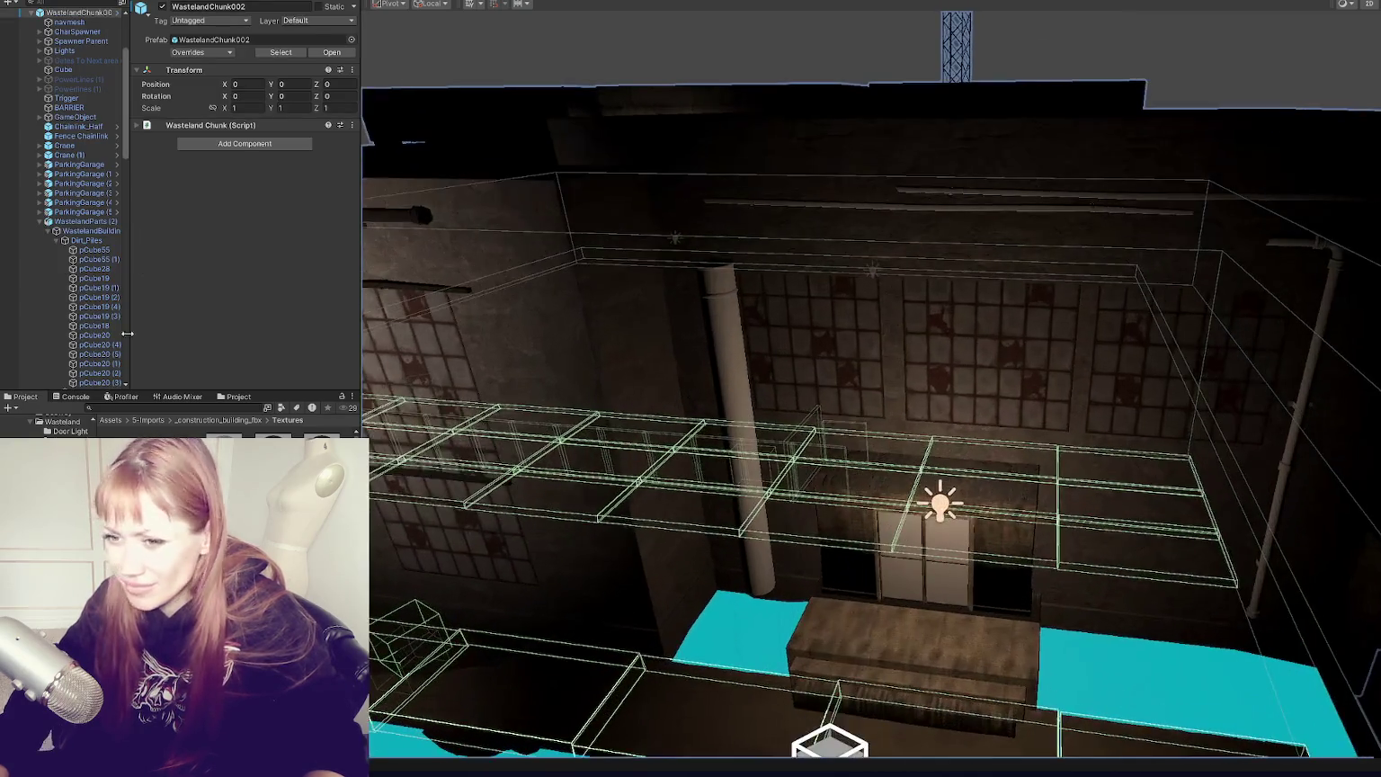
pyautogui.scroll(-2, 177, 368)
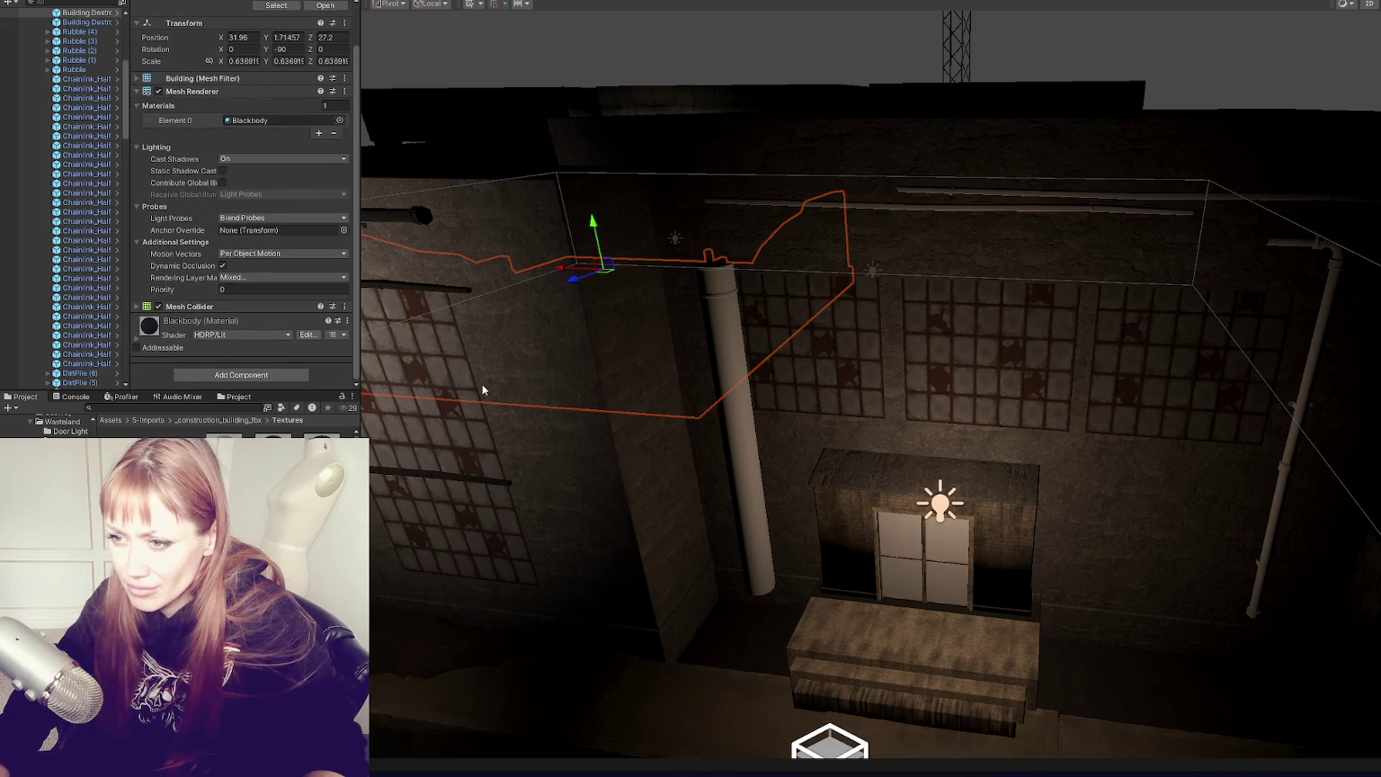
pyautogui.click(540, 321)
pyautogui.click(489, 285)
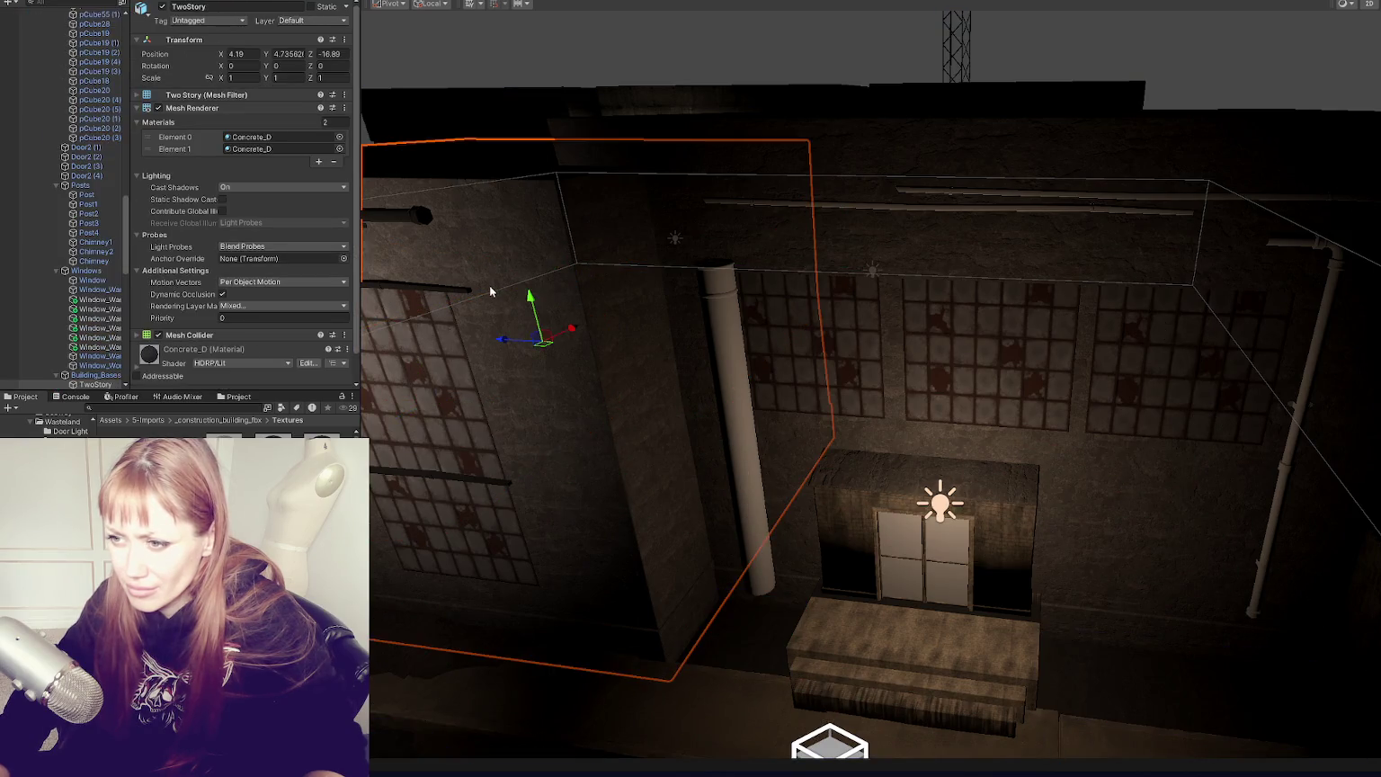
pyautogui.moveTo(189, 442)
pyautogui.mouseDown()
pyautogui.moveTo(751, 386)
pyautogui.moveTo(748, 402)
pyautogui.mouseUp()
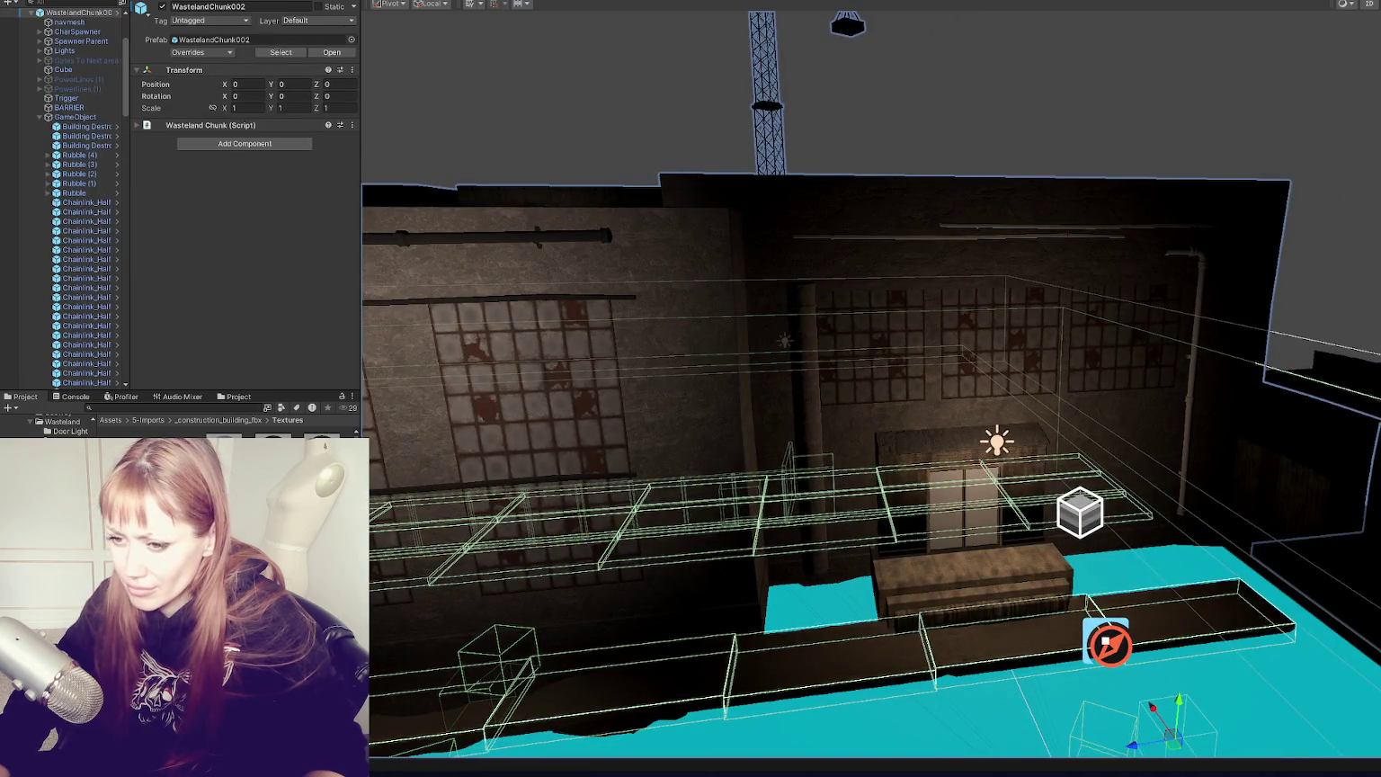
# Step: Give the Chimney1 pole the Brick Texture 2 material
pyautogui.click(808, 424)
pyautogui.moveTo(180, 442)
pyautogui.mouseDown()
pyautogui.moveTo(586, 440)
pyautogui.moveTo(831, 467)
pyautogui.mouseUp()
pyautogui.click(409, 542)
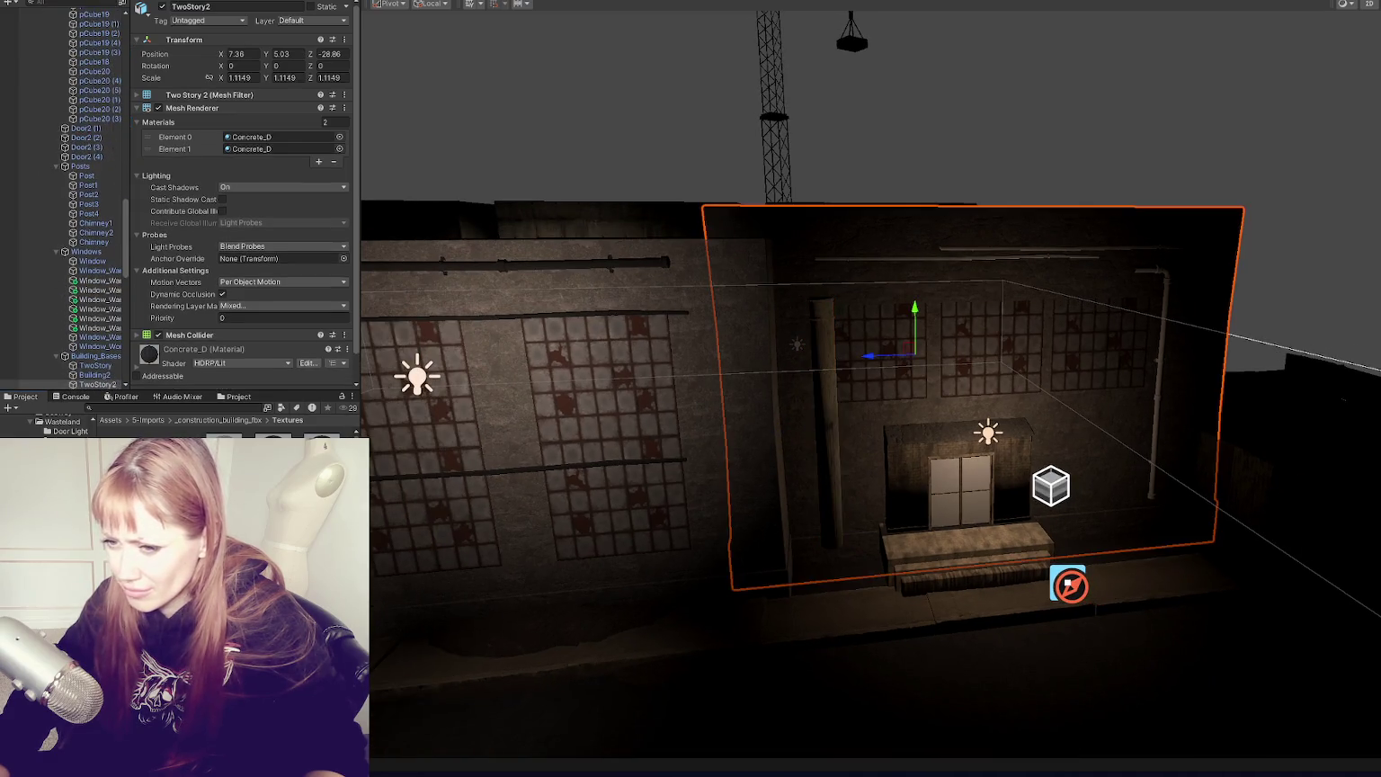
pyautogui.click(440, 483)
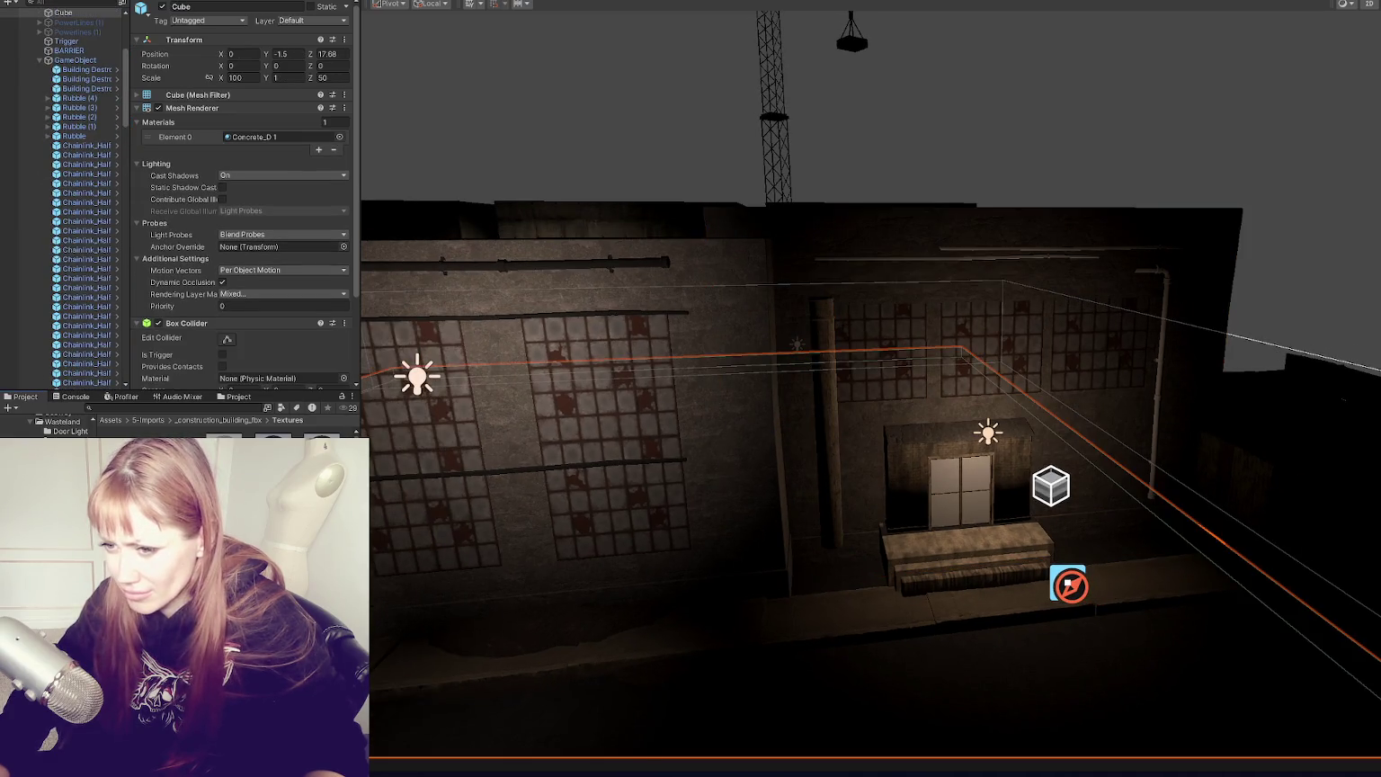
pyautogui.click(829, 445)
pyautogui.scroll(-2, 836, 443)
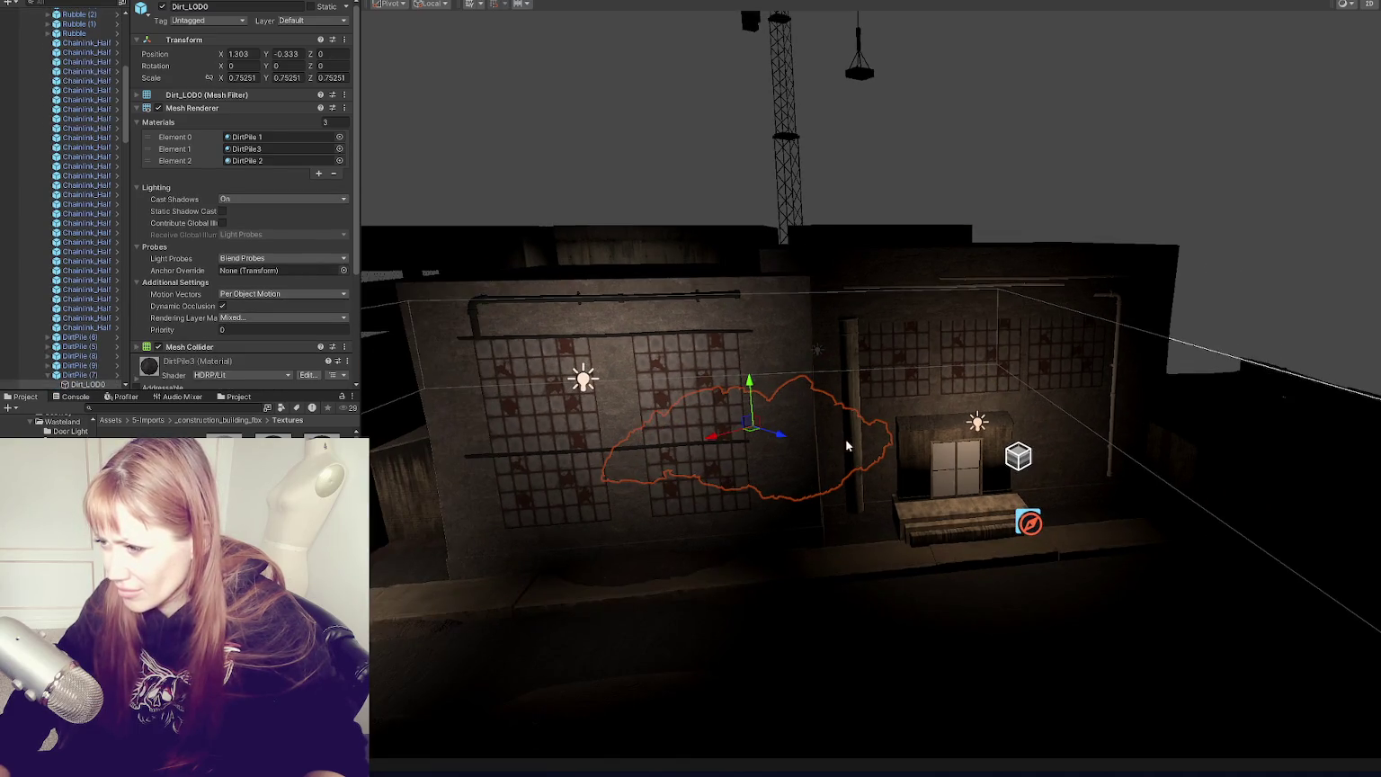
pyautogui.scroll(3, 847, 440)
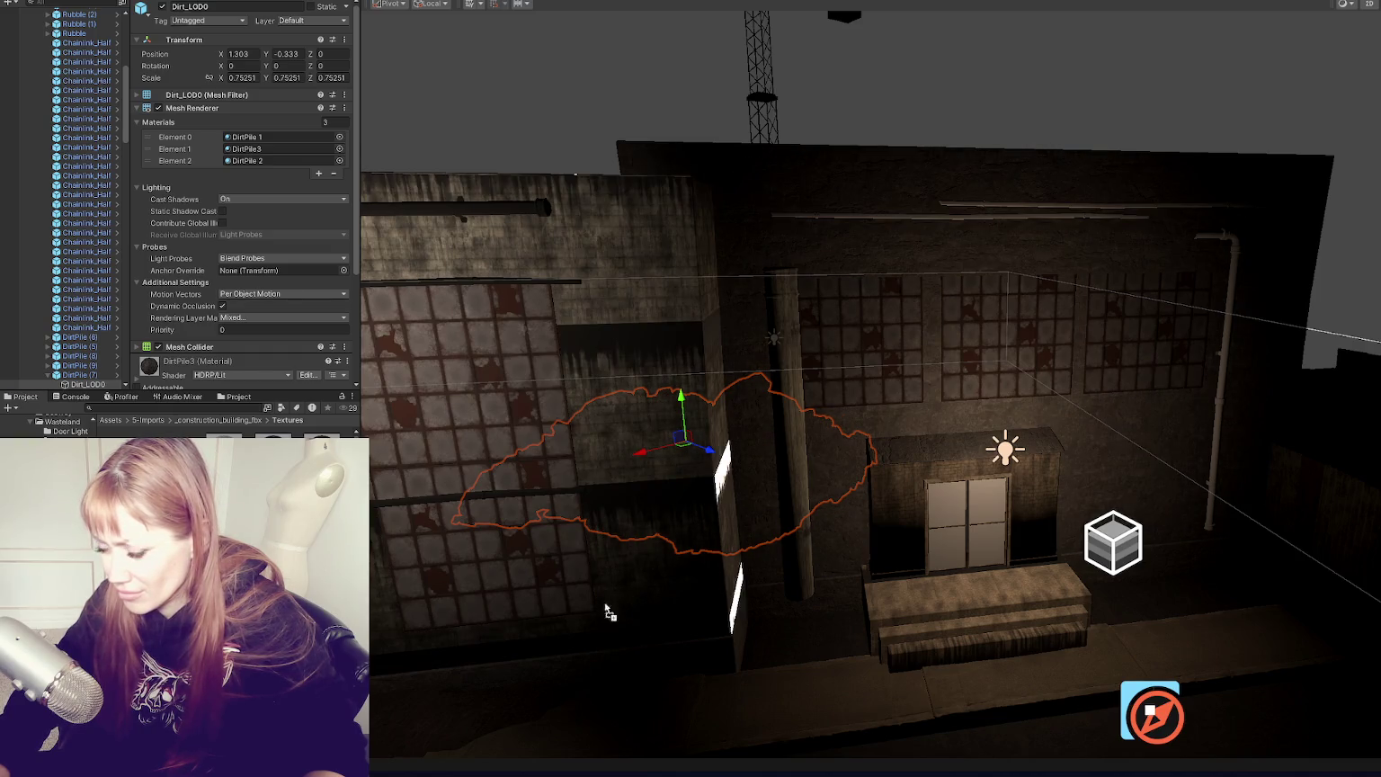
pyautogui.click(607, 607)
pyautogui.moveTo(1034, 360)
pyautogui.mouseDown()
pyautogui.moveTo(990, 343)
pyautogui.moveTo(1245, 335)
pyautogui.moveTo(1078, 294)
pyautogui.moveTo(1173, 272)
pyautogui.moveTo(674, 351)
pyautogui.mouseUp()
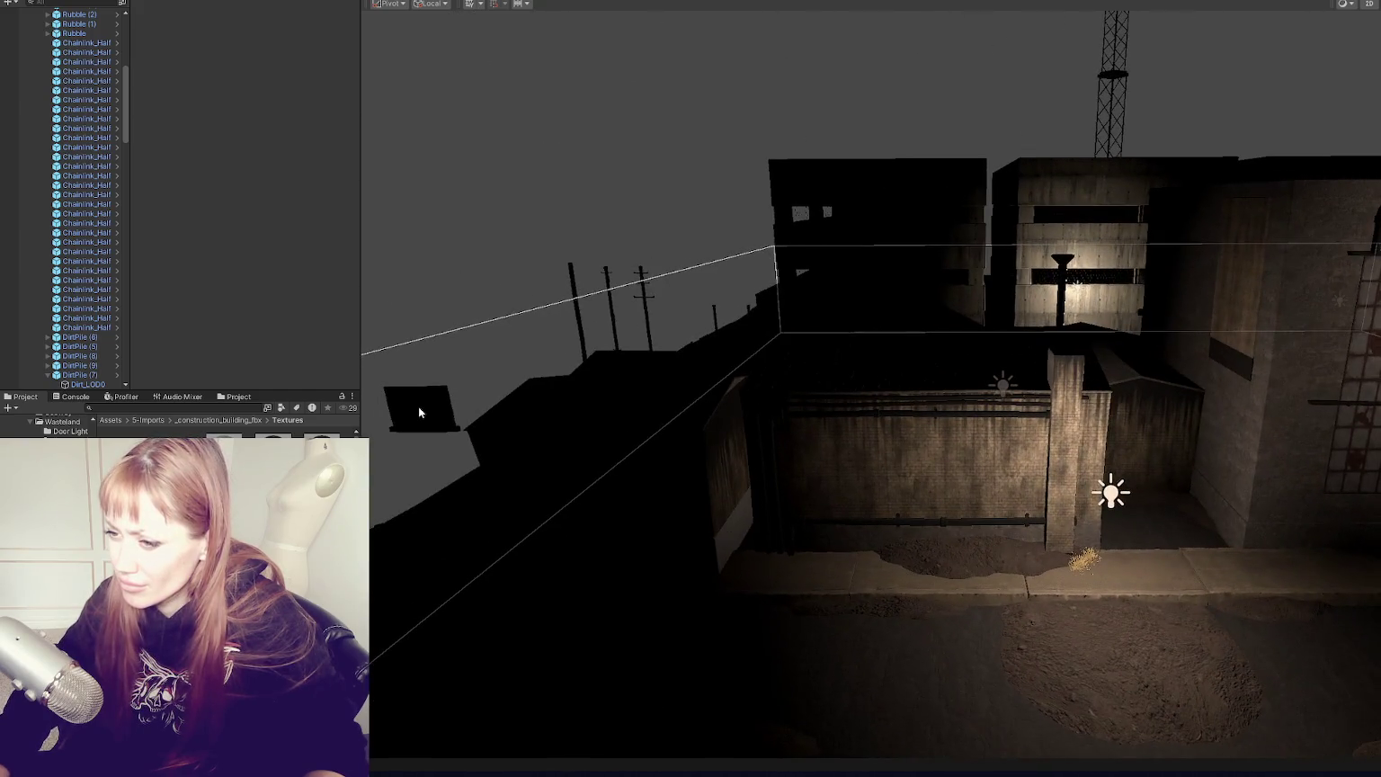
# Step: Move Window_Wonk along X and lower it onto the brick warehouse wall
pyautogui.click(419, 408)
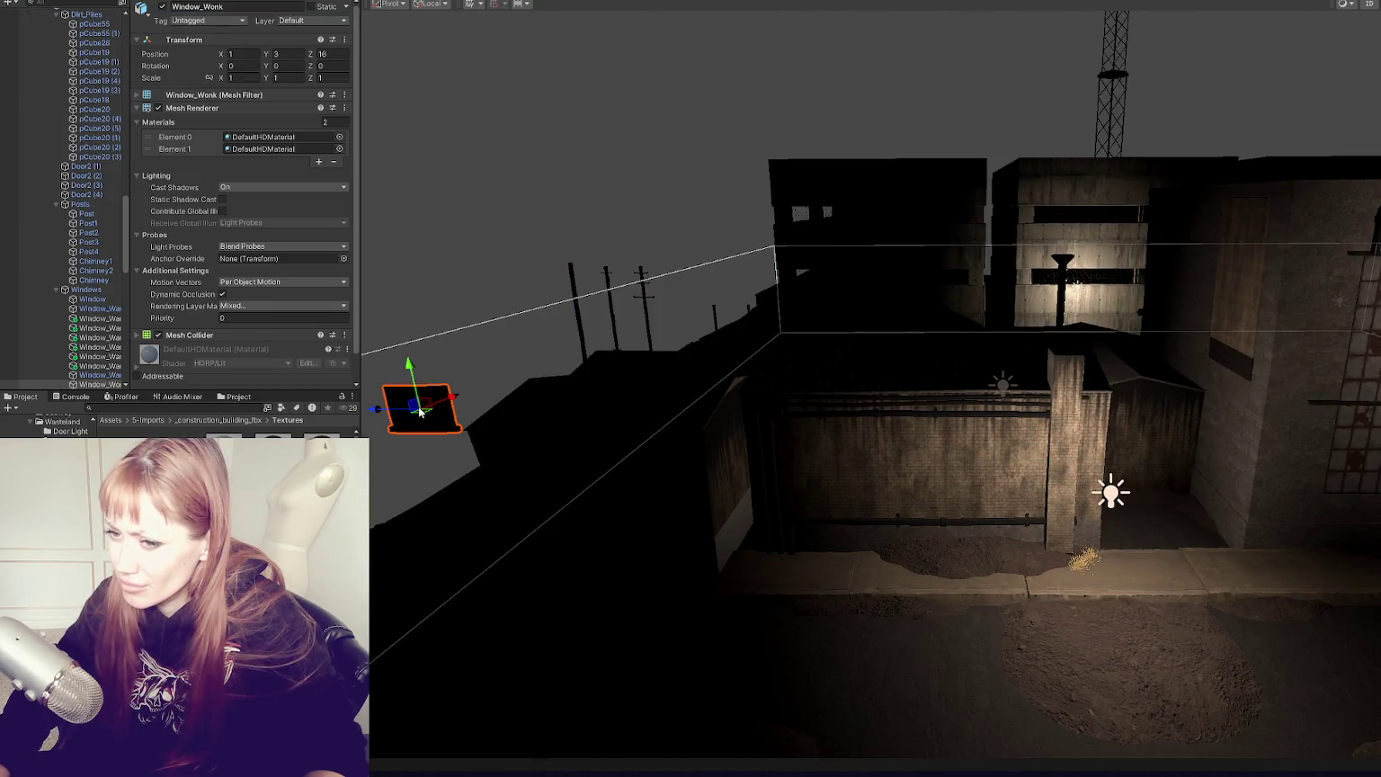
pyautogui.moveTo(378, 410)
pyautogui.mouseDown()
pyautogui.moveTo(712, 435)
pyautogui.moveTo(1257, 416)
pyautogui.moveTo(909, 475)
pyautogui.mouseUp()
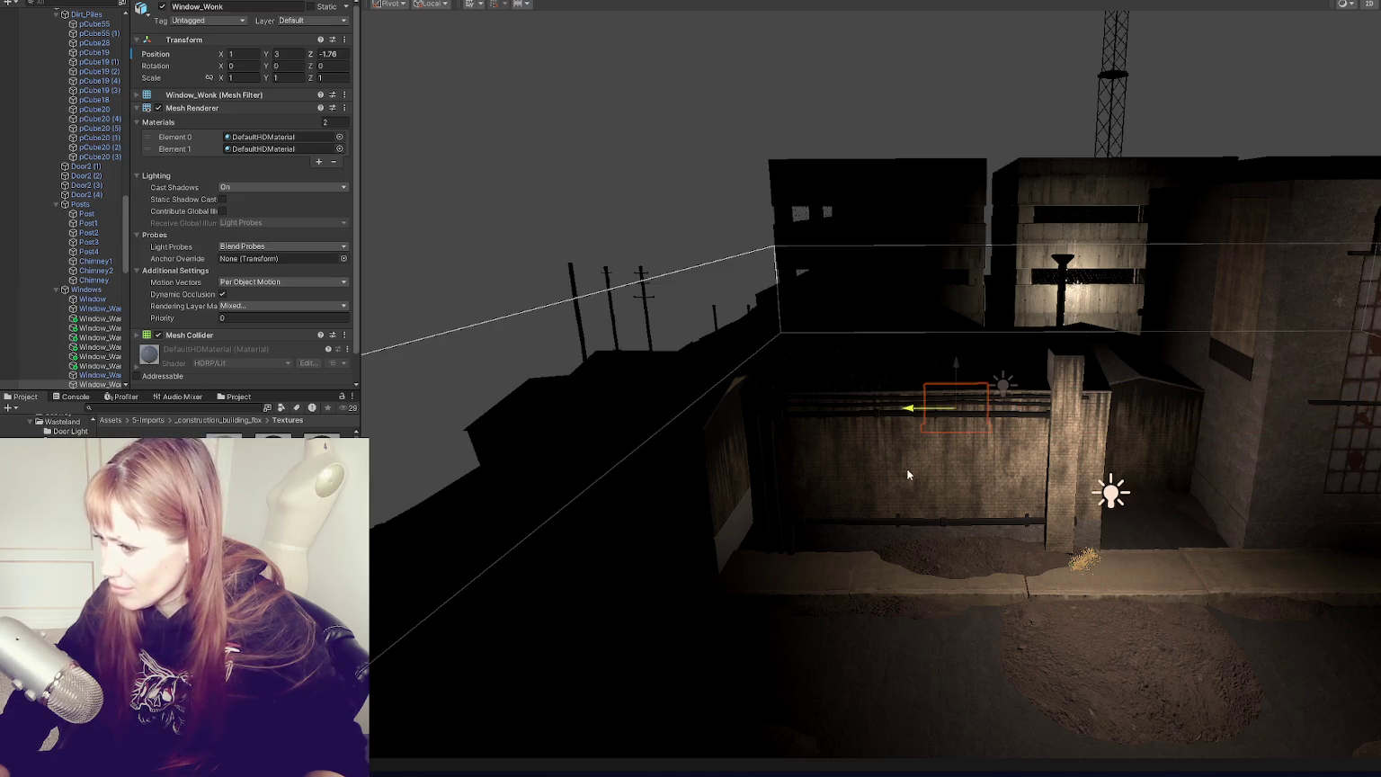
pyautogui.press('f')
pyautogui.moveTo(861, 396); pyautogui.dragTo(781, 420)
pyautogui.press('f')
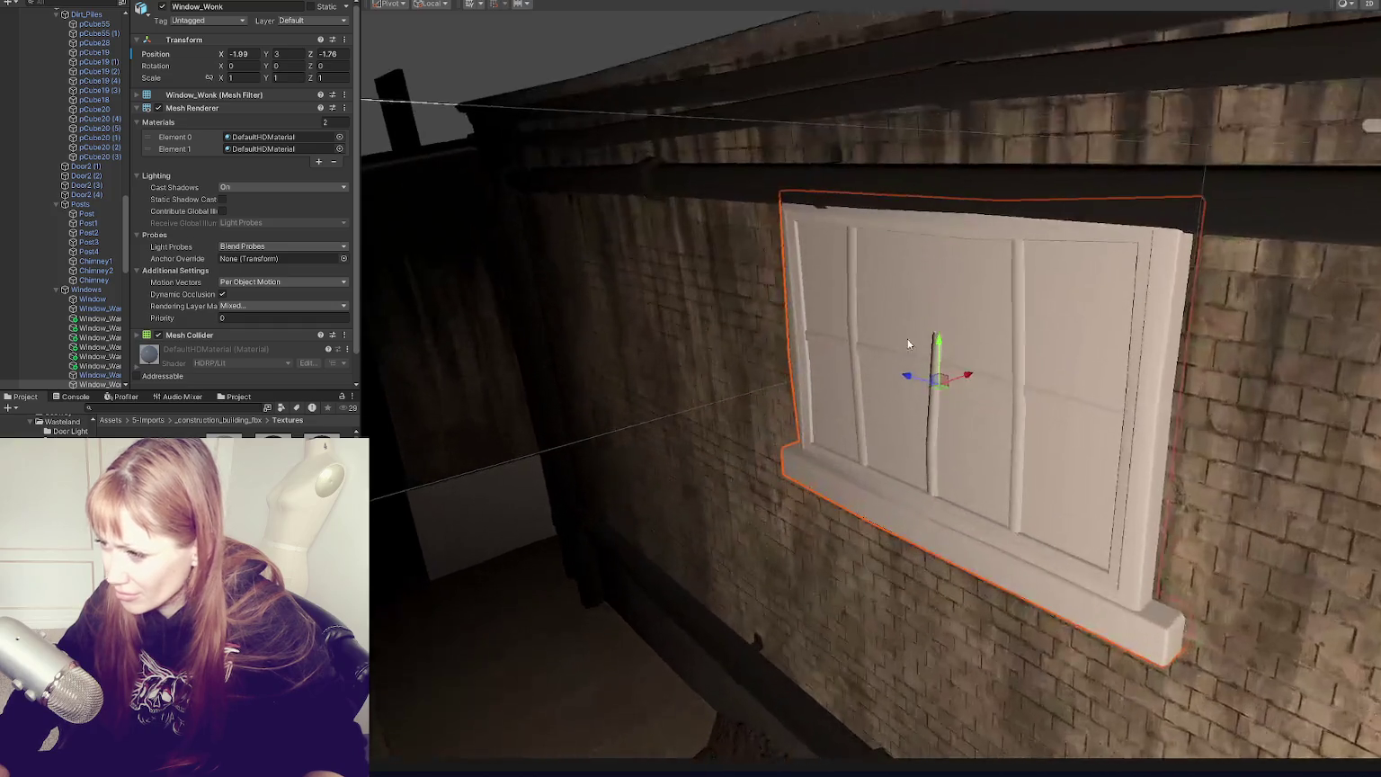
pyautogui.moveTo(939, 343); pyautogui.dragTo(943, 541)
pyautogui.press('f')
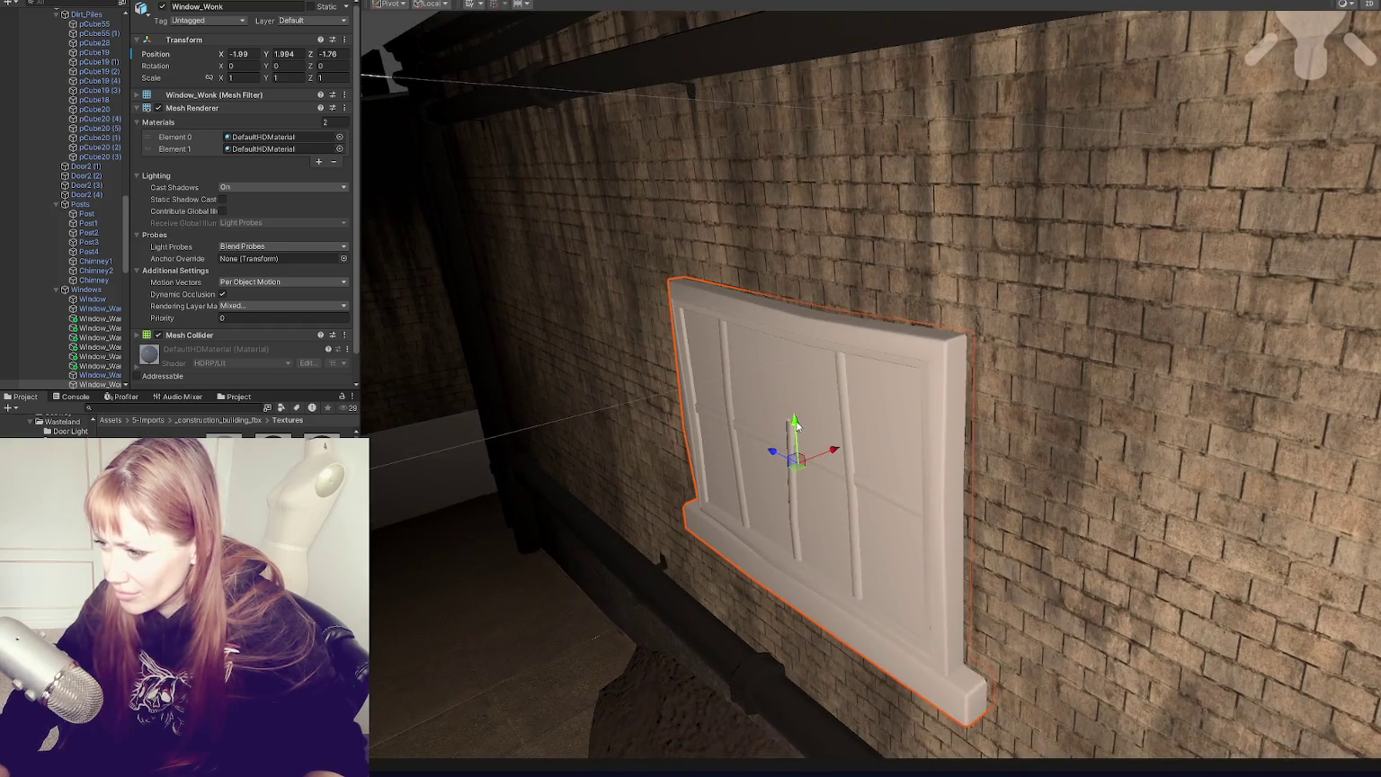
# Step: Raise and nudge Window_Wonk flush on the brick wall, then search the Project panel for 'wood'
pyautogui.moveTo(796, 424); pyautogui.dragTo(853, 354)
pyautogui.click(853, 354)
pyautogui.click(892, 342)
pyautogui.click(881, 324)
pyautogui.click(870, 439)
pyautogui.click(862, 559)
pyautogui.moveTo(843, 377)
pyautogui.mouseDown()
pyautogui.moveTo(827, 367)
pyautogui.moveTo(843, 362)
pyautogui.mouseUp()
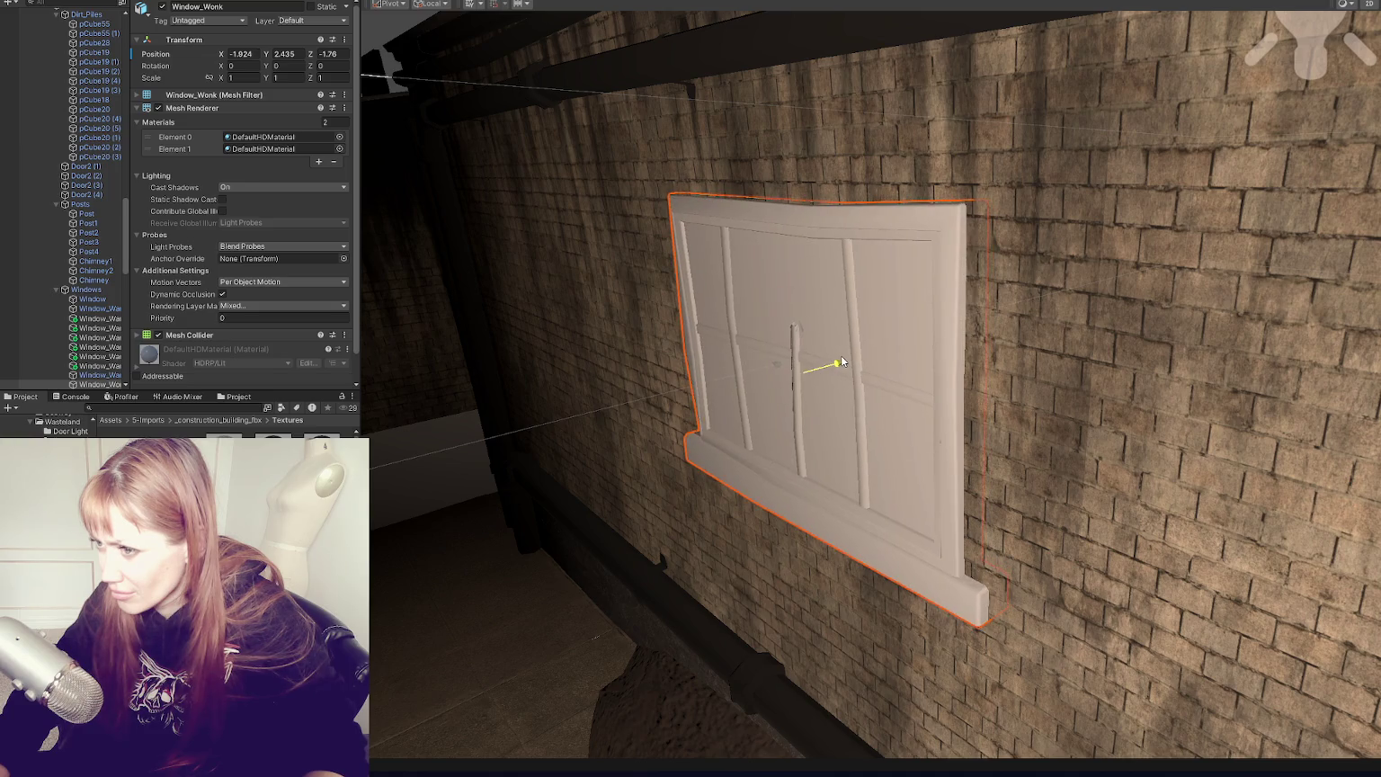
pyautogui.click(844, 361)
pyautogui.click(232, 410)
pyautogui.write('wood')
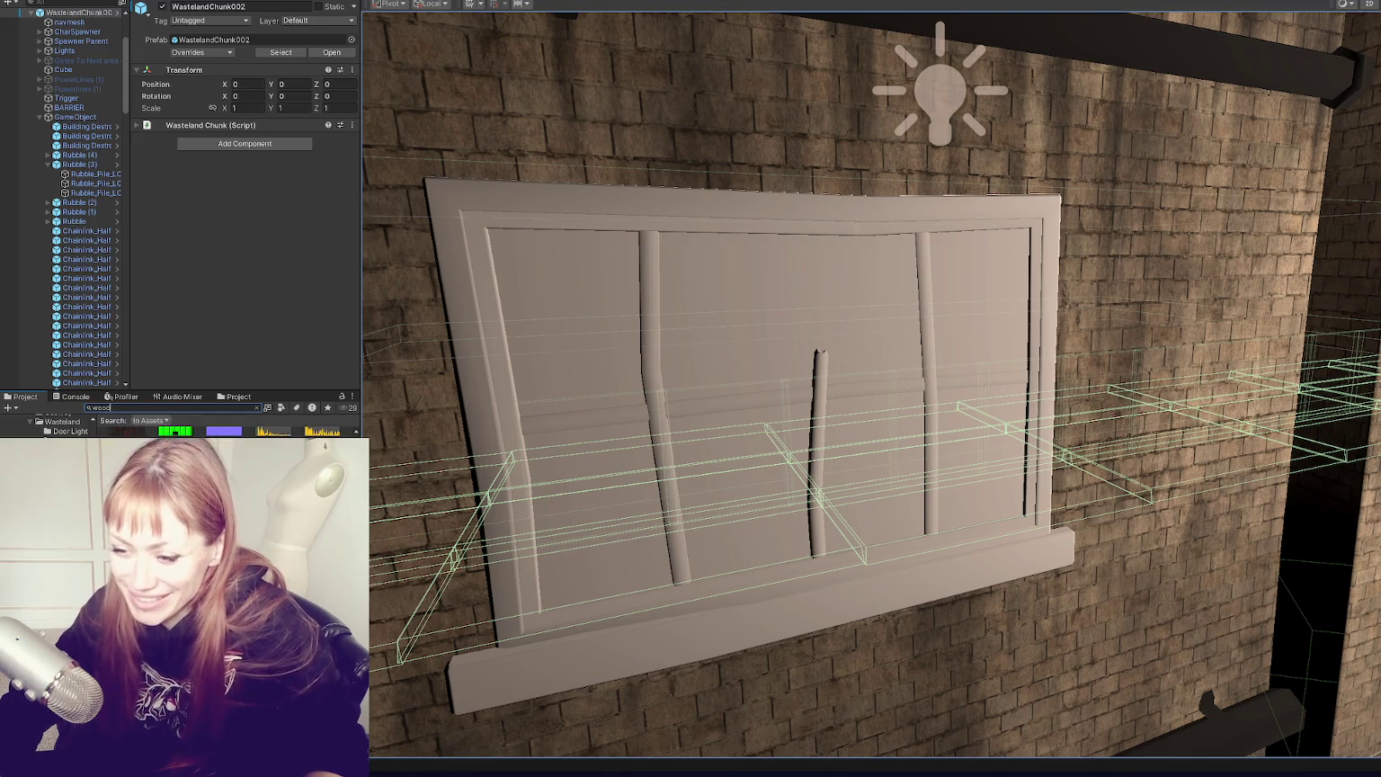
# Step: Apply old wood to the Window_Wonk frame and DarkWood to its panes
pyautogui.moveTo(127, 432)
pyautogui.mouseDown()
pyautogui.moveTo(542, 385)
pyautogui.moveTo(485, 385)
pyautogui.mouseUp()
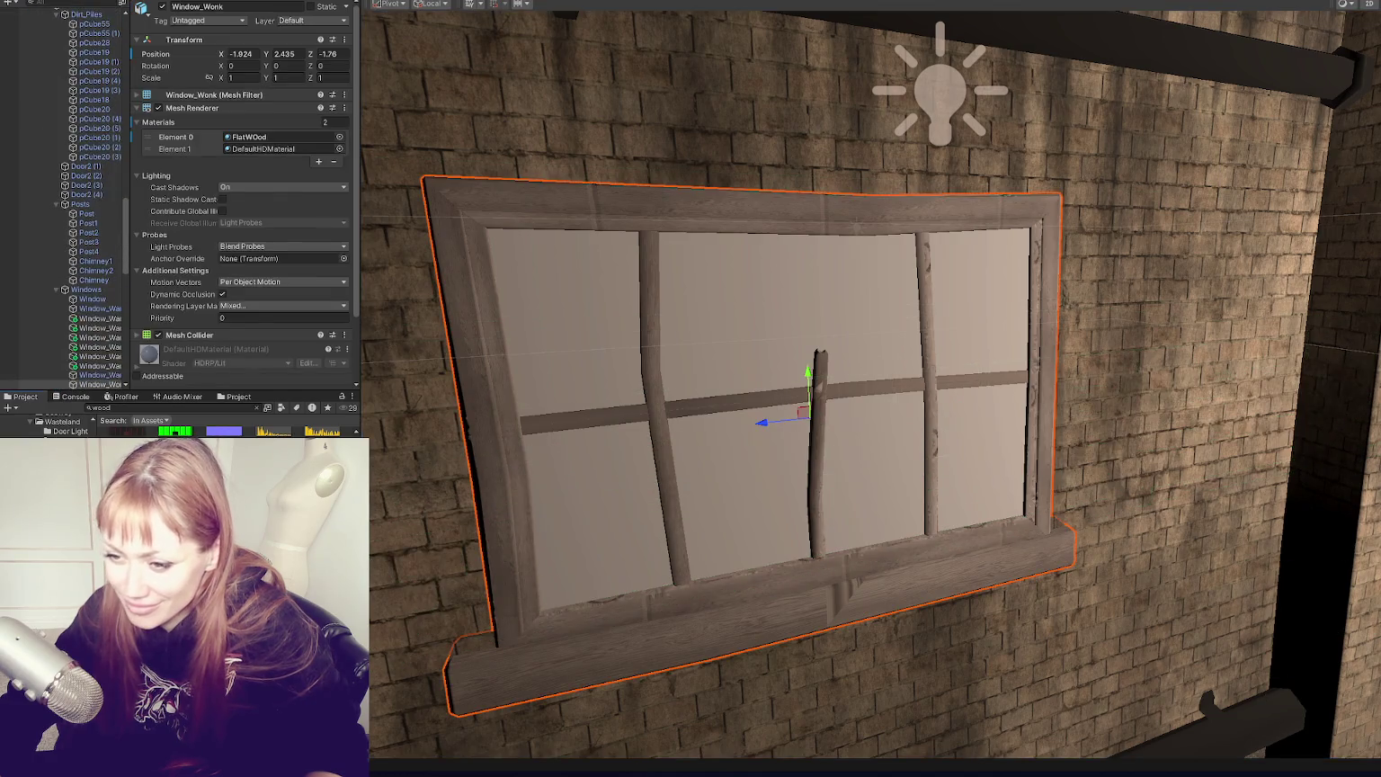
pyautogui.moveTo(127, 432); pyautogui.dragTo(478, 438)
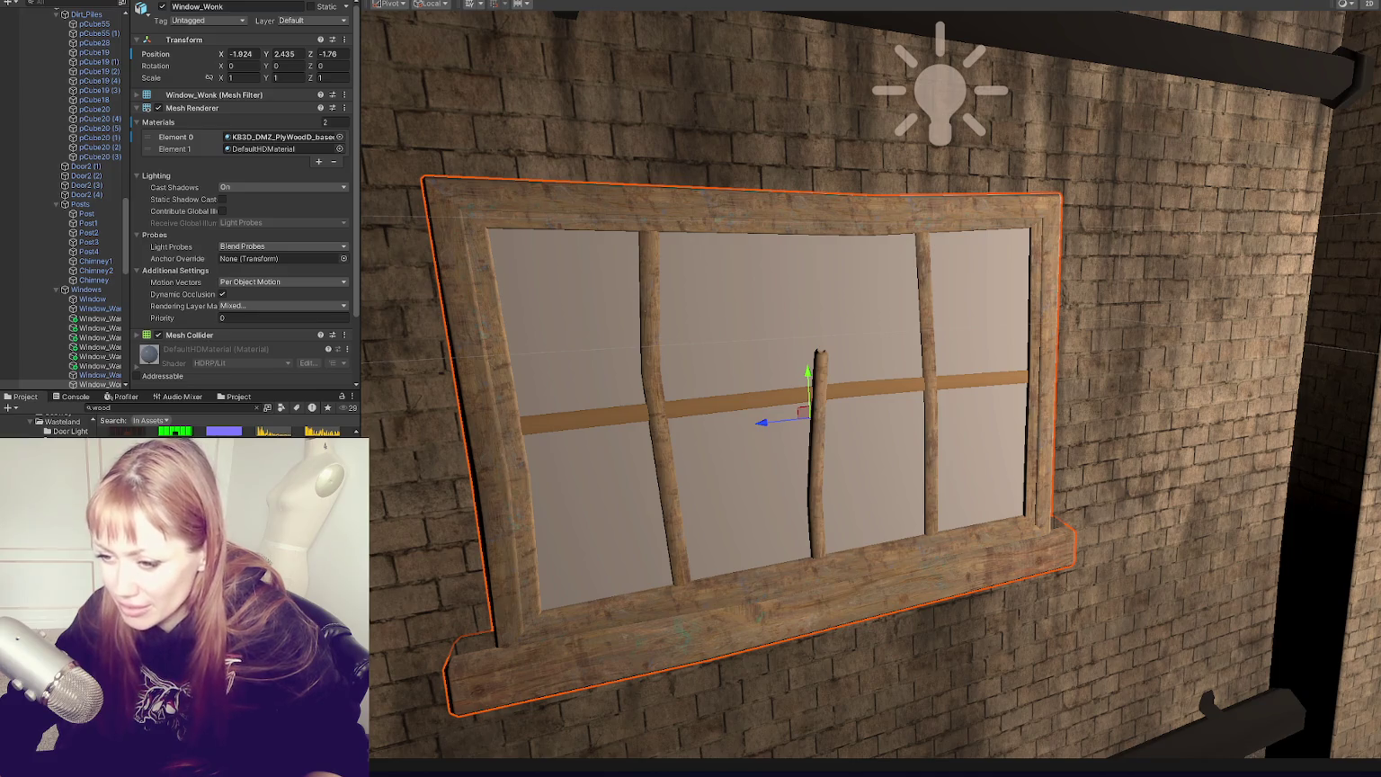
pyautogui.moveTo(125, 431); pyautogui.dragTo(528, 567)
pyautogui.scroll(-2, 180, 468)
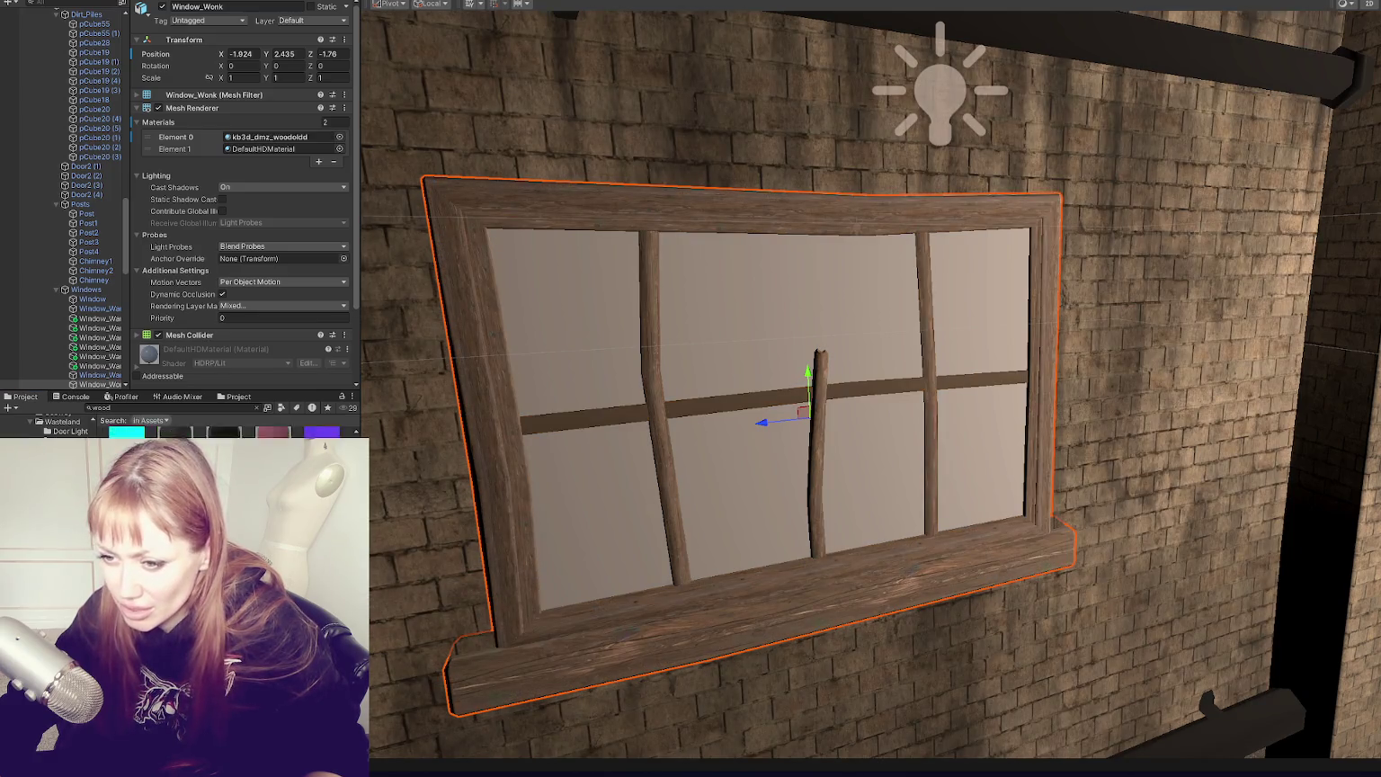
pyautogui.moveTo(127, 431); pyautogui.dragTo(566, 488)
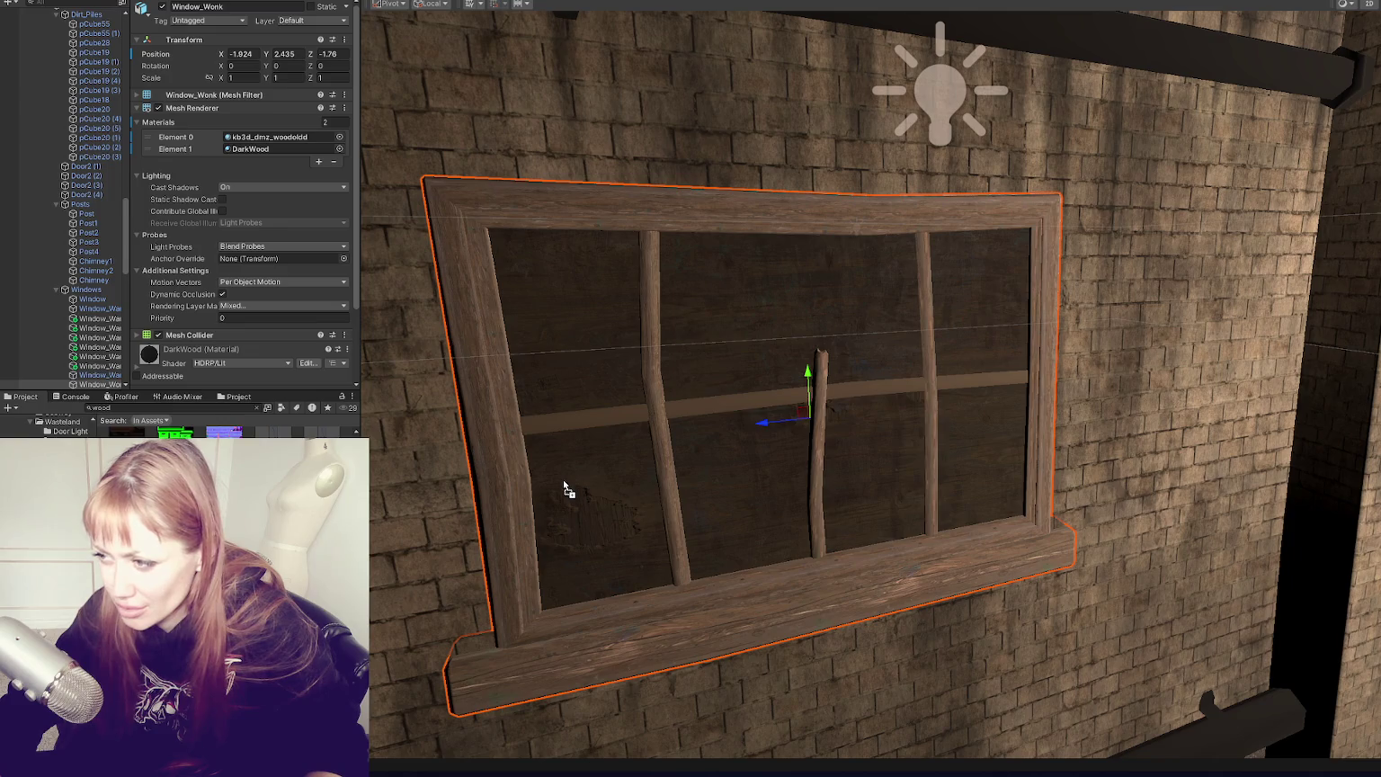
# Step: Switch the Window_Wonk panes to the lighter old wood material and check the result
pyautogui.click(564, 486)
pyautogui.scroll(-5, 787, 463)
pyautogui.scroll(5, 656, 495)
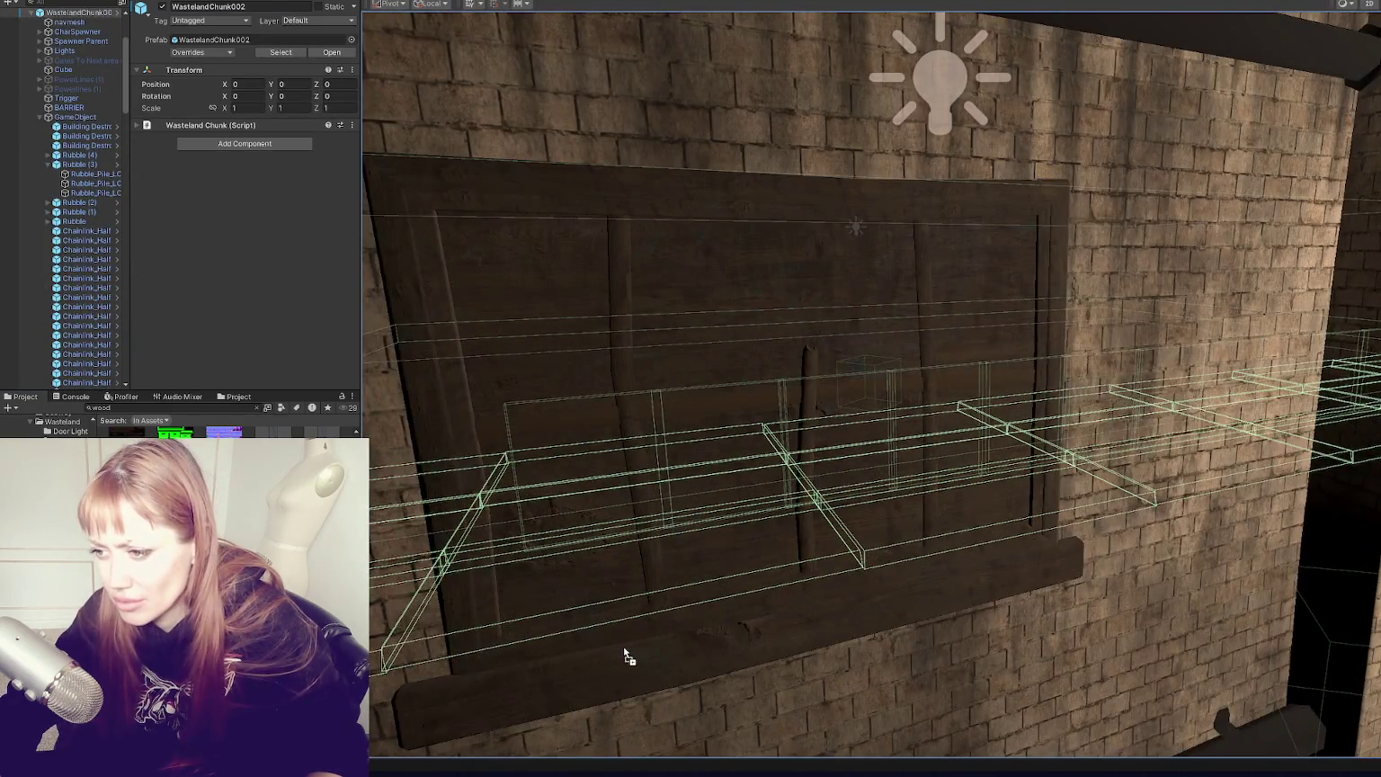
pyautogui.click(624, 646)
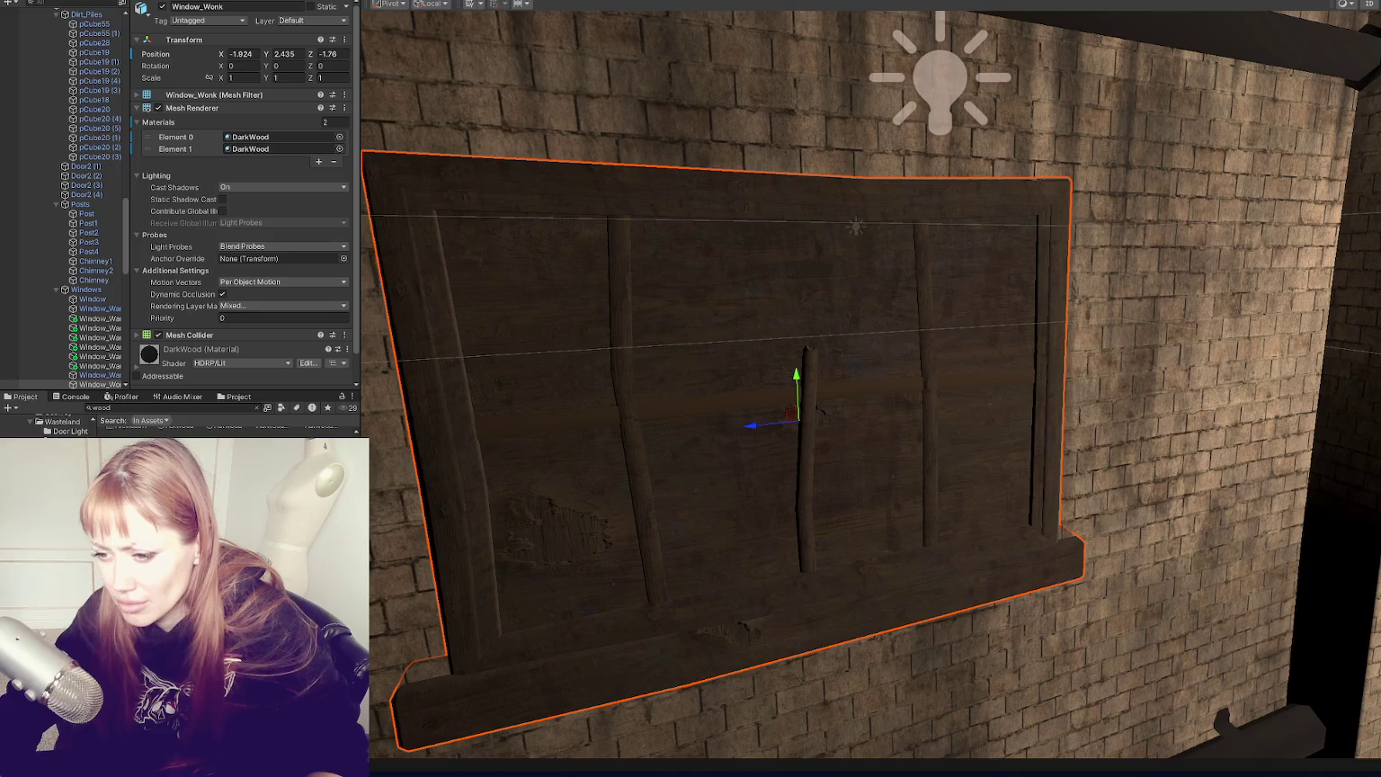
pyautogui.moveTo(127, 432); pyautogui.dragTo(565, 510)
pyautogui.click(563, 511)
pyautogui.scroll(-5, 832, 476)
pyautogui.scroll(3, 828, 450)
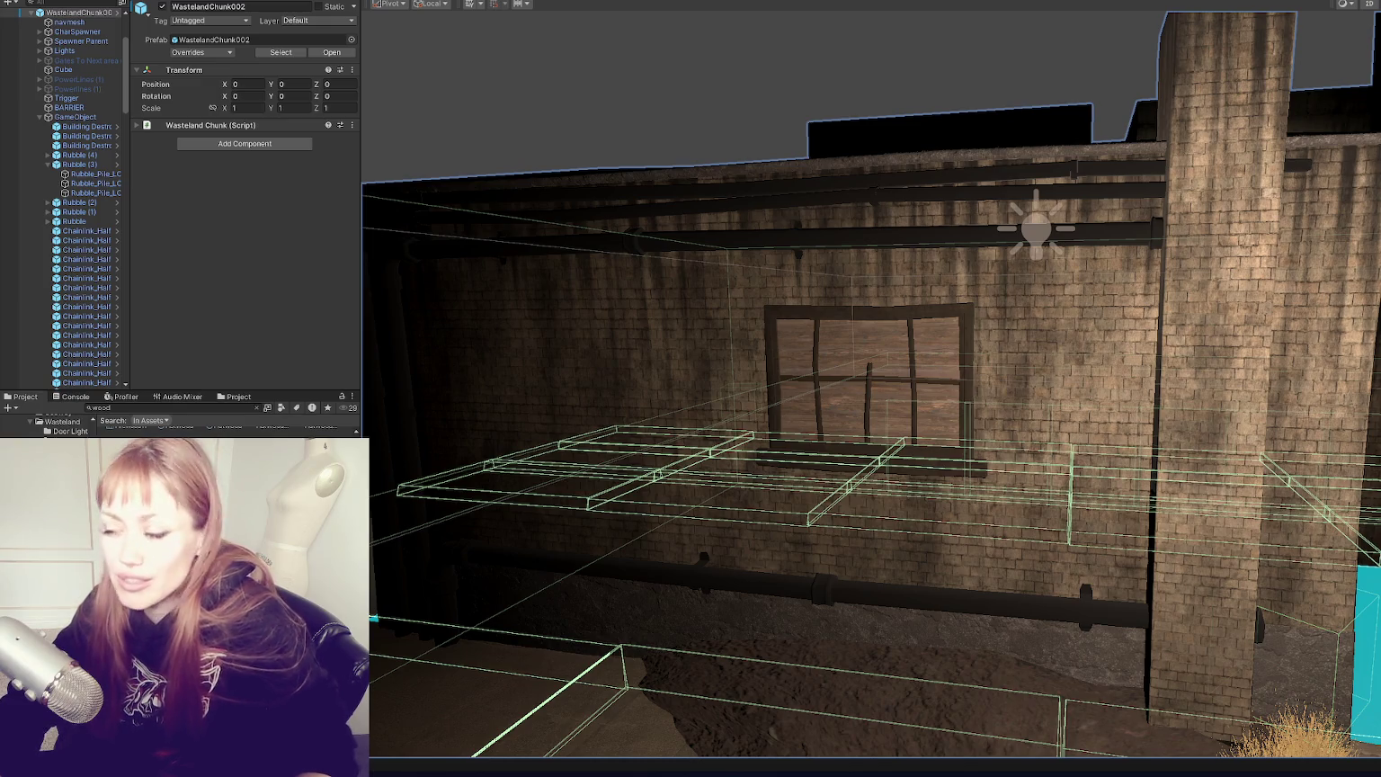
# Step: Look down on the alley and pick the street Post out of the overlapping objects
pyautogui.click(843, 153)
pyautogui.click(746, 159)
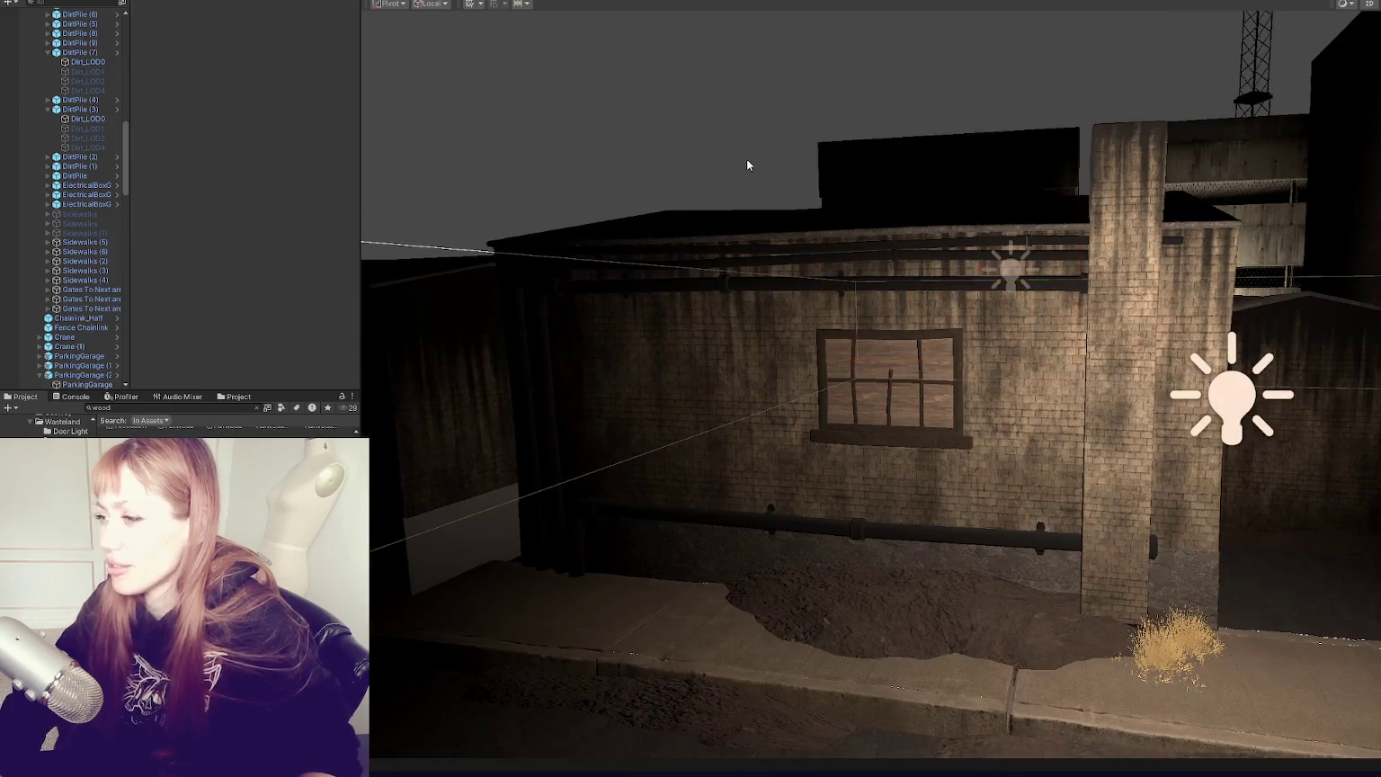
pyautogui.scroll(-5, 710, 149)
pyautogui.moveTo(676, 140); pyautogui.dragTo(659, 241)
pyautogui.click(626, 182)
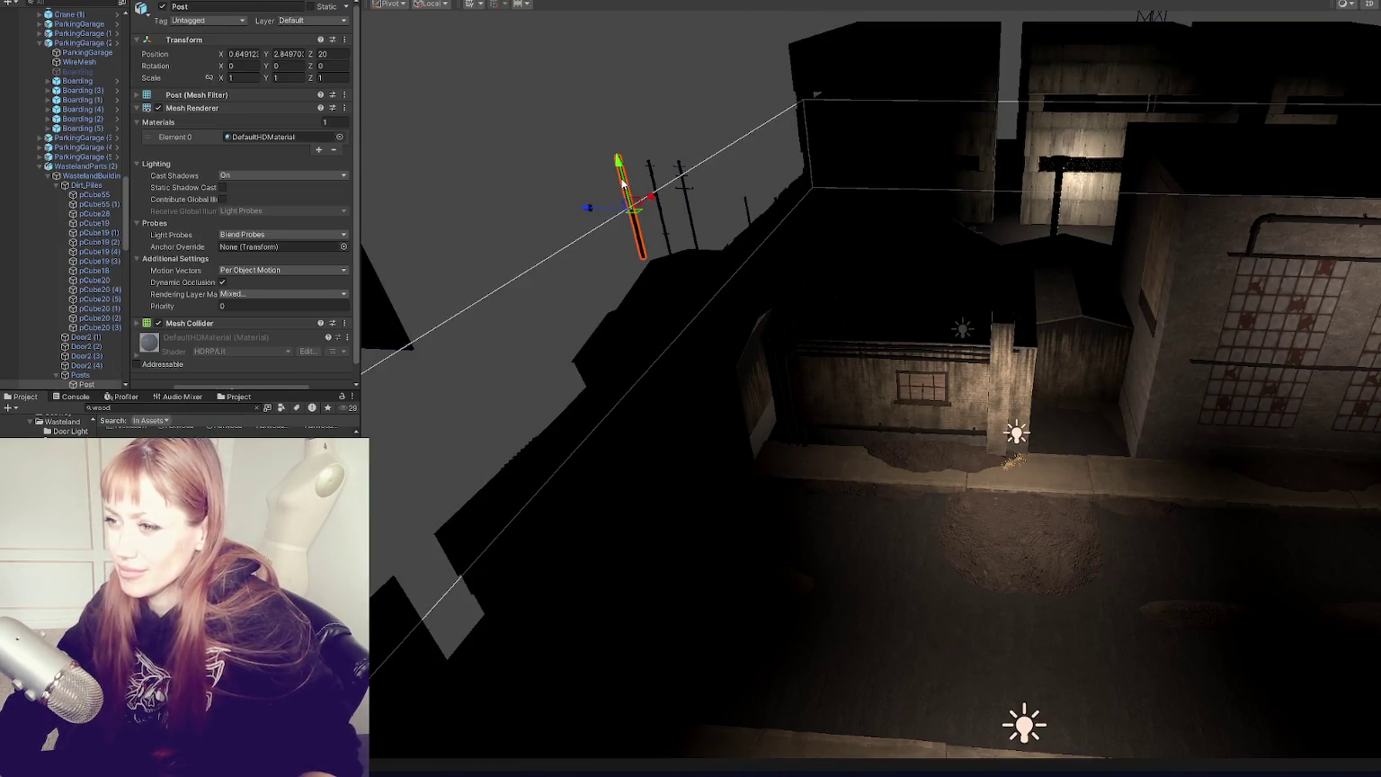
pyautogui.click(1056, 283)
pyautogui.click(978, 283)
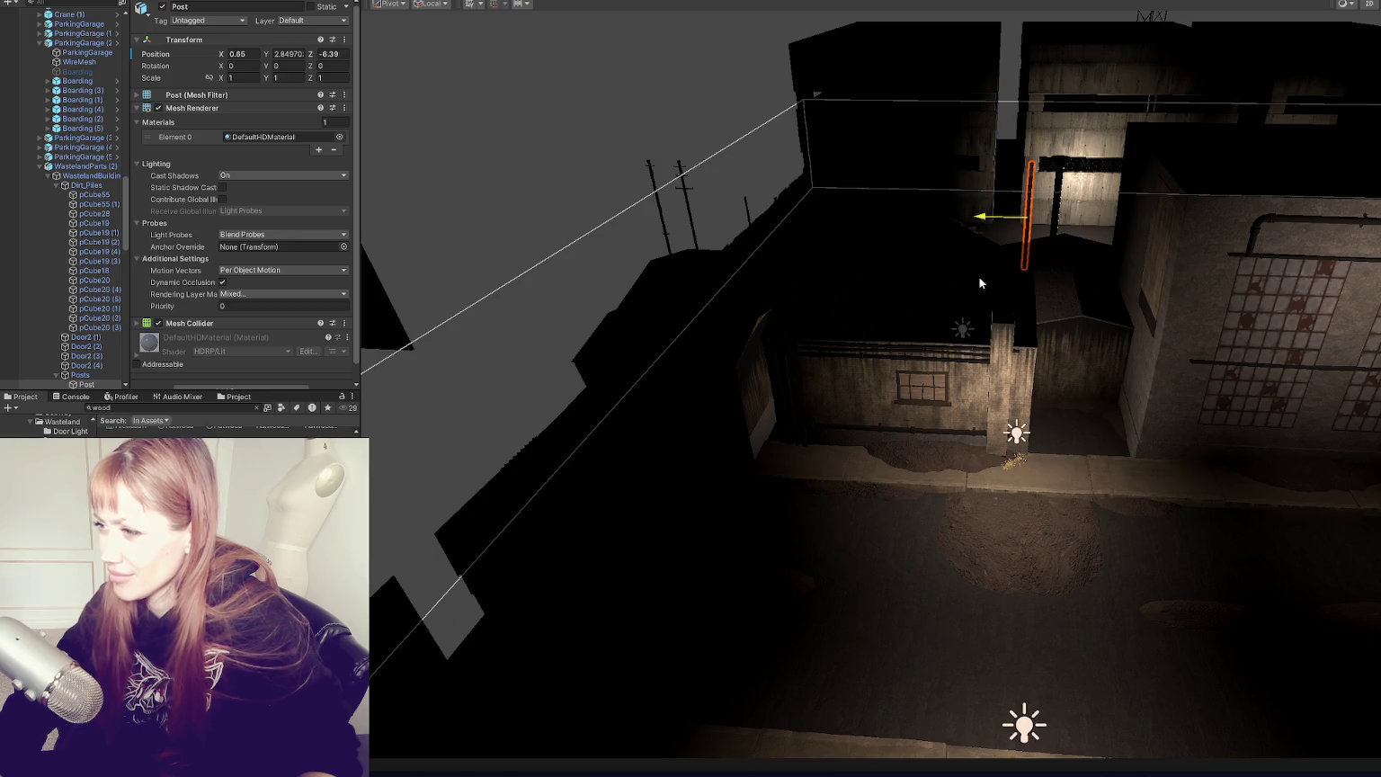
pyautogui.click(1024, 226)
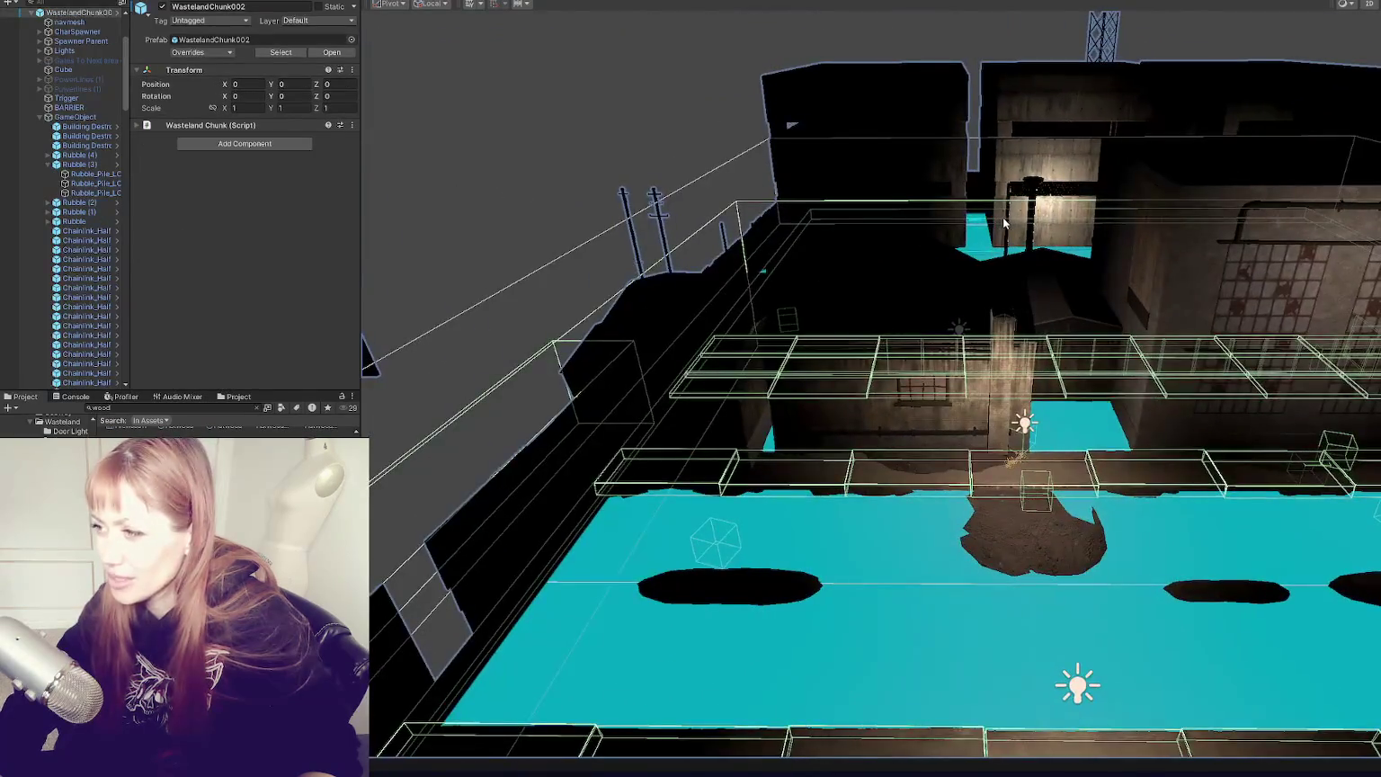
pyautogui.click(1005, 223)
pyautogui.click(1007, 233)
pyautogui.click(1007, 233)
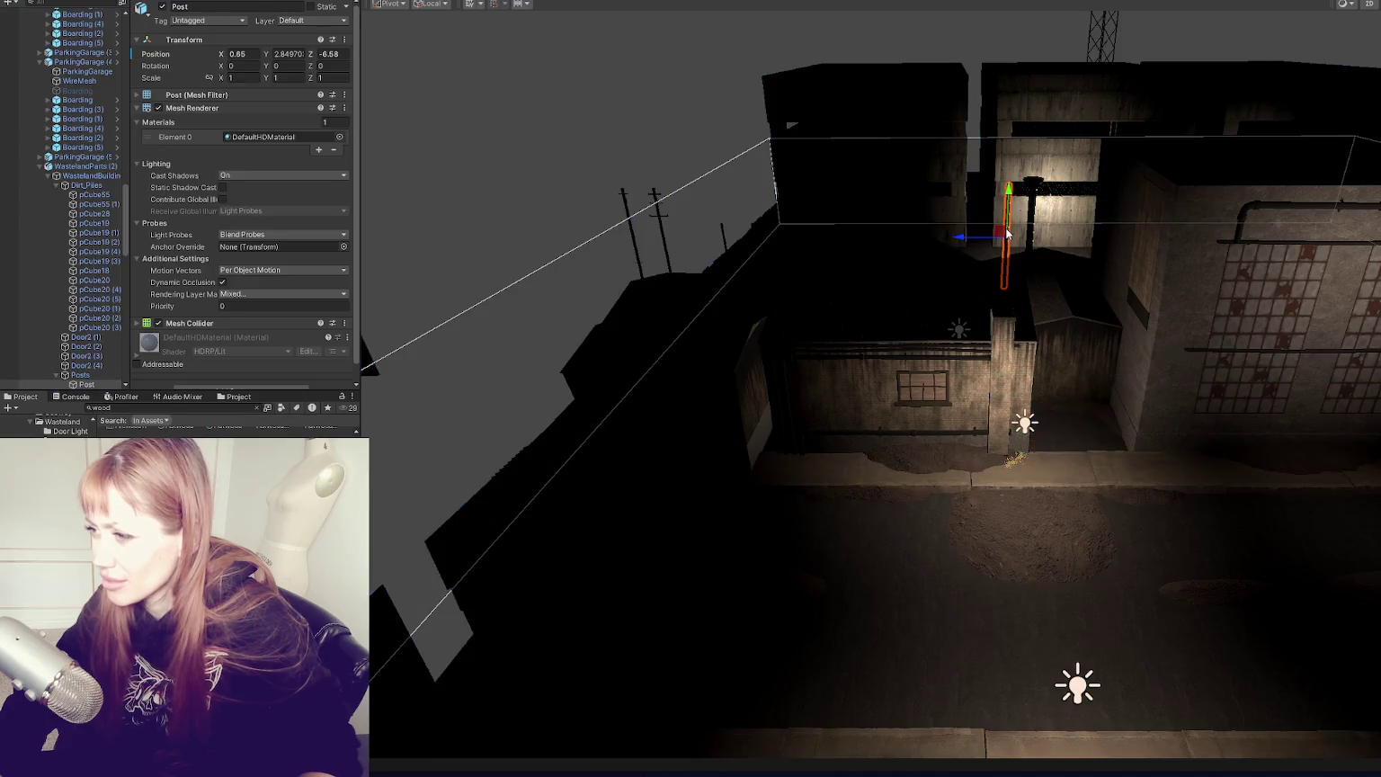
pyautogui.moveTo(1004, 234); pyautogui.dragTo(1238, 243)
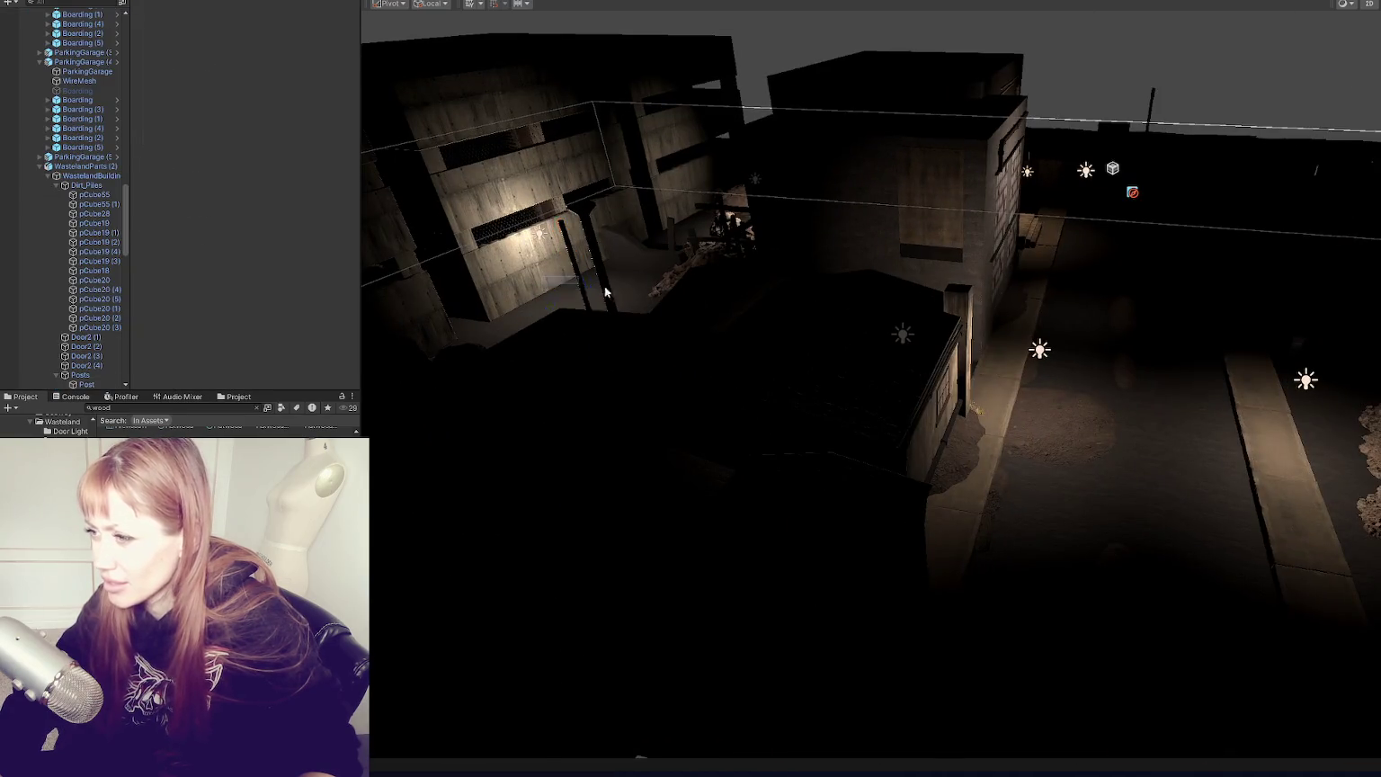
# Step: Move the Post against the warehouse wall by the doorway (-18.15, 2.39, -9.84) and tilt it slightly
pyautogui.moveTo(526, 278)
pyautogui.mouseDown()
pyautogui.moveTo(967, 344)
pyautogui.moveTo(891, 329)
pyautogui.mouseUp()
pyautogui.moveTo(1006, 385)
pyautogui.mouseDown()
pyautogui.moveTo(1121, 382)
pyautogui.moveTo(1145, 399)
pyautogui.moveTo(1157, 376)
pyautogui.moveTo(1118, 365)
pyautogui.moveTo(1085, 382)
pyautogui.moveTo(1128, 332)
pyautogui.mouseUp()
pyautogui.press('e')
pyautogui.press('w')
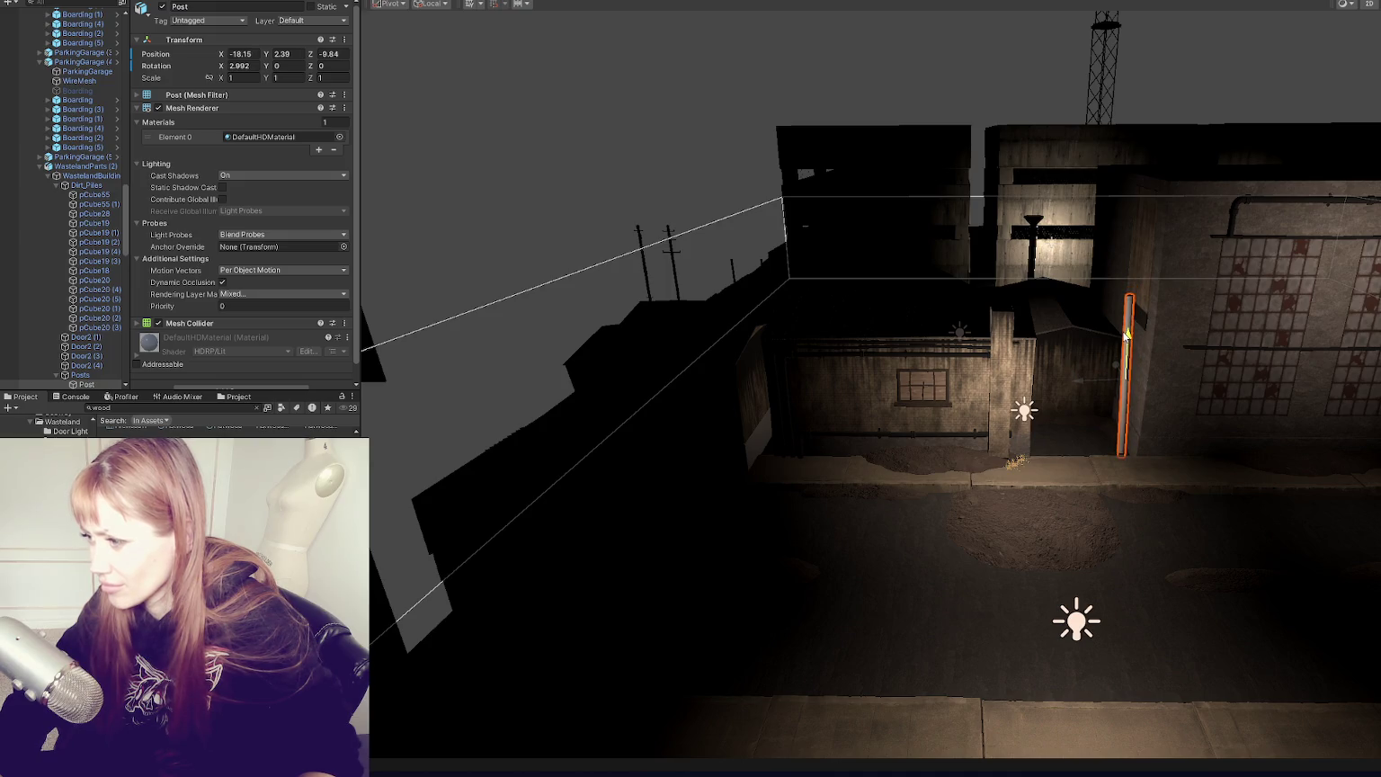
# Step: Move Post1 over to the warehouse, duplicate it and rotate the copy to a new angle
pyautogui.click(638, 257)
pyautogui.click(645, 261)
pyautogui.moveTo(641, 278); pyautogui.dragTo(460, 411)
pyautogui.click(481, 365)
pyautogui.moveTo(462, 365)
pyautogui.mouseDown()
pyautogui.moveTo(1009, 358)
pyautogui.moveTo(940, 419)
pyautogui.moveTo(826, 386)
pyautogui.moveTo(1083, 477)
pyautogui.moveTo(1136, 509)
pyautogui.moveTo(1191, 510)
pyautogui.mouseUp()
pyautogui.hotkey('ctrl', 'd')
pyautogui.press('f')
pyautogui.press('e')
pyautogui.moveTo(837, 403); pyautogui.dragTo(988, 385)
pyautogui.moveTo(812, 408); pyautogui.dragTo(813, 407)
# Step: Shift the duplicate post toward the warehouse doorway and tilt the left post slightly
pyautogui.click(1281, 488)
pyautogui.press('f')
pyautogui.click(1282, 487)
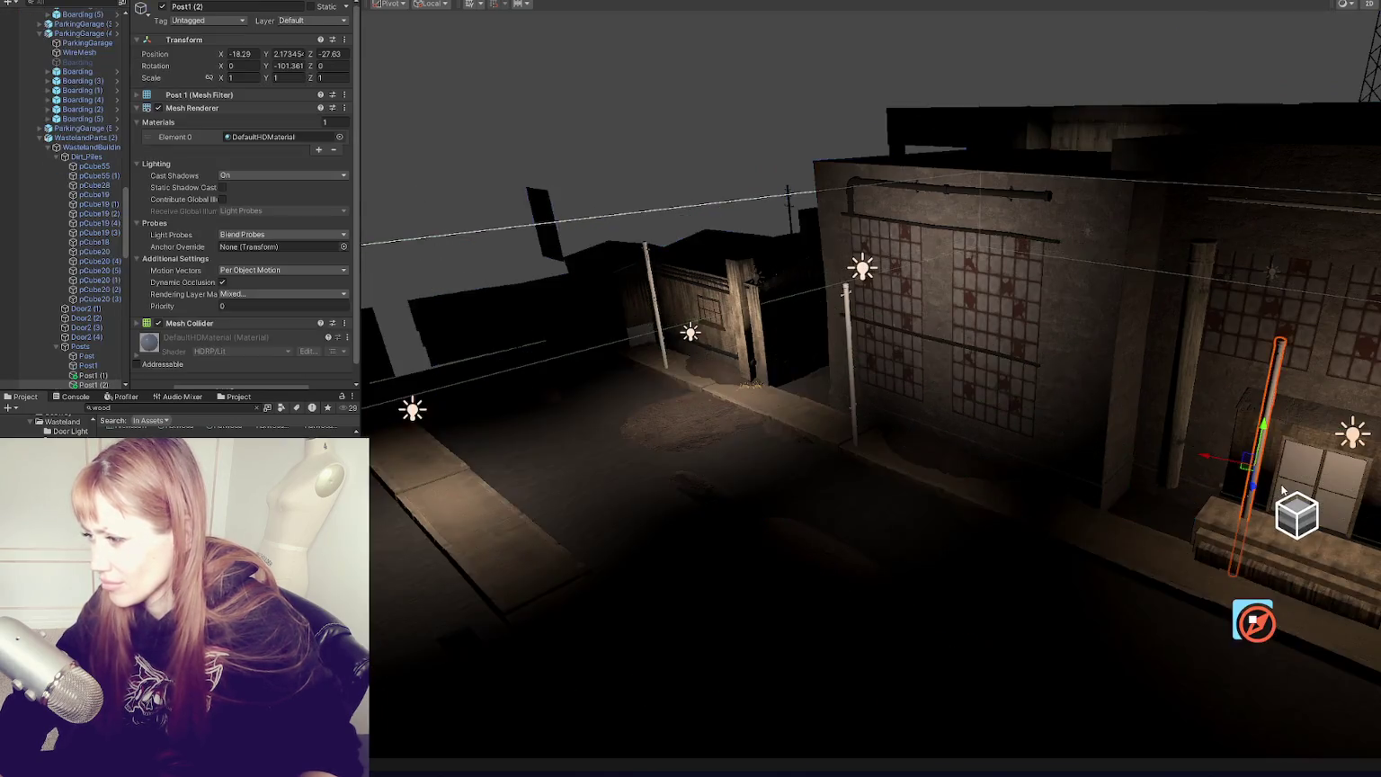
pyautogui.press('f')
pyautogui.moveTo(981, 481)
pyautogui.mouseDown()
pyautogui.moveTo(926, 510)
pyautogui.moveTo(1108, 567)
pyautogui.moveTo(1114, 550)
pyautogui.mouseUp()
pyautogui.click(1115, 551)
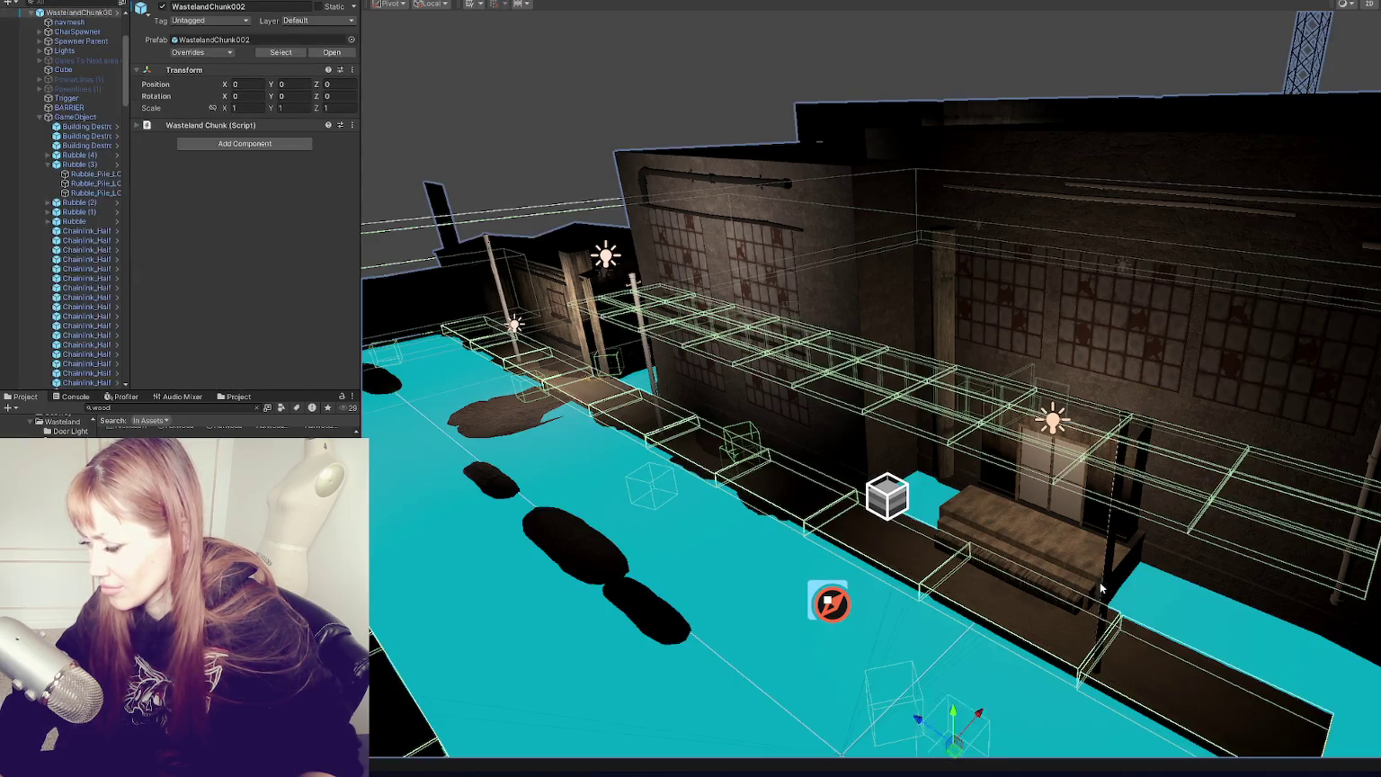
pyautogui.click(1120, 541)
pyautogui.click(1121, 537)
pyautogui.press('e')
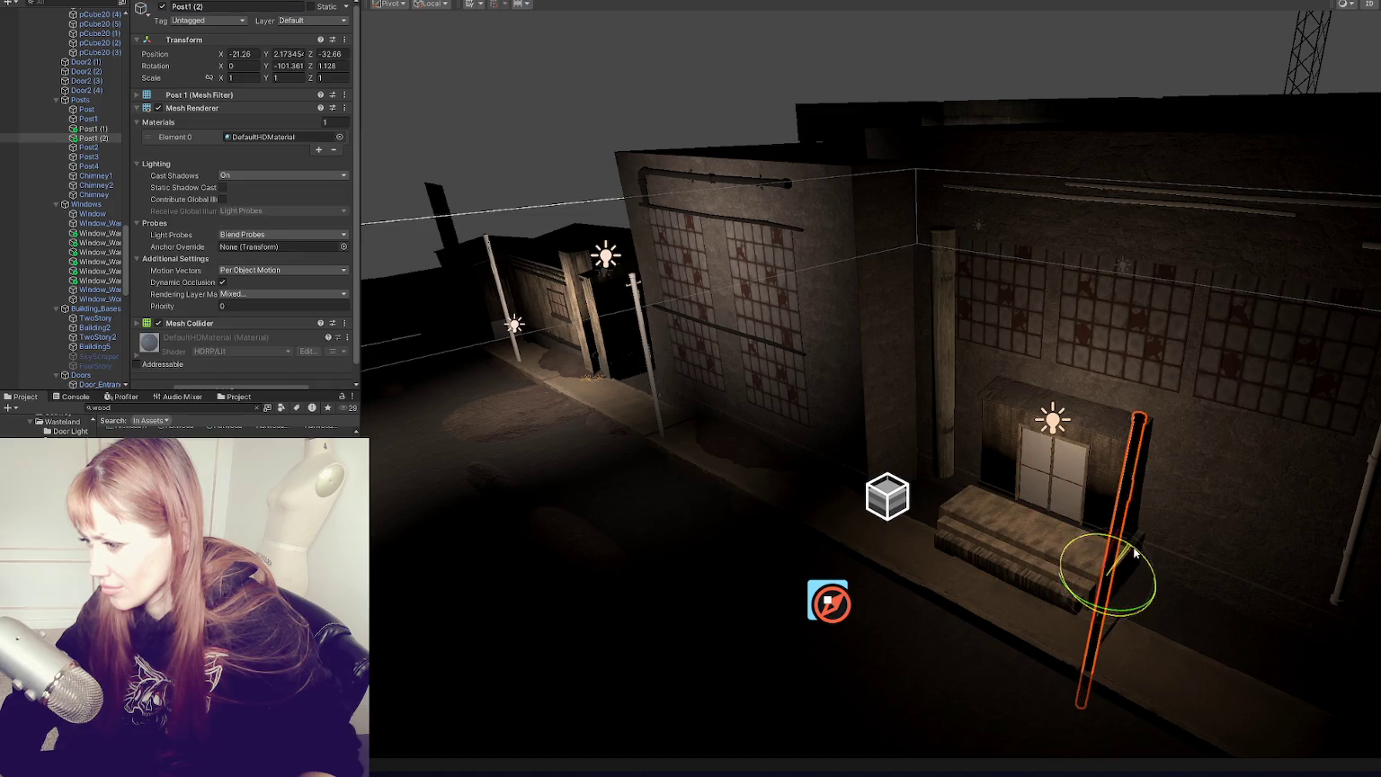
pyautogui.click(528, 349)
pyautogui.click(517, 351)
pyautogui.moveTo(518, 352); pyautogui.dragTo(527, 330)
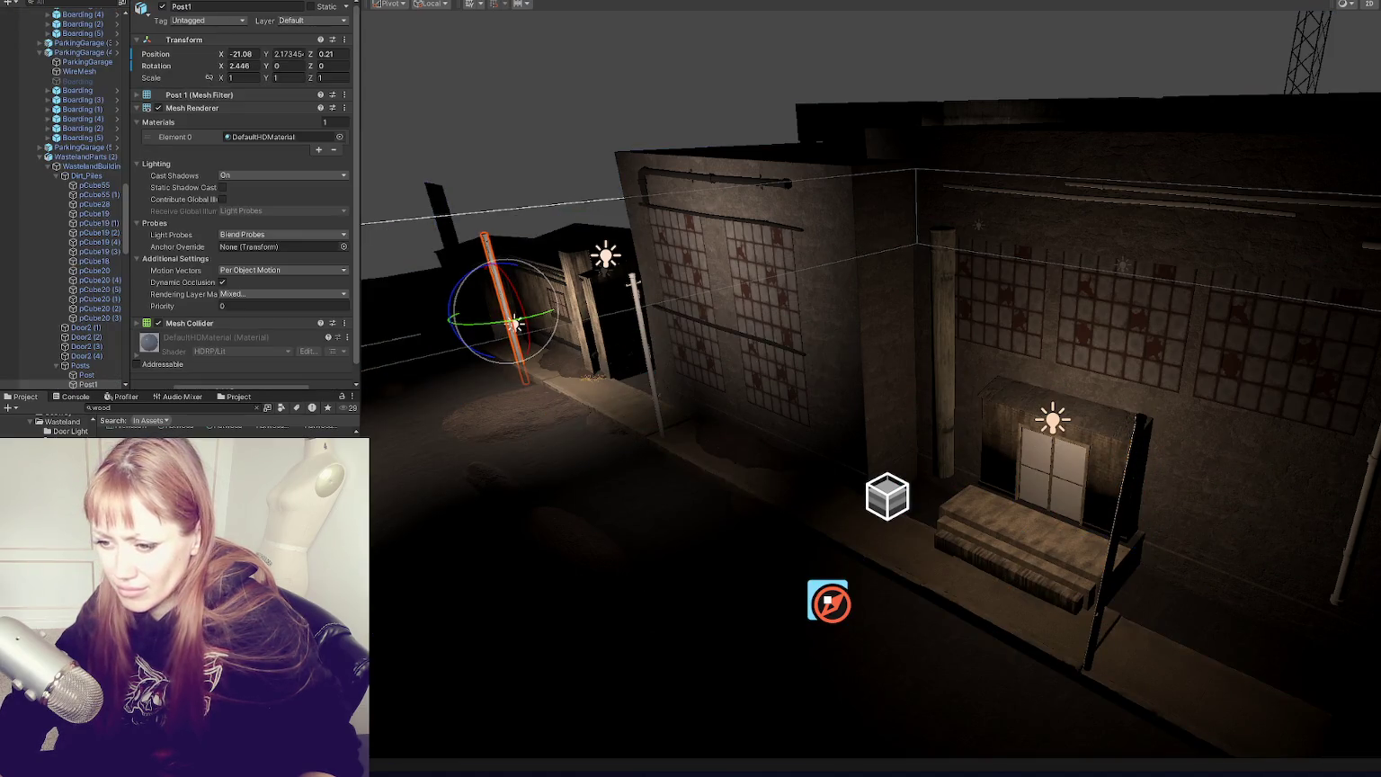
# Step: Apply the plywood wood material to the doorway post and the other post
pyautogui.click(1105, 601)
pyautogui.press('f')
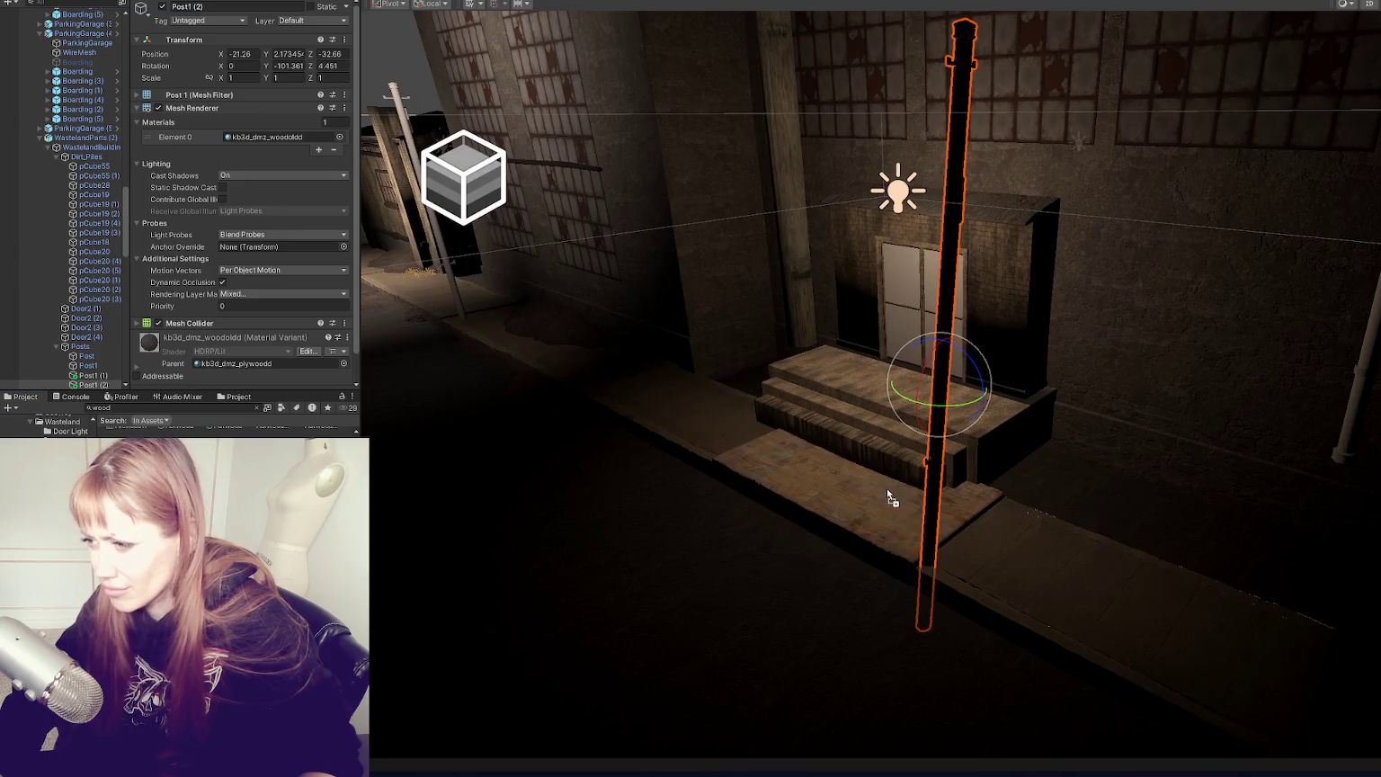
pyautogui.moveTo(887, 493); pyautogui.dragTo(935, 490)
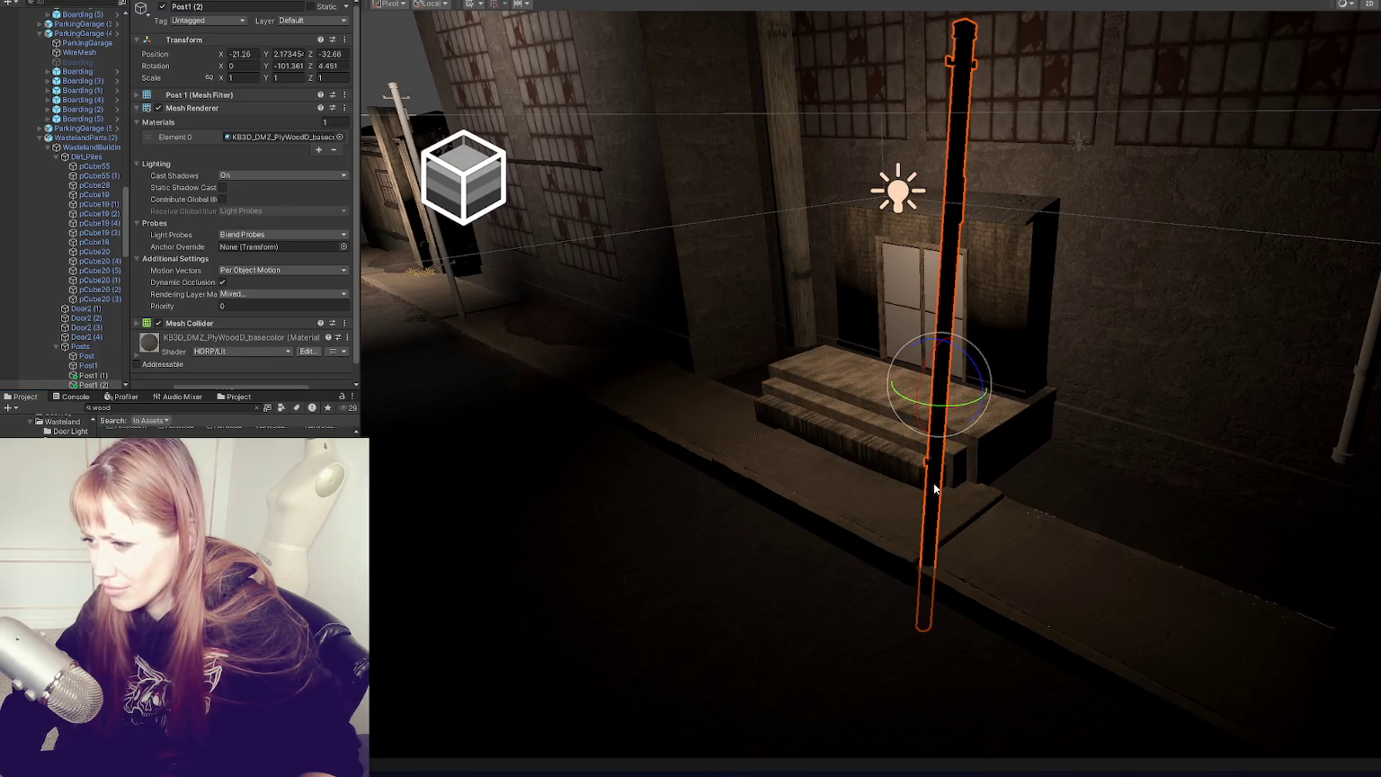
pyautogui.scroll(-5, 935, 490)
pyautogui.click(719, 225)
pyautogui.press('f')
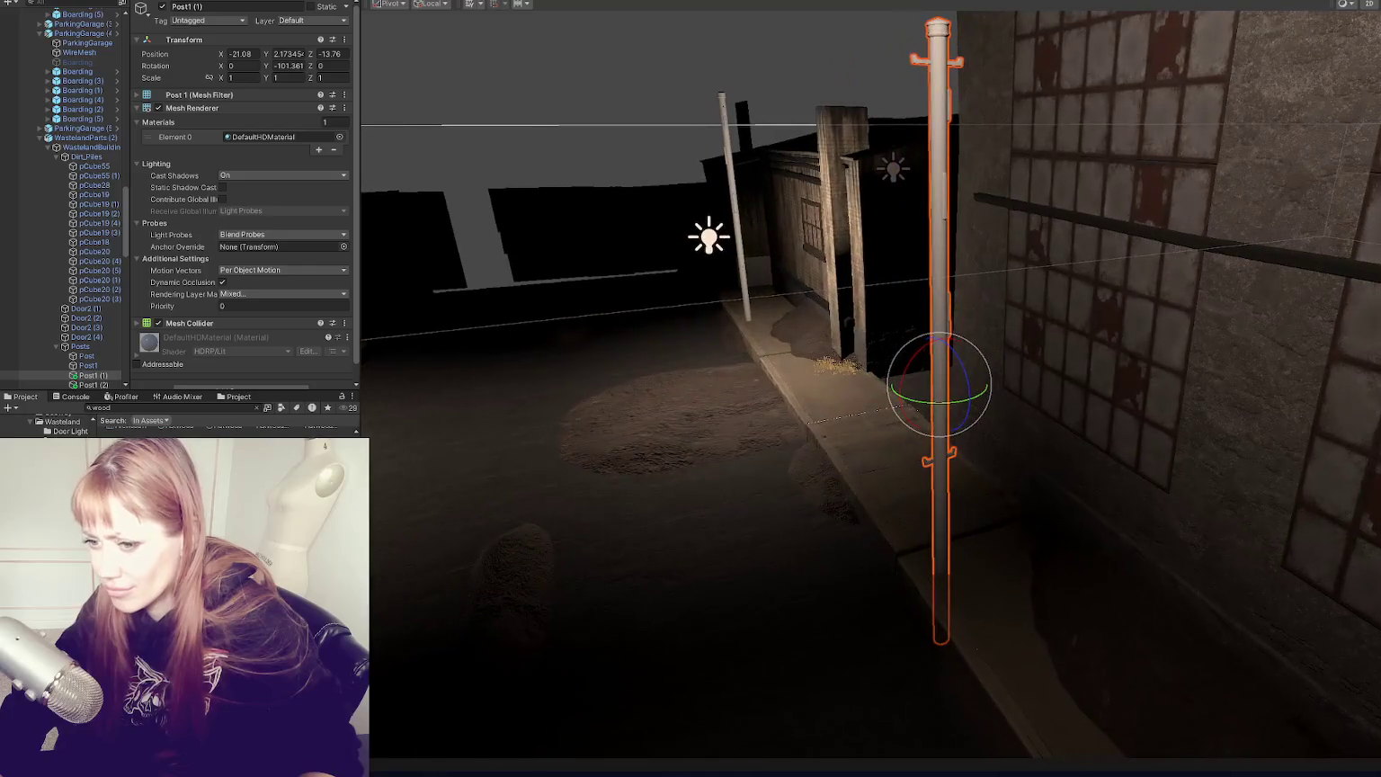
pyautogui.moveTo(405, 495); pyautogui.dragTo(940, 476)
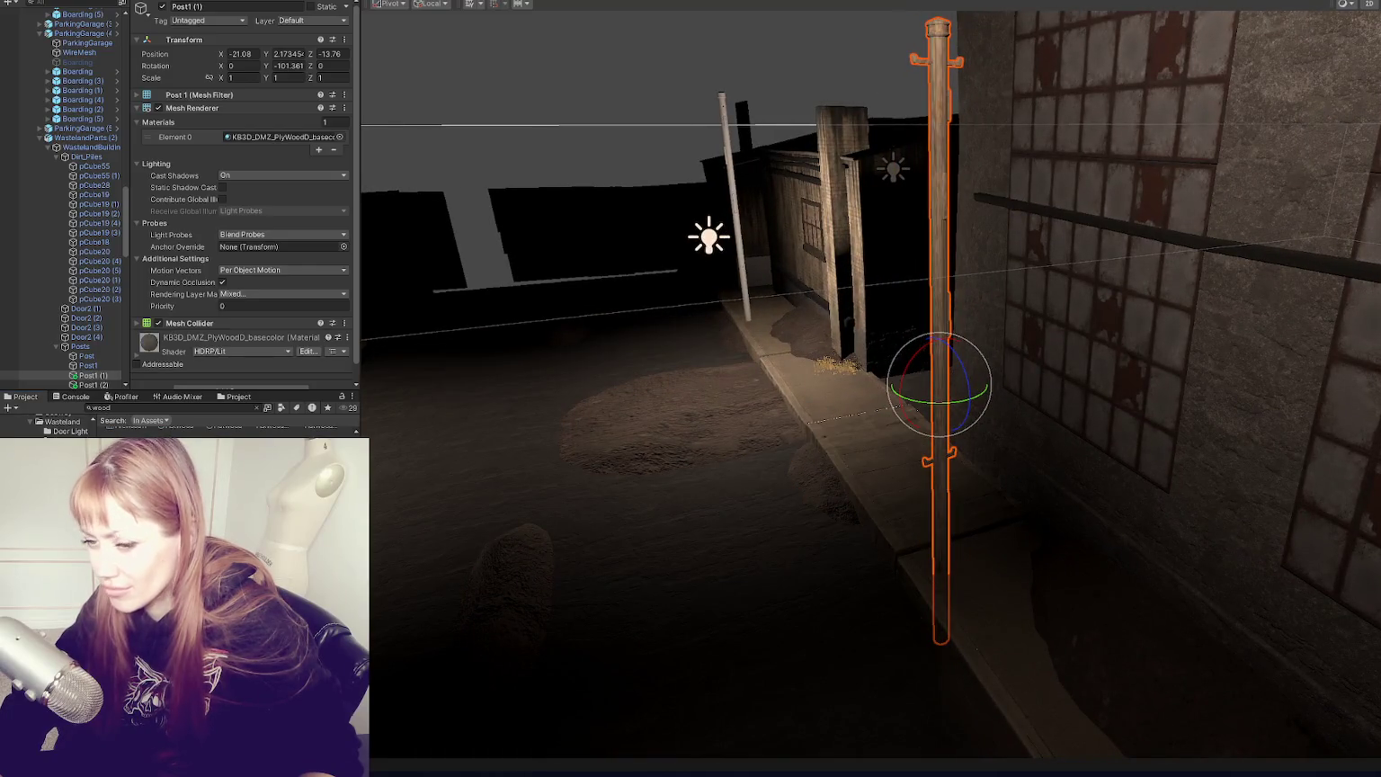
pyautogui.moveTo(899, 454); pyautogui.dragTo(708, 455)
# Step: Push Window_Warehouse_Geo back into the warehouse building wall at street level
pyautogui.click(462, 506)
pyautogui.press('f')
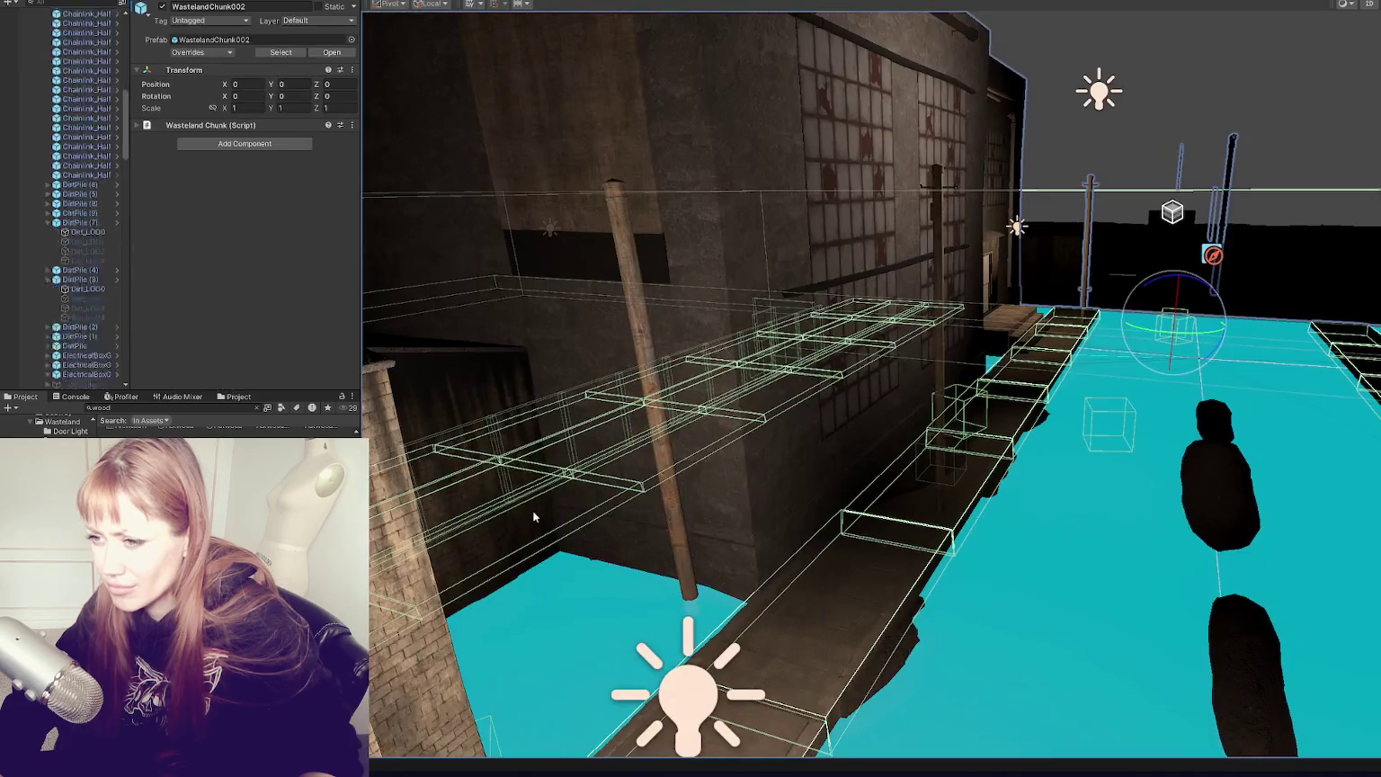
pyautogui.click(548, 167)
pyautogui.moveTo(478, 114); pyautogui.dragTo(656, 378)
pyautogui.scroll(-5, 813, 393)
pyautogui.click(485, 352)
pyautogui.click(485, 351)
pyautogui.press('w')
pyautogui.moveTo(429, 356)
pyautogui.mouseDown()
pyautogui.moveTo(899, 355)
pyautogui.moveTo(798, 358)
pyautogui.moveTo(855, 362)
pyautogui.mouseUp()
pyautogui.press('f')
# Step: Board two window panels and the lower-left panel with wood materials
pyautogui.moveTo(463, 555)
pyautogui.mouseDown()
pyautogui.moveTo(962, 494)
pyautogui.moveTo(908, 477)
pyautogui.mouseUp()
pyautogui.click(815, 423)
pyautogui.scroll(5, 816, 423)
pyautogui.moveTo(181, 428)
pyautogui.mouseDown()
pyautogui.moveTo(850, 414)
pyautogui.moveTo(872, 192)
pyautogui.moveTo(1026, 259)
pyautogui.moveTo(776, 273)
pyautogui.moveTo(733, 508)
pyautogui.moveTo(765, 629)
pyautogui.moveTo(847, 632)
pyautogui.mouseUp()
pyautogui.click(851, 635)
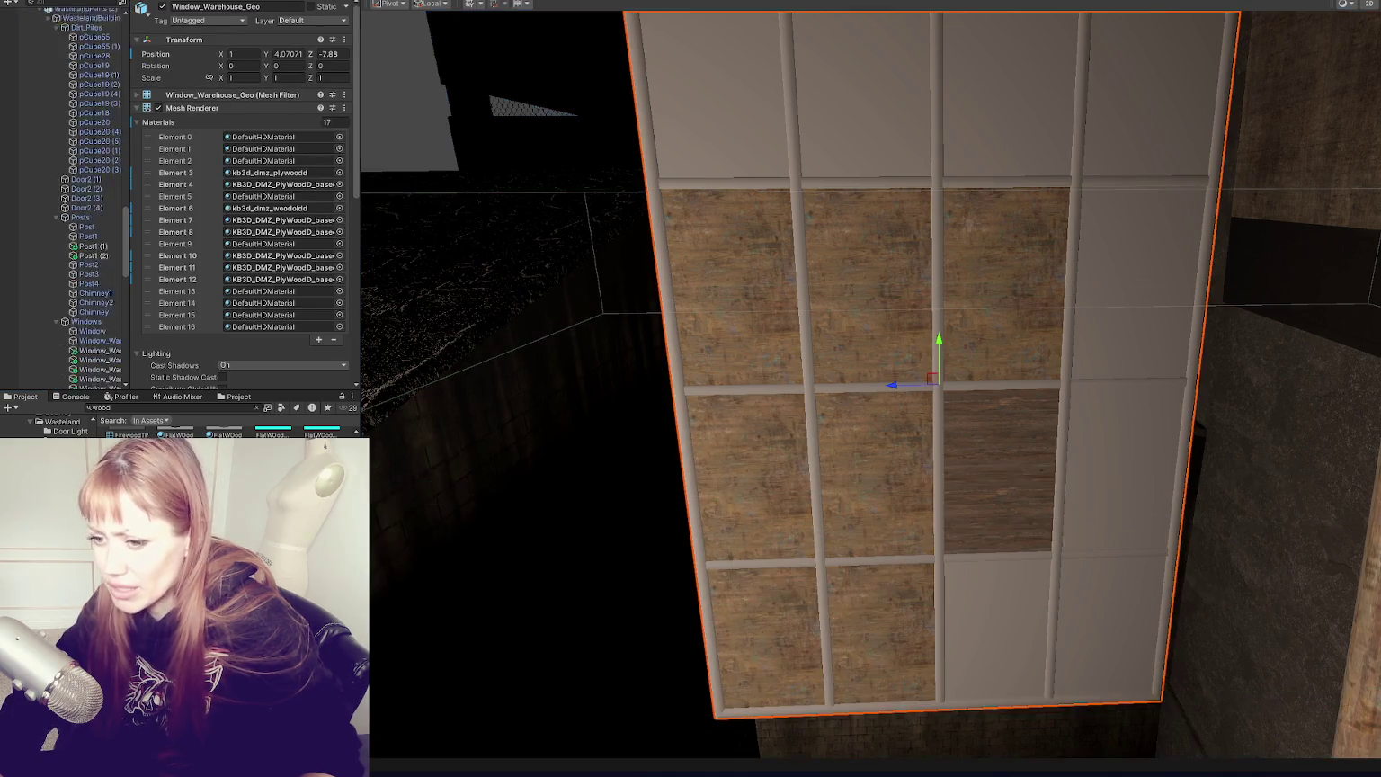
# Step: Cover the white window panels with yellow painted plywood below and dark dirty wood above
pyautogui.moveTo(270, 435); pyautogui.dragTo(1001, 627)
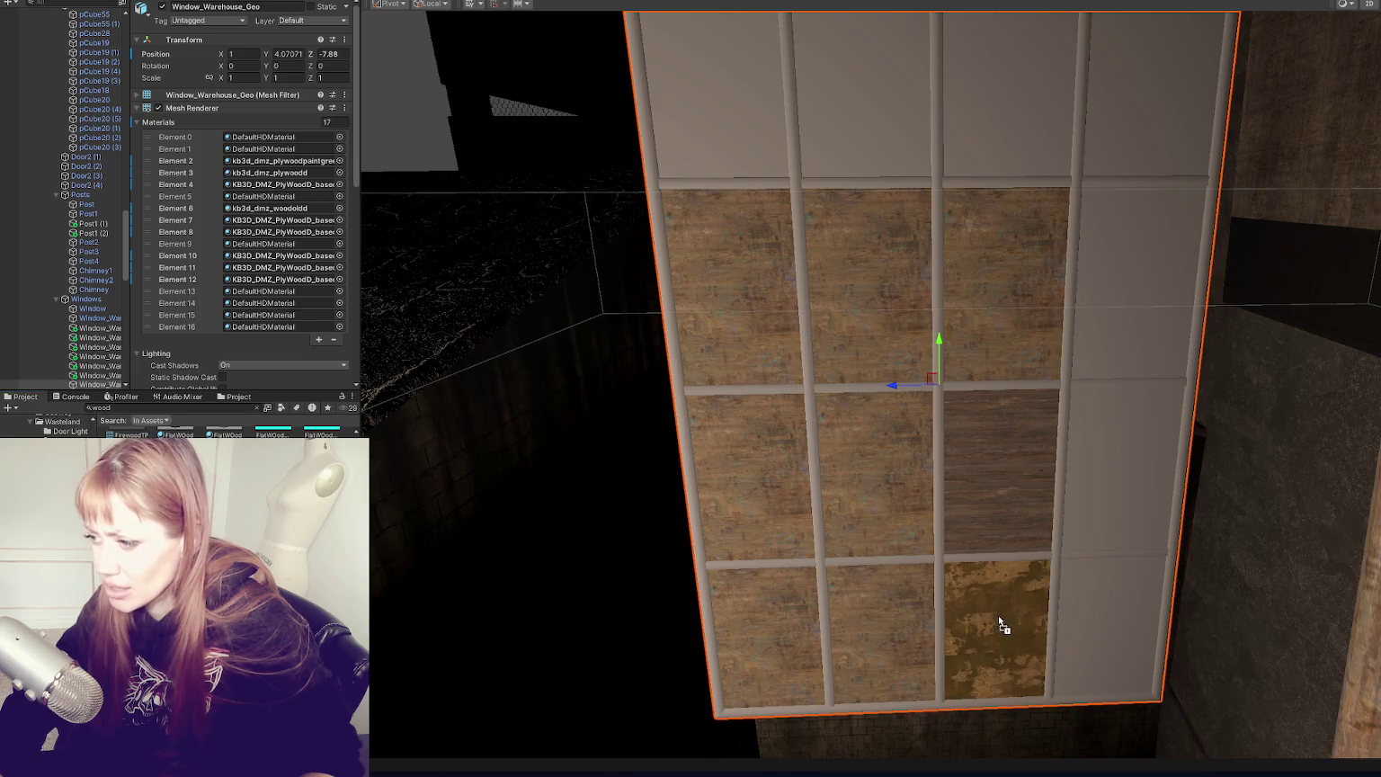
pyautogui.moveTo(272, 433)
pyautogui.mouseDown()
pyautogui.moveTo(969, 106)
pyautogui.moveTo(940, 137)
pyautogui.mouseUp()
pyautogui.click(940, 136)
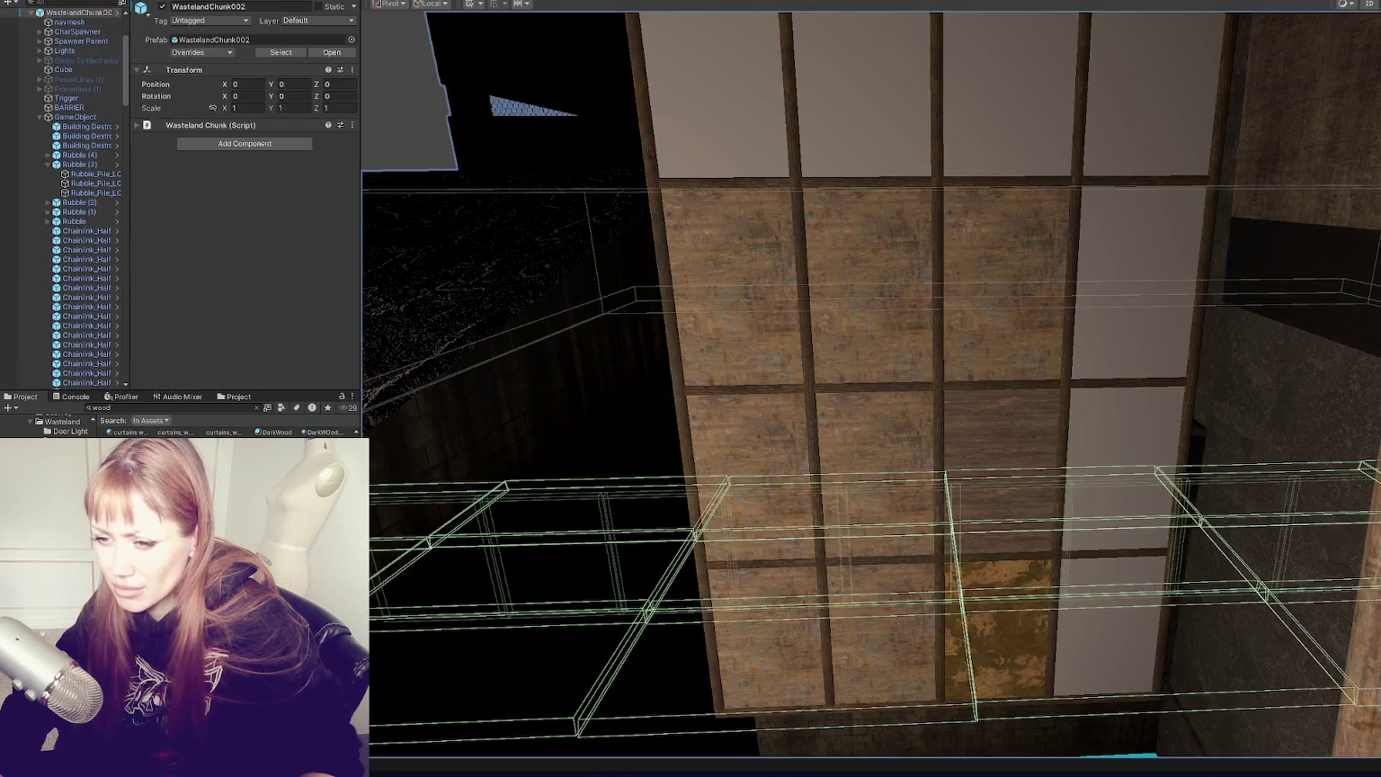
pyautogui.moveTo(274, 432); pyautogui.dragTo(973, 115)
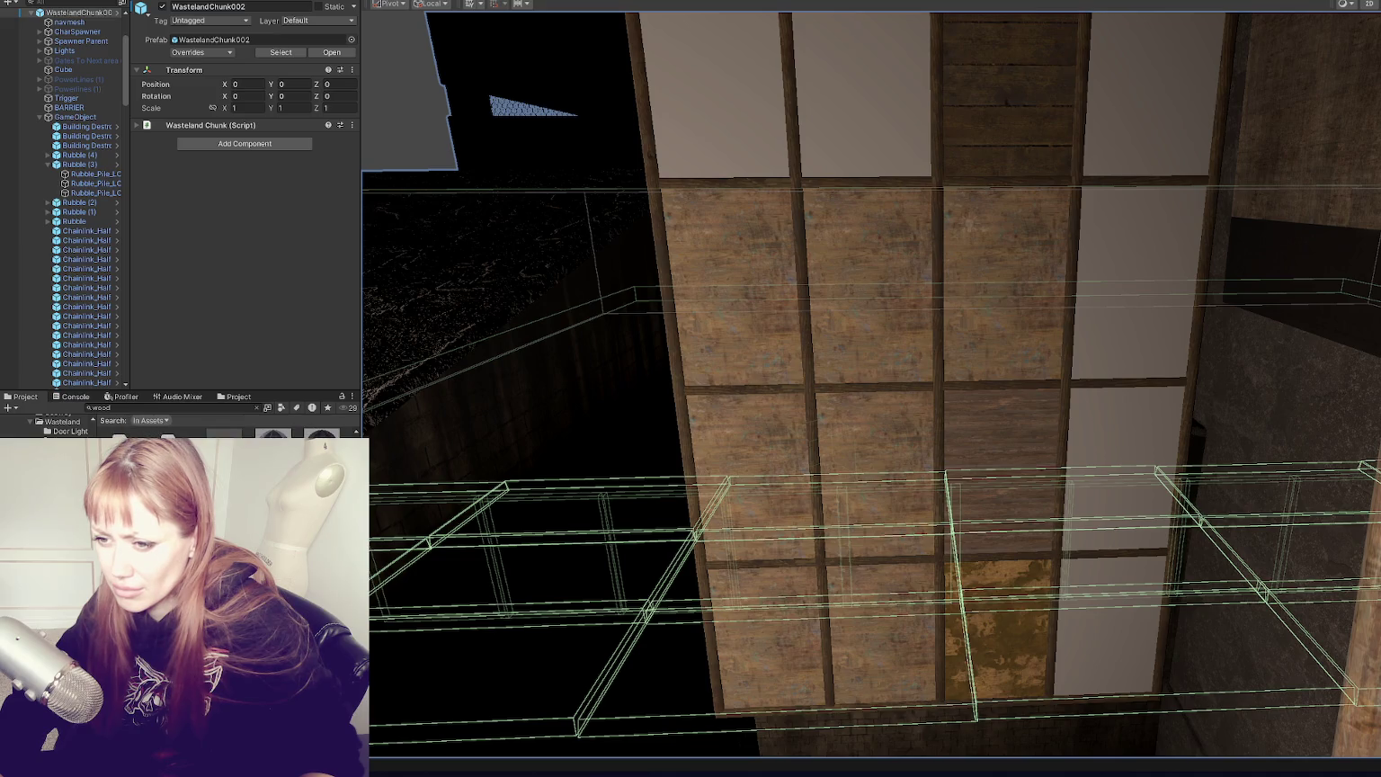
pyautogui.moveTo(973, 116)
pyautogui.mouseDown()
pyautogui.moveTo(964, 62)
pyautogui.moveTo(907, 85)
pyautogui.moveTo(670, 81)
pyautogui.mouseUp()
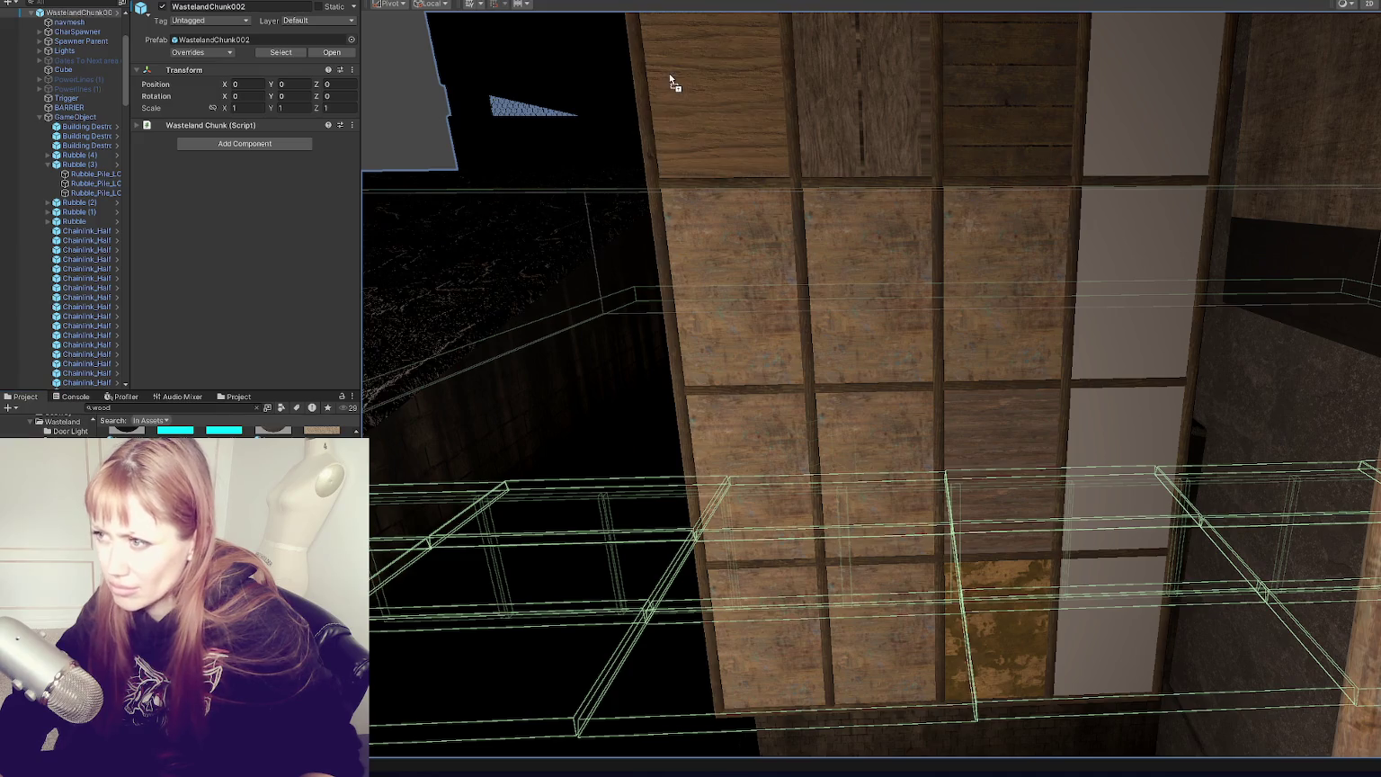
pyautogui.moveTo(423, 432); pyautogui.dragTo(1157, 432)
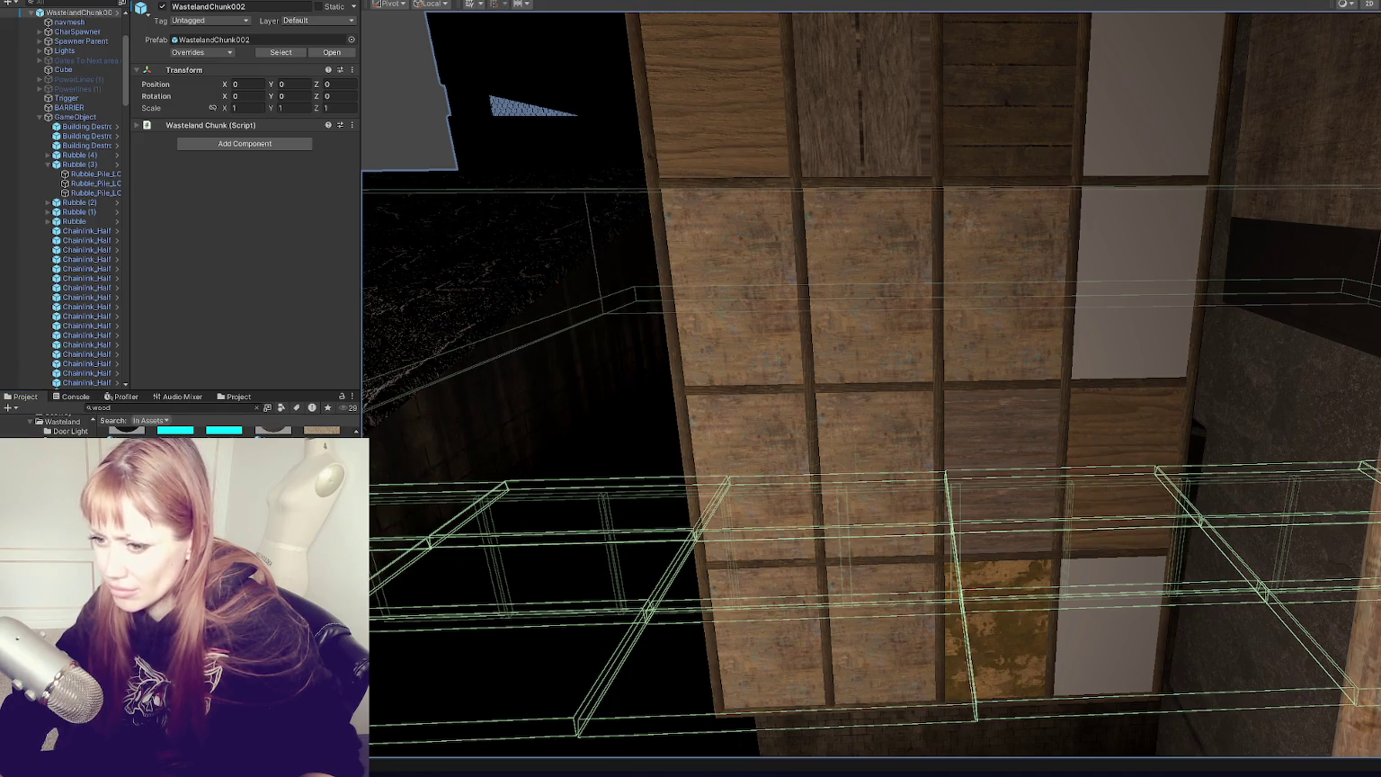
pyautogui.moveTo(321, 430)
pyautogui.mouseDown()
pyautogui.moveTo(1038, 706)
pyautogui.moveTo(1094, 641)
pyautogui.mouseUp()
pyautogui.click(855, 455)
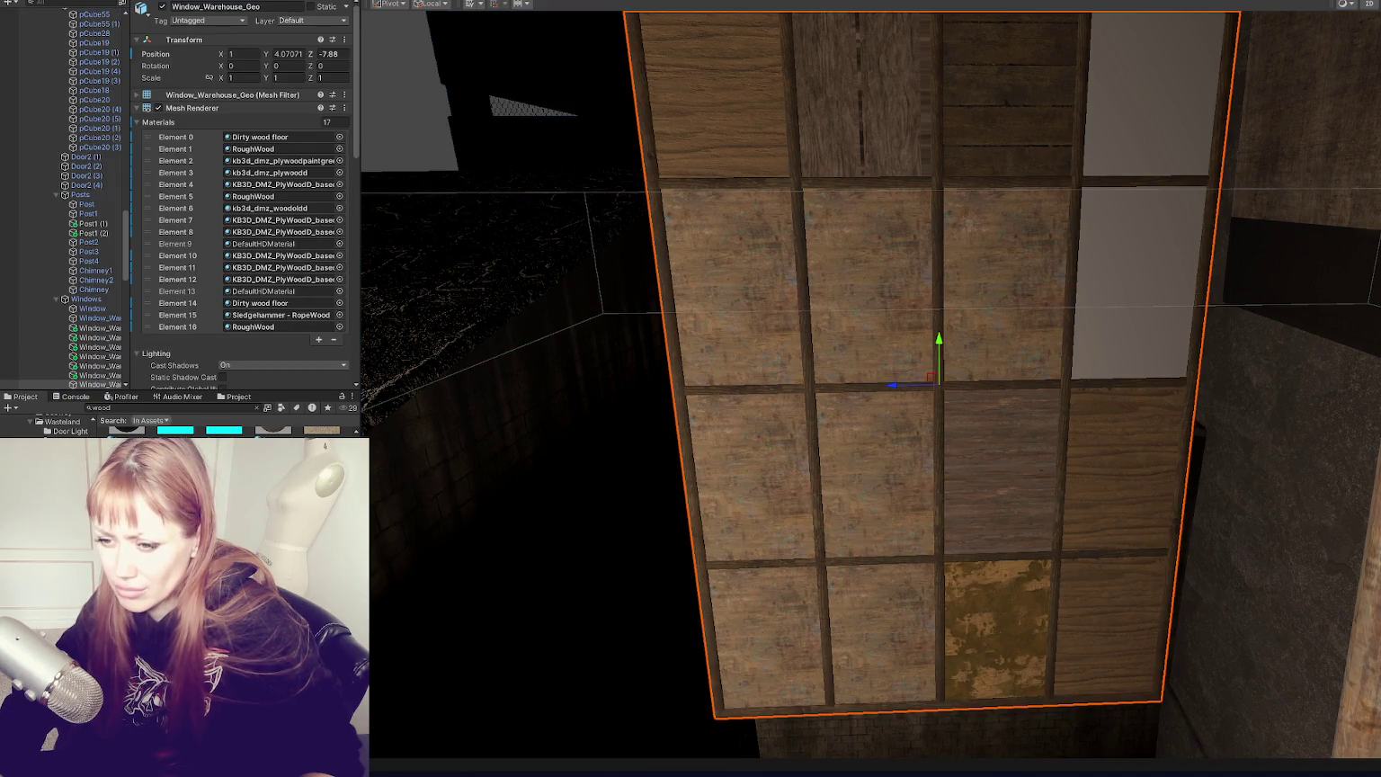
# Step: Give the top-right panel Plywood_A, after briefly trying parquet wood
pyautogui.scroll(-1, 224, 431)
pyautogui.moveTo(176, 431)
pyautogui.mouseDown()
pyautogui.moveTo(1232, 180)
pyautogui.moveTo(1185, 135)
pyautogui.mouseUp()
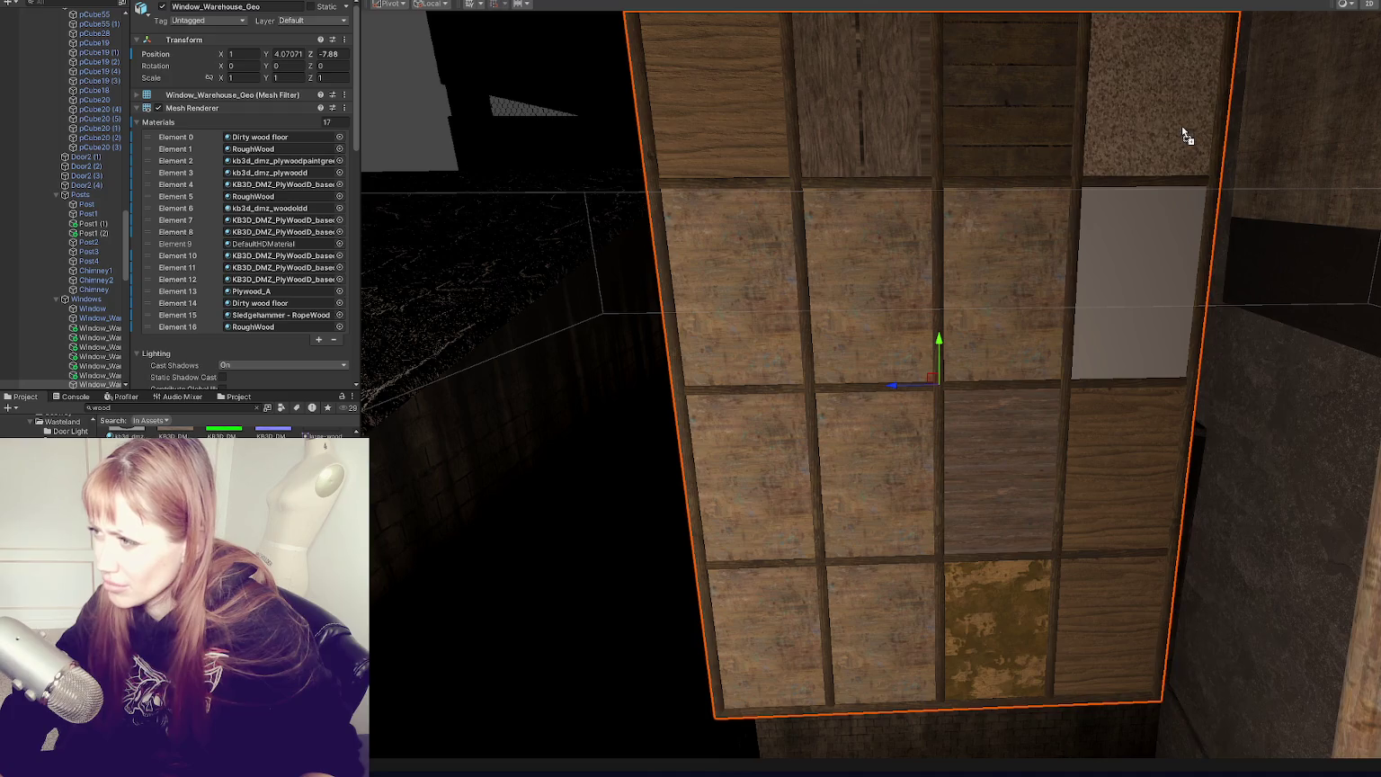
pyautogui.moveTo(225, 431)
pyautogui.mouseDown()
pyautogui.moveTo(855, 438)
pyautogui.moveTo(918, 289)
pyautogui.moveTo(1118, 270)
pyautogui.mouseUp()
pyautogui.moveTo(175, 432)
pyautogui.mouseDown()
pyautogui.moveTo(432, 432)
pyautogui.moveTo(1179, 274)
pyautogui.mouseUp()
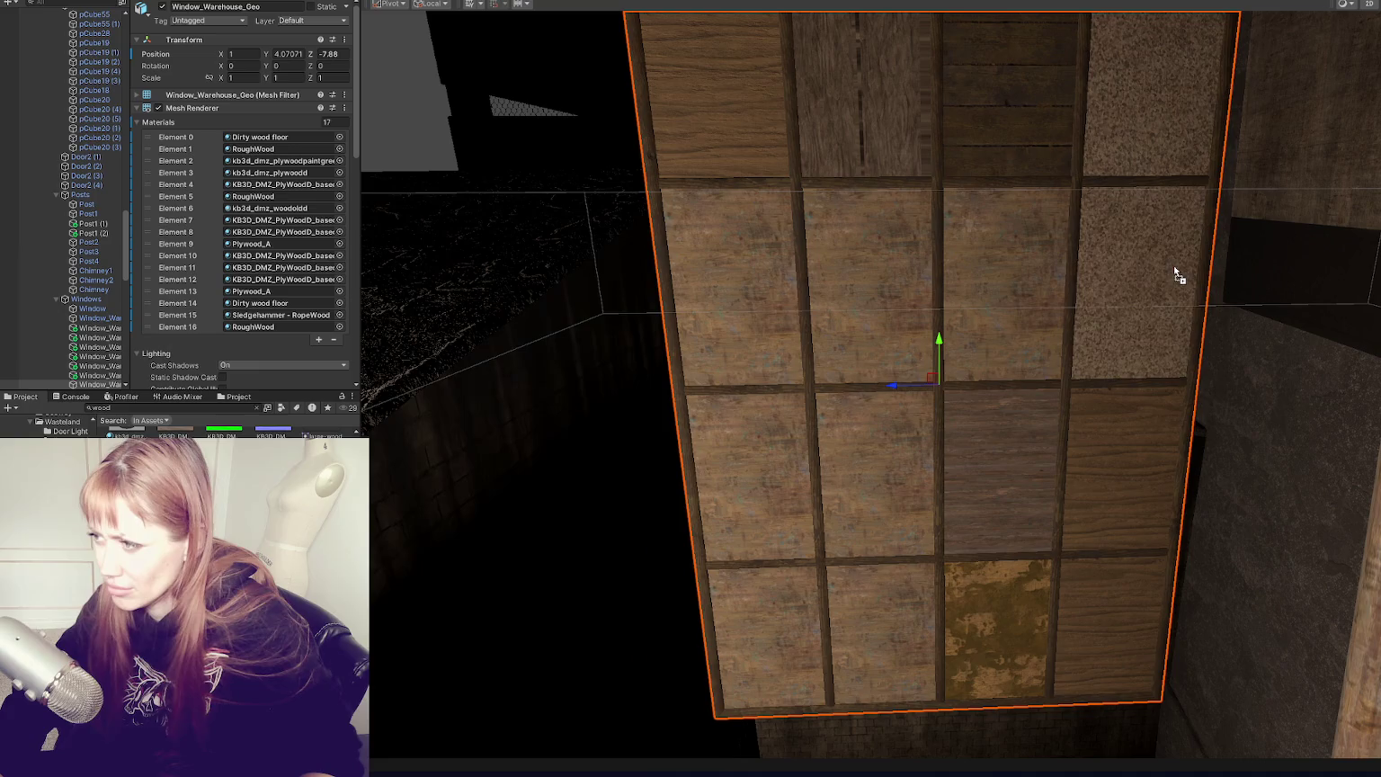
pyautogui.scroll(-5, 1267, 384)
# Step: Rotate Window_Warehouse_Geo and slide it along the wall beside the post
pyautogui.moveTo(1267, 384)
pyautogui.mouseDown()
pyautogui.moveTo(1007, 405)
pyautogui.moveTo(770, 375)
pyautogui.moveTo(675, 394)
pyautogui.moveTo(740, 401)
pyautogui.moveTo(825, 285)
pyautogui.moveTo(1121, 196)
pyautogui.moveTo(1025, 328)
pyautogui.moveTo(989, 311)
pyautogui.moveTo(1276, 400)
pyautogui.moveTo(1188, 401)
pyautogui.moveTo(1254, 434)
pyautogui.moveTo(1373, 402)
pyautogui.moveTo(1041, 402)
pyautogui.mouseUp()
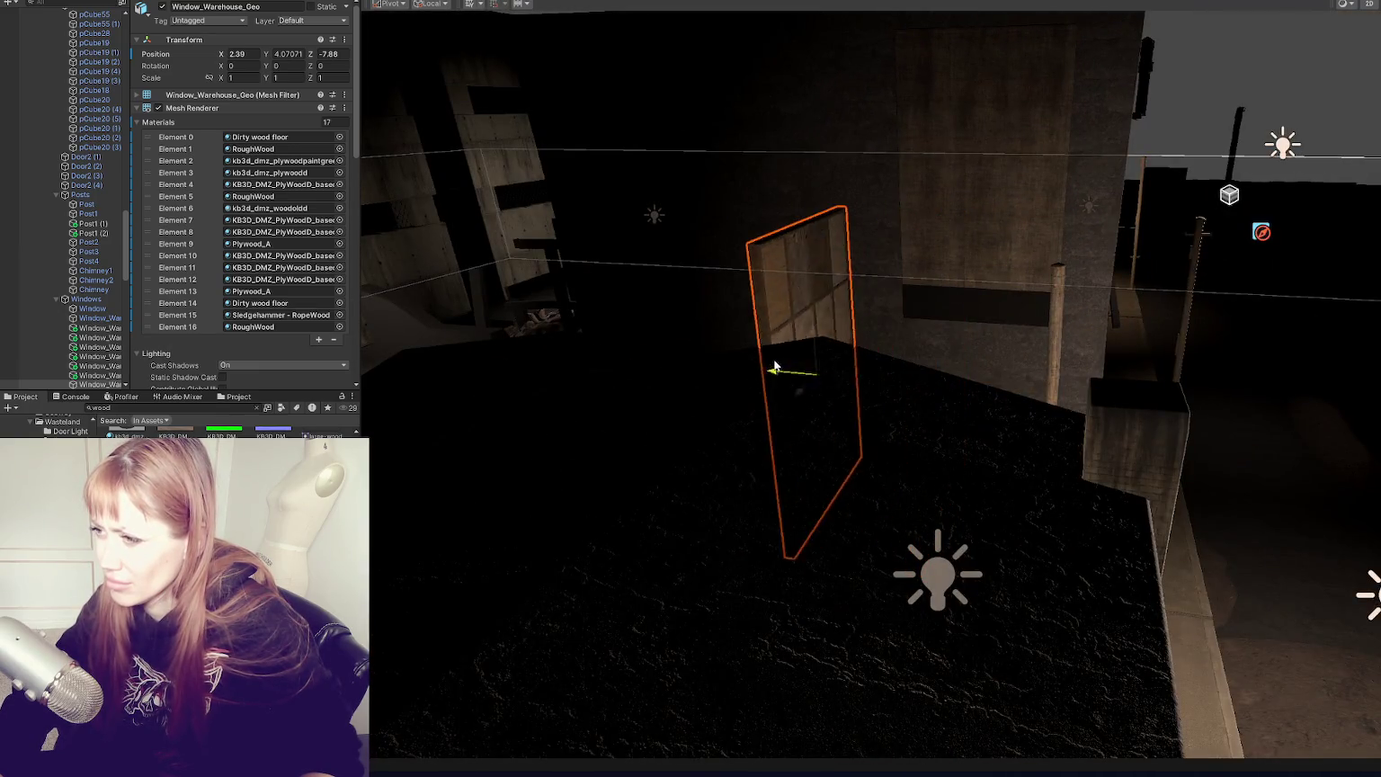
pyautogui.press('e')
pyautogui.press('w')
pyautogui.press('e')
pyautogui.press('w')
pyautogui.moveTo(610, 396)
pyautogui.mouseDown()
pyautogui.moveTo(694, 409)
pyautogui.moveTo(698, 554)
pyautogui.mouseUp()
pyautogui.press('r')
pyautogui.press('e')
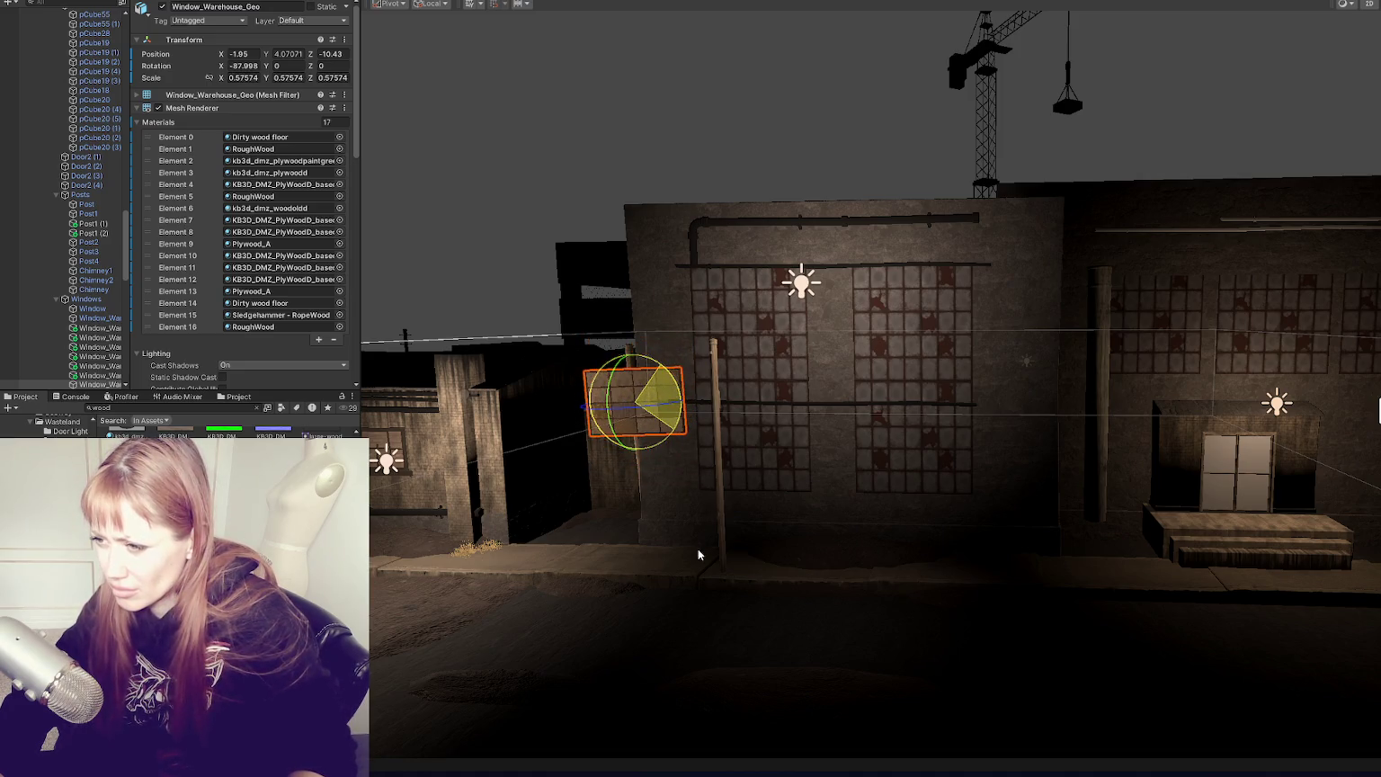
# Step: Stand the window upright at X -90 and duplicate it, lifting the copy upward
pyautogui.click(698, 555)
pyautogui.hotkey('ctrl', 'z')
pyautogui.hotkey('ctrl', 'z')
pyautogui.moveTo(666, 370)
pyautogui.mouseDown()
pyautogui.moveTo(787, 468)
pyautogui.moveTo(651, 382)
pyautogui.moveTo(635, 265)
pyautogui.moveTo(636, 290)
pyautogui.mouseUp()
pyautogui.hotkey('ctrl', 'd')
pyautogui.press('w')
pyautogui.click(644, 303)
# Step: Turn both window panels together to Z rotation 90
pyautogui.click(641, 393)
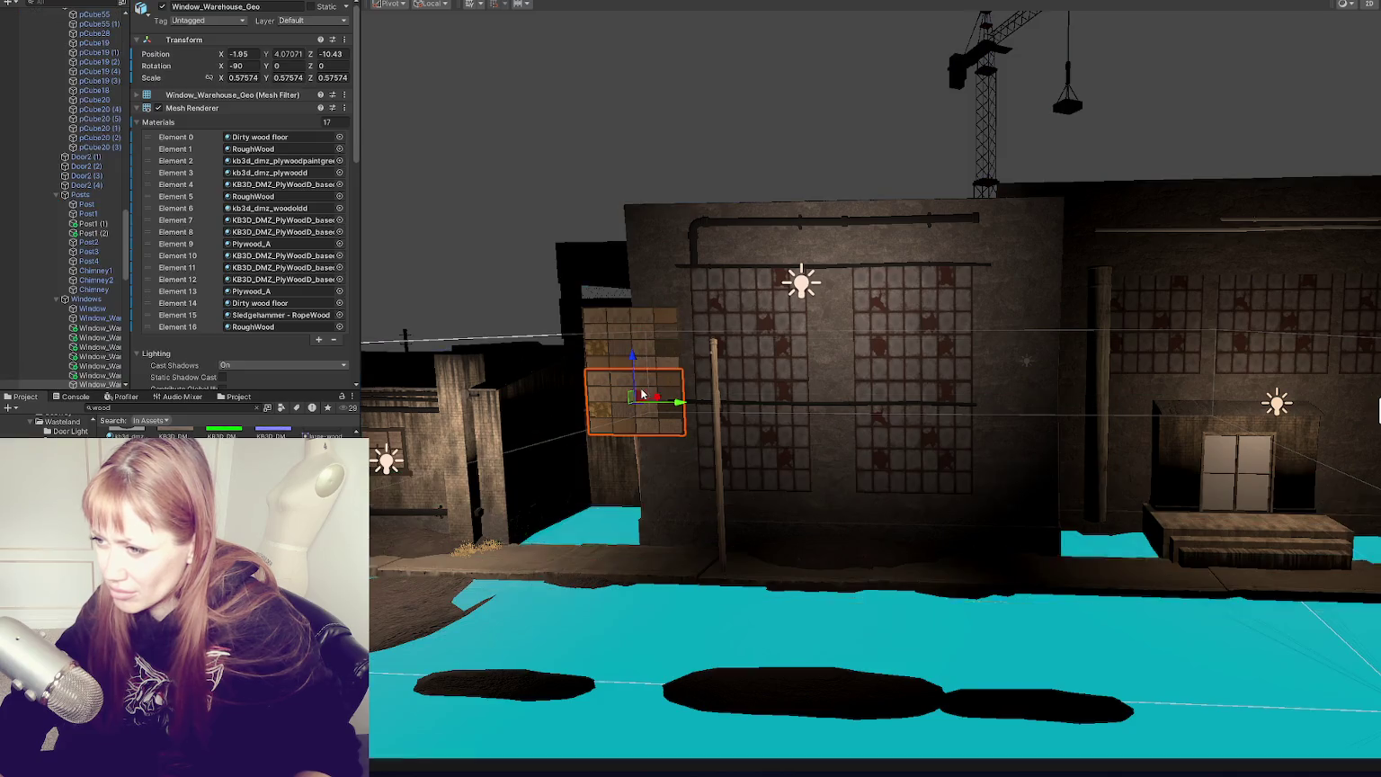
pyautogui.keyDown('shift'); pyautogui.click(633, 338); pyautogui.keyUp('shift')
pyautogui.press('f')
pyautogui.press('e')
pyautogui.moveTo(863, 401)
pyautogui.mouseDown()
pyautogui.moveTo(757, 410)
pyautogui.moveTo(1018, 434)
pyautogui.mouseUp()
pyautogui.press('w')
pyautogui.hotkey('ctrl', 'z')
pyautogui.hotkey('ctrl', 'z')
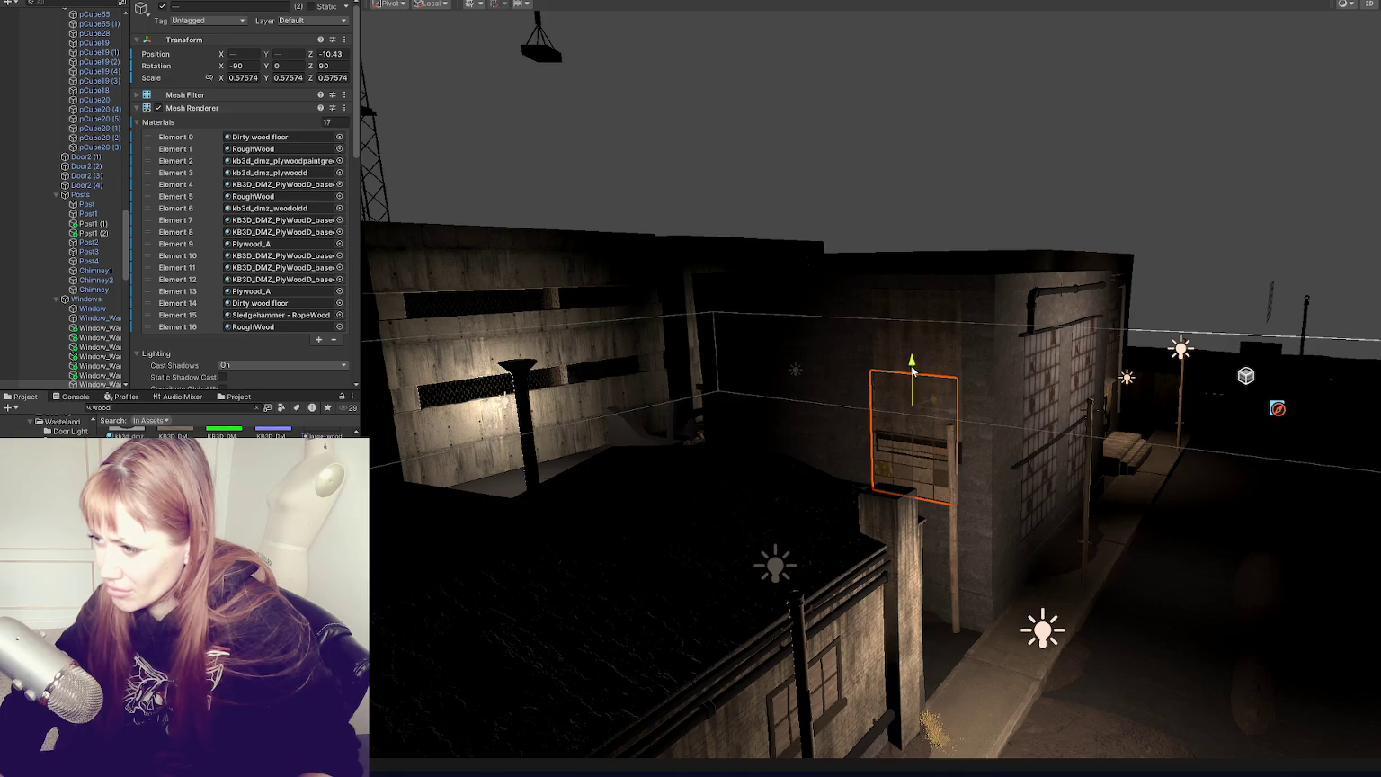
# Step: Slide the brick Window quad aside and square the duplicate panel to X -90
pyautogui.click(944, 312)
pyautogui.moveTo(870, 375); pyautogui.dragTo(733, 360)
pyautogui.click(888, 387)
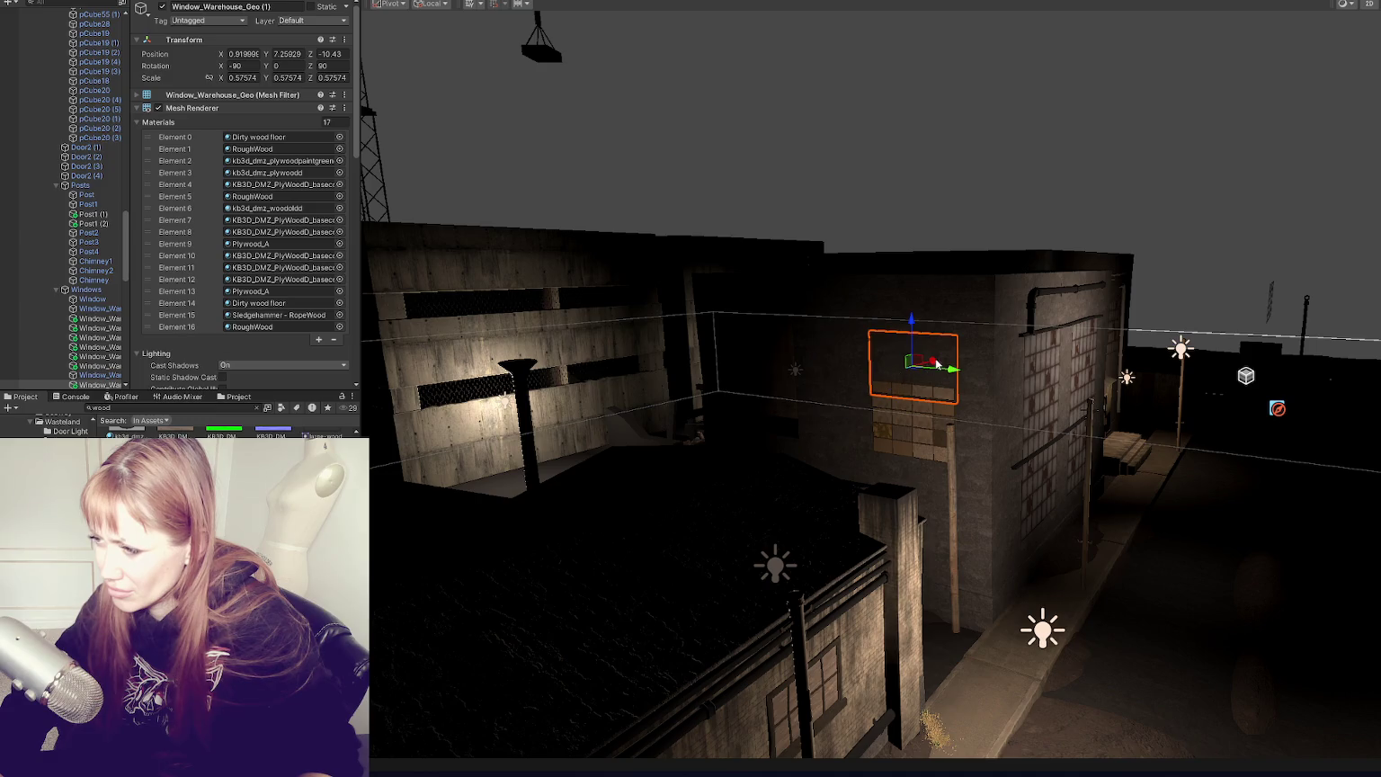
pyautogui.press('e')
pyautogui.press('f')
pyautogui.press('w')
pyautogui.moveTo(925, 357)
pyautogui.mouseDown()
pyautogui.moveTo(965, 380)
pyautogui.moveTo(930, 359)
pyautogui.moveTo(935, 371)
pyautogui.moveTo(965, 379)
pyautogui.moveTo(950, 336)
pyautogui.mouseUp()
# Step: Raise the duplicate over the wall opening, stacking it above the original at Y 7.907
pyautogui.press('e')
pyautogui.press('w')
pyautogui.moveTo(666, 503); pyautogui.dragTo(1210, 418)
pyautogui.moveTo(945, 331)
pyautogui.mouseDown()
pyautogui.moveTo(944, 209)
pyautogui.moveTo(941, 333)
pyautogui.mouseUp()
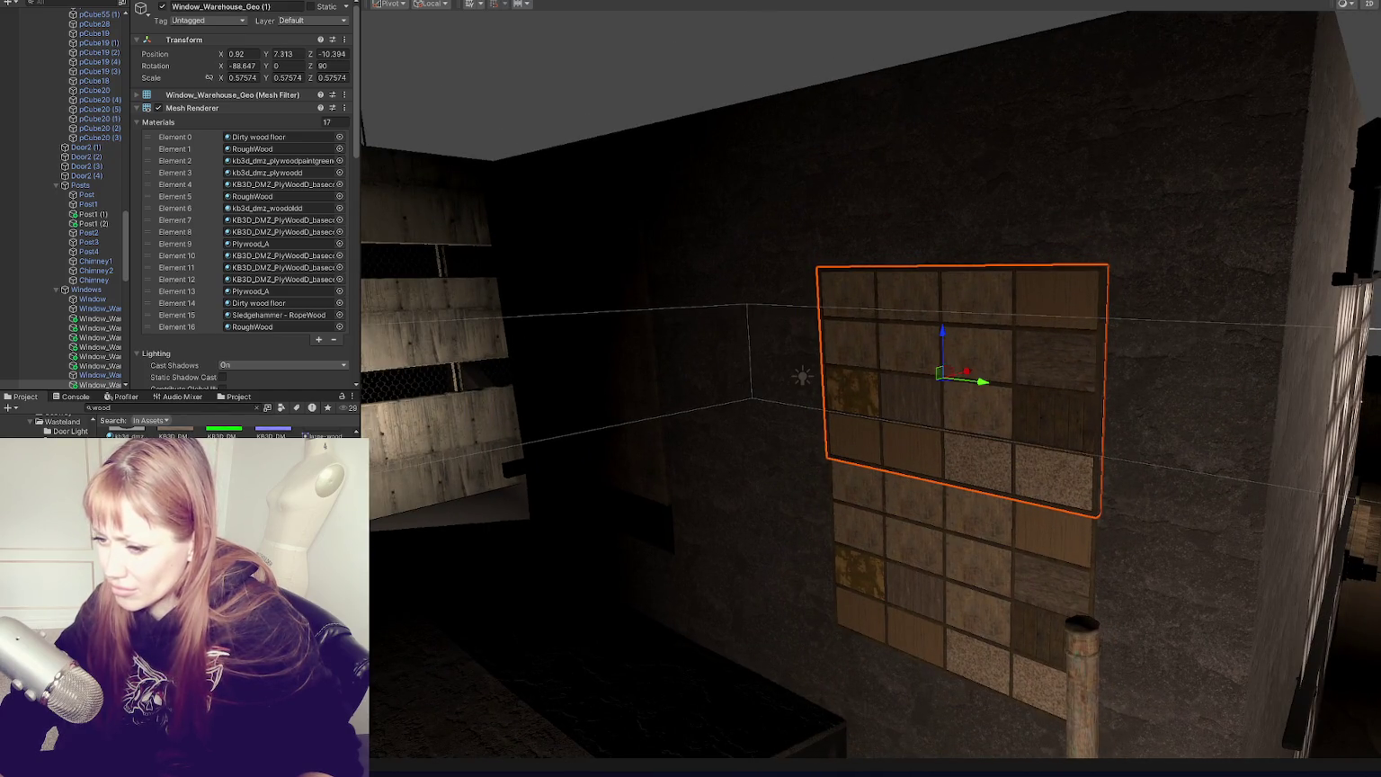
pyautogui.scroll(5, 976, 544)
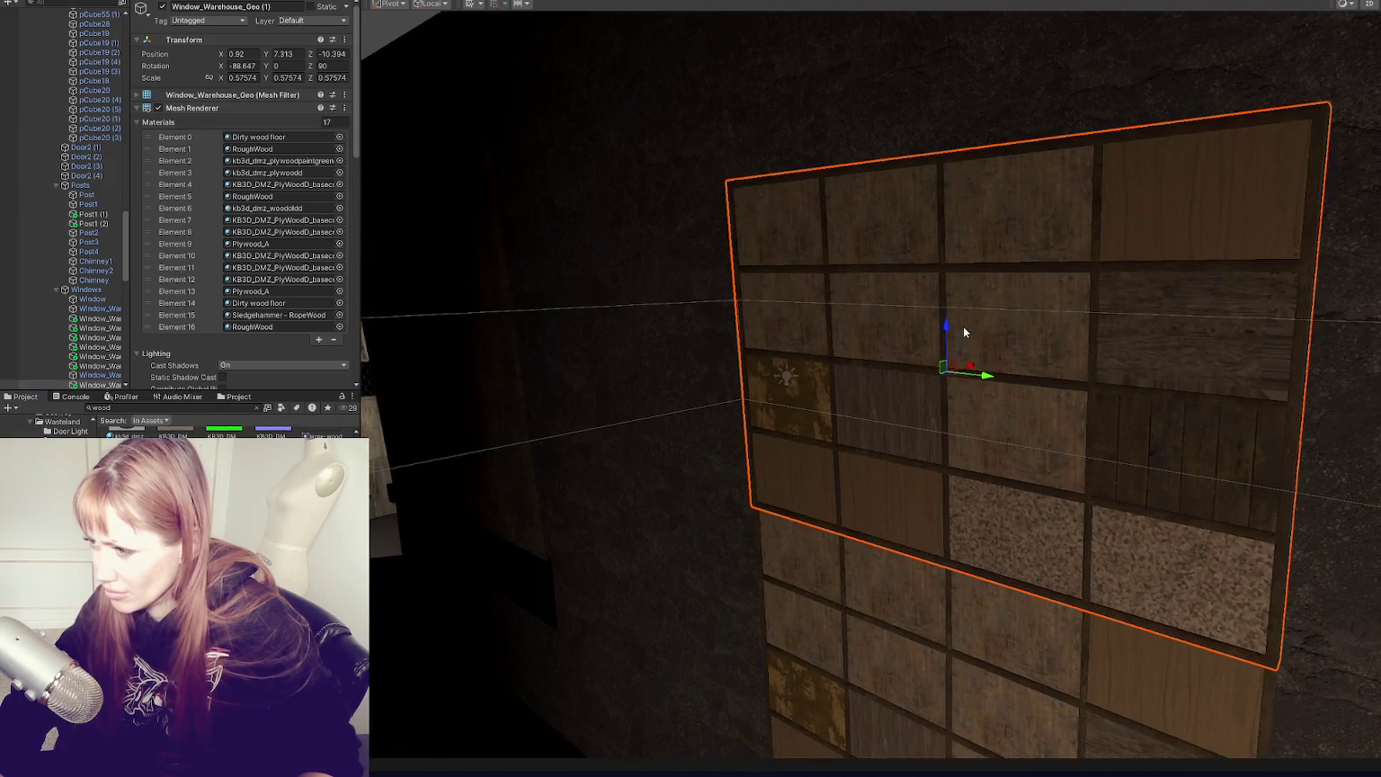
pyautogui.moveTo(944, 324); pyautogui.dragTo(947, 326)
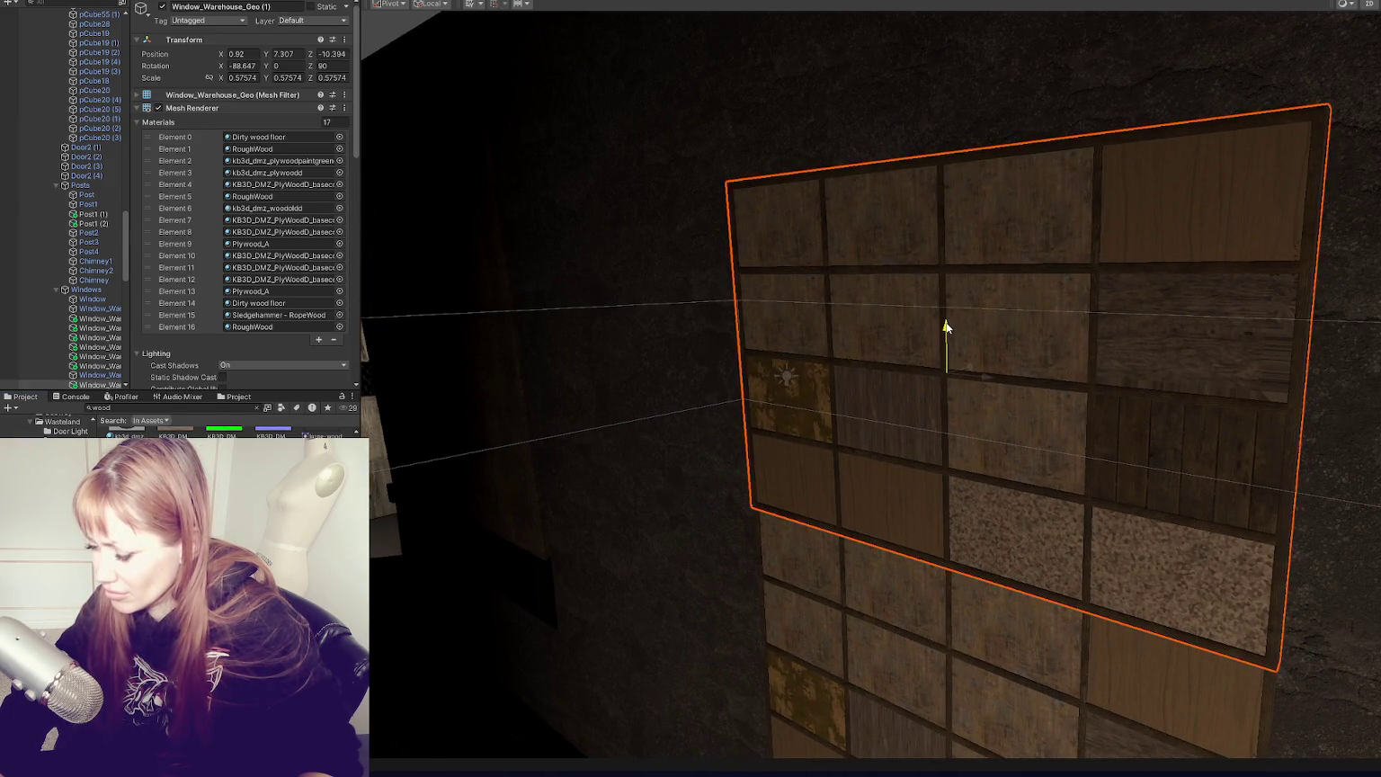
# Step: Preview a material on the window's lower-left plank
pyautogui.click(537, 626)
pyautogui.scroll(-5, 843, 501)
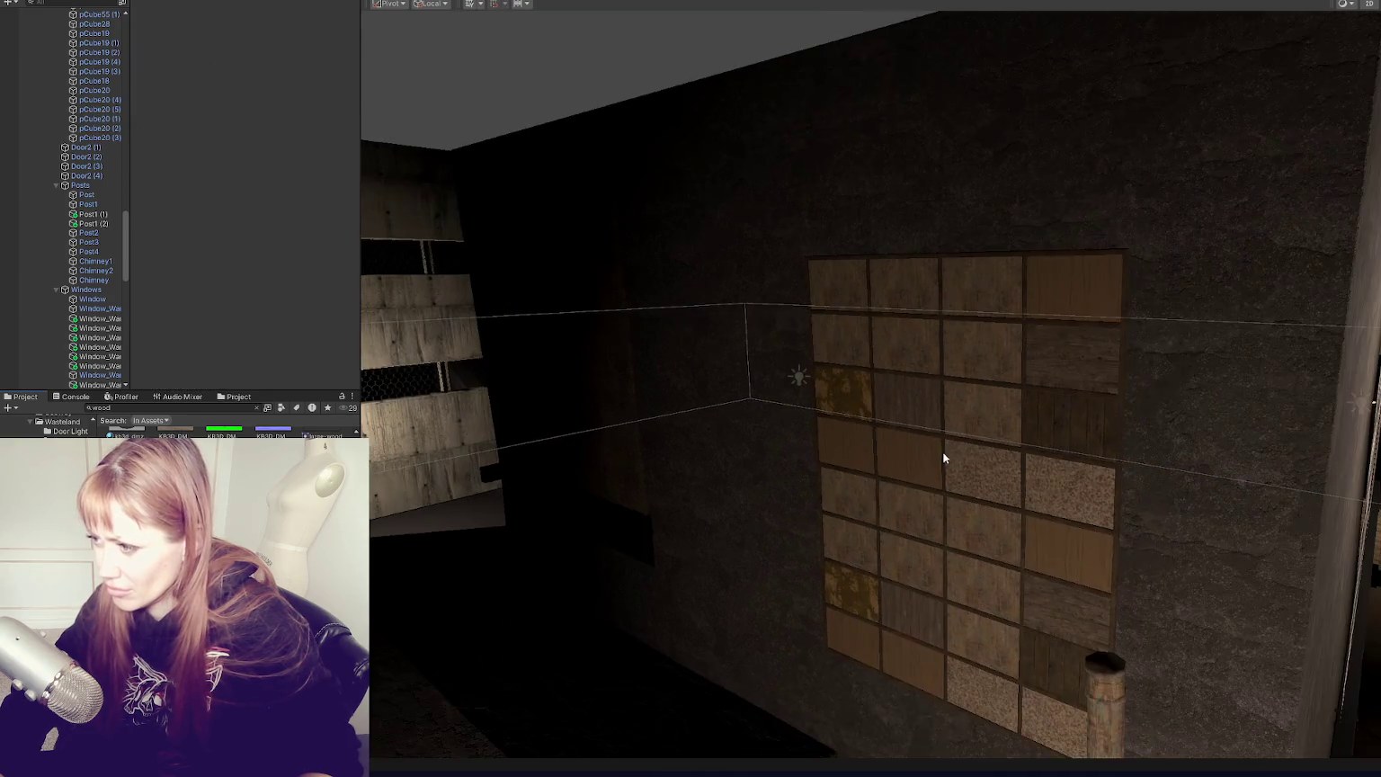
pyautogui.click(593, 549)
pyautogui.moveTo(872, 467)
pyautogui.mouseDown()
pyautogui.moveTo(857, 462)
pyautogui.moveTo(770, 559)
pyautogui.moveTo(857, 555)
pyautogui.moveTo(968, 353)
pyautogui.moveTo(896, 298)
pyautogui.moveTo(1002, 377)
pyautogui.moveTo(925, 297)
pyautogui.mouseUp()
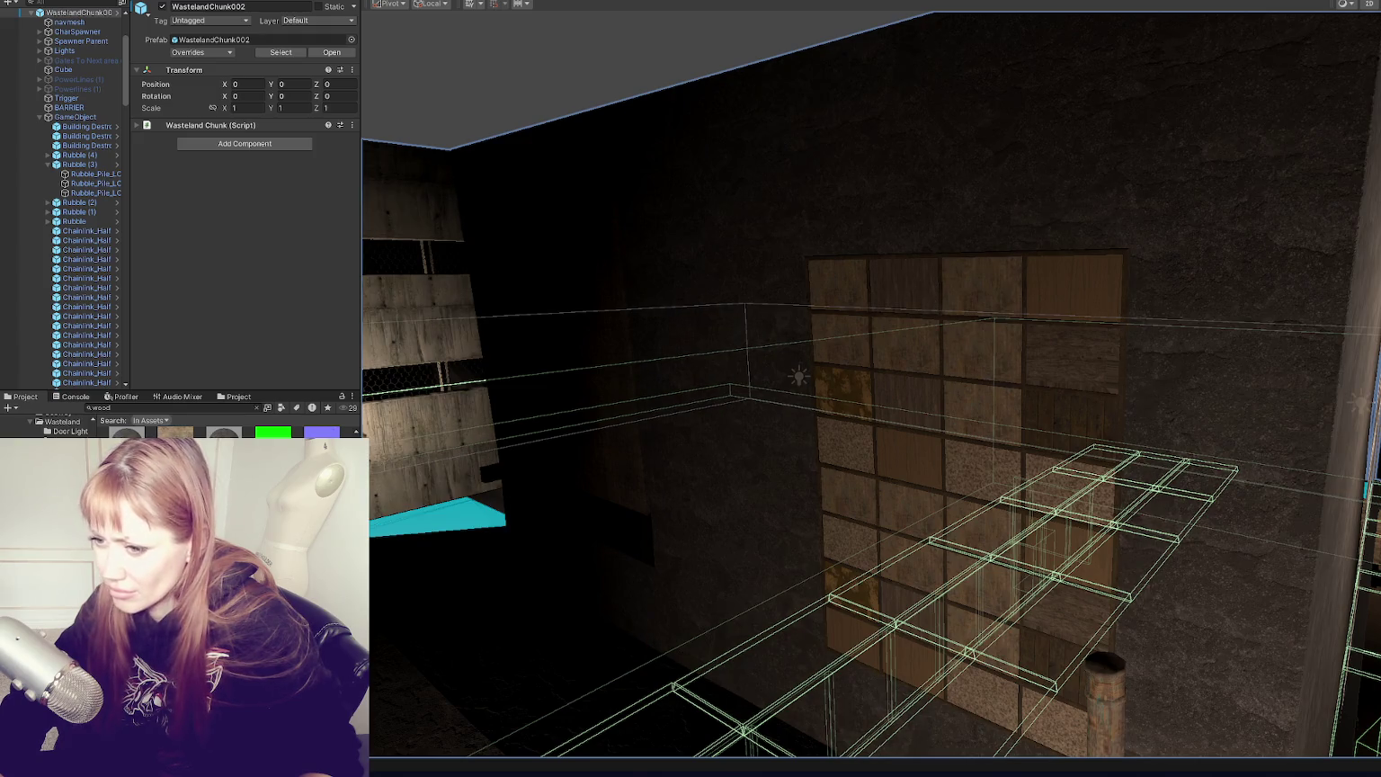
# Step: Preview materials on the window panels and wall tiles, then fly to face the factory wall
pyautogui.moveTo(469, 518)
pyautogui.mouseDown()
pyautogui.moveTo(981, 537)
pyautogui.moveTo(855, 600)
pyautogui.moveTo(836, 639)
pyautogui.moveTo(845, 330)
pyautogui.mouseUp()
pyautogui.moveTo(208, 432)
pyautogui.mouseDown()
pyautogui.moveTo(965, 297)
pyautogui.moveTo(1007, 402)
pyautogui.moveTo(1121, 494)
pyautogui.moveTo(1064, 504)
pyautogui.moveTo(1079, 405)
pyautogui.moveTo(1049, 389)
pyautogui.moveTo(1346, 419)
pyautogui.moveTo(1017, 391)
pyautogui.moveTo(1065, 323)
pyautogui.moveTo(1215, 463)
pyautogui.mouseUp()
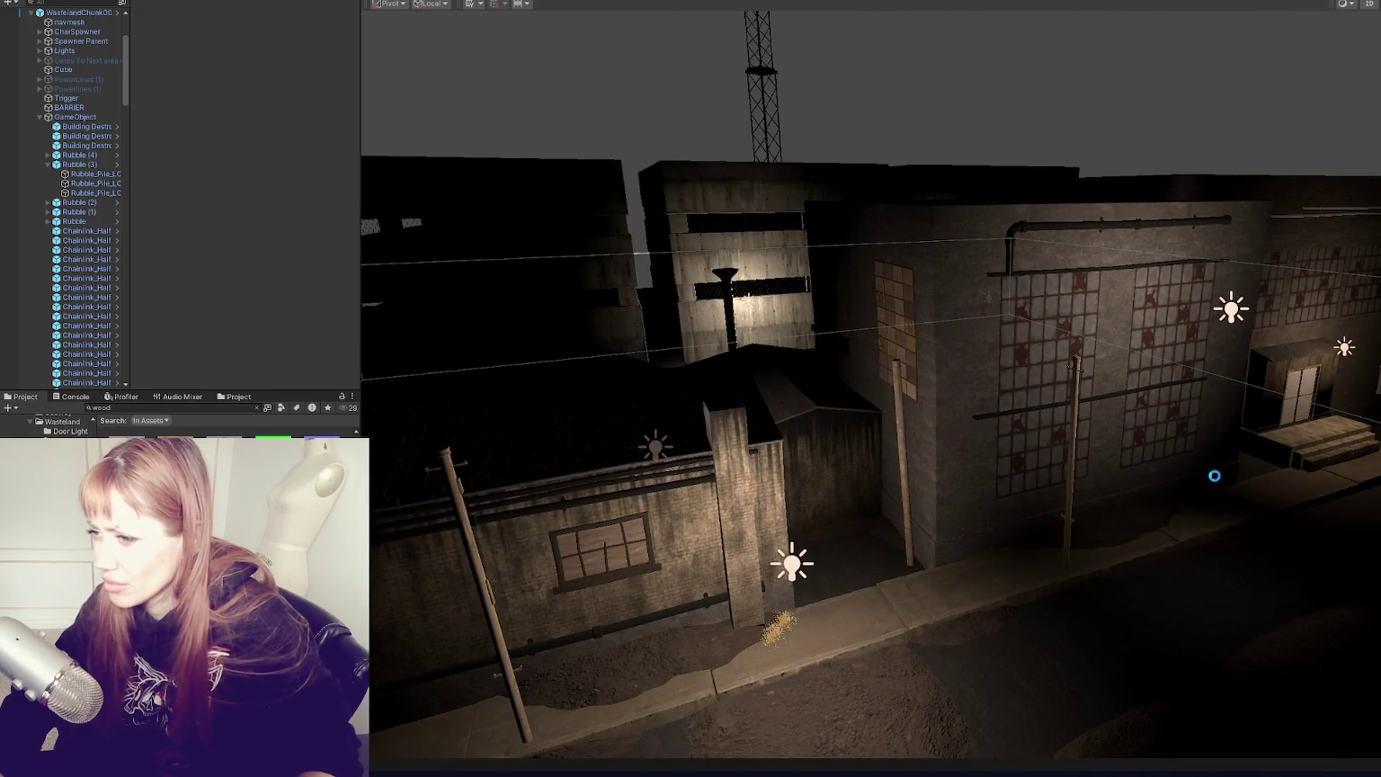
pyautogui.scroll(-3, 1034, 477)
pyautogui.moveTo(1097, 452); pyautogui.dragTo(998, 449)
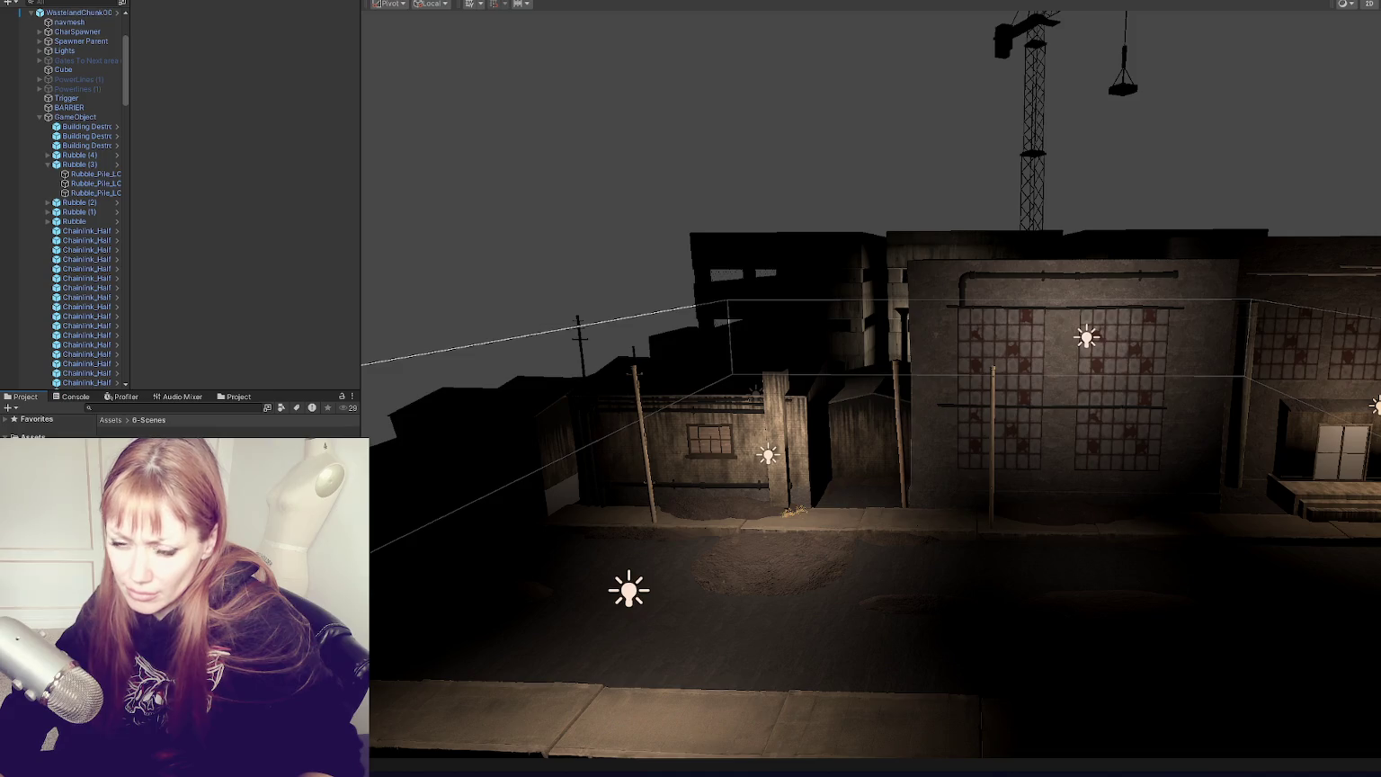
# Step: Expand CharSpawner and select all twelve NPC Spawners from first to last
pyautogui.click(39, 117)
pyautogui.click(39, 32)
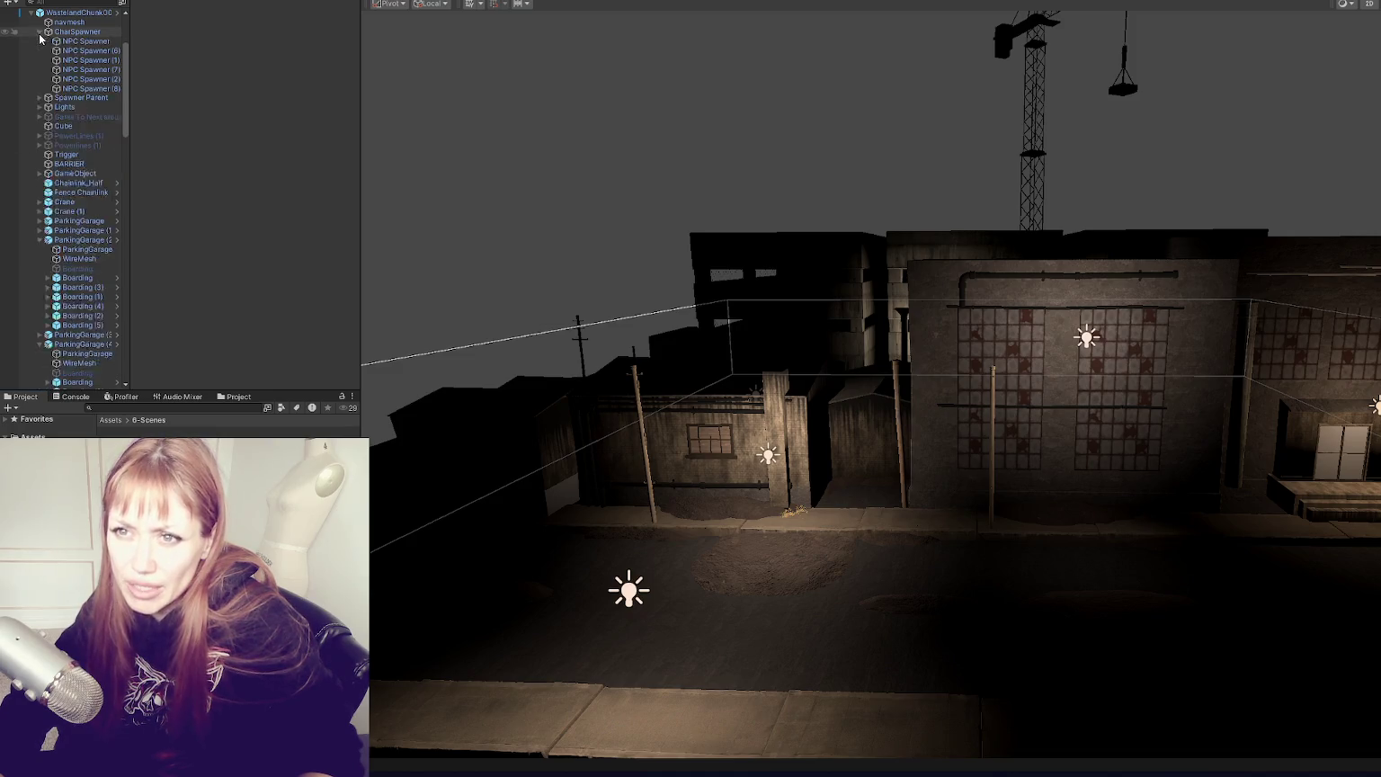
pyautogui.click(86, 41)
pyautogui.keyDown('shift'); pyautogui.click(90, 145); pyautogui.keyUp('shift')
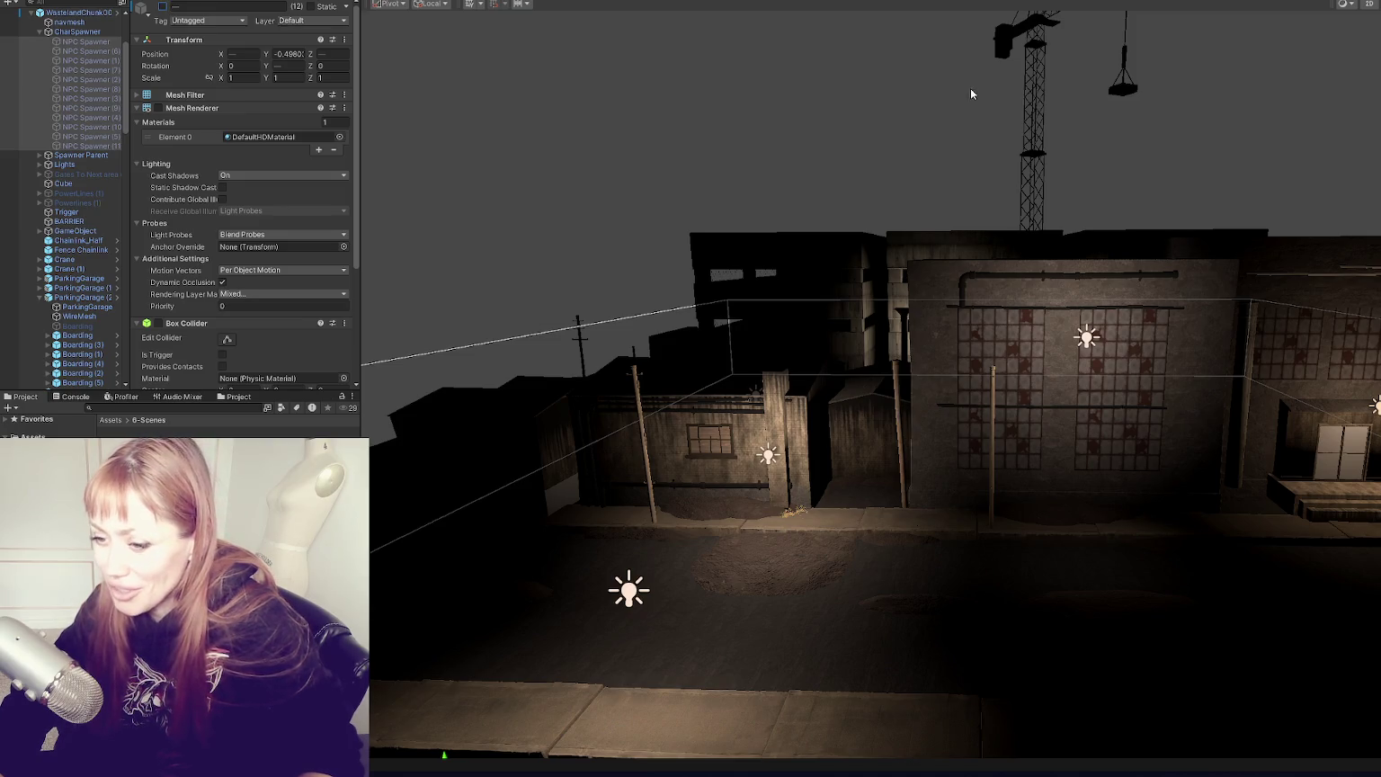
# Step: Save the Wasteland scene with Ctrl+S
pyautogui.hotkey('ctrl', 's')
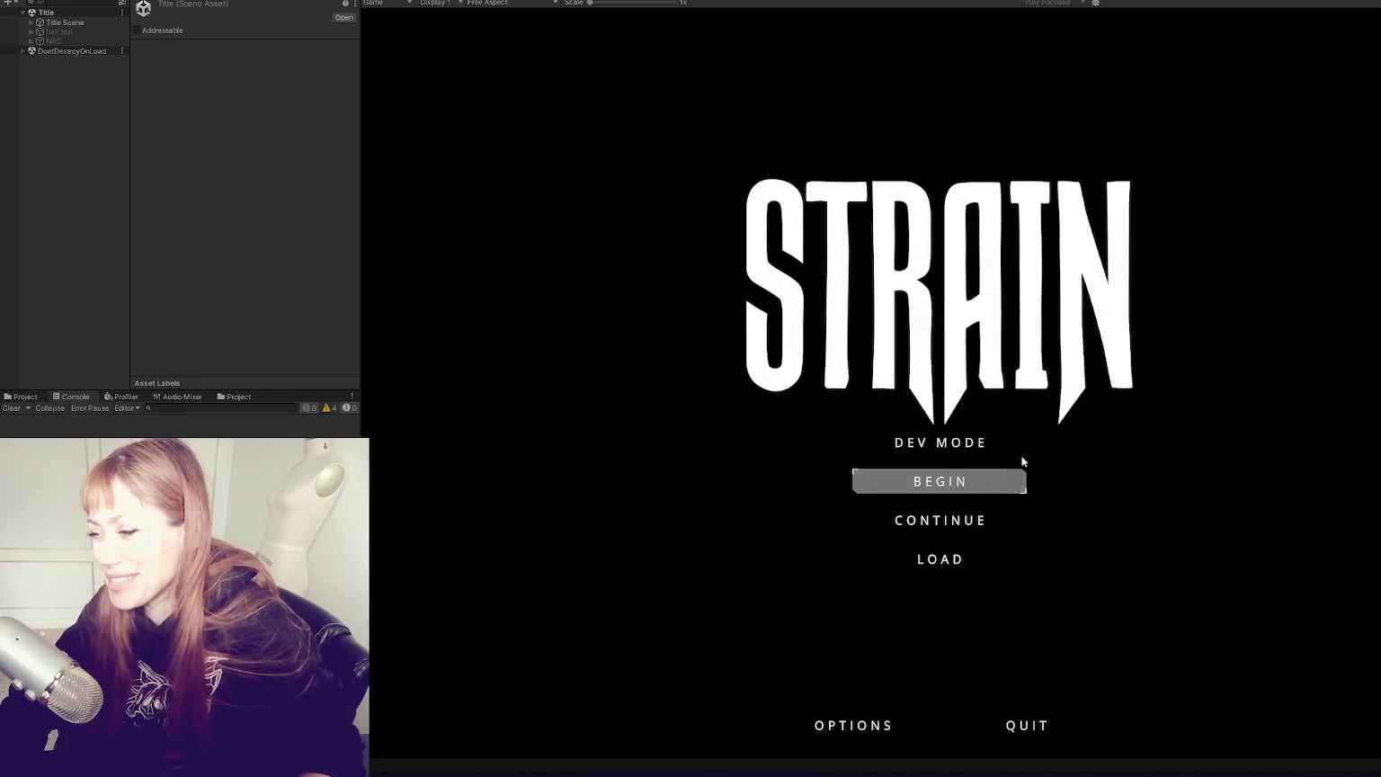
# Step: Start DEV MODE, play through the level, then pause and view the task list
pyautogui.click(973, 445)
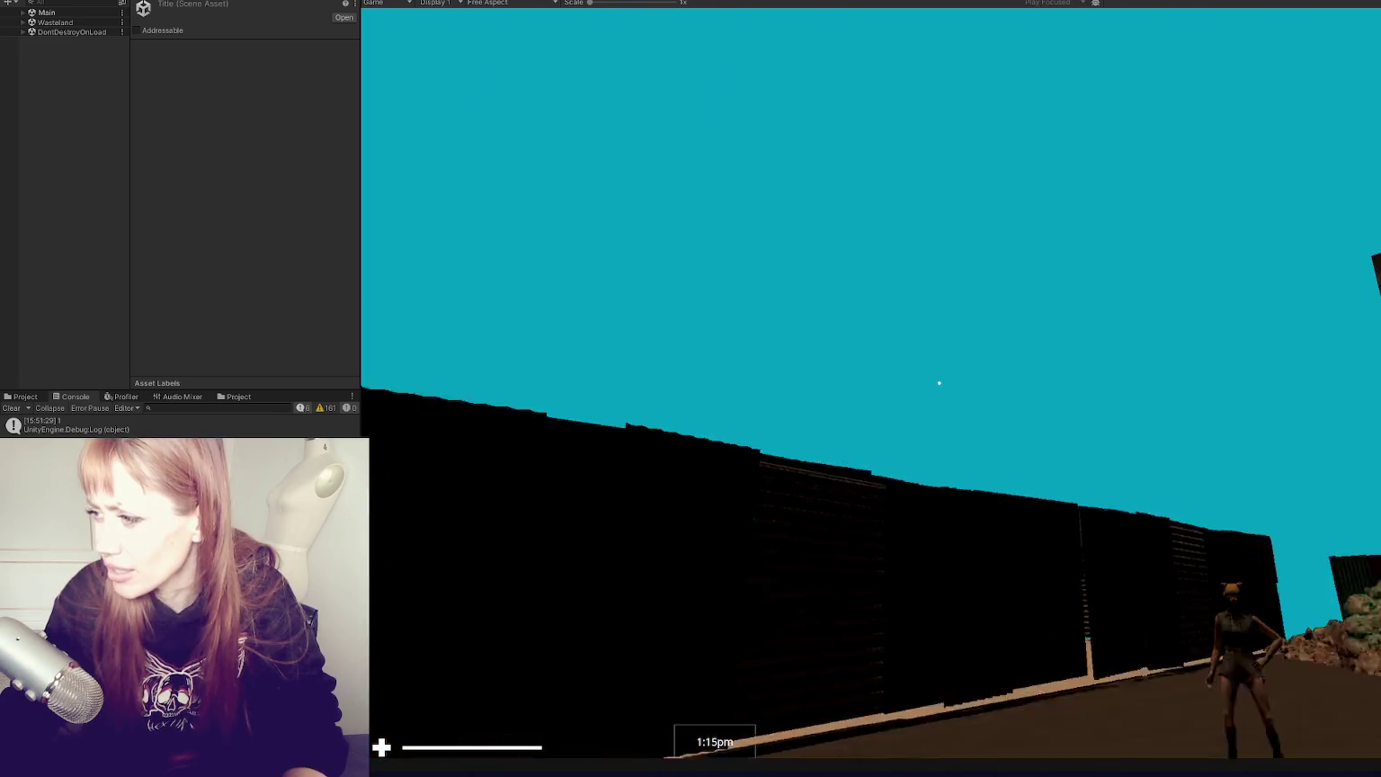
pyautogui.press('Escape')
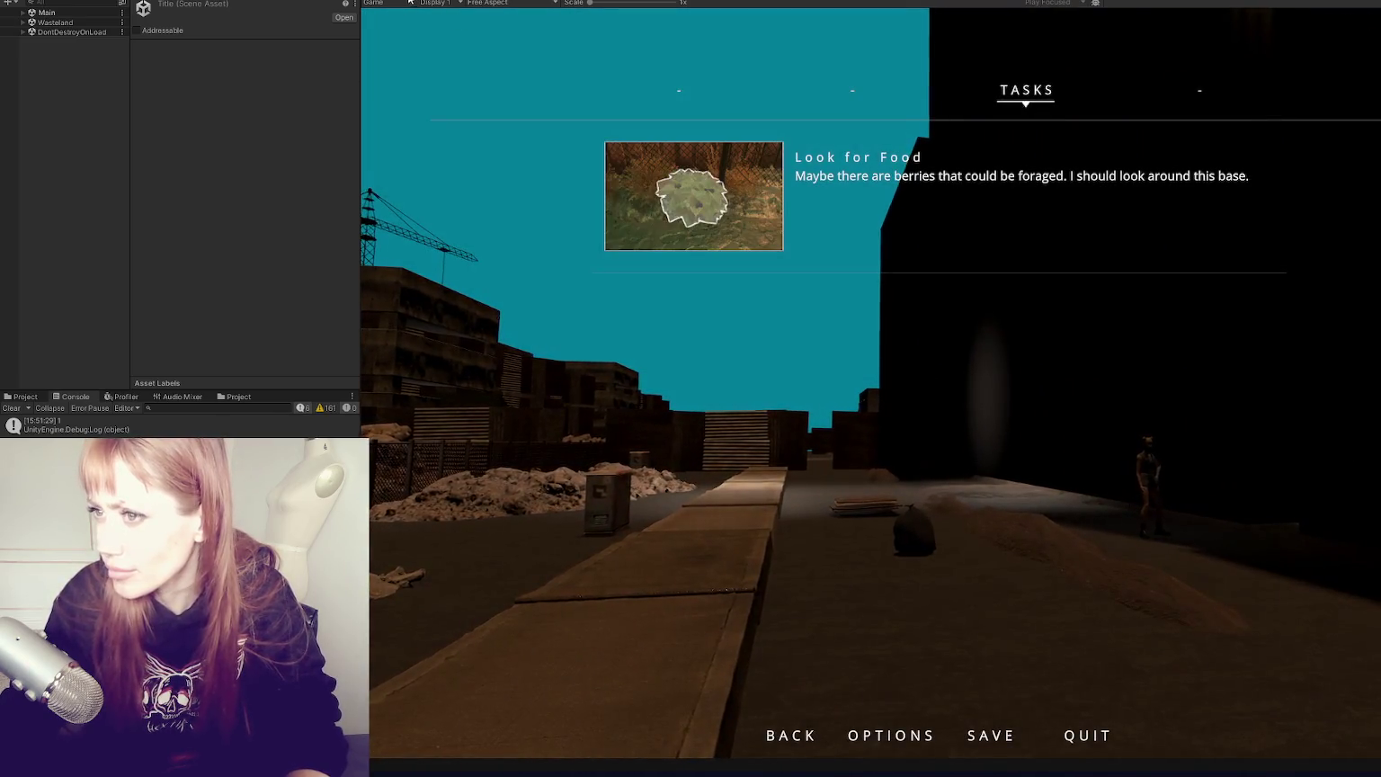
pyautogui.hotkey('ctrl', '1')
pyautogui.press('f')
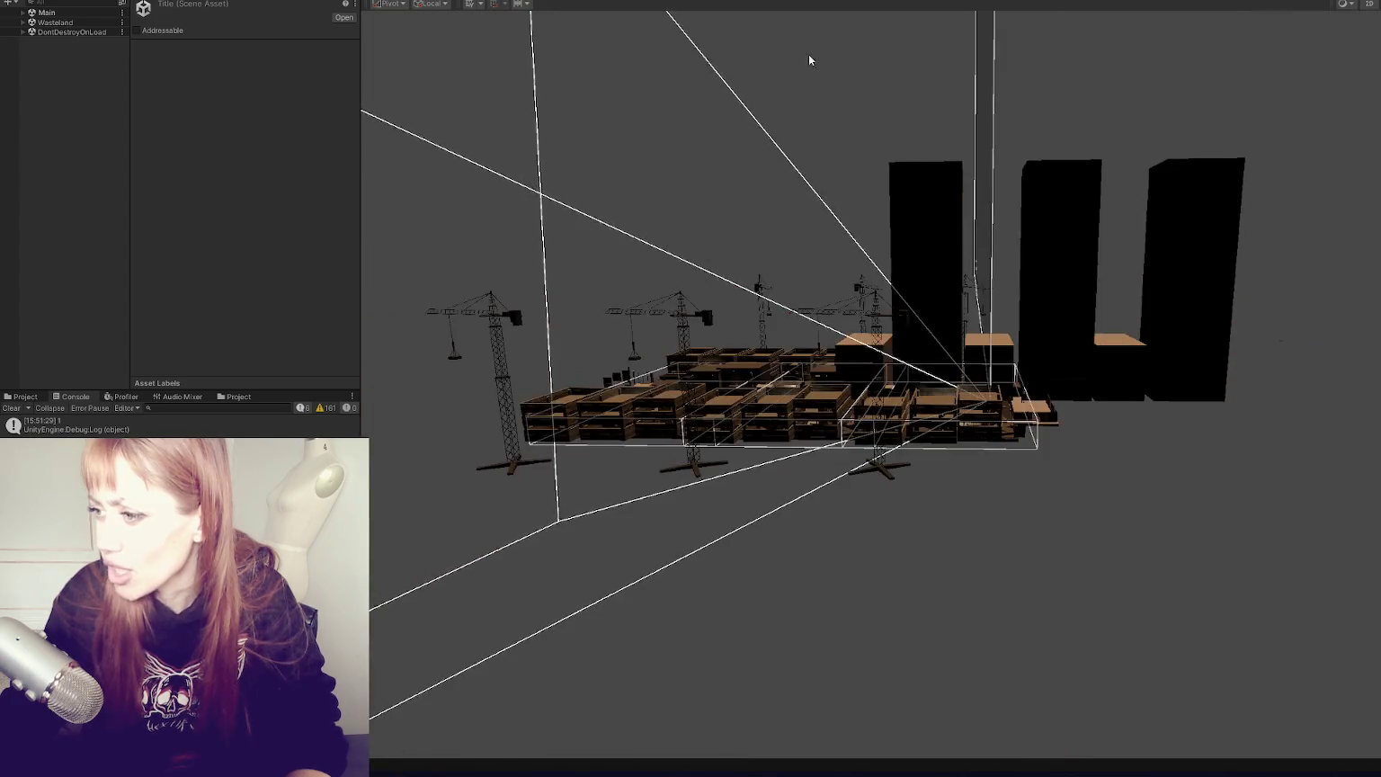
# Step: Stop play, Apply All overrides on WastelandChunk002, deactivate it and save the scene
pyautogui.hotkey('ctrl', 'p')
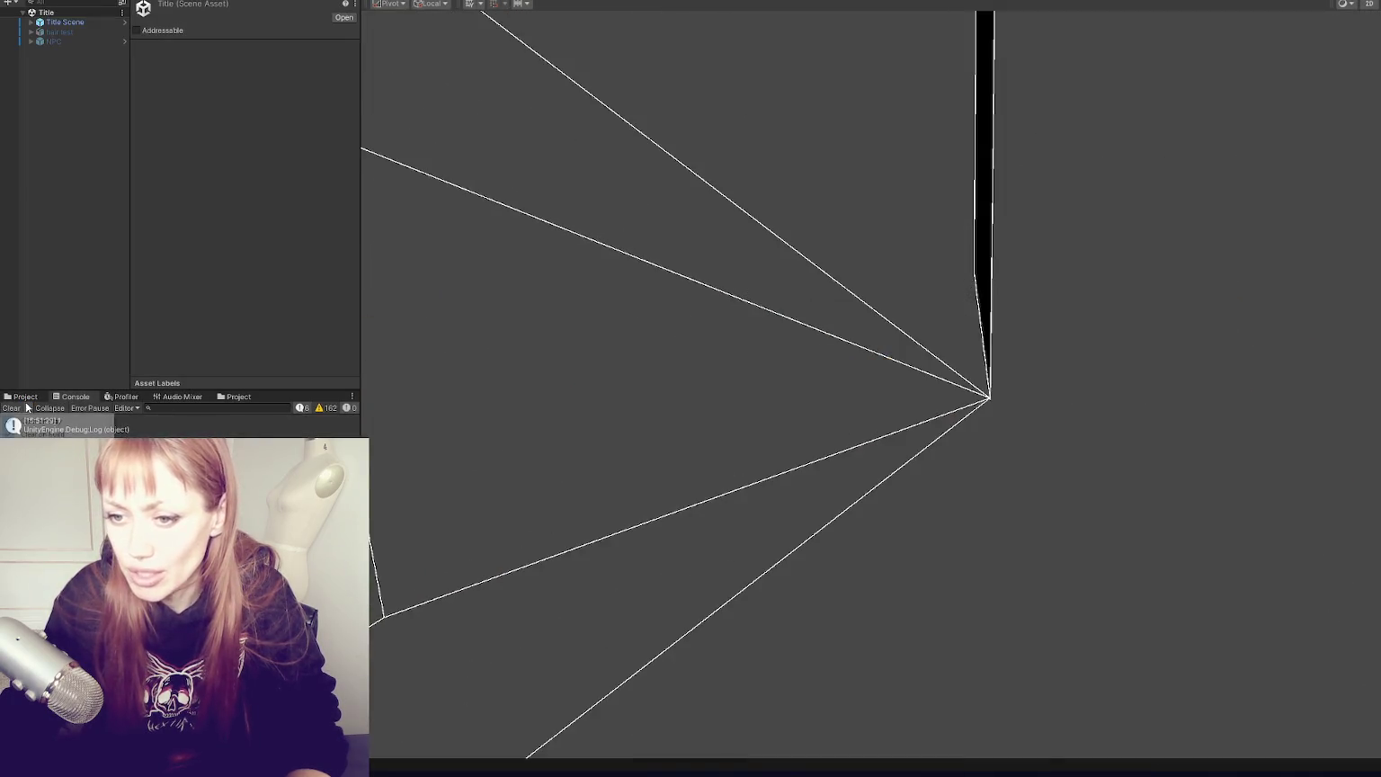
pyautogui.click(29, 398)
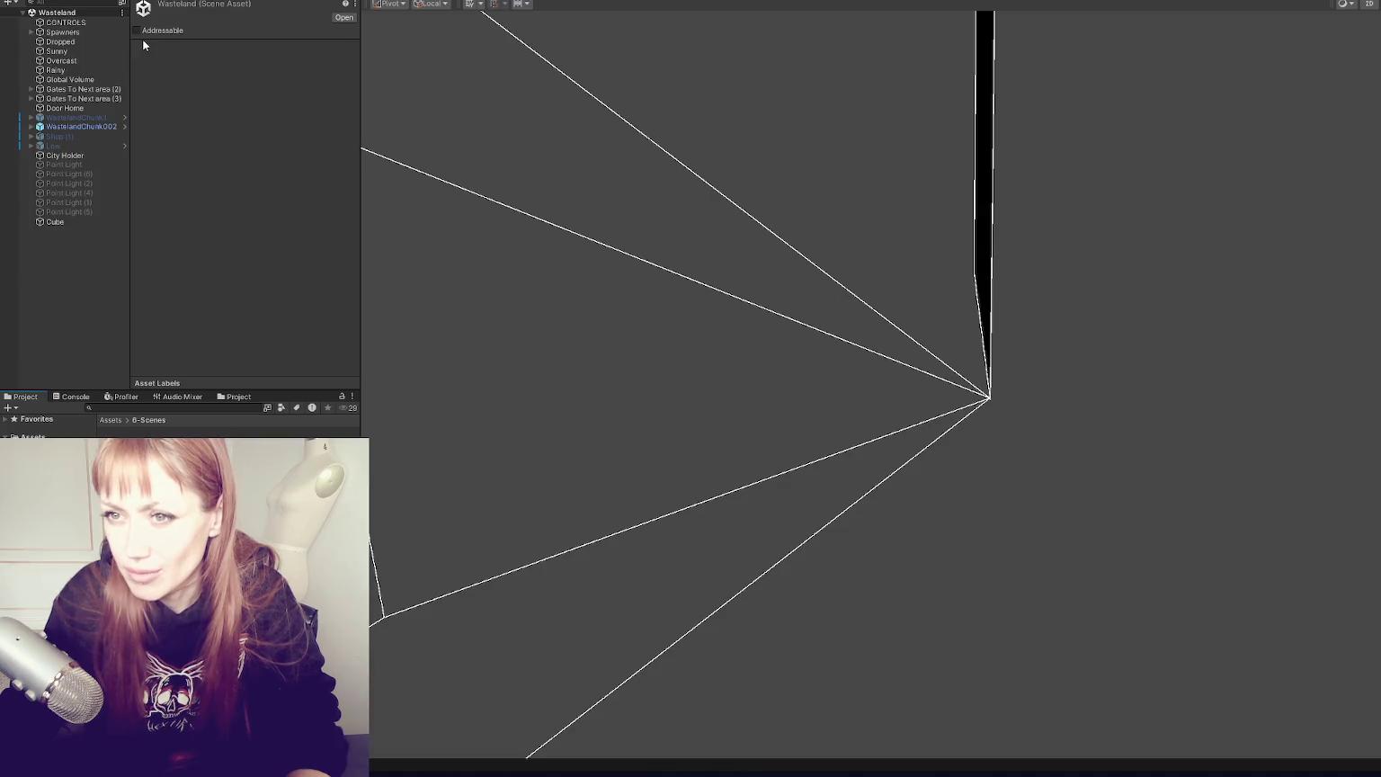
pyautogui.click(115, 127)
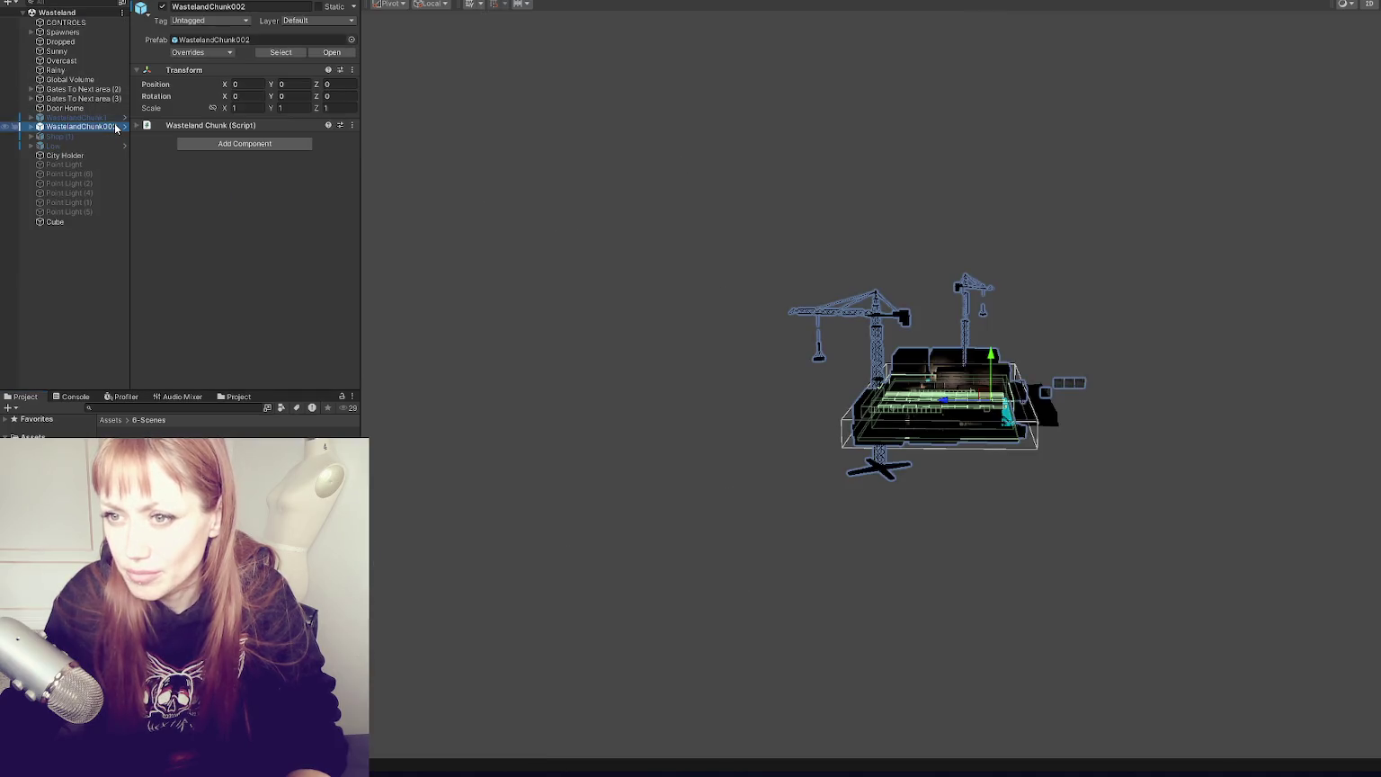
pyautogui.click(229, 53)
pyautogui.click(316, 445)
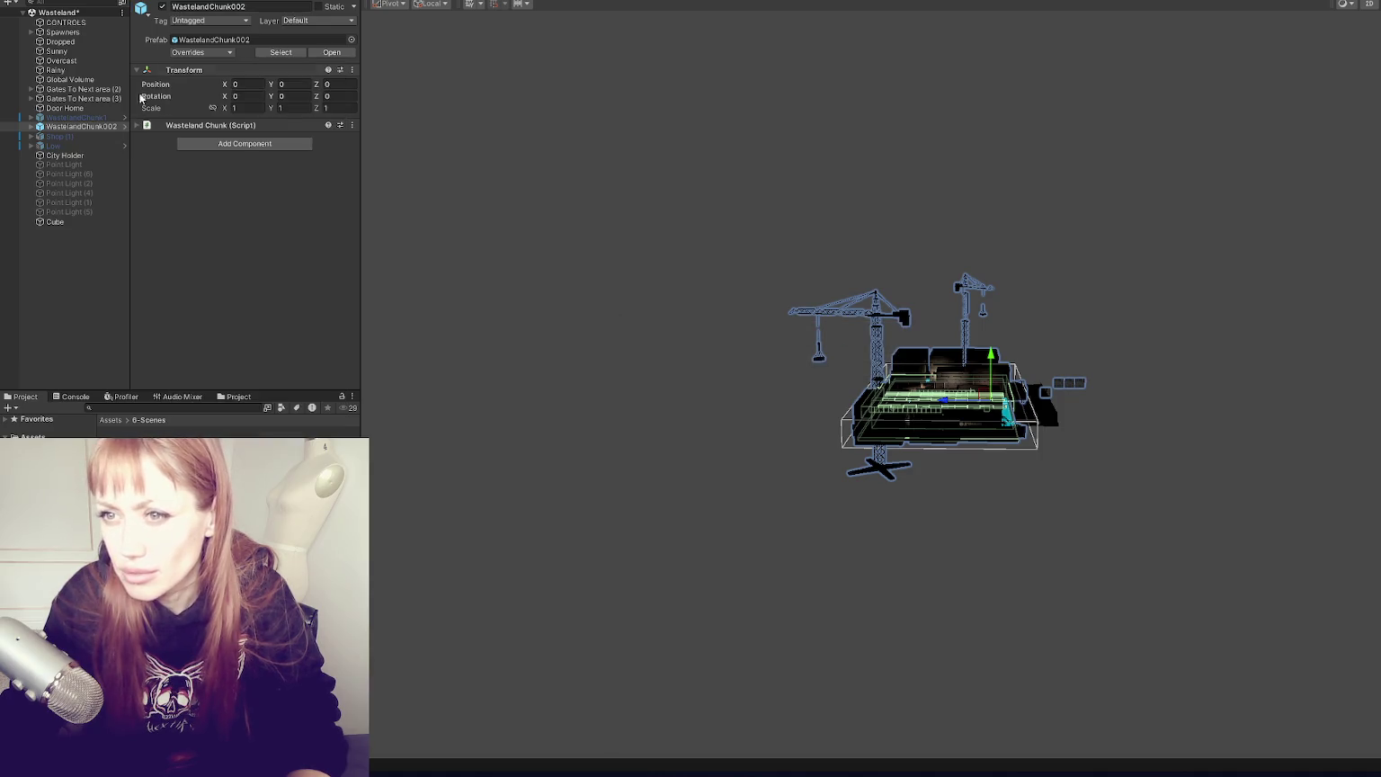
pyautogui.click(162, 7)
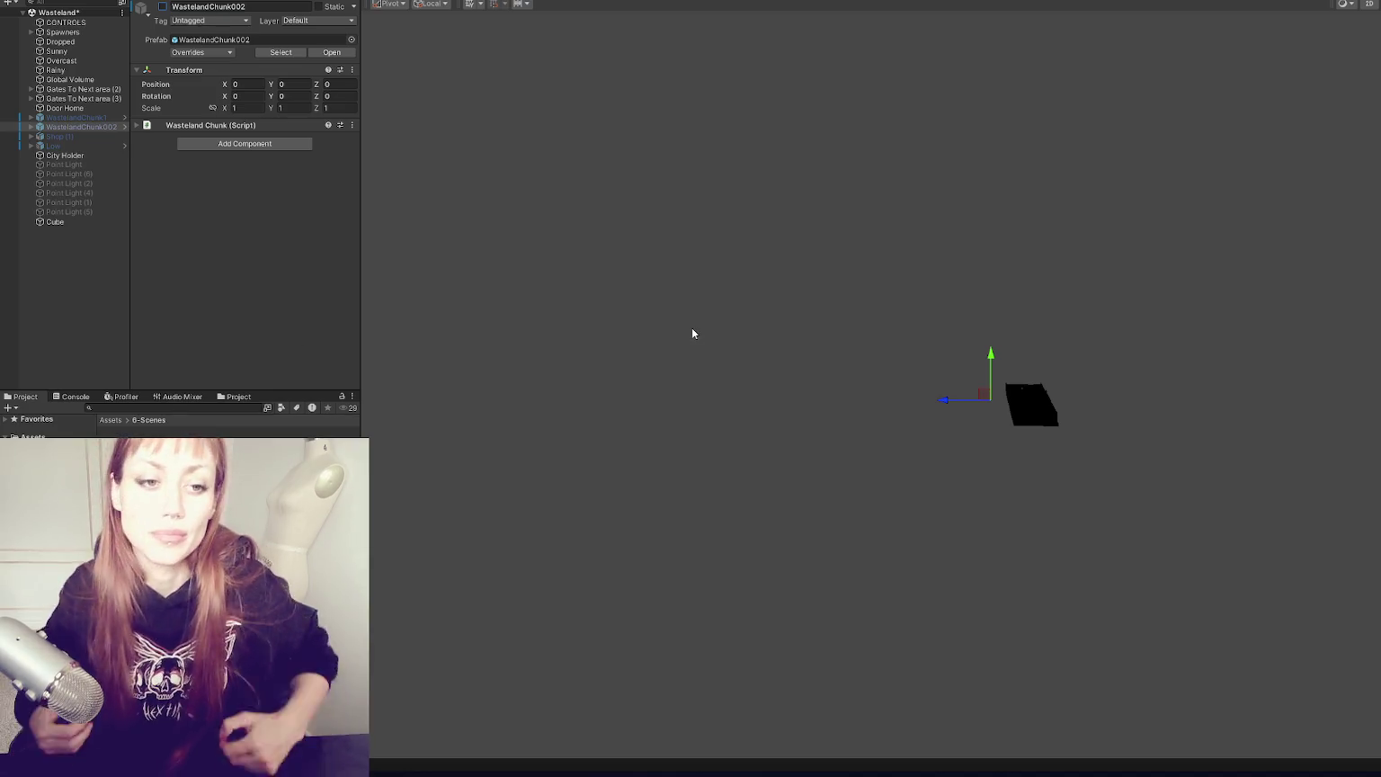
pyautogui.hotkey('ctrl', 's')
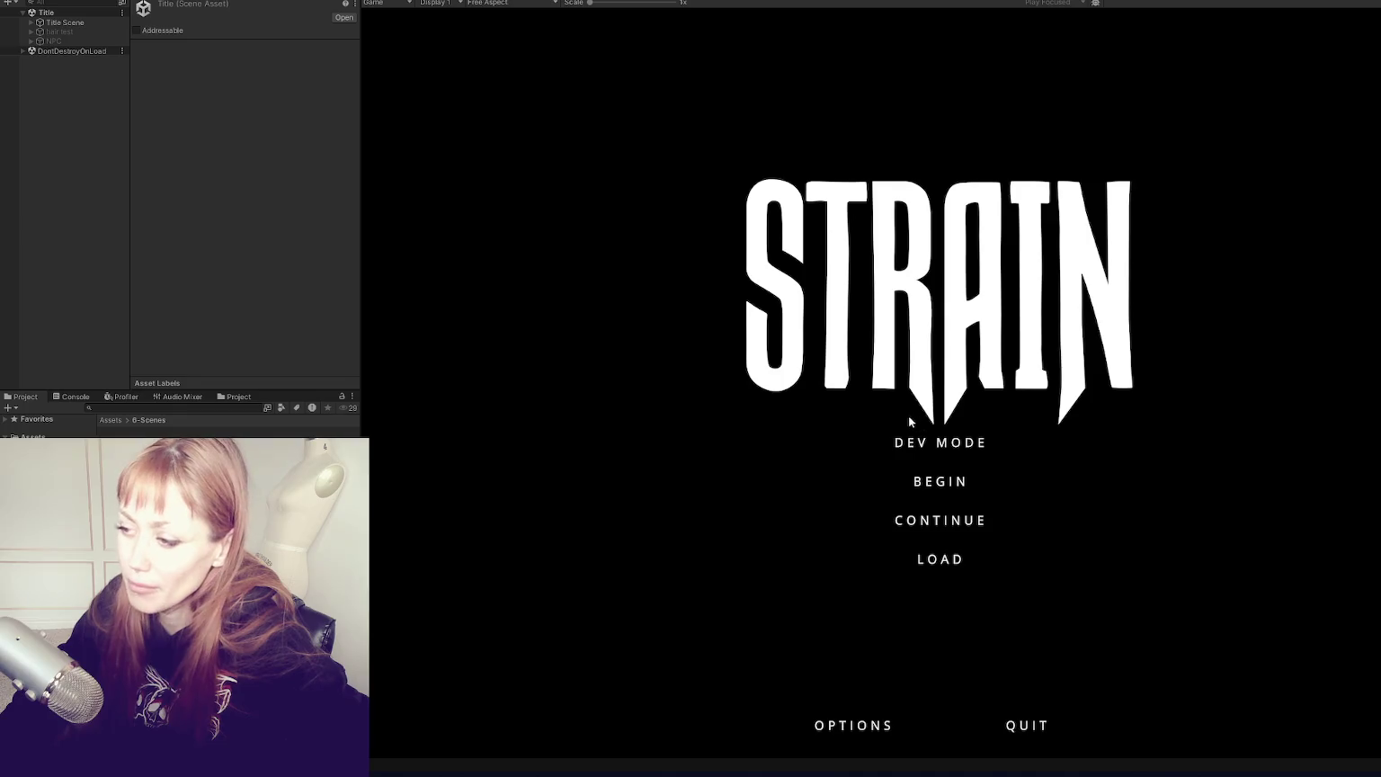
# Step: Choose DEV MODE on the STRAIN title menu
pyautogui.click(910, 439)
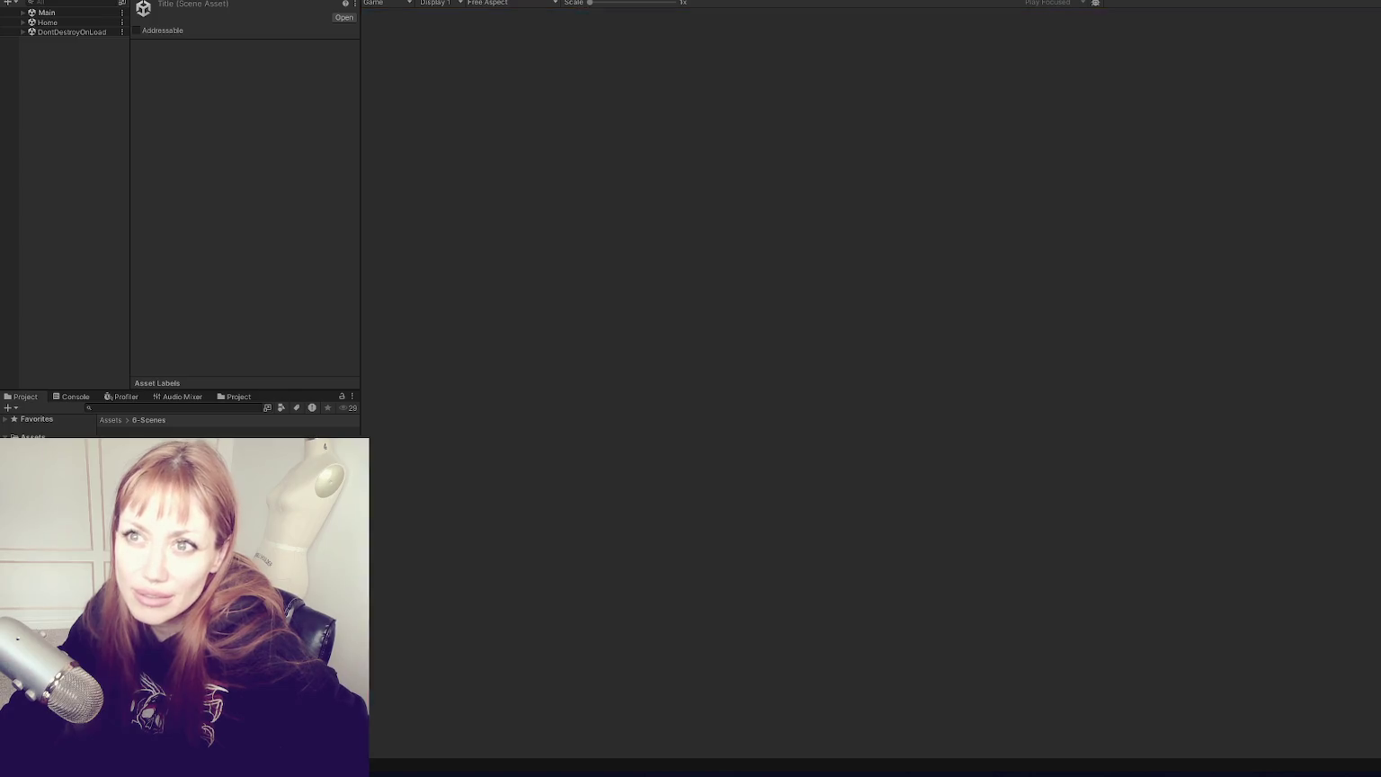
# Step: Walk past the planters to the red door, through the alley and out to the curb
pyautogui.press('w')
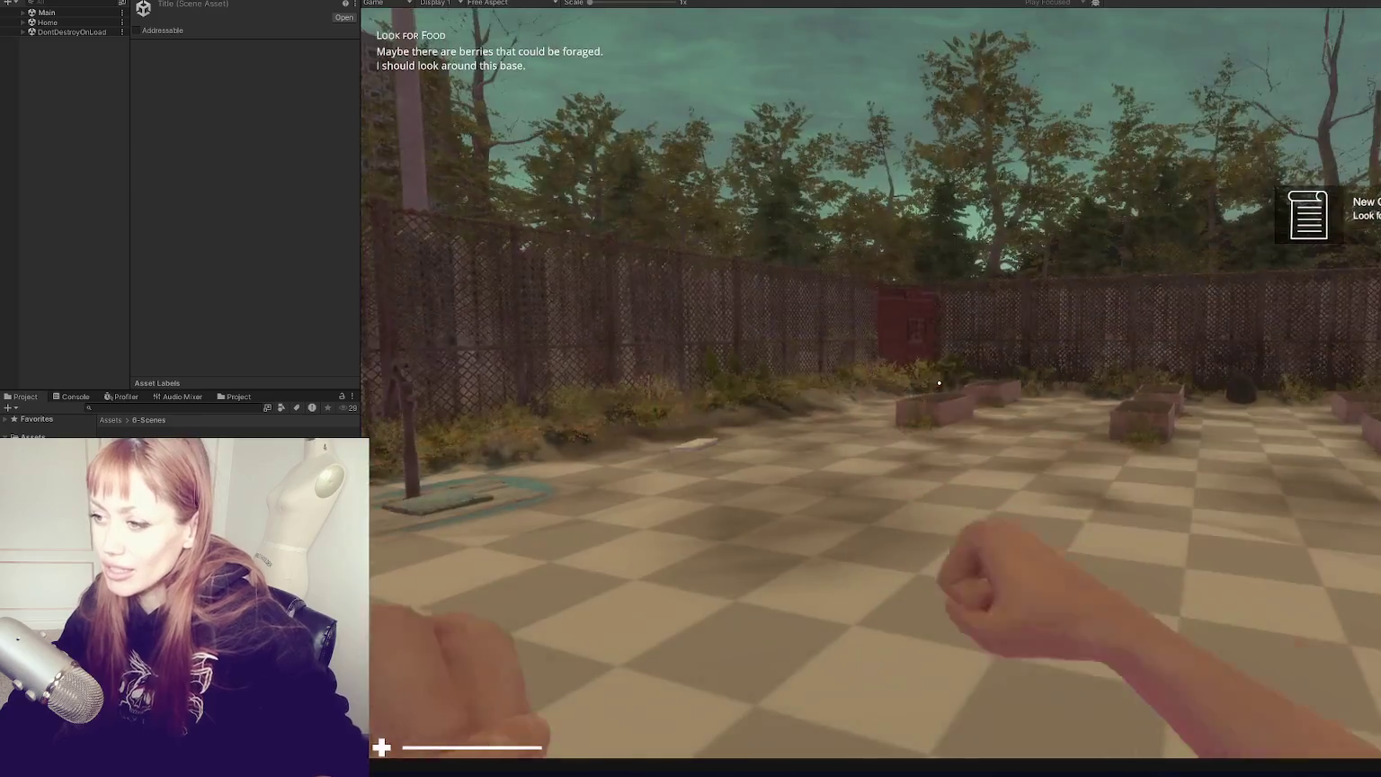
pyautogui.press('w')
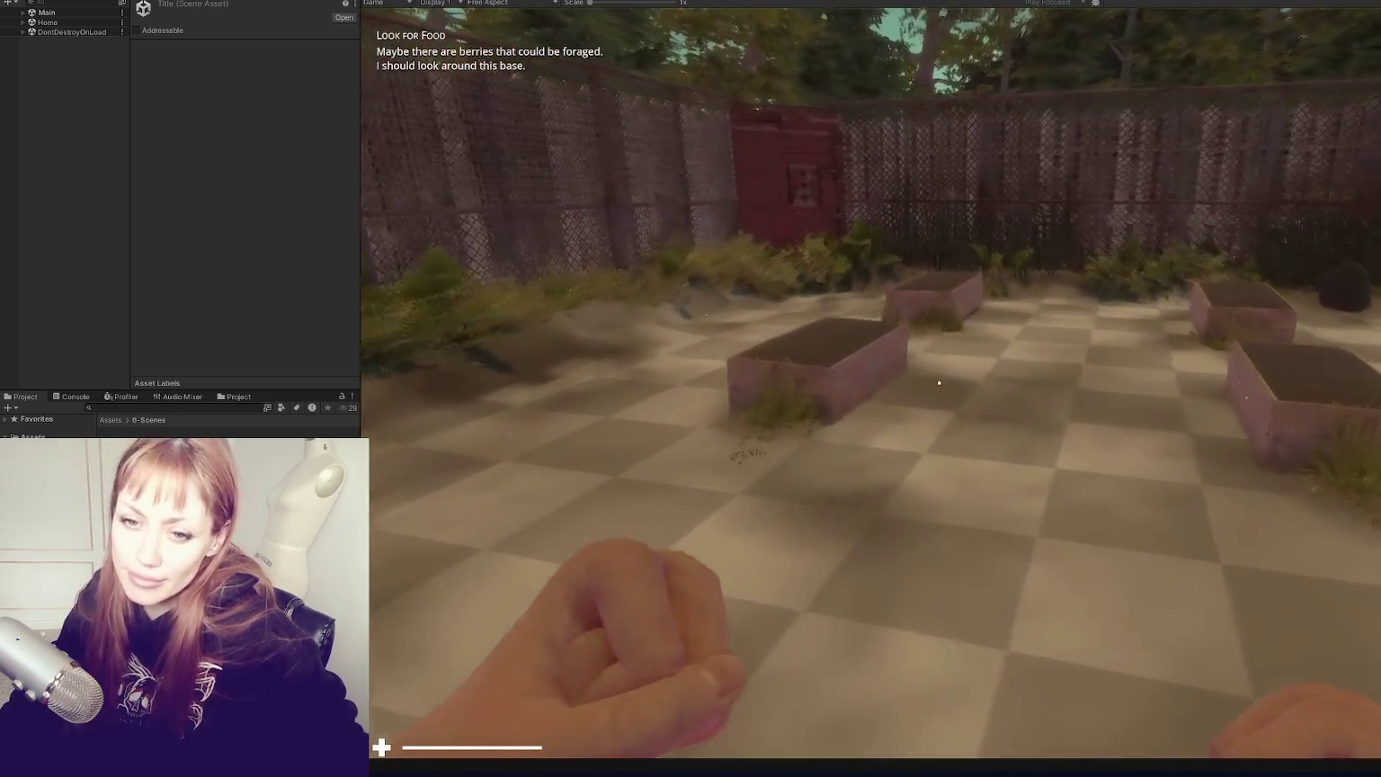
pyautogui.press('w')
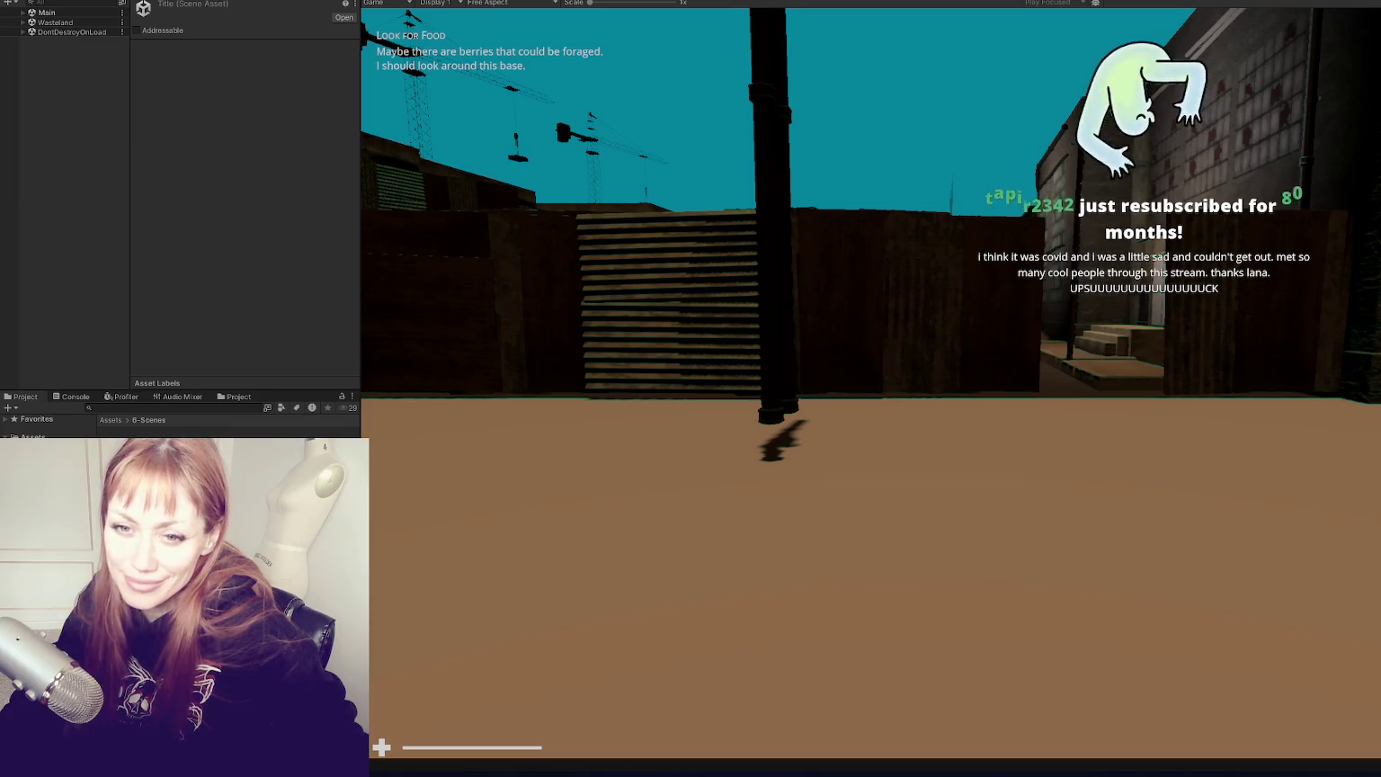
pyautogui.press('w')
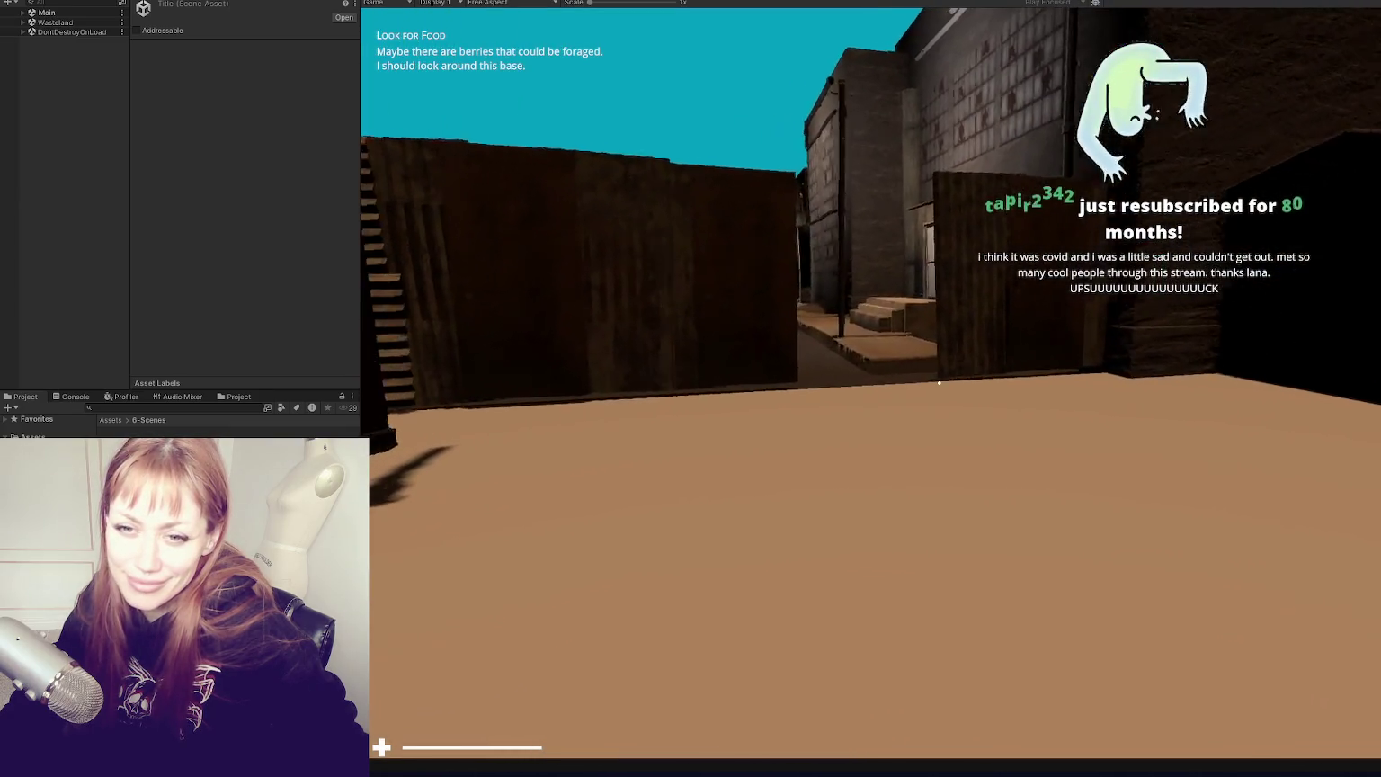
pyautogui.press('w')
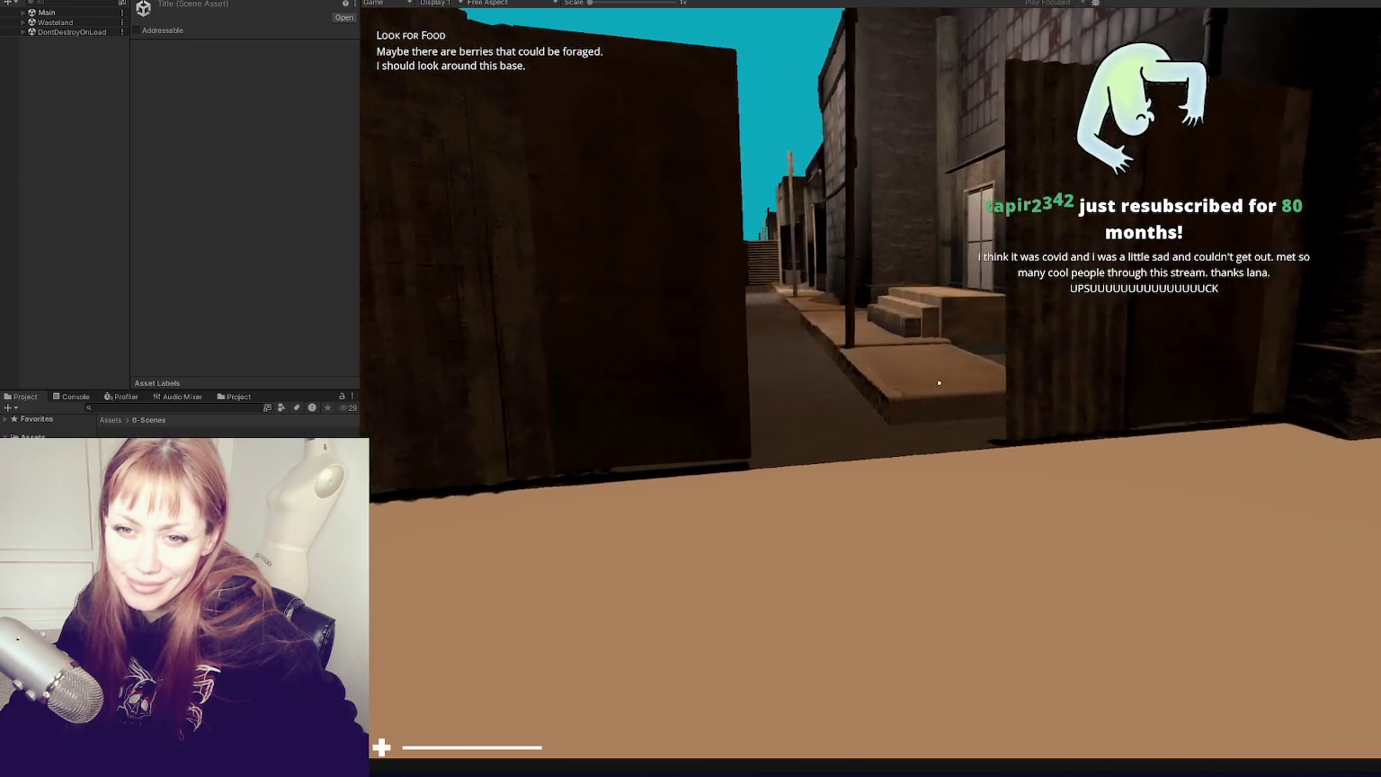
pyautogui.press('w')
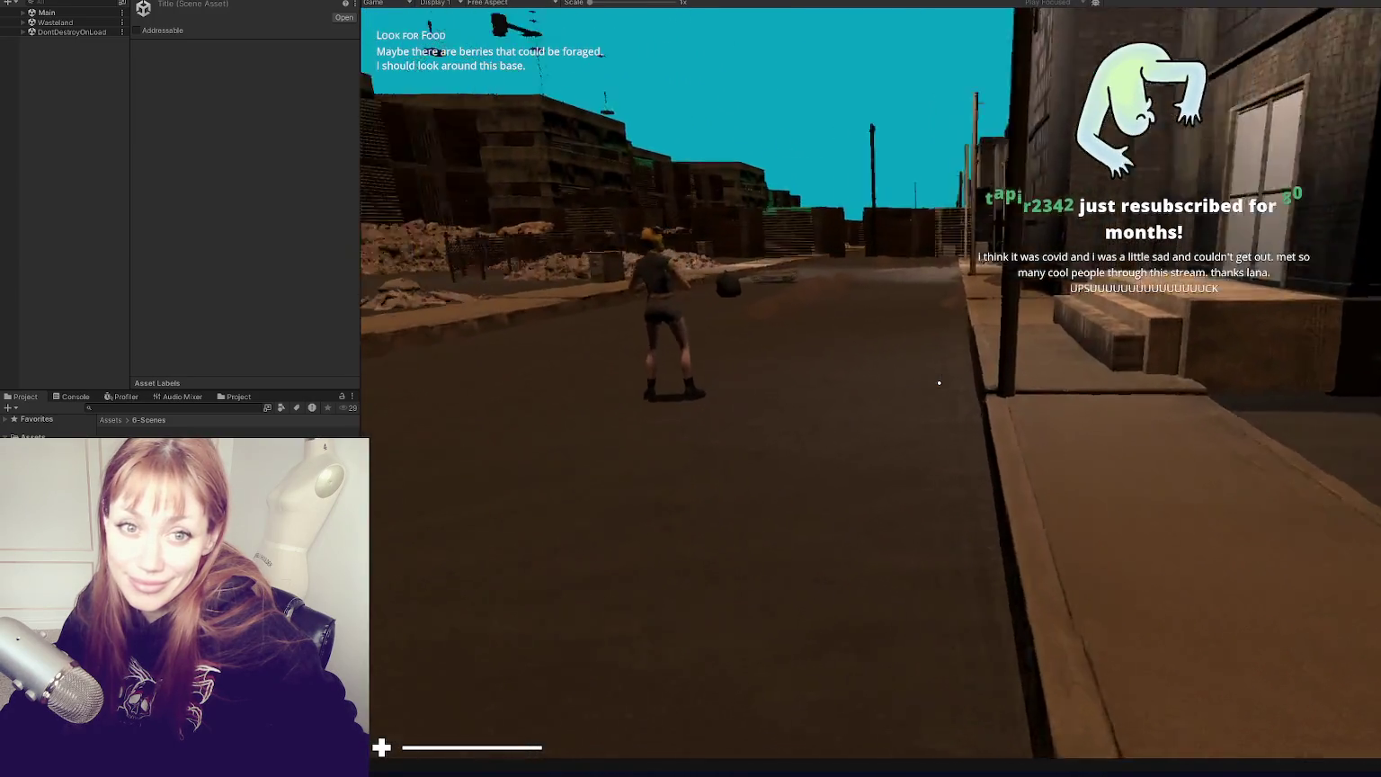
pyautogui.press('w')
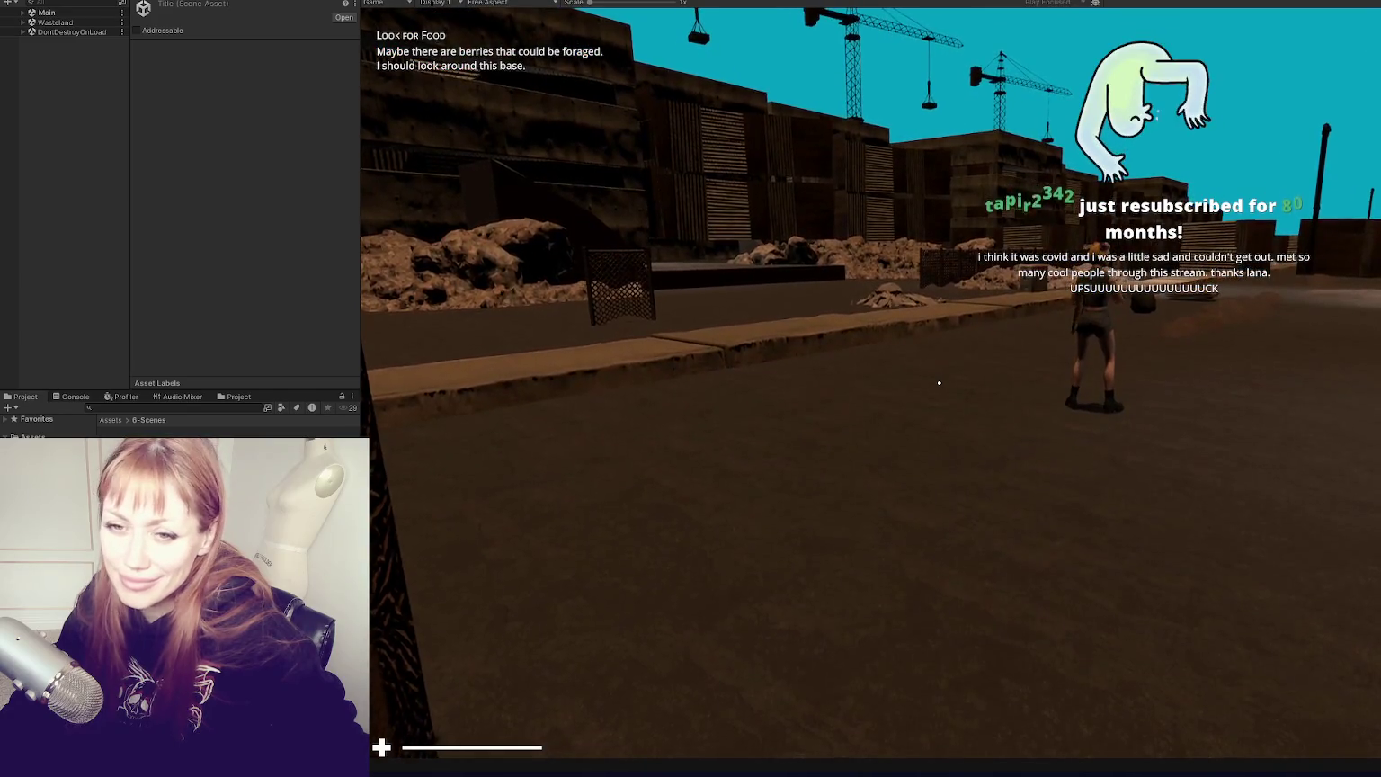
pyautogui.press('w')
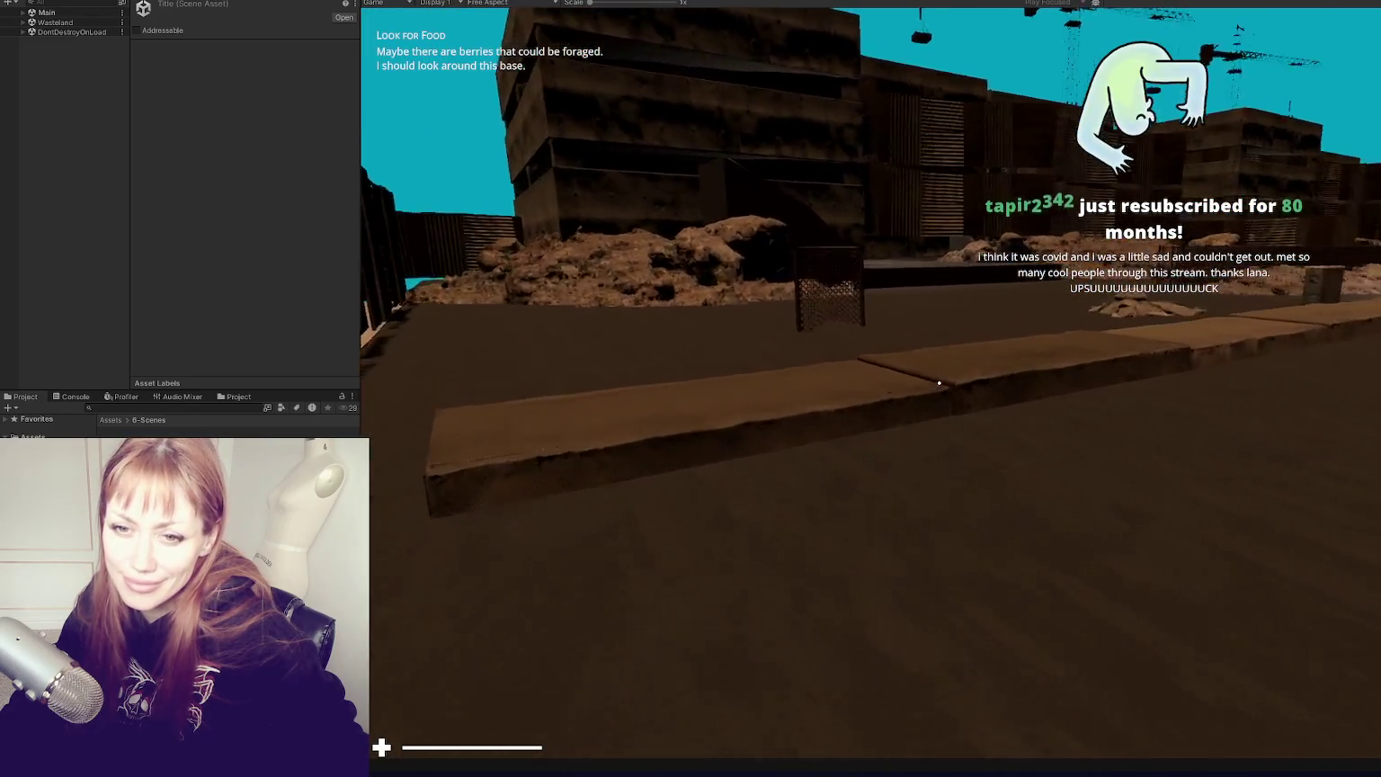
pyautogui.press('w')
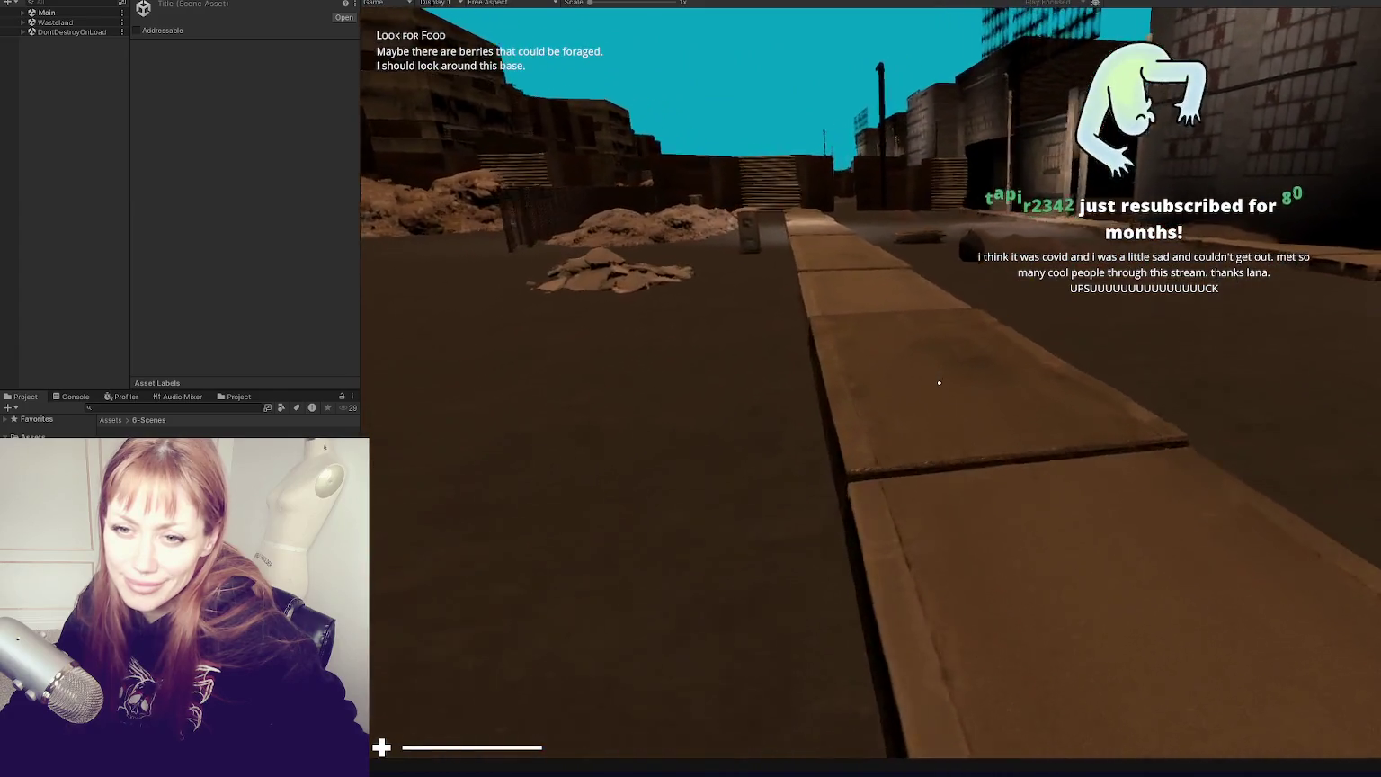
# Step: Cross past the rubble to view the warehouse windows, strafe along the street, then pause for Tasks
pyautogui.press('w')
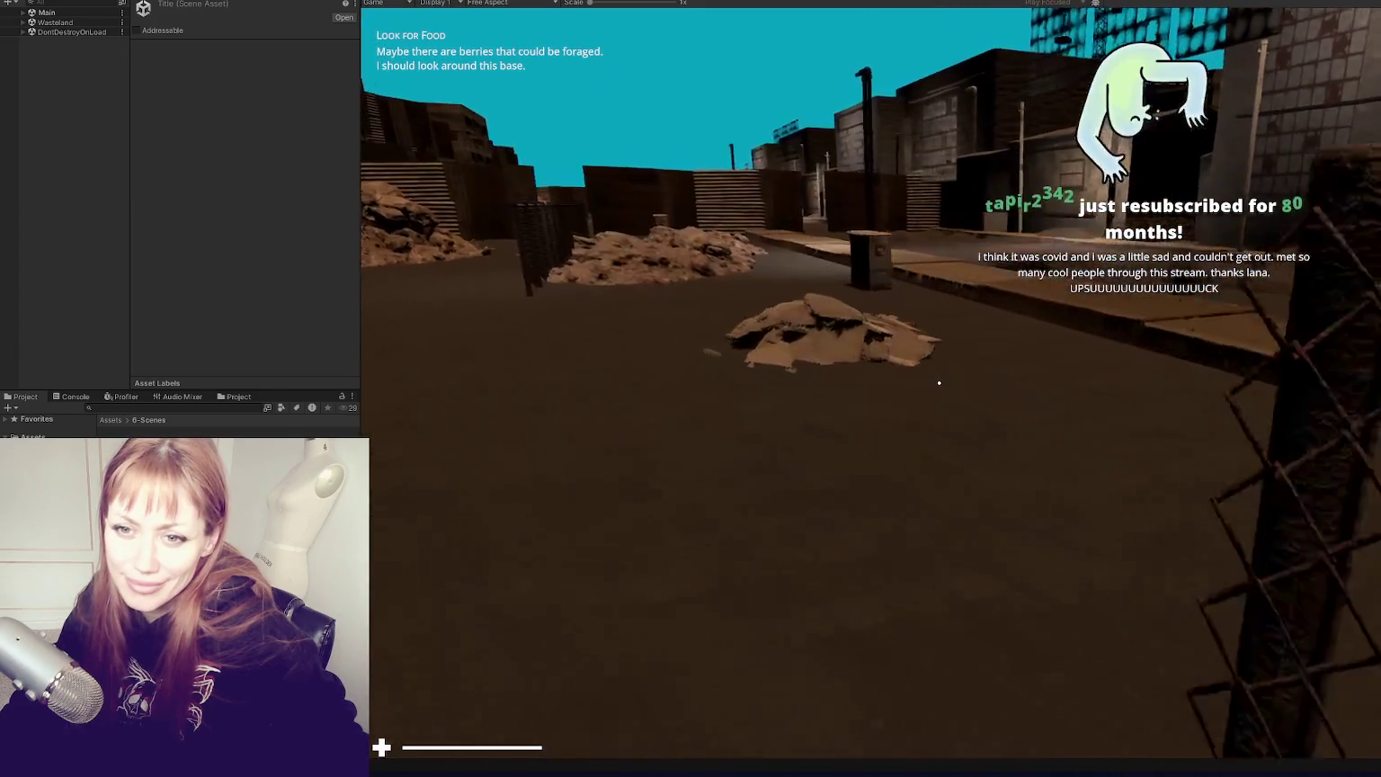
pyautogui.press('w')
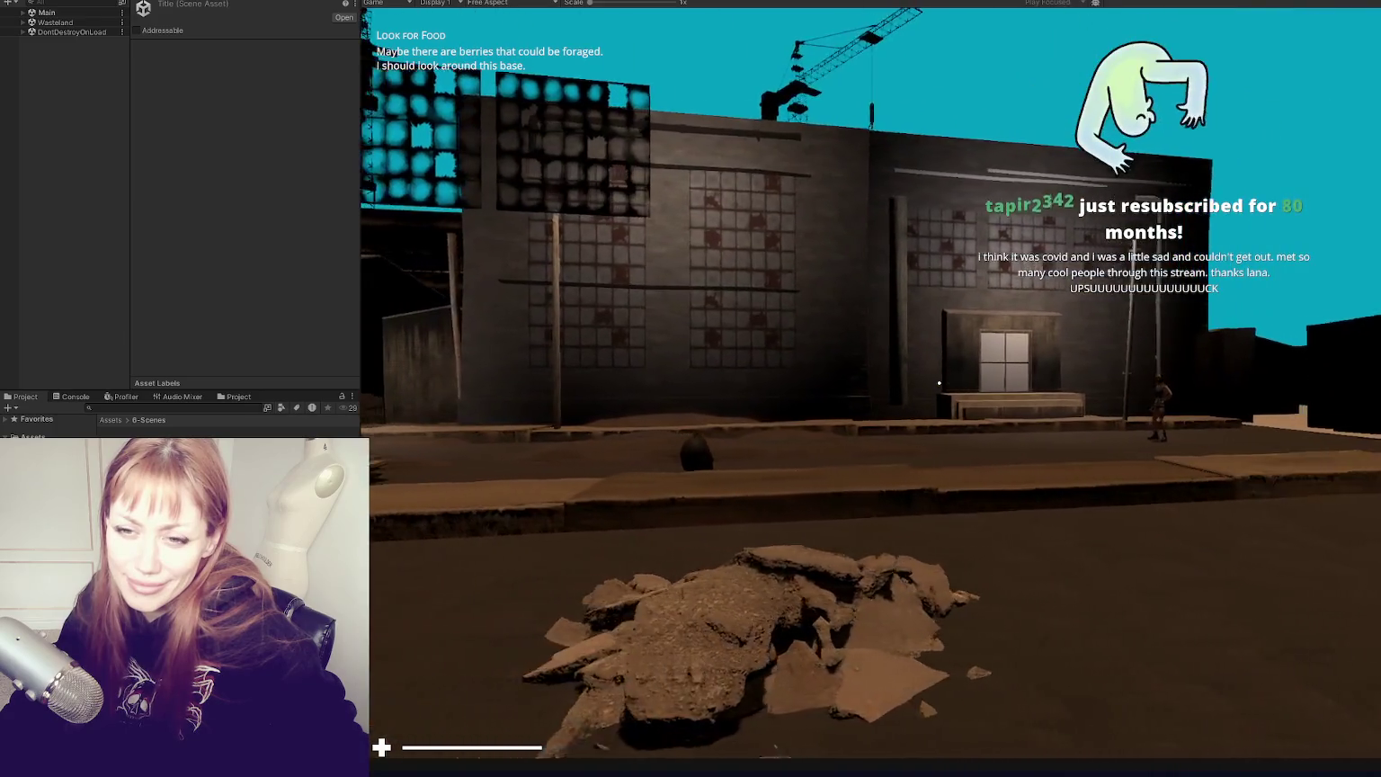
pyautogui.press('w')
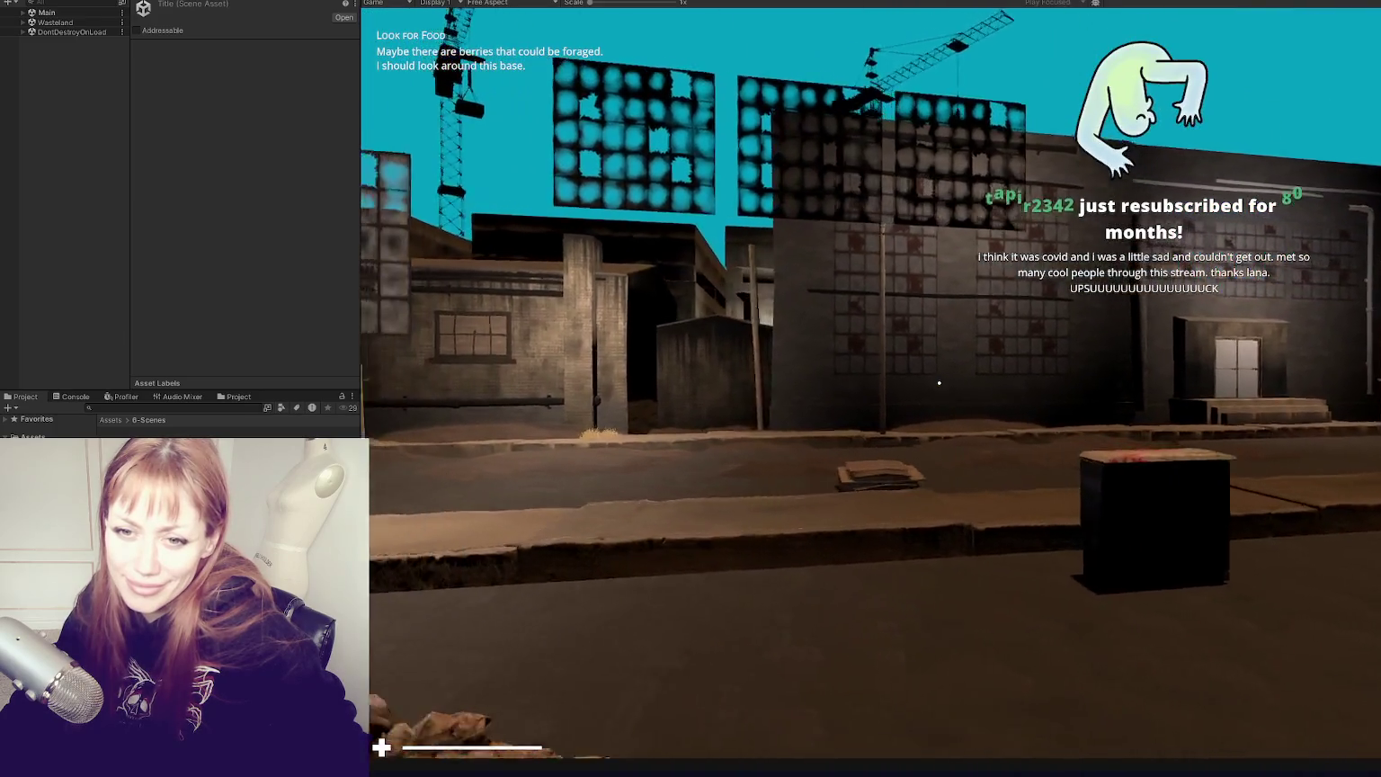
pyautogui.press('d')
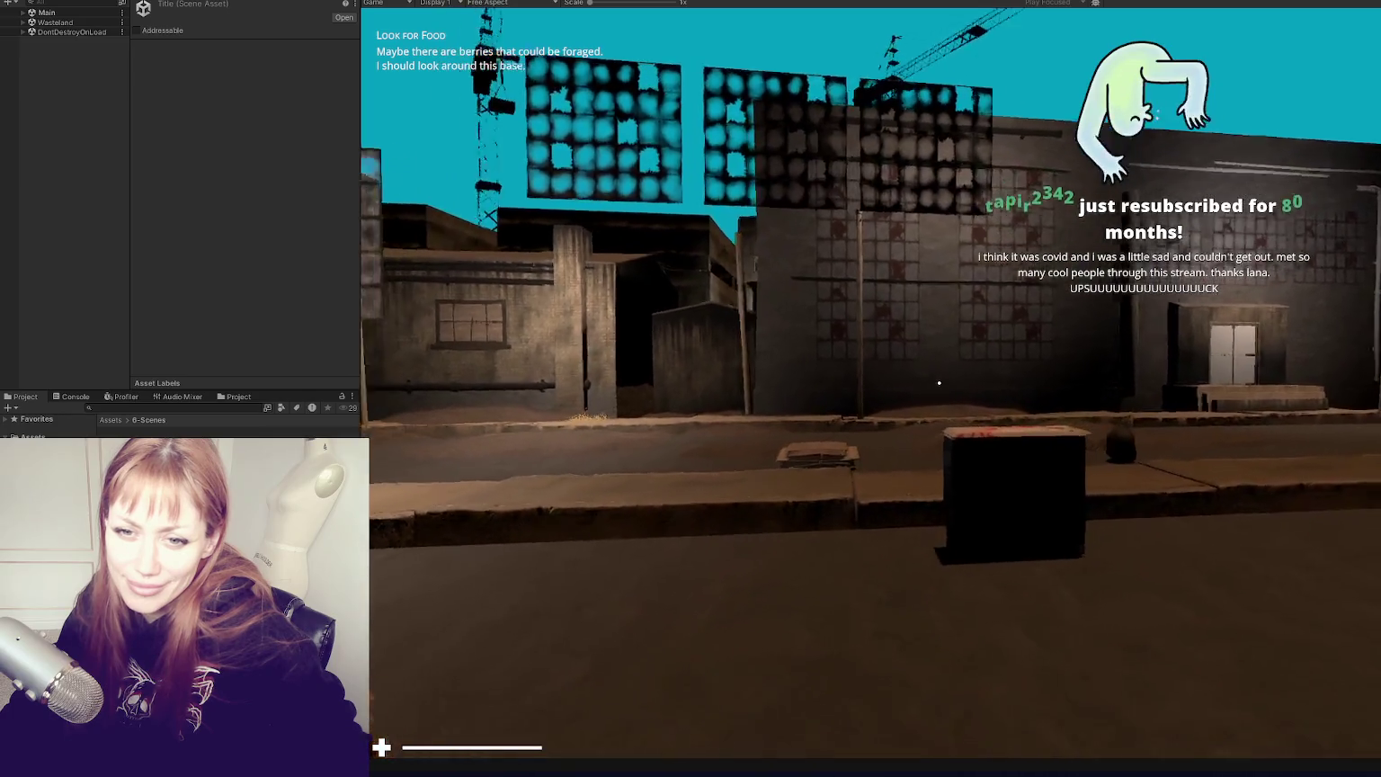
pyautogui.press('a')
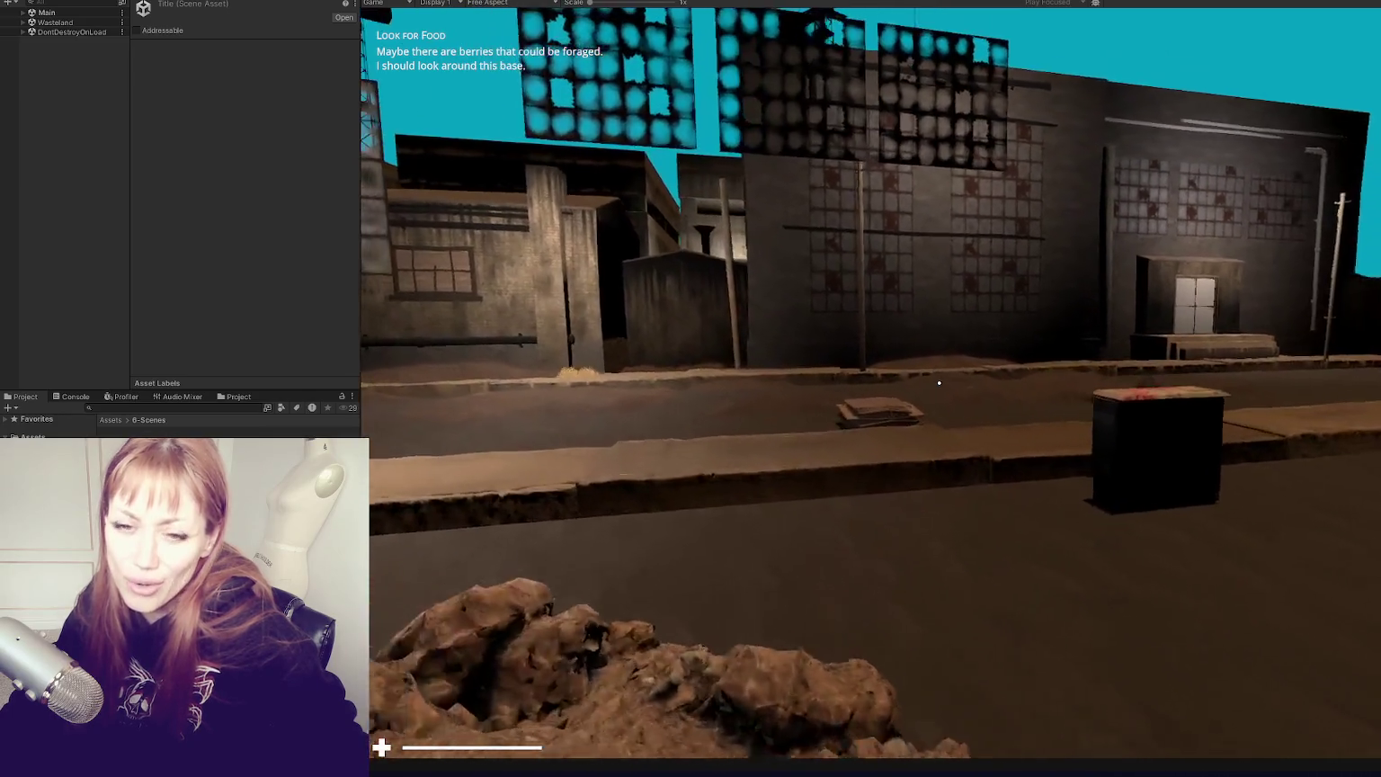
pyautogui.press('w')
pyautogui.press('a')
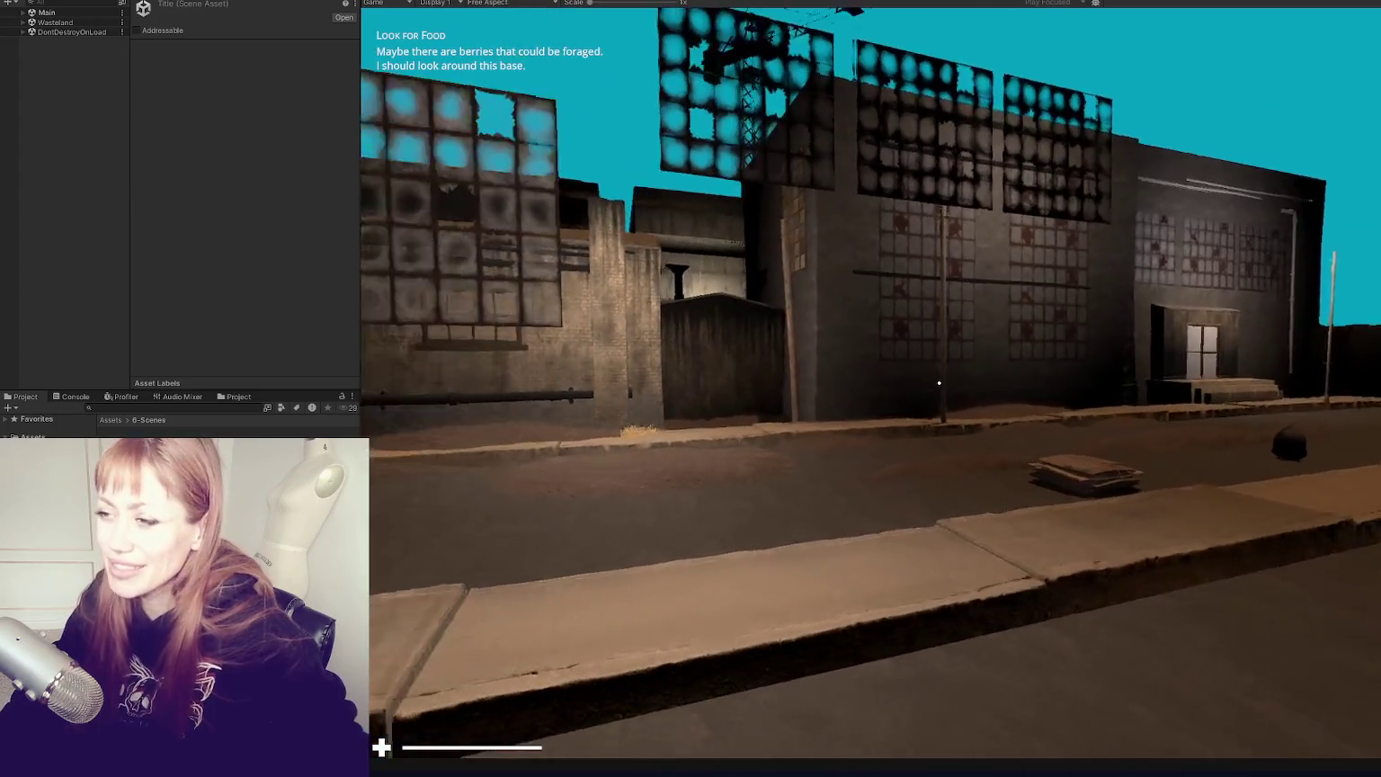
pyautogui.press('a')
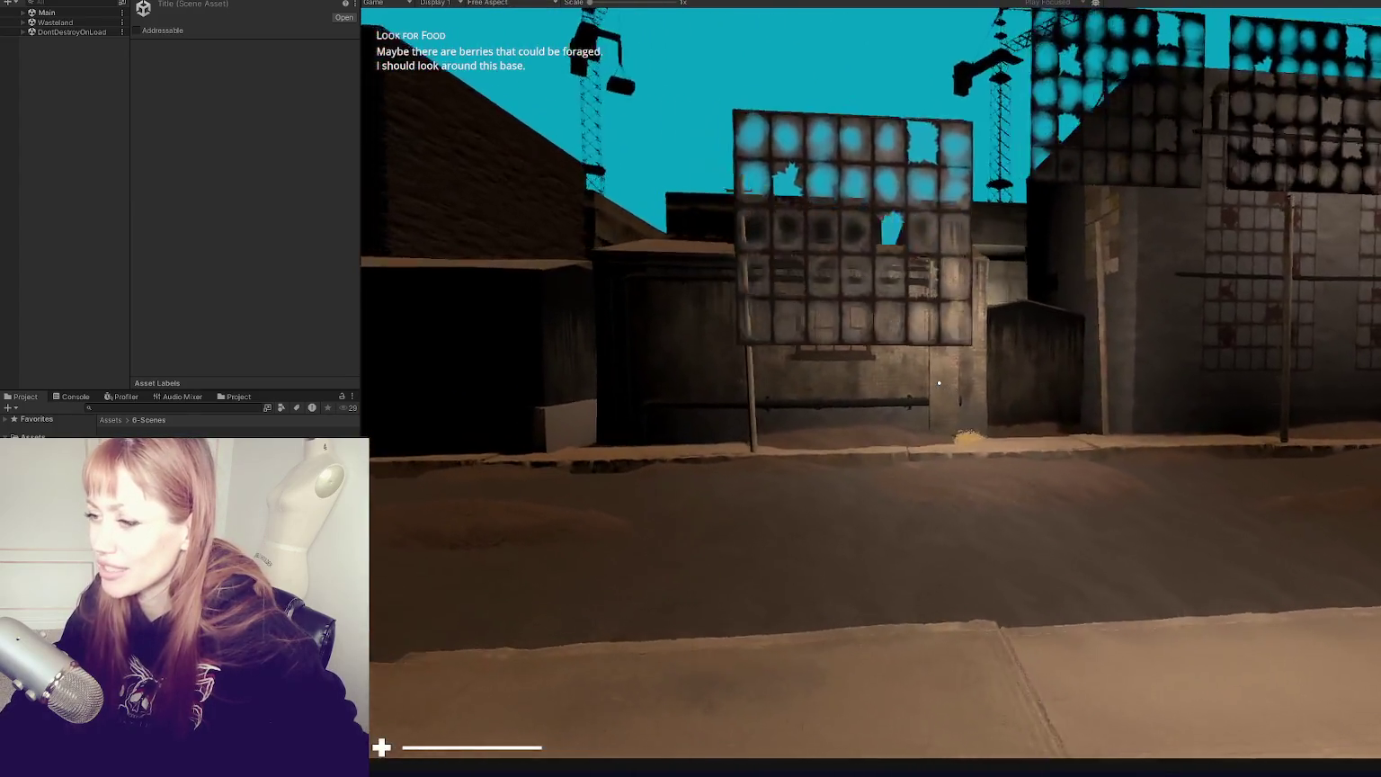
pyautogui.press('s')
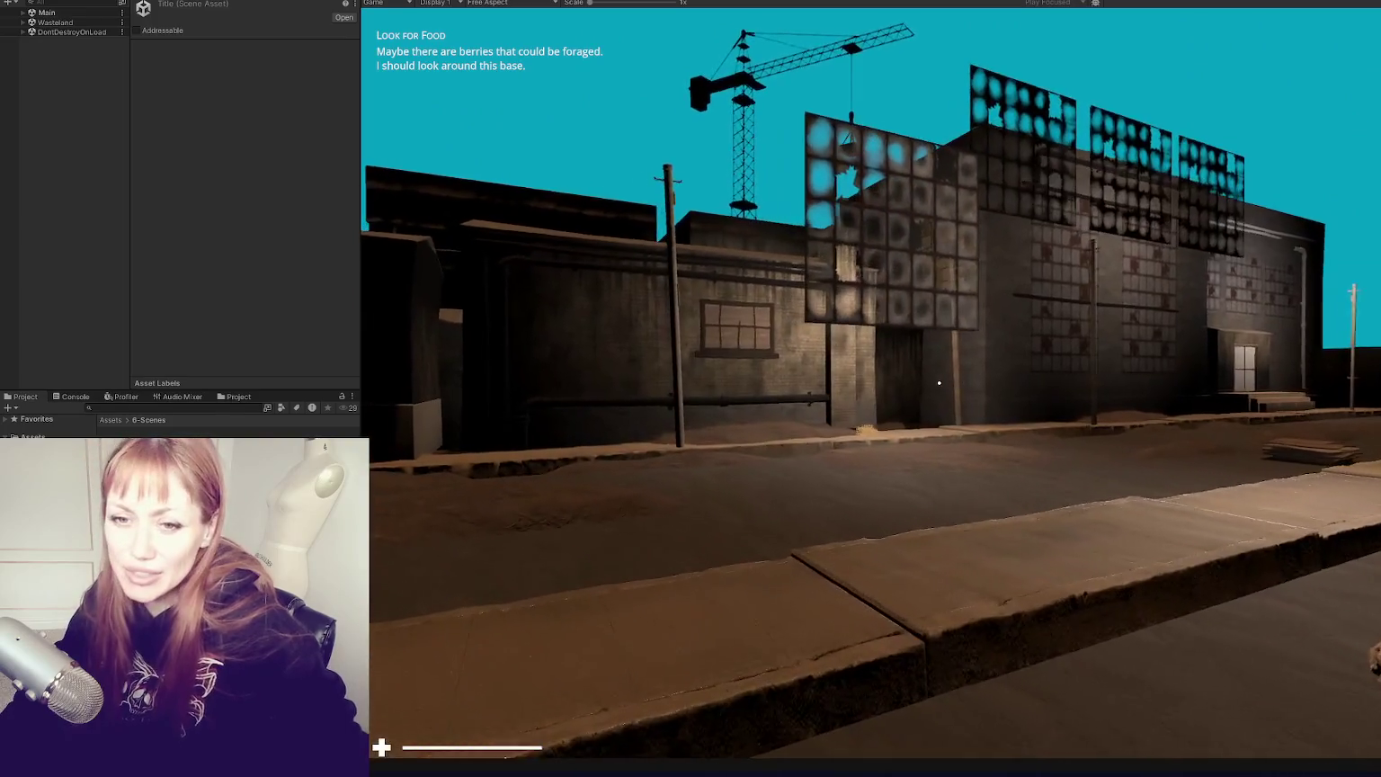
pyautogui.press('Escape')
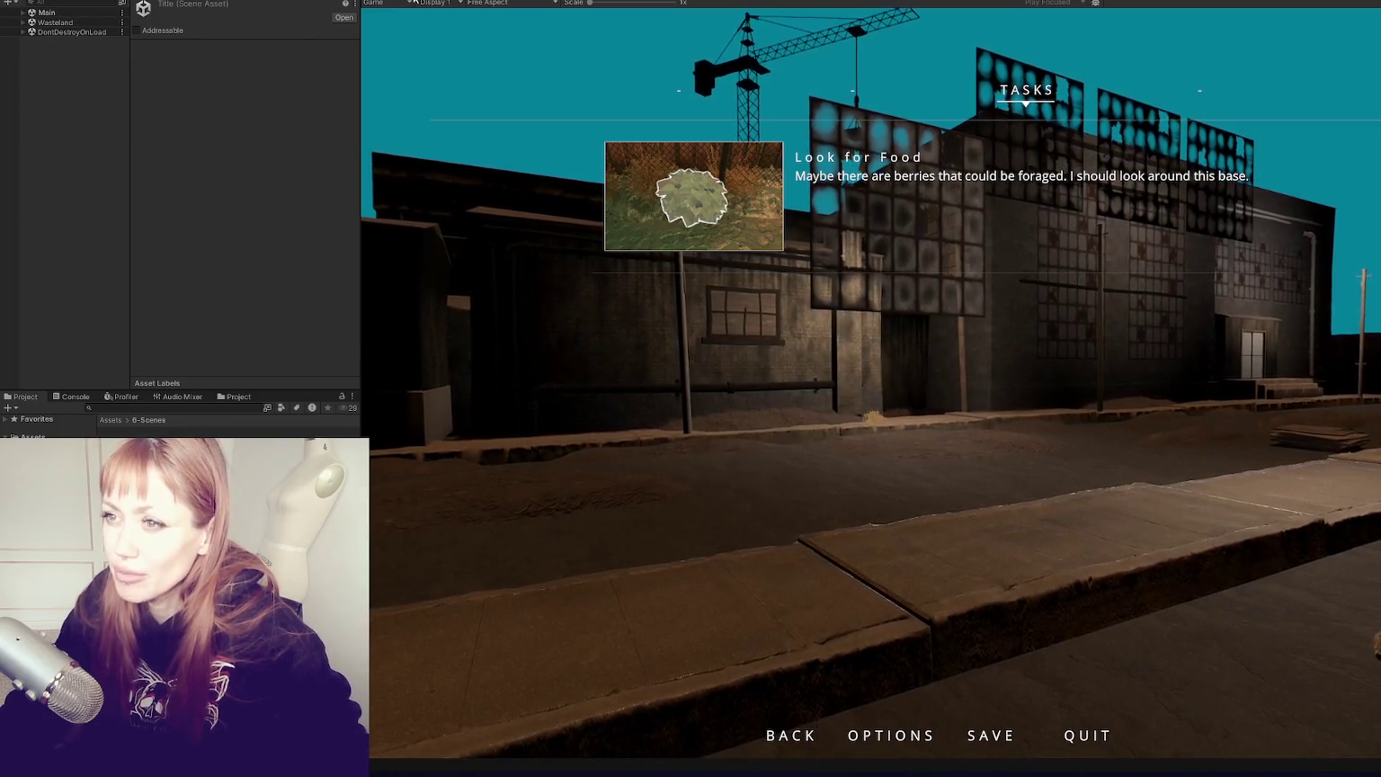
# Step: Switch to Scene view and locate the Windows group, collapsing the WastelandParts group
pyautogui.click(405, 2)
pyautogui.moveTo(761, 347)
pyautogui.mouseDown()
pyautogui.moveTo(900, 281)
pyautogui.moveTo(919, 373)
pyautogui.mouseUp()
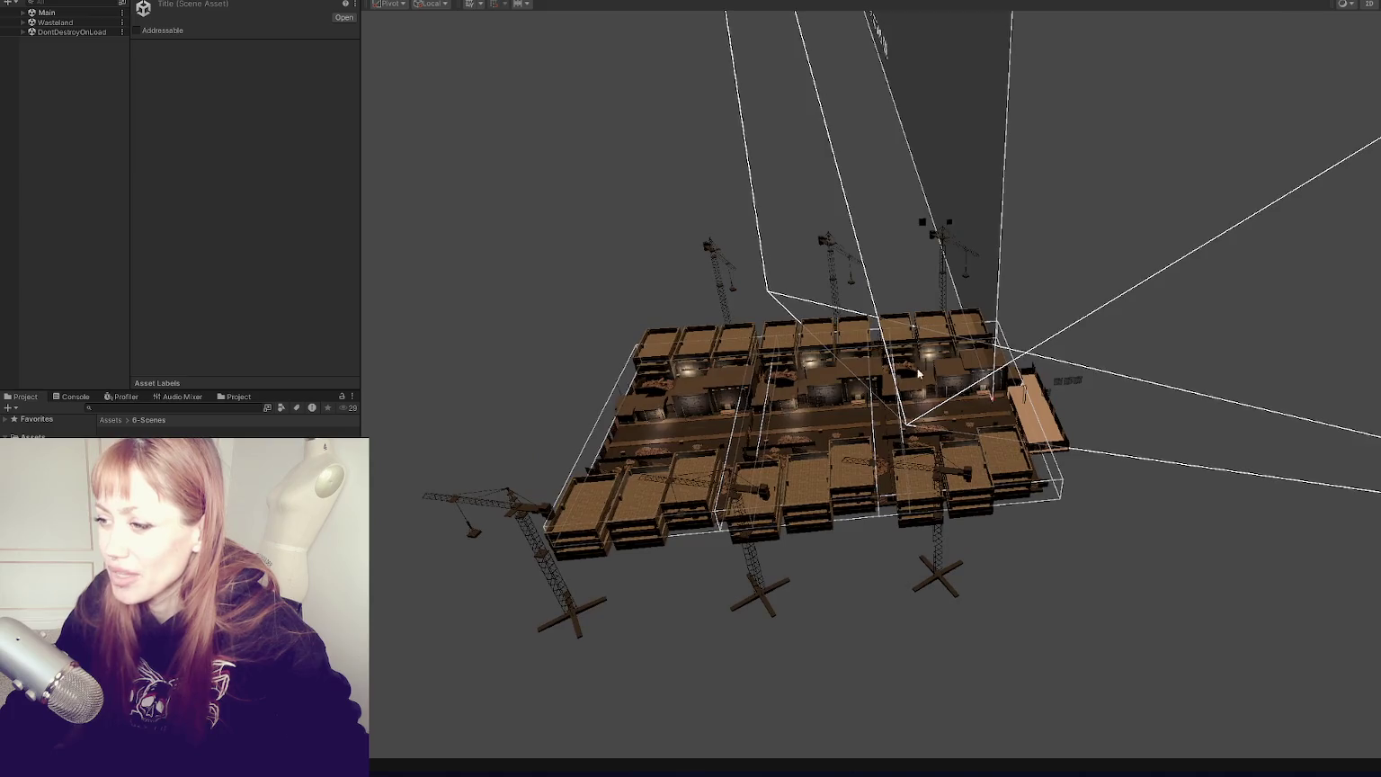
pyautogui.click(963, 391)
pyautogui.scroll(5, 964, 392)
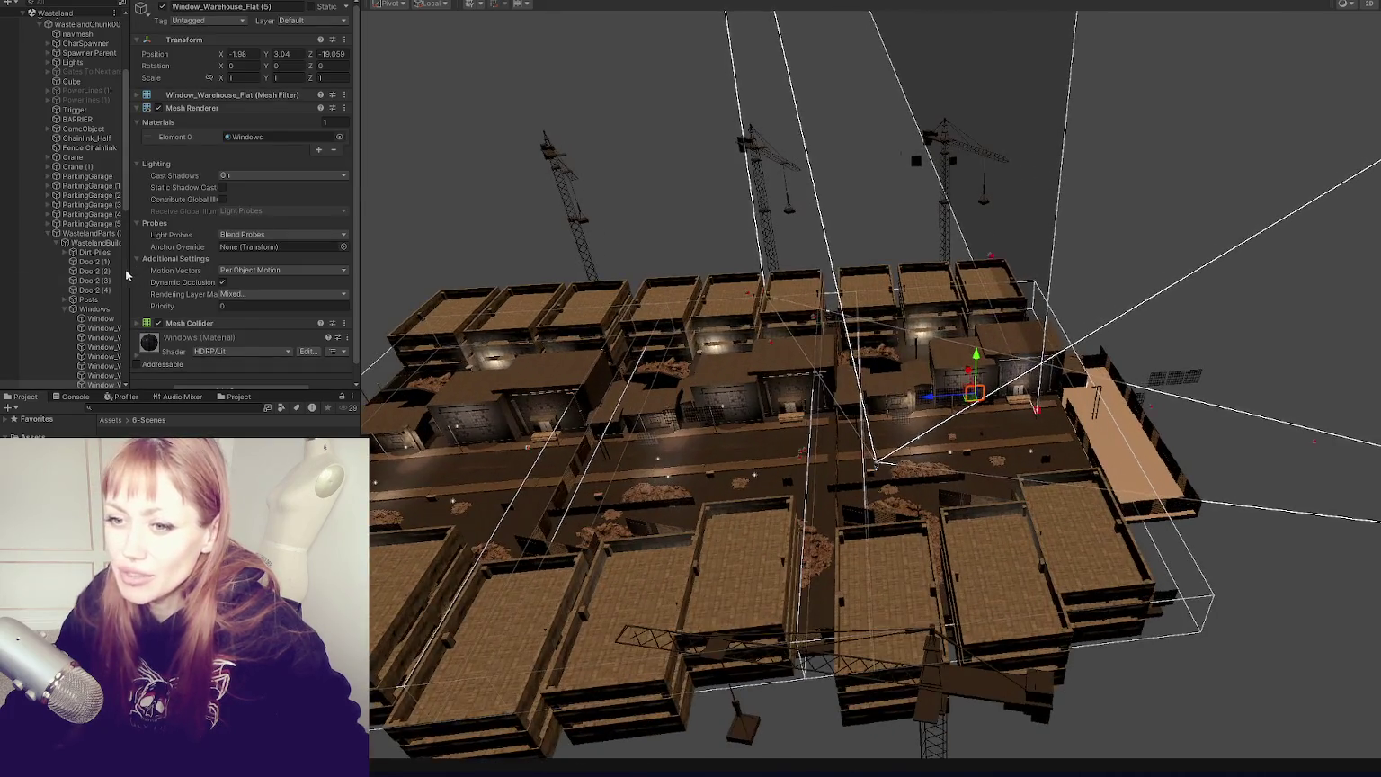
pyautogui.click(61, 311)
pyautogui.click(46, 233)
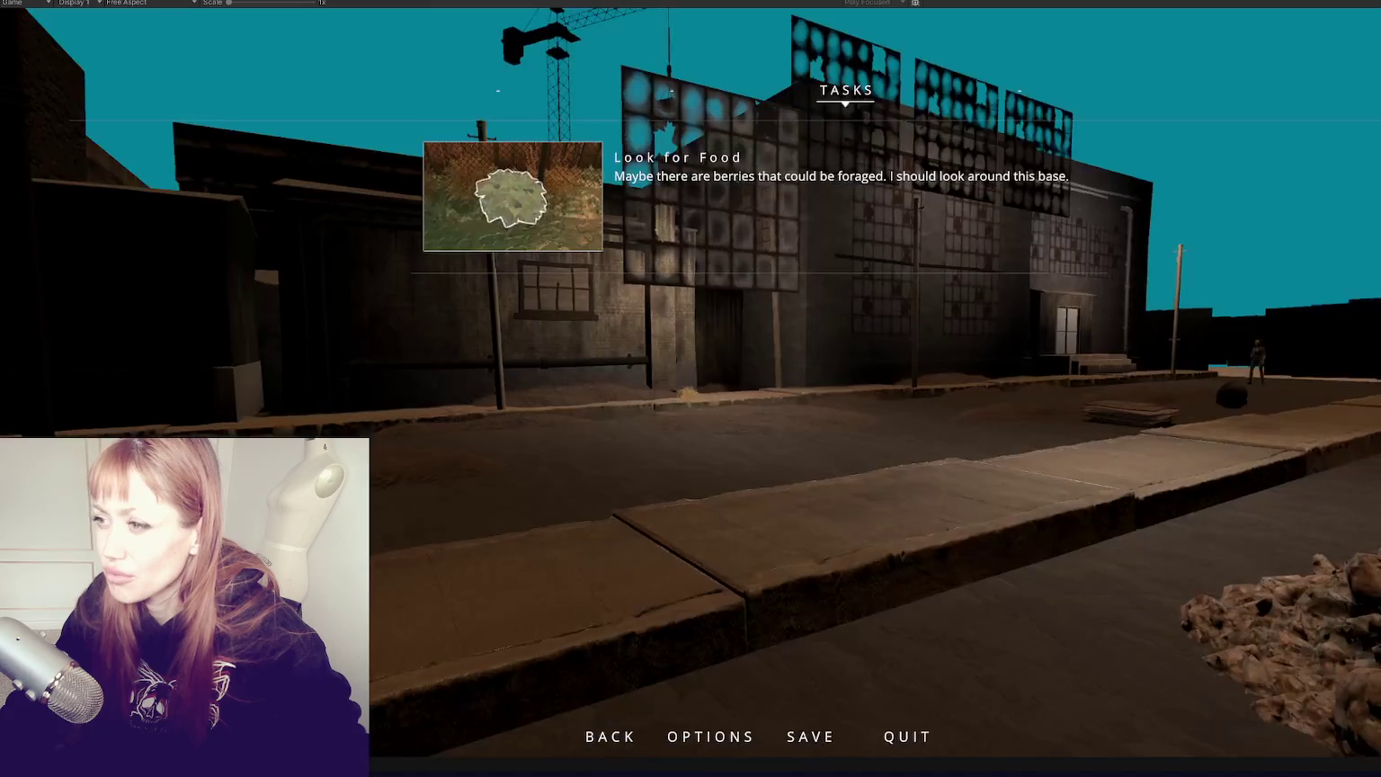
pyautogui.press('Escape')
pyautogui.press('Escape')
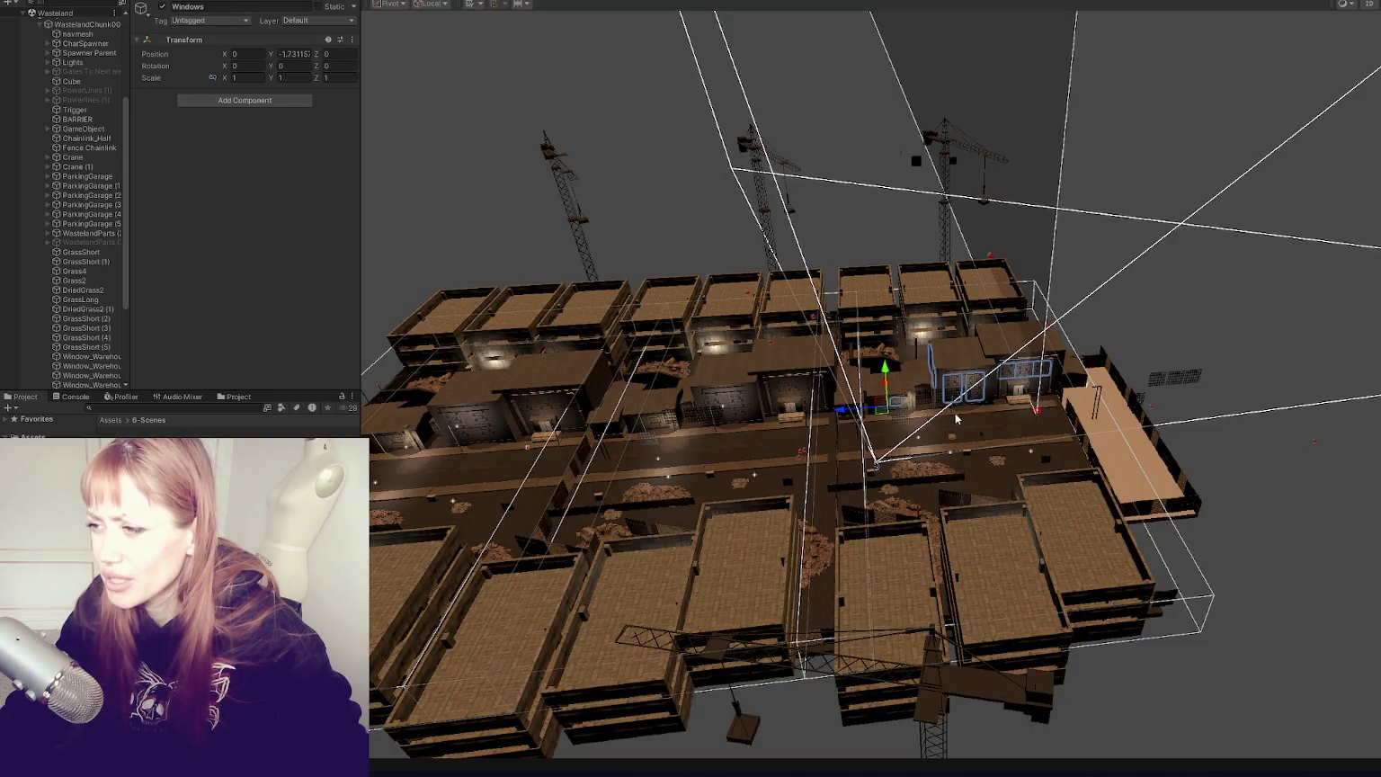
# Step: Select Window_Warehouse_Flat (3) plus three more window panels and deactivate them
pyautogui.click(952, 404)
pyautogui.press('f')
pyautogui.scroll(-5, 940, 399)
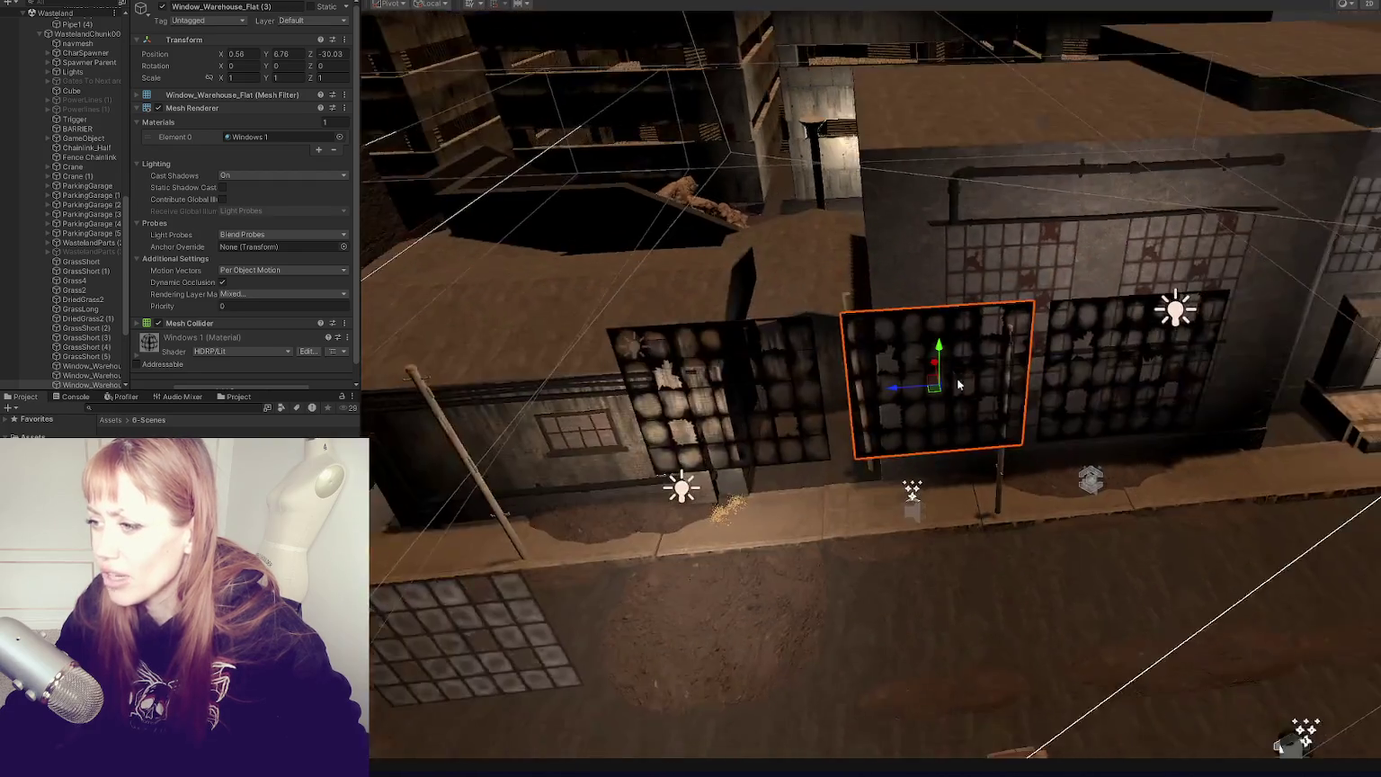
pyautogui.moveTo(1114, 312); pyautogui.dragTo(1123, 456)
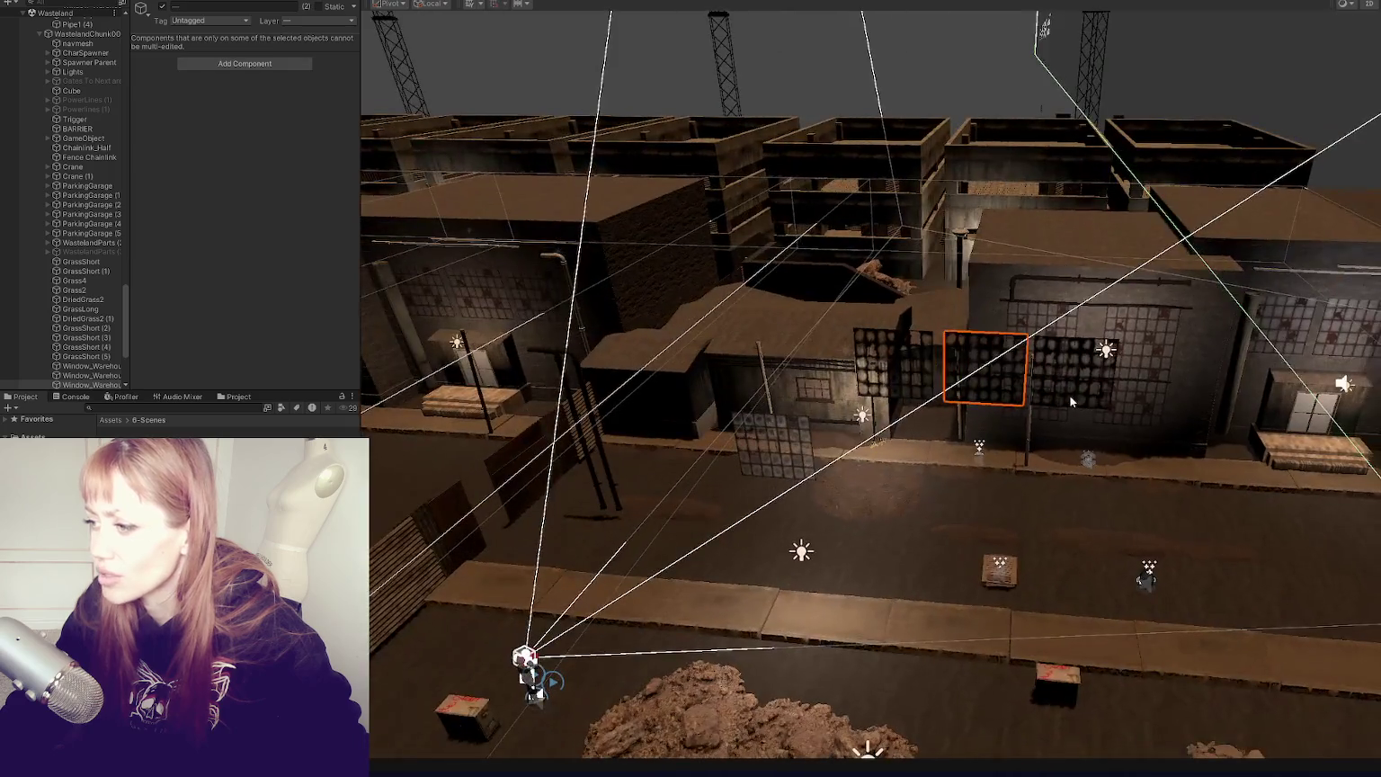
pyautogui.moveTo(1070, 396); pyautogui.dragTo(899, 431)
pyautogui.keyDown('shift'); pyautogui.click(1005, 332); pyautogui.keyUp('shift')
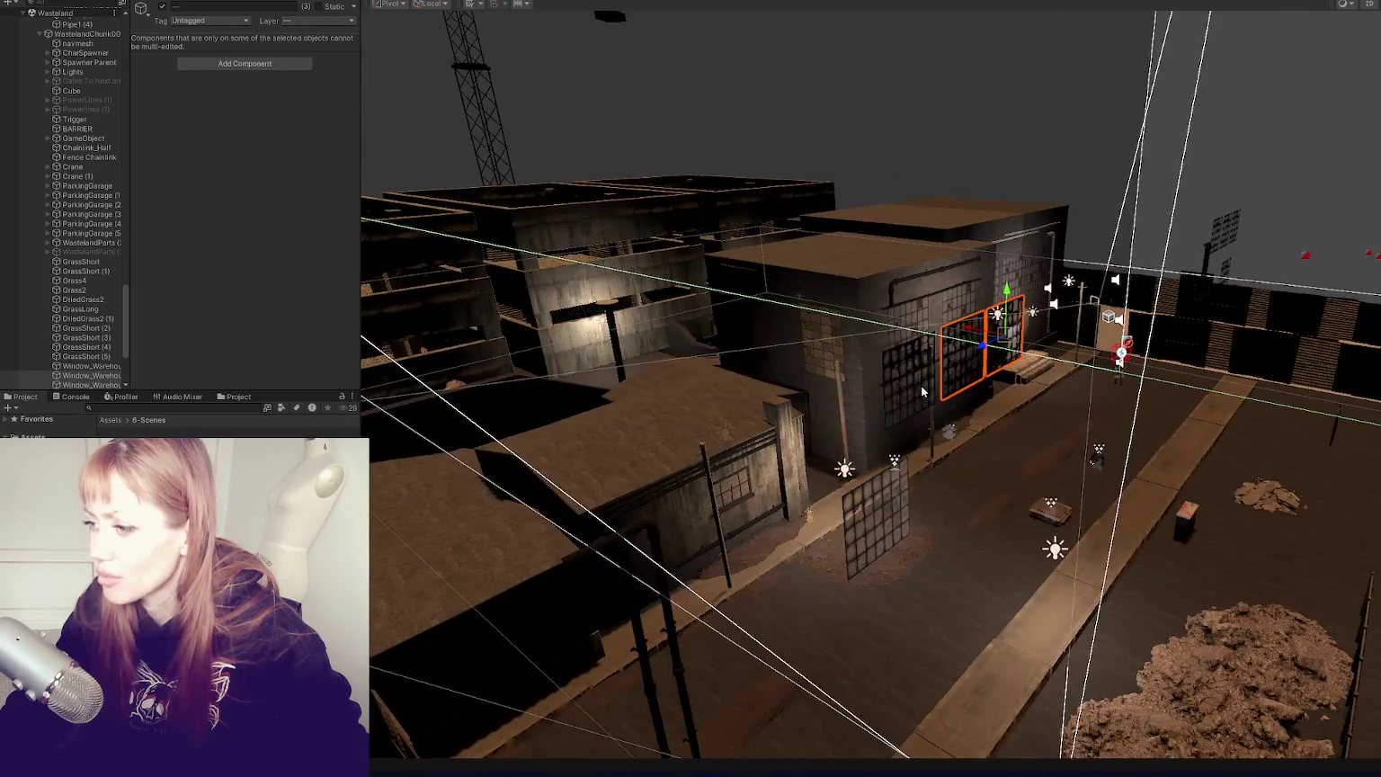
pyautogui.keyDown('shift'); pyautogui.click(908, 382); pyautogui.keyUp('shift')
pyautogui.keyDown('shift'); pyautogui.click(879, 505); pyautogui.keyUp('shift')
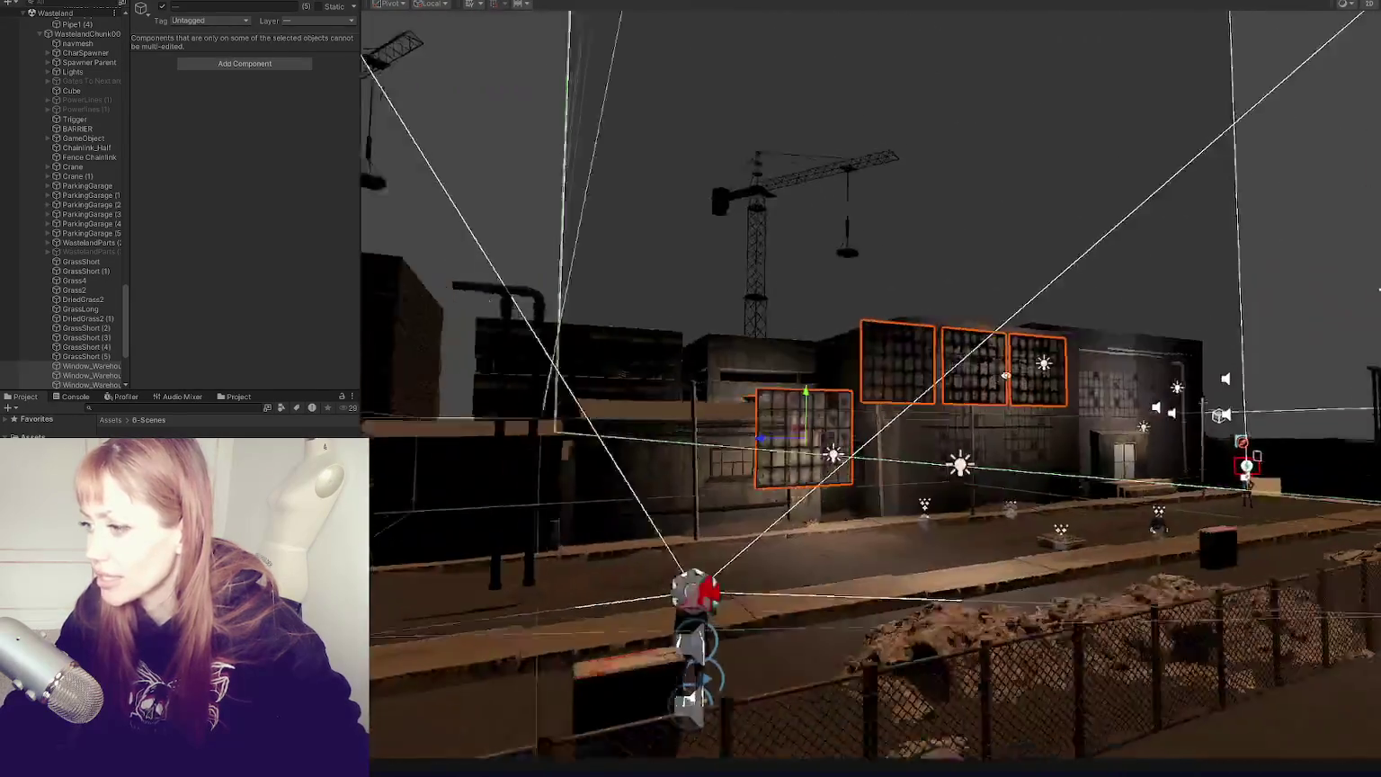
pyautogui.moveTo(1005, 376); pyautogui.dragTo(952, 404)
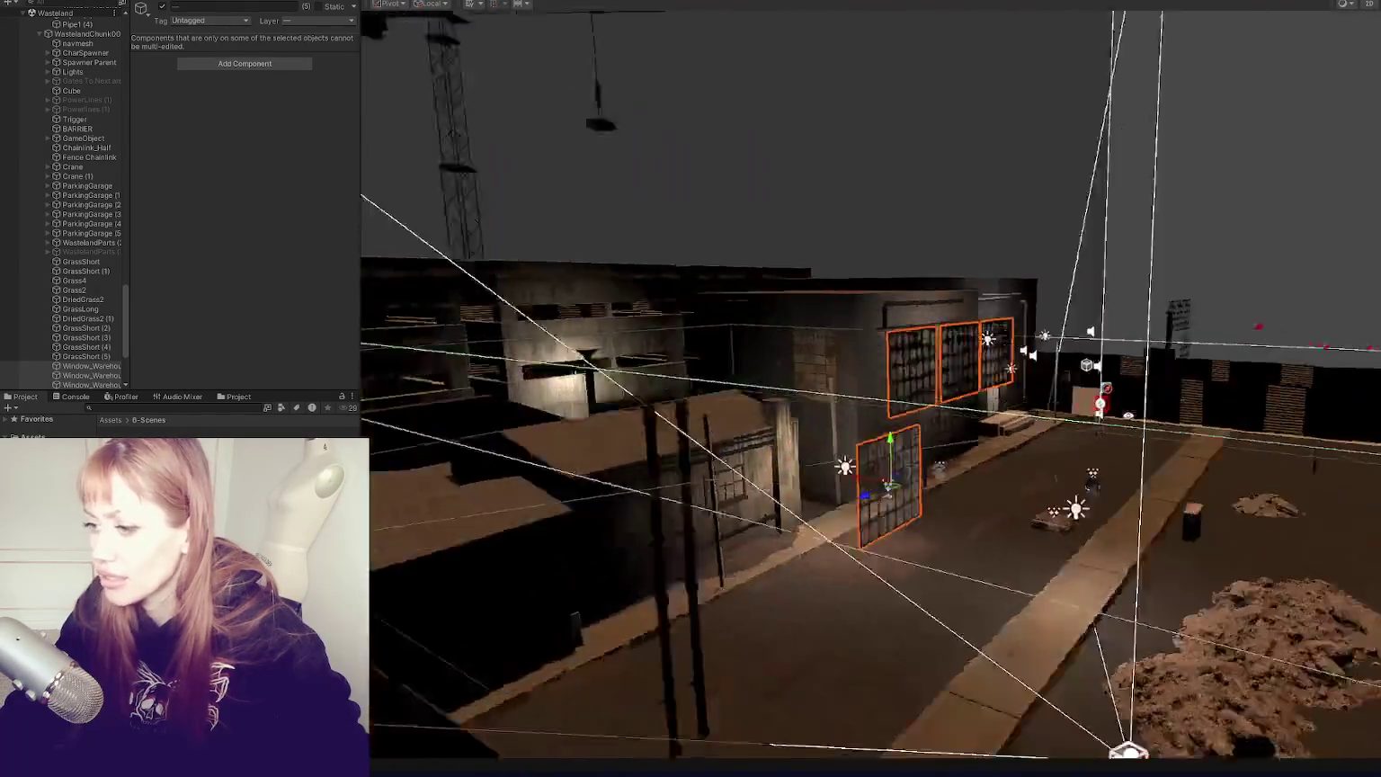
pyautogui.scroll(-4, 107, 247)
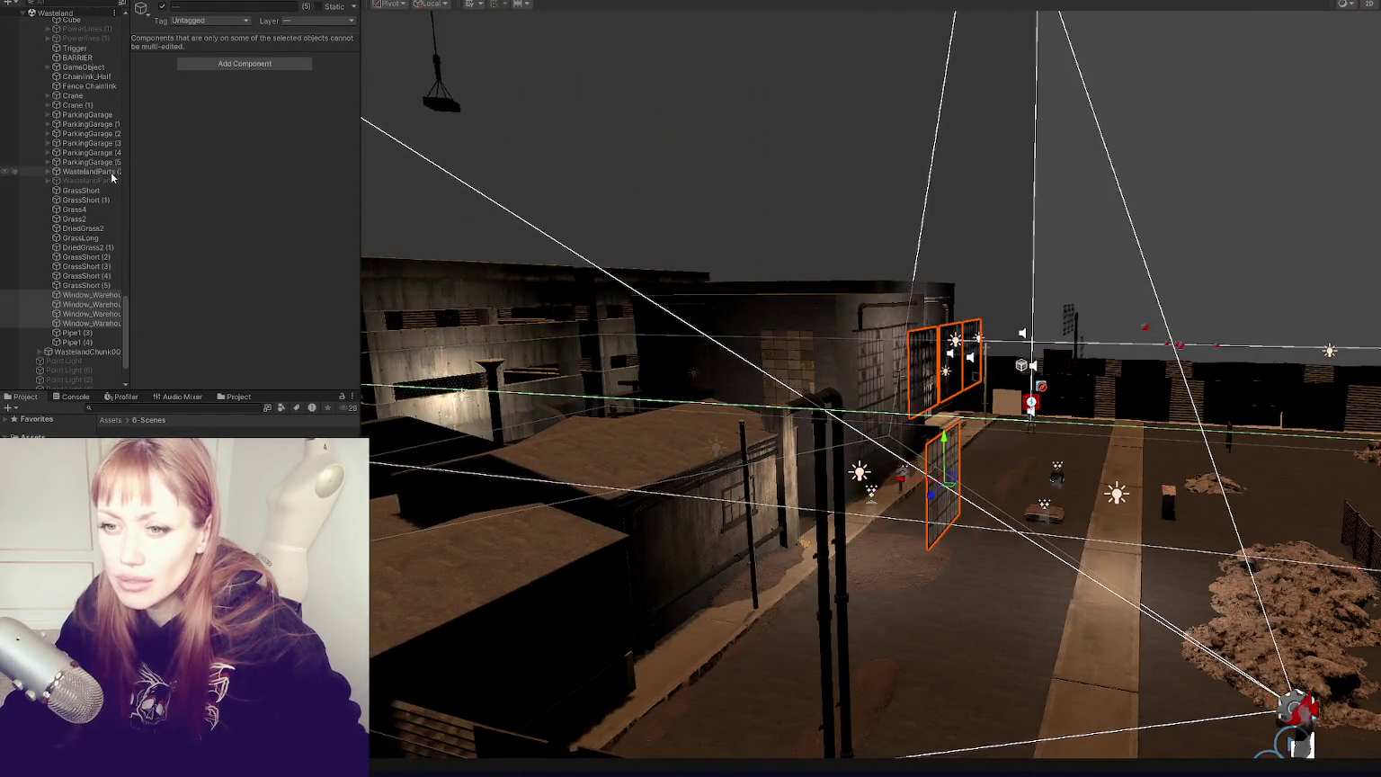
pyautogui.click(161, 7)
# Step: Select Window_Warehouse_Flat (2) and three neighbouring windows, then deactivate all four
pyautogui.moveTo(765, 343); pyautogui.dragTo(780, 326)
pyautogui.click(653, 356)
pyautogui.keyDown('shift'); pyautogui.click(609, 326); pyautogui.keyUp('shift')
pyautogui.keyDown('shift'); pyautogui.click(543, 331); pyautogui.keyUp('shift')
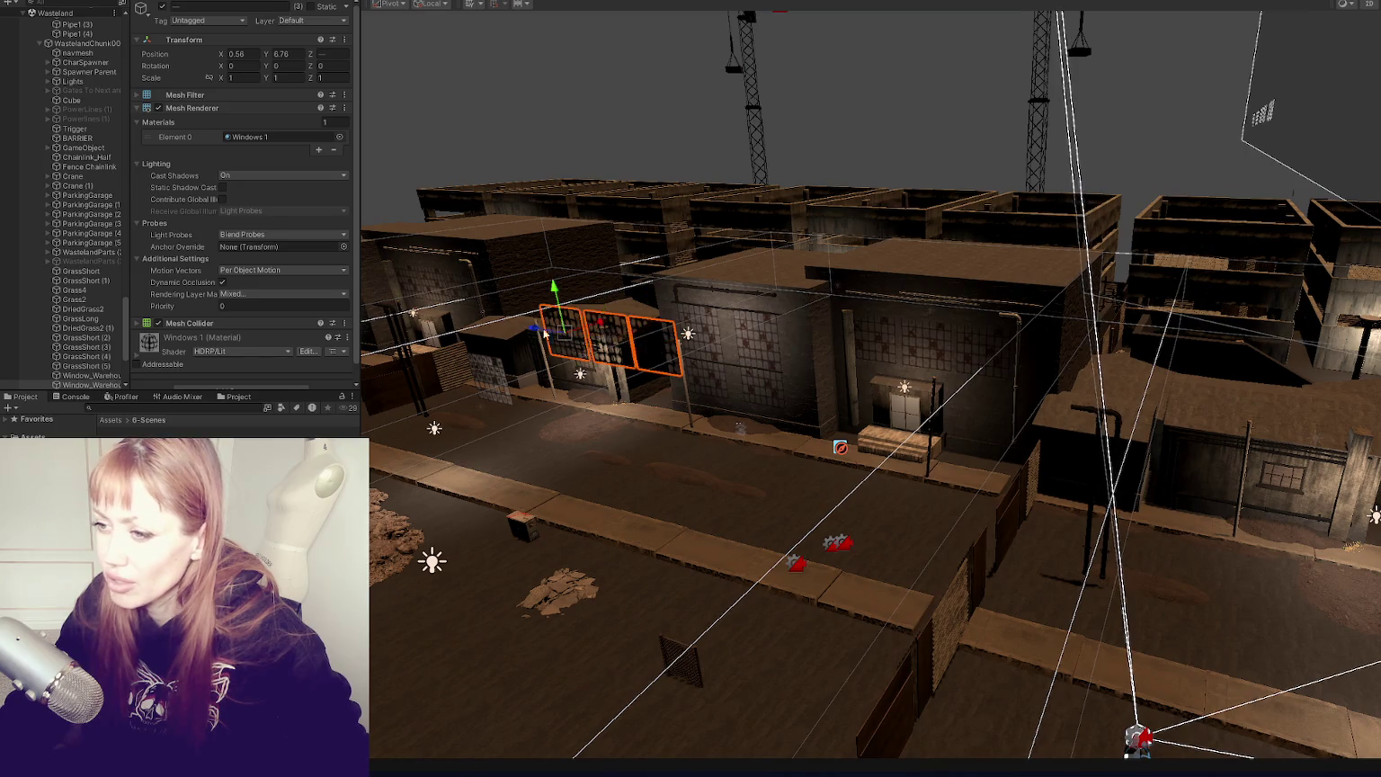
pyautogui.keyDown('shift'); pyautogui.click(495, 367); pyautogui.keyUp('shift')
pyautogui.moveTo(495, 367); pyautogui.dragTo(711, 371)
pyautogui.click(162, 6)
# Step: Return to Game view and resume play from the tasks screen
pyautogui.moveTo(666, 306); pyautogui.dragTo(773, 347)
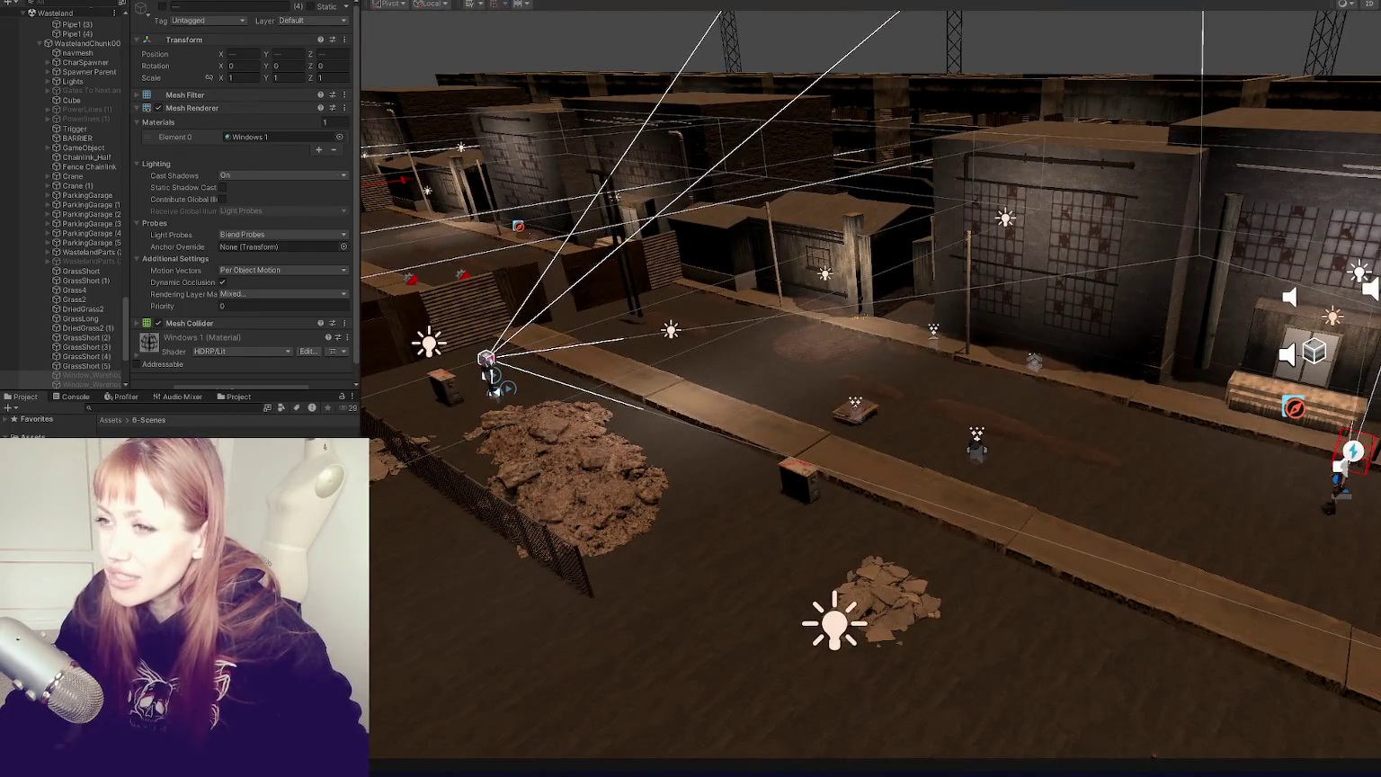
pyautogui.hotkey('ctrl', '2')
pyautogui.press('Escape')
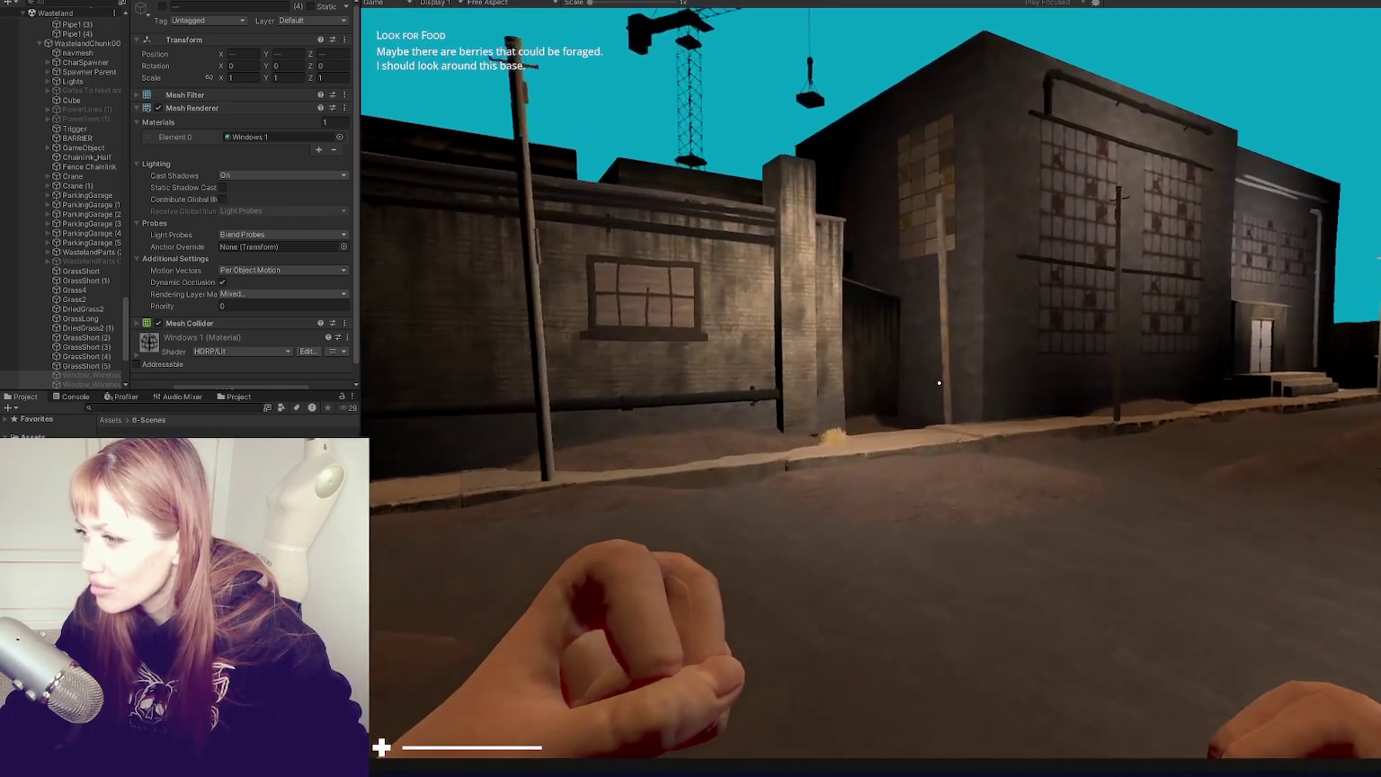
# Step: Walk backward and forward past the warehouses, then pause to the 'Look for Food' Tasks screen
pyautogui.moveTo(939, 383)
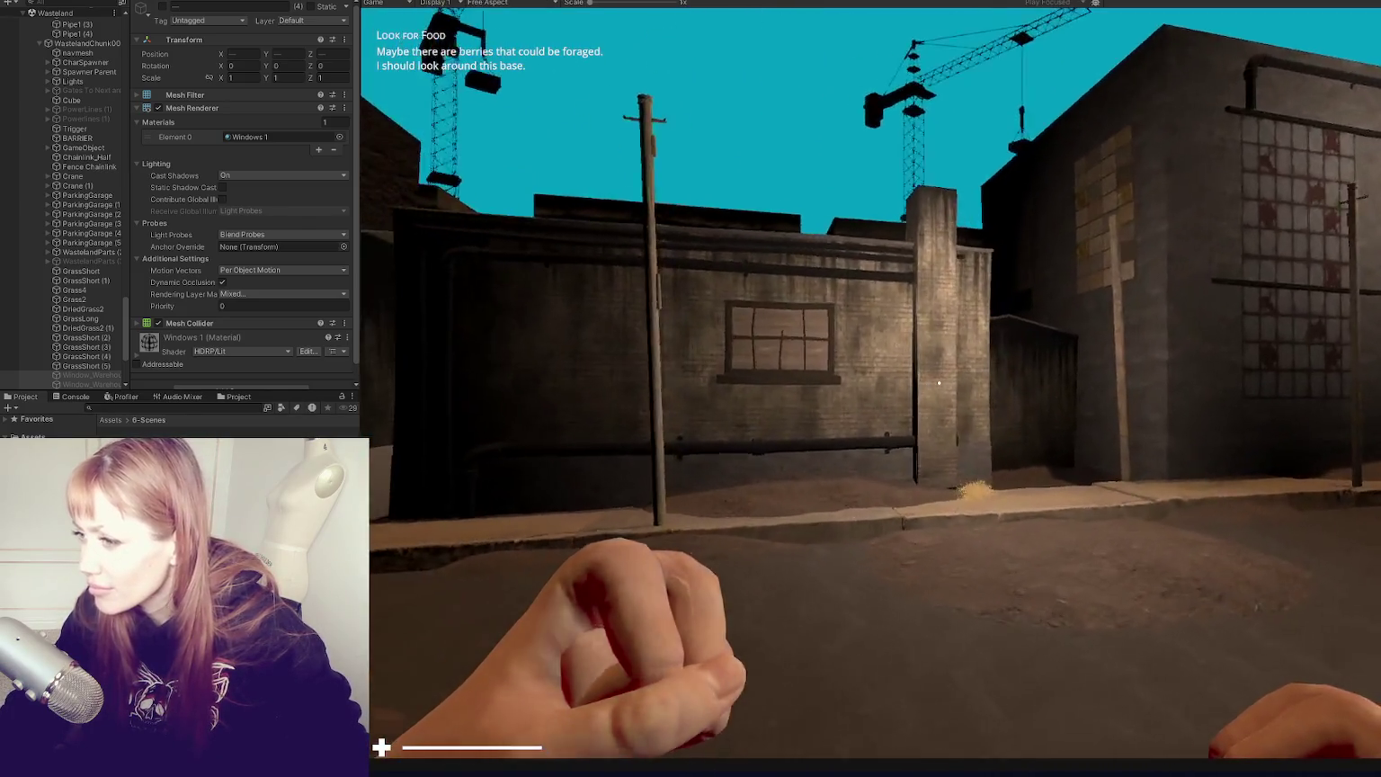
pyautogui.press('s')
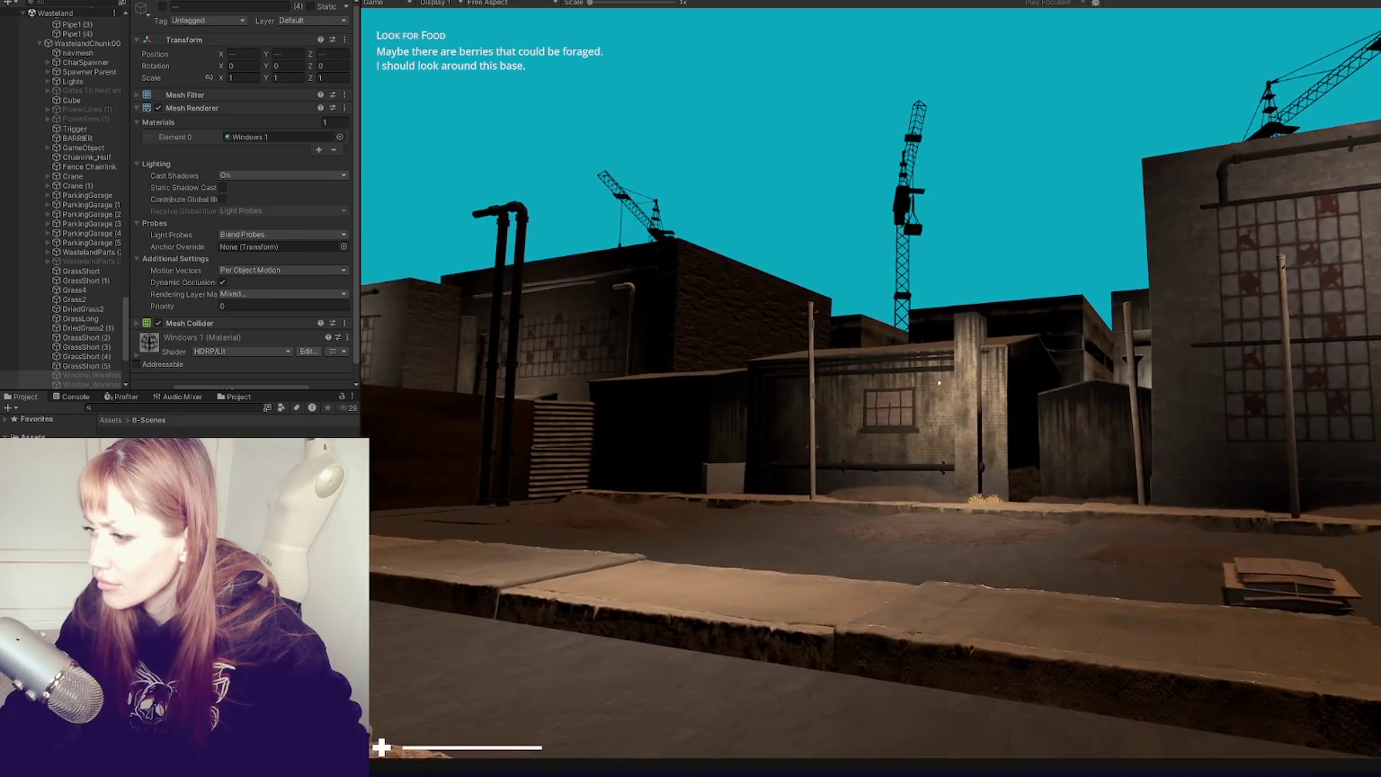
pyautogui.press('w')
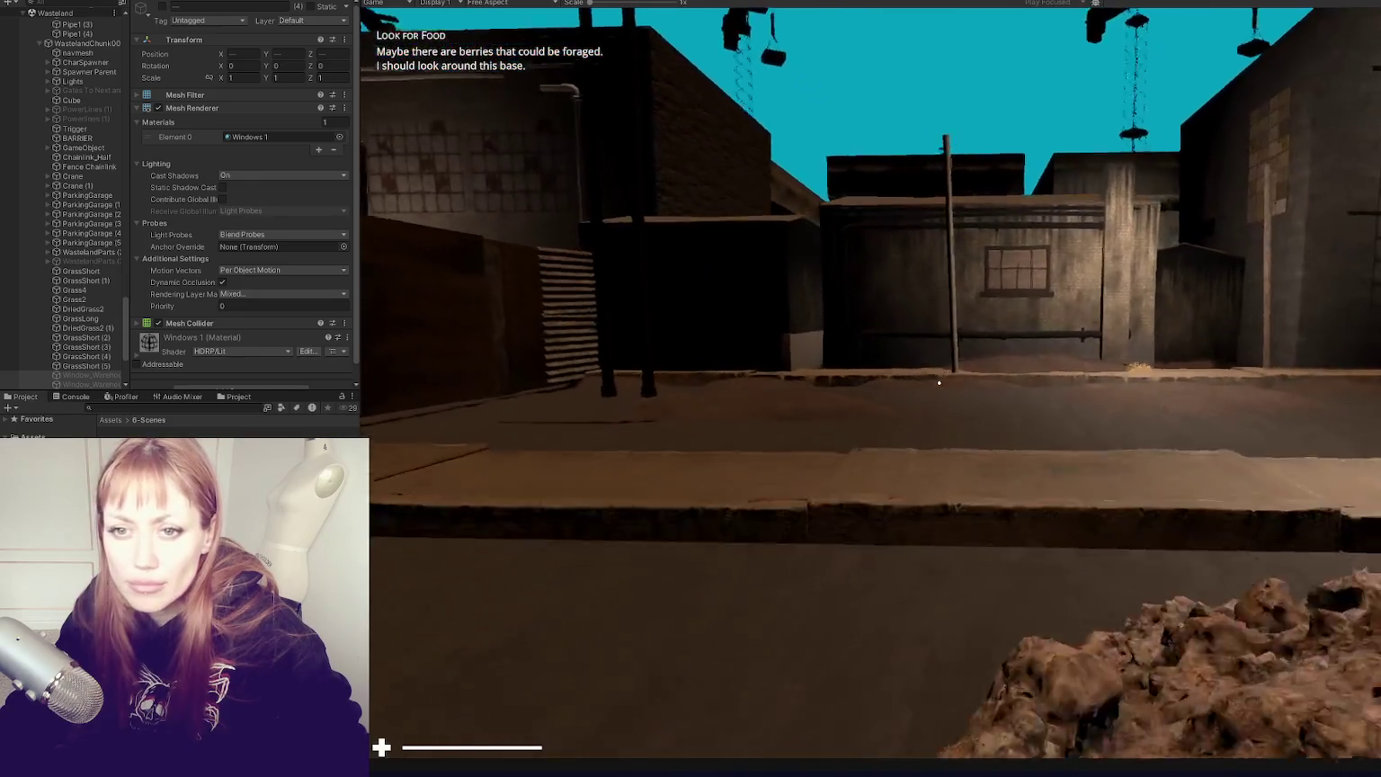
pyautogui.press('Escape')
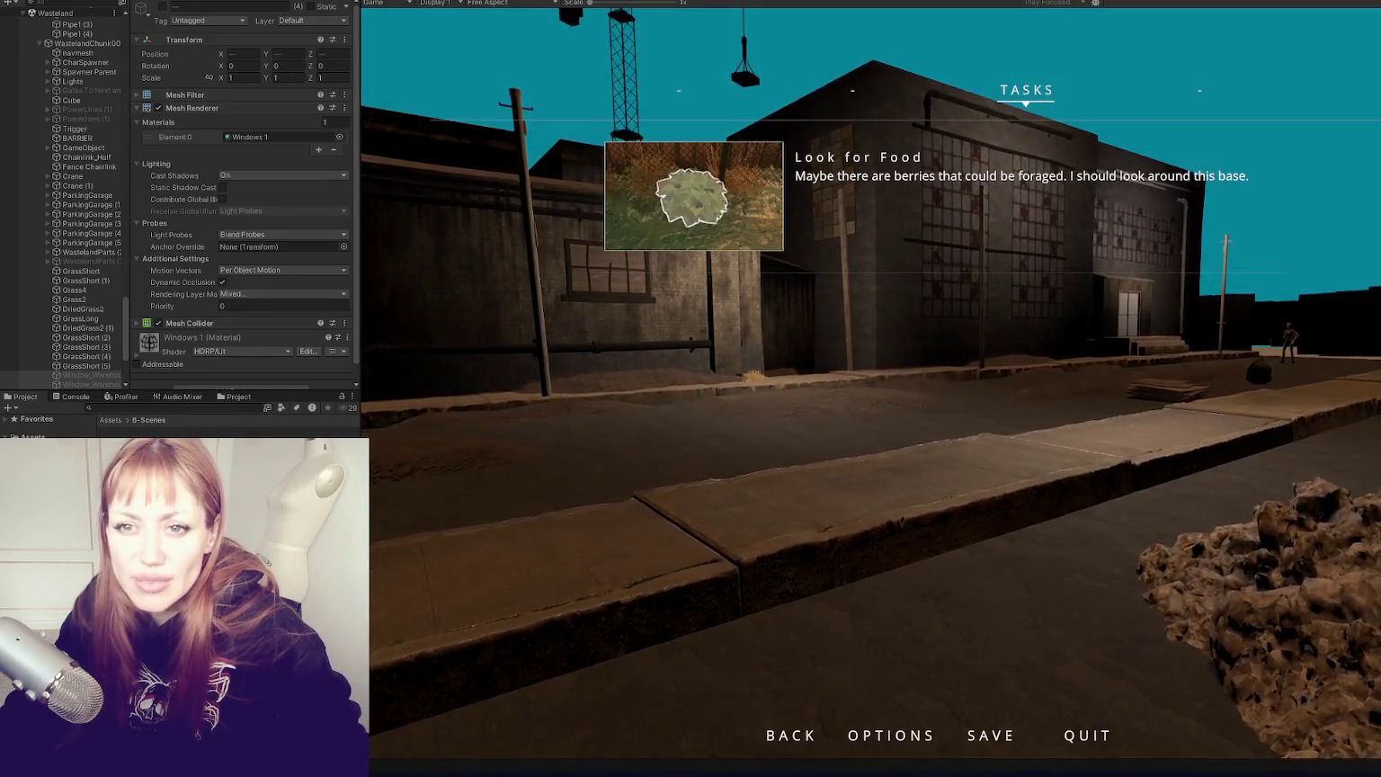
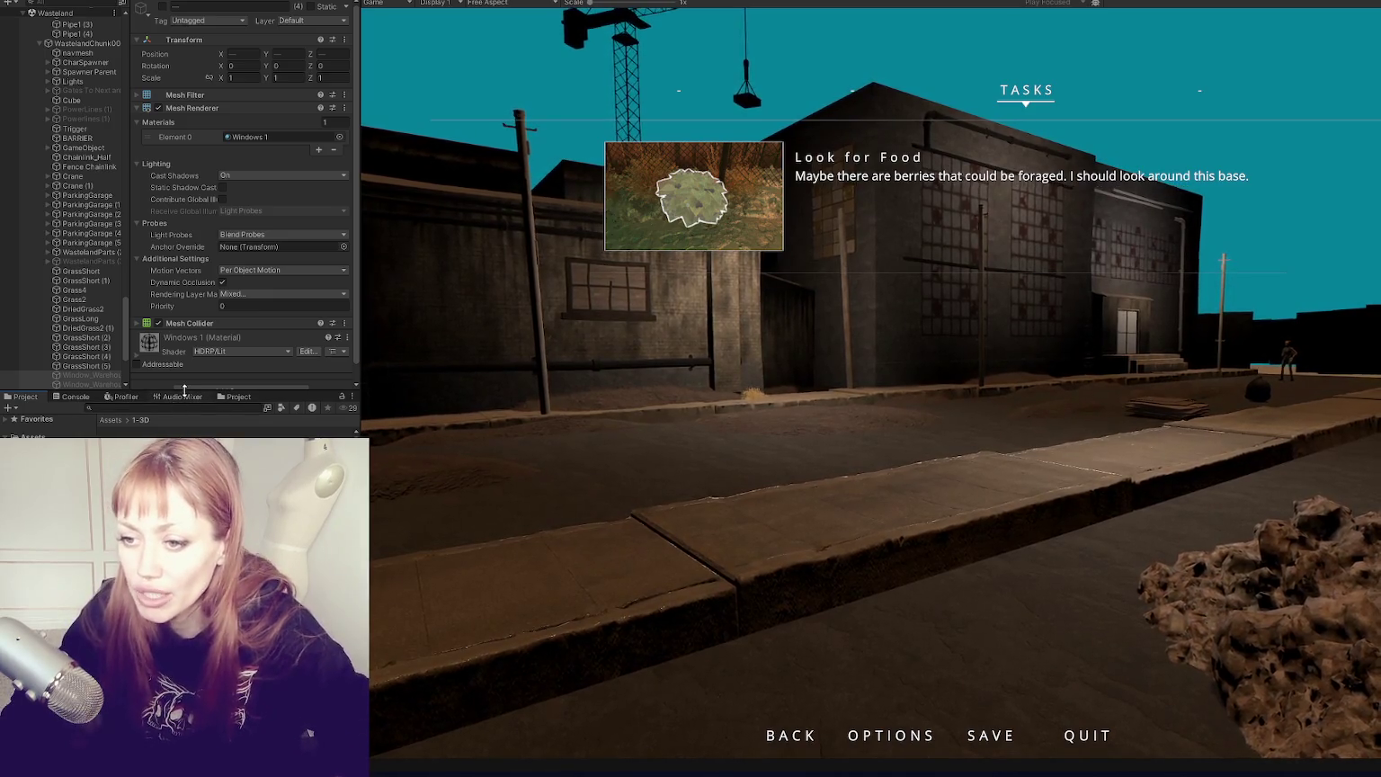
# Step: Enlarge the Hierarchy and Project panels, then browse the Project folders to Assets > 6-Scenes
pyautogui.moveTo(184, 390); pyautogui.dragTo(200, 376)
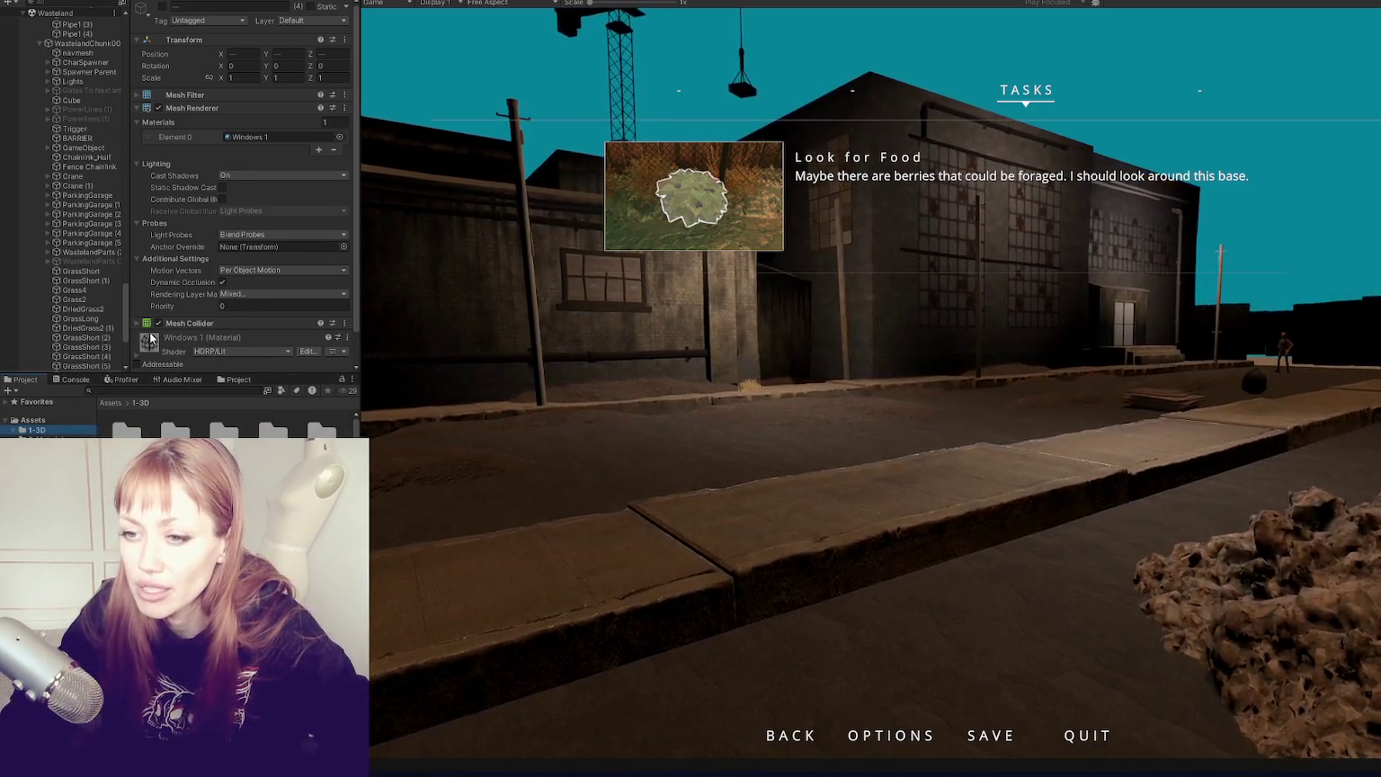
pyautogui.moveTo(132, 341); pyautogui.dragTo(157, 342)
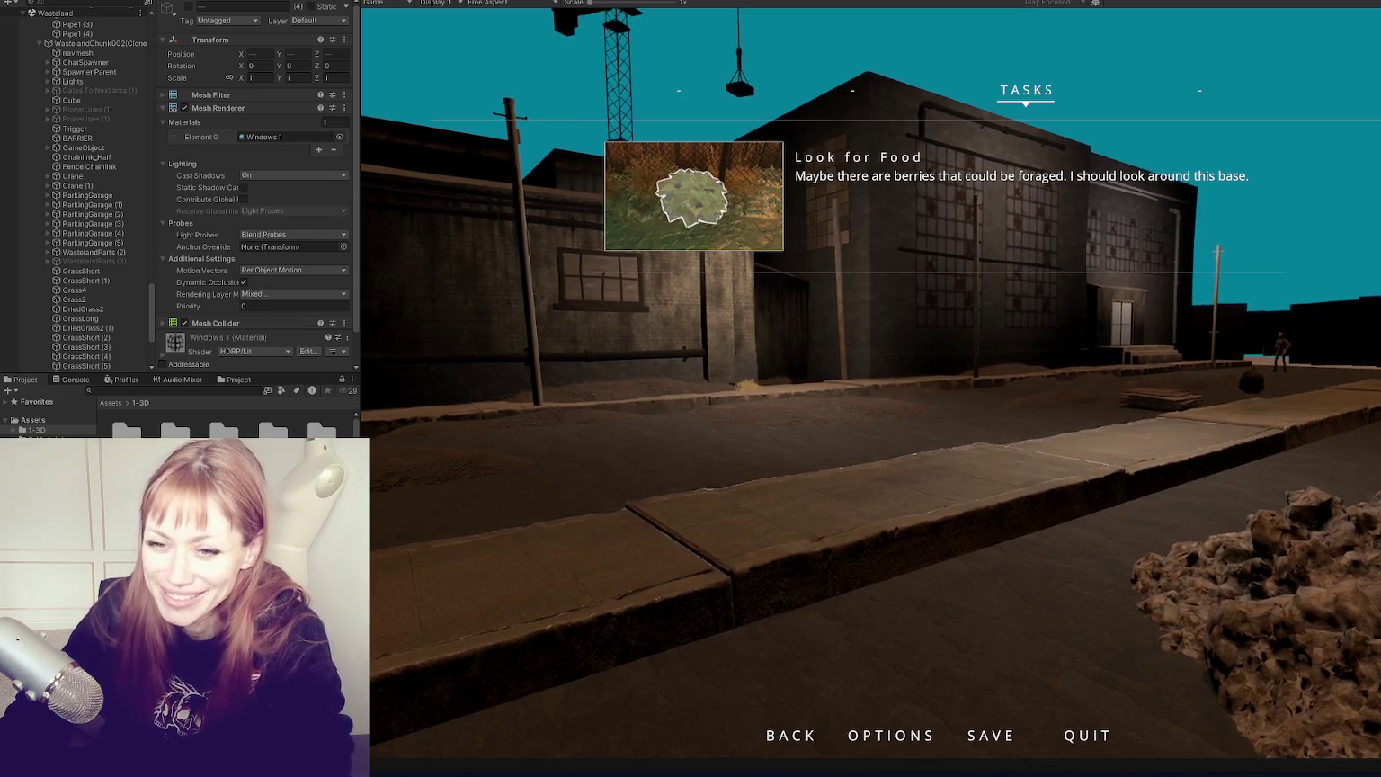
pyautogui.click(40, 470)
pyautogui.click(36, 438)
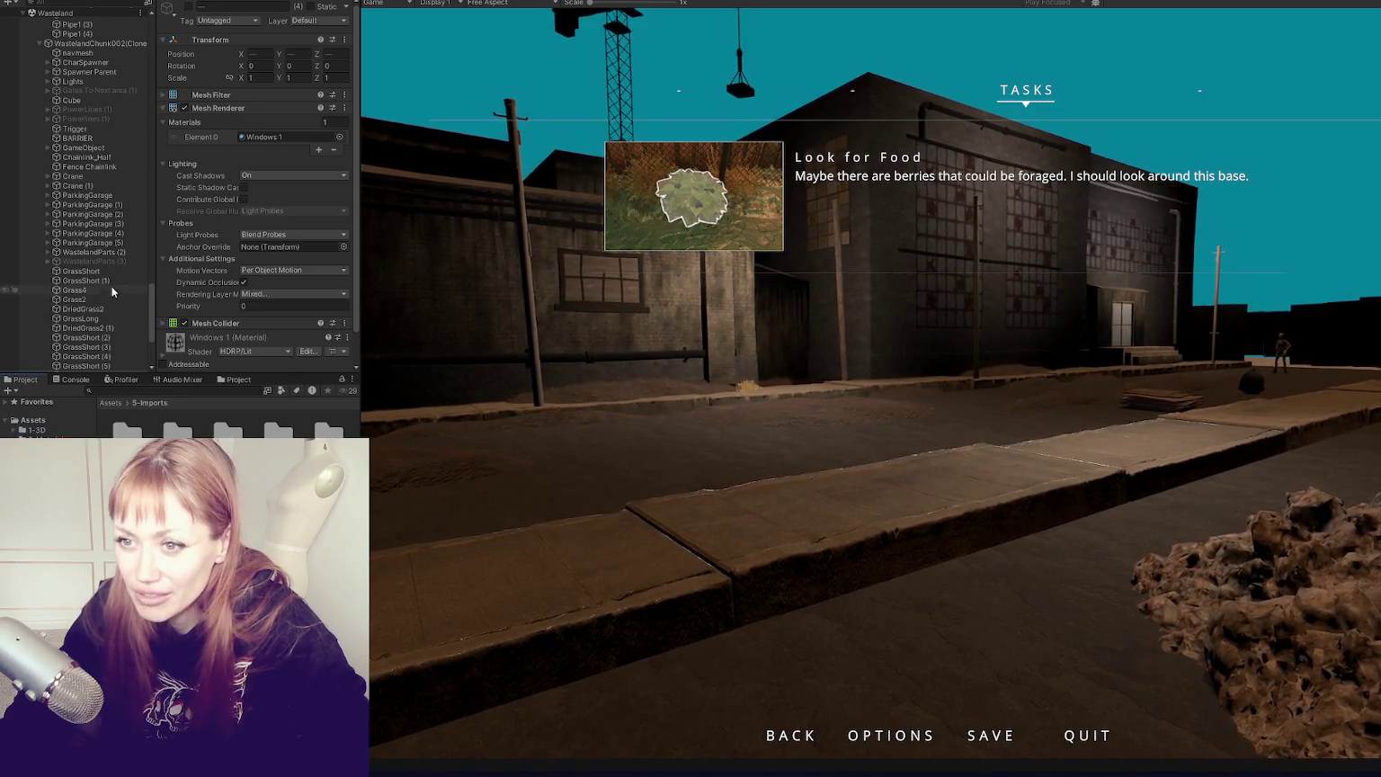
pyautogui.scroll(-5, 77, 189)
pyautogui.click(41, 467)
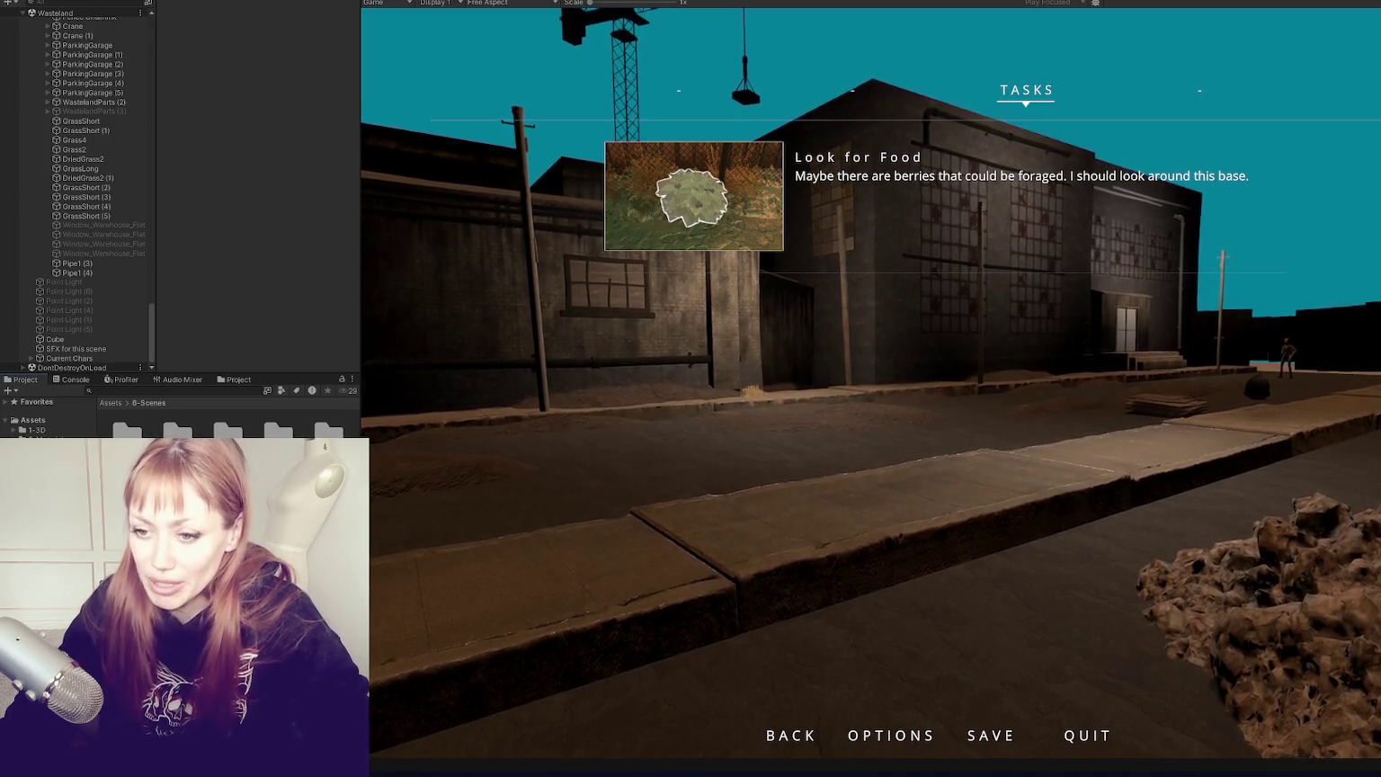
# Step: Resume play to look along the street, then pause back on the 'Look for Food' Tasks menu
pyautogui.press('Escape')
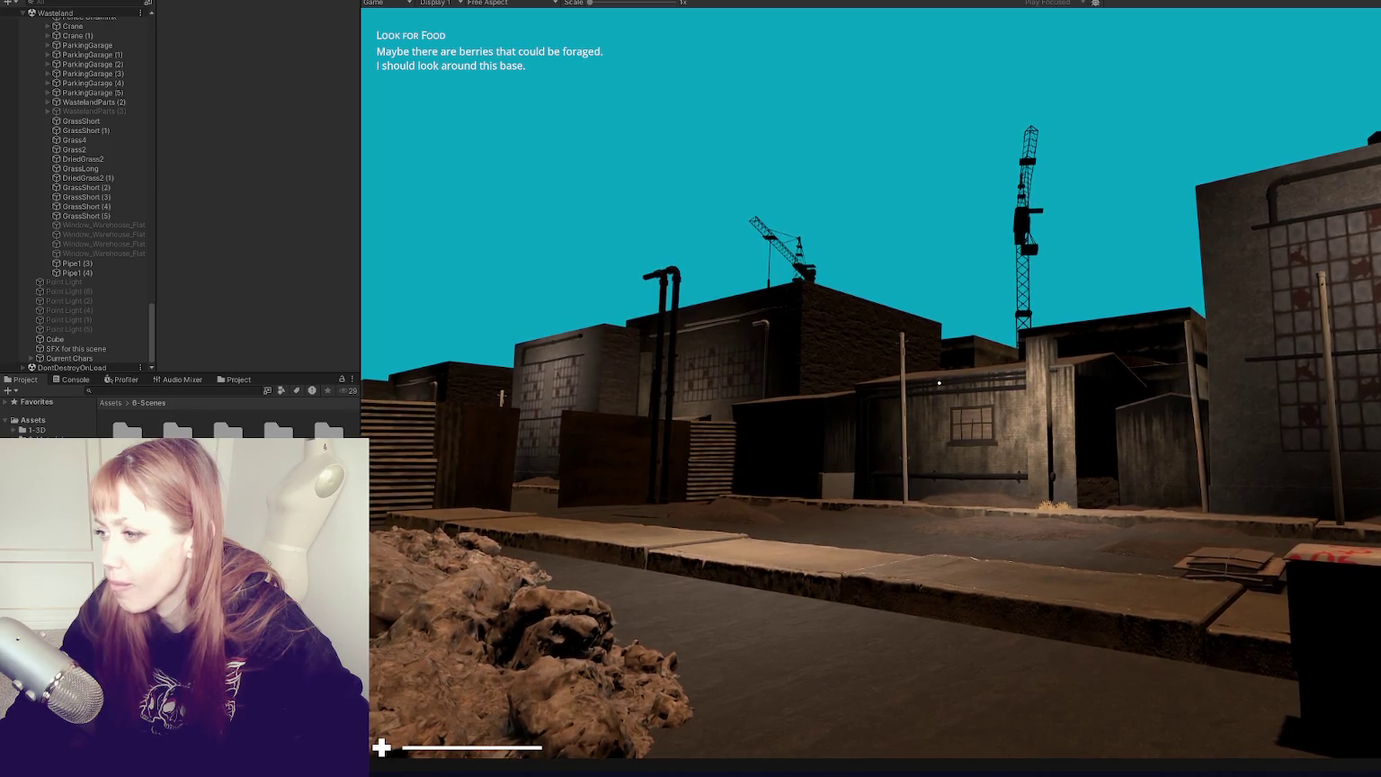
pyautogui.press('Escape')
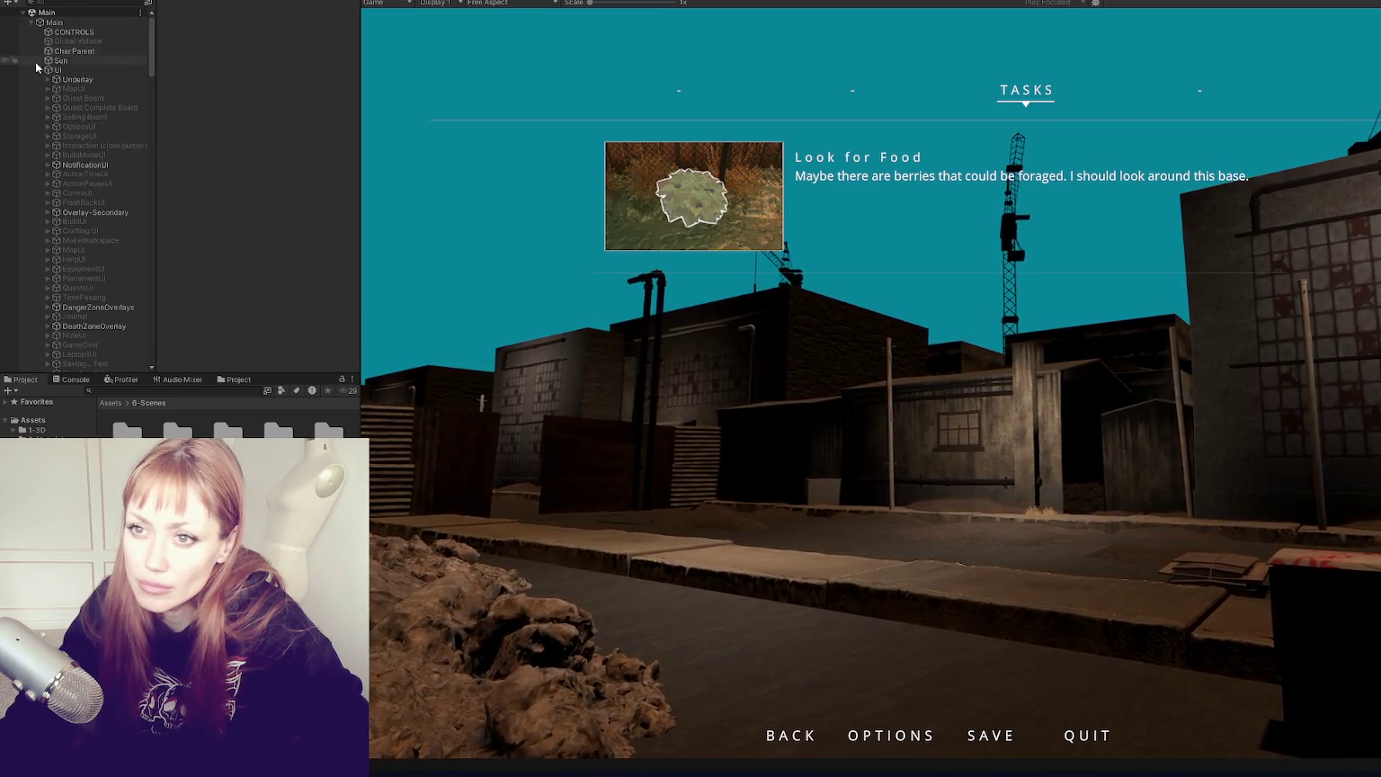
# Step: Find the Global Volume and enable Visual Environment, Fog, Physically Based Sky and Cloud Layer
pyautogui.click(31, 22)
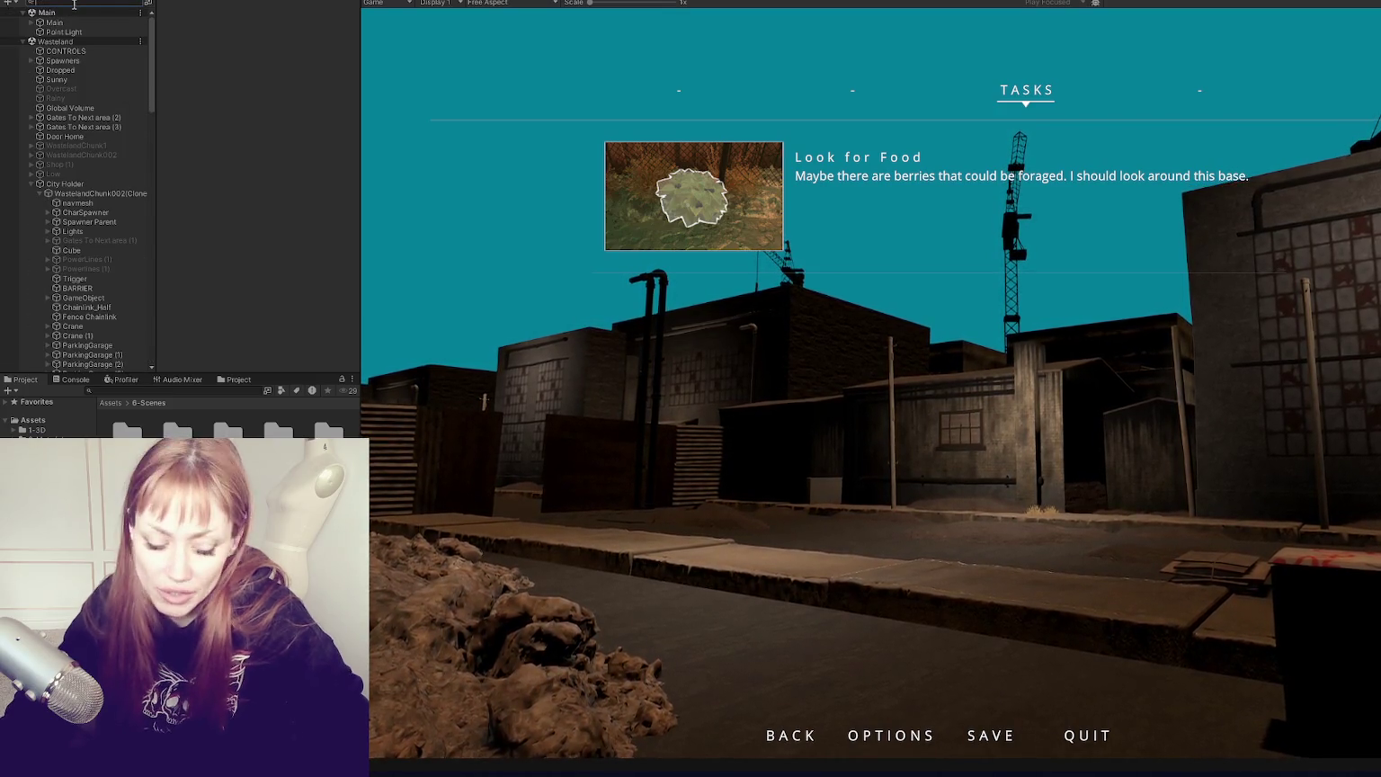
pyautogui.write('volume')
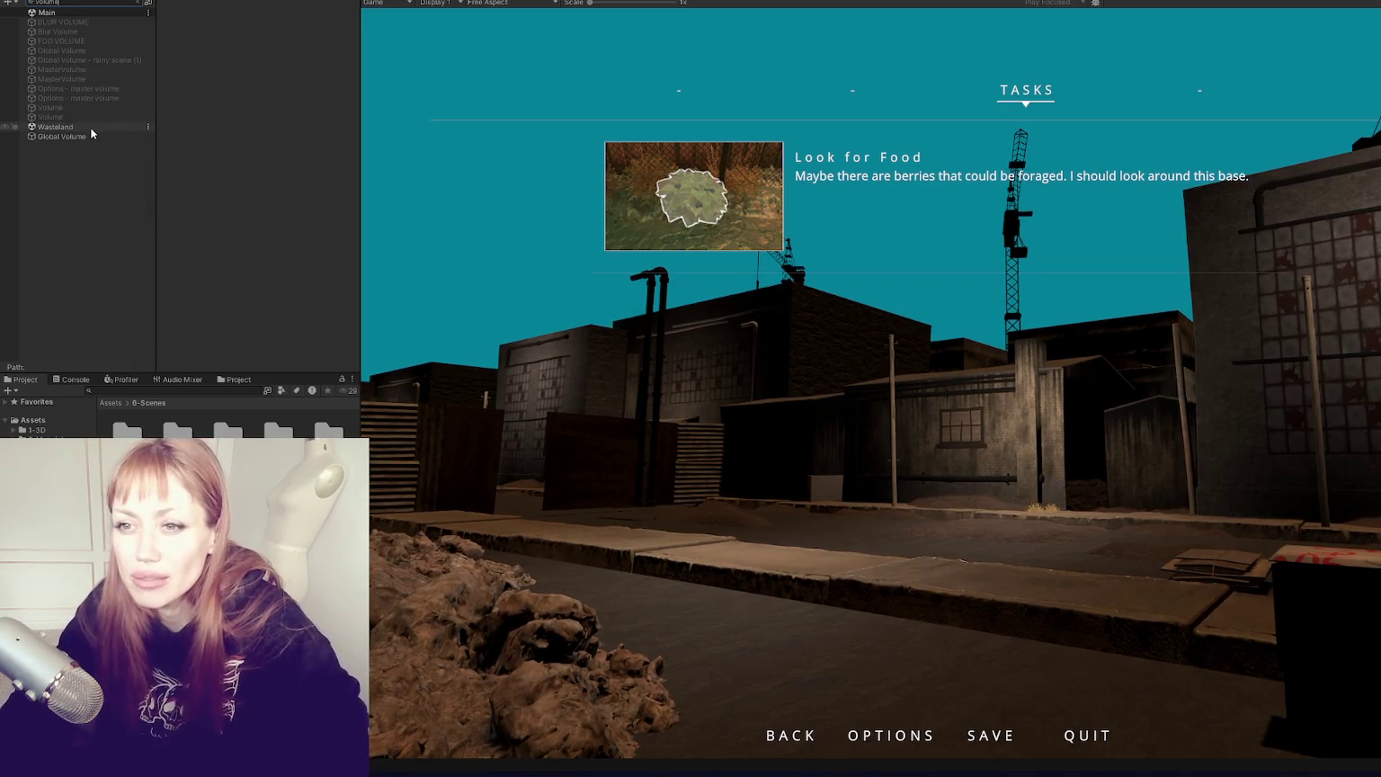
pyautogui.click(87, 133)
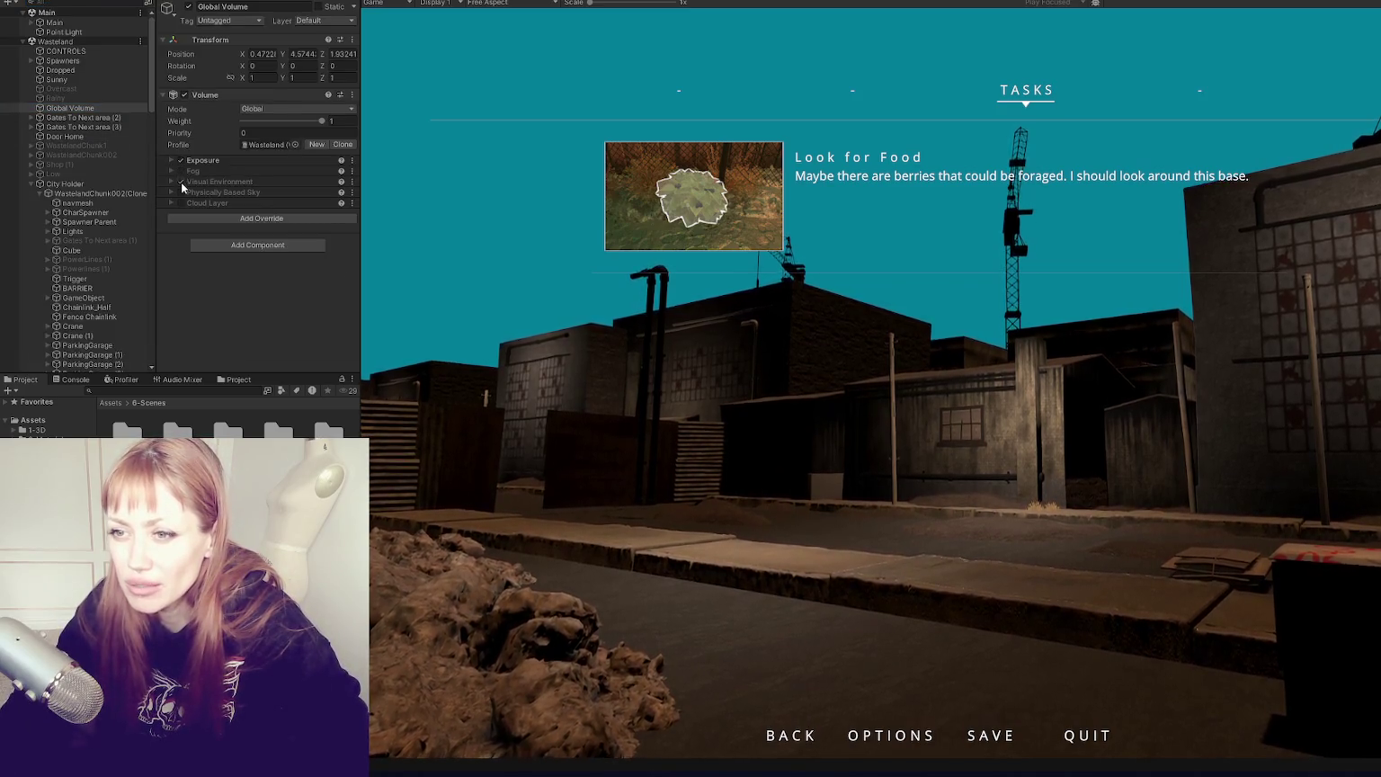
pyautogui.click(181, 181)
pyautogui.click(180, 192)
pyautogui.click(180, 171)
pyautogui.click(170, 192)
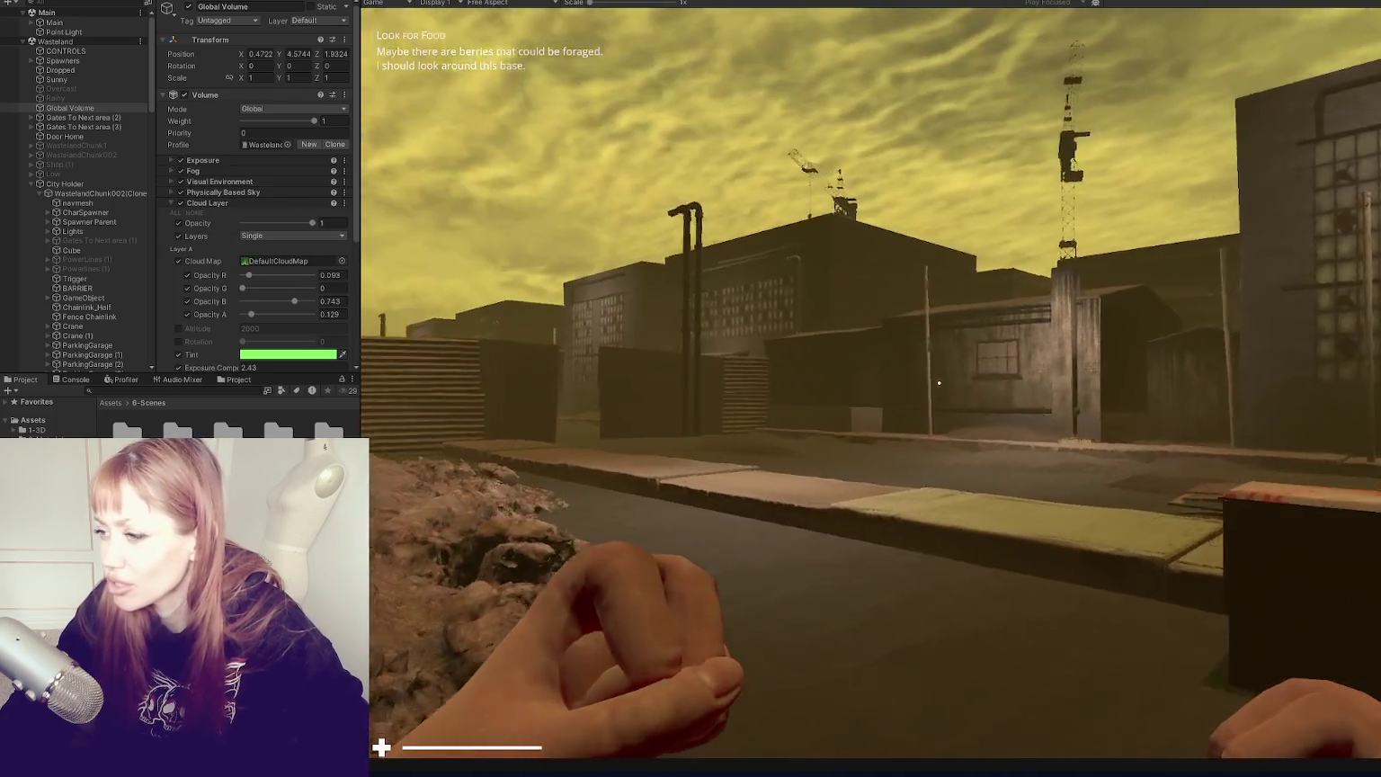
# Step: Widen the Game view and walk toward the windowed building and graffiti box, then pause
pyautogui.press('Escape')
pyautogui.moveTo(358, 389); pyautogui.dragTo(226, 389)
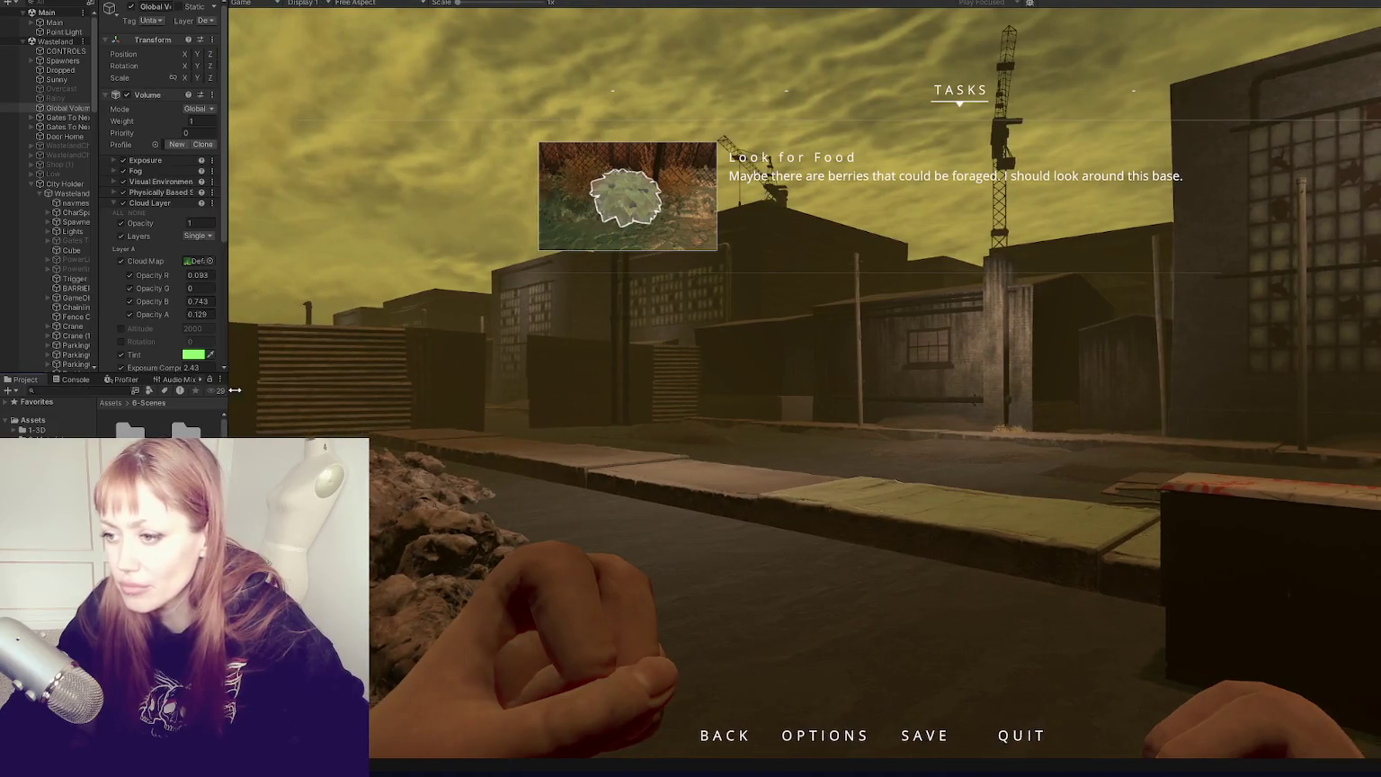
pyautogui.press('Escape')
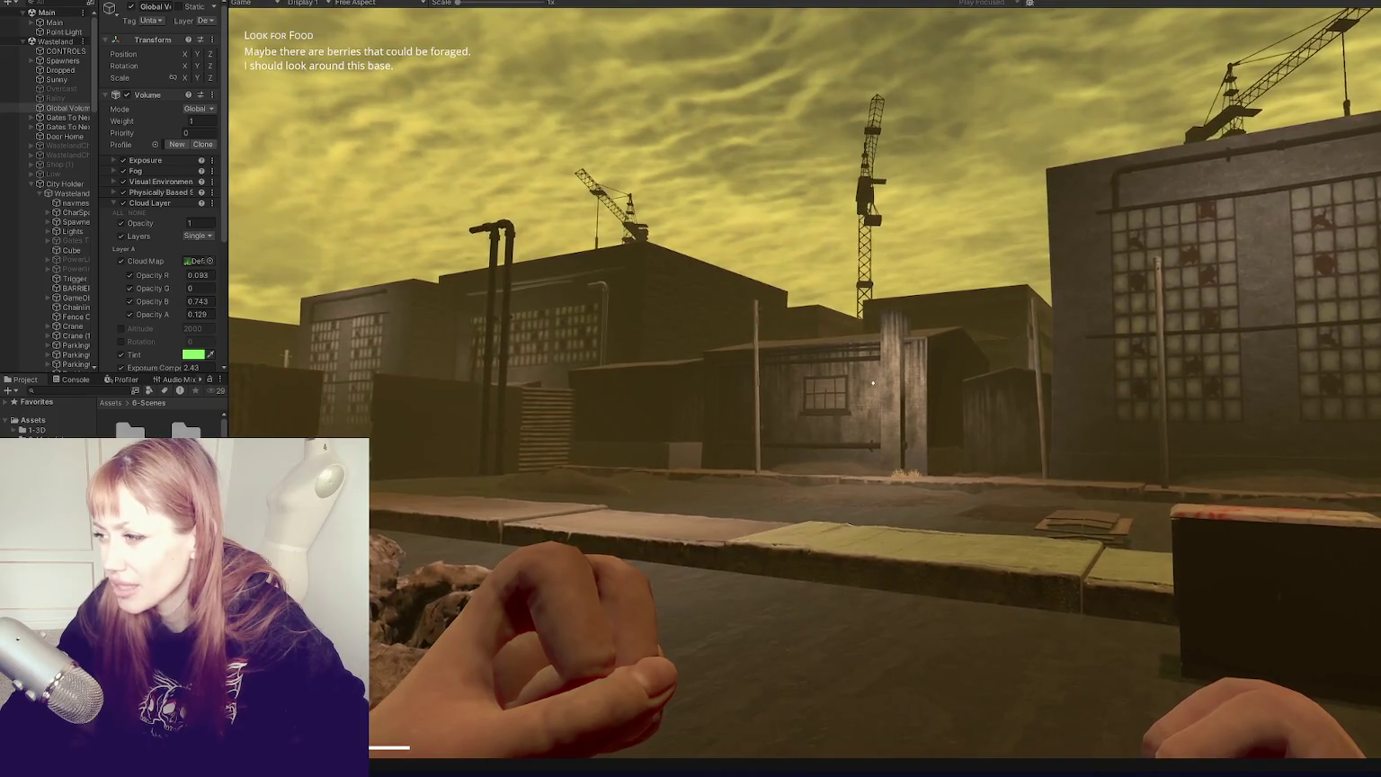
pyautogui.press('d')
pyautogui.press('d')
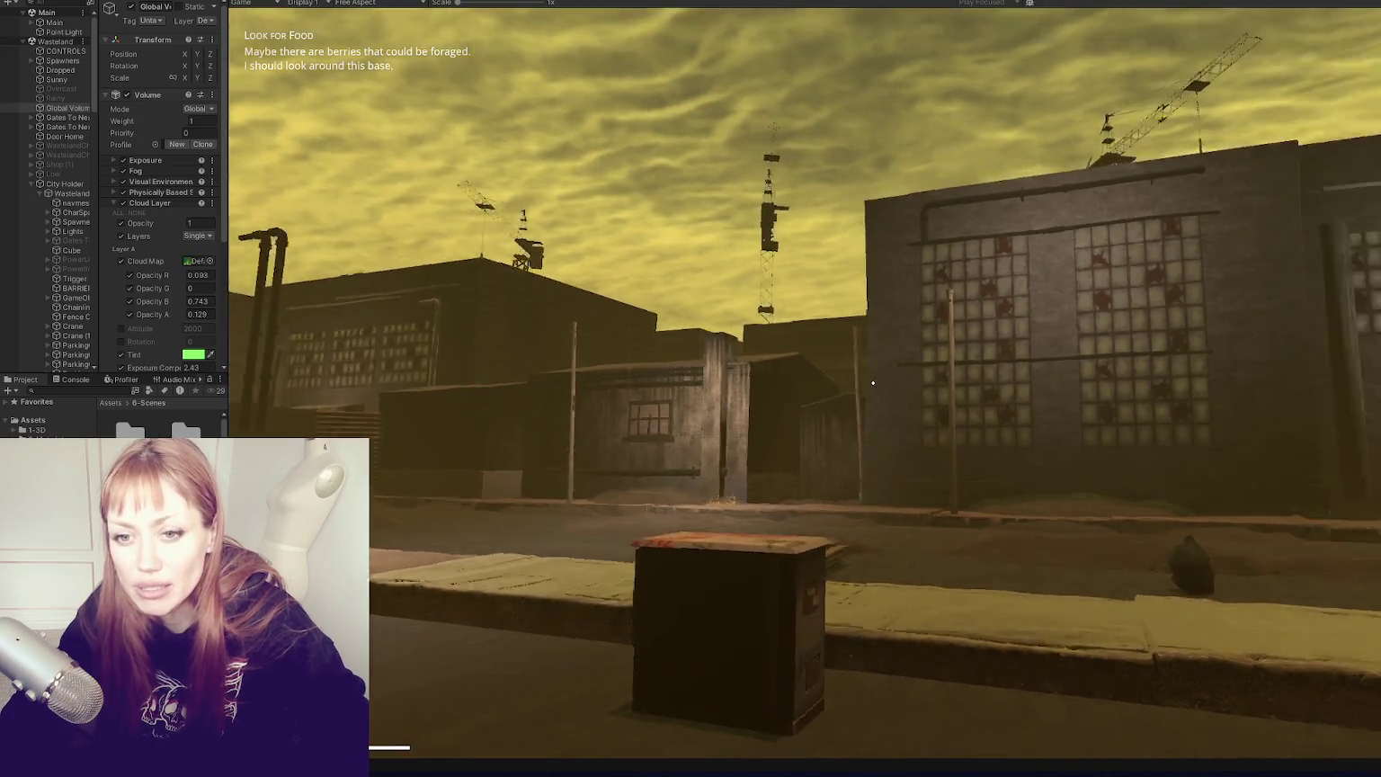
pyautogui.press('w')
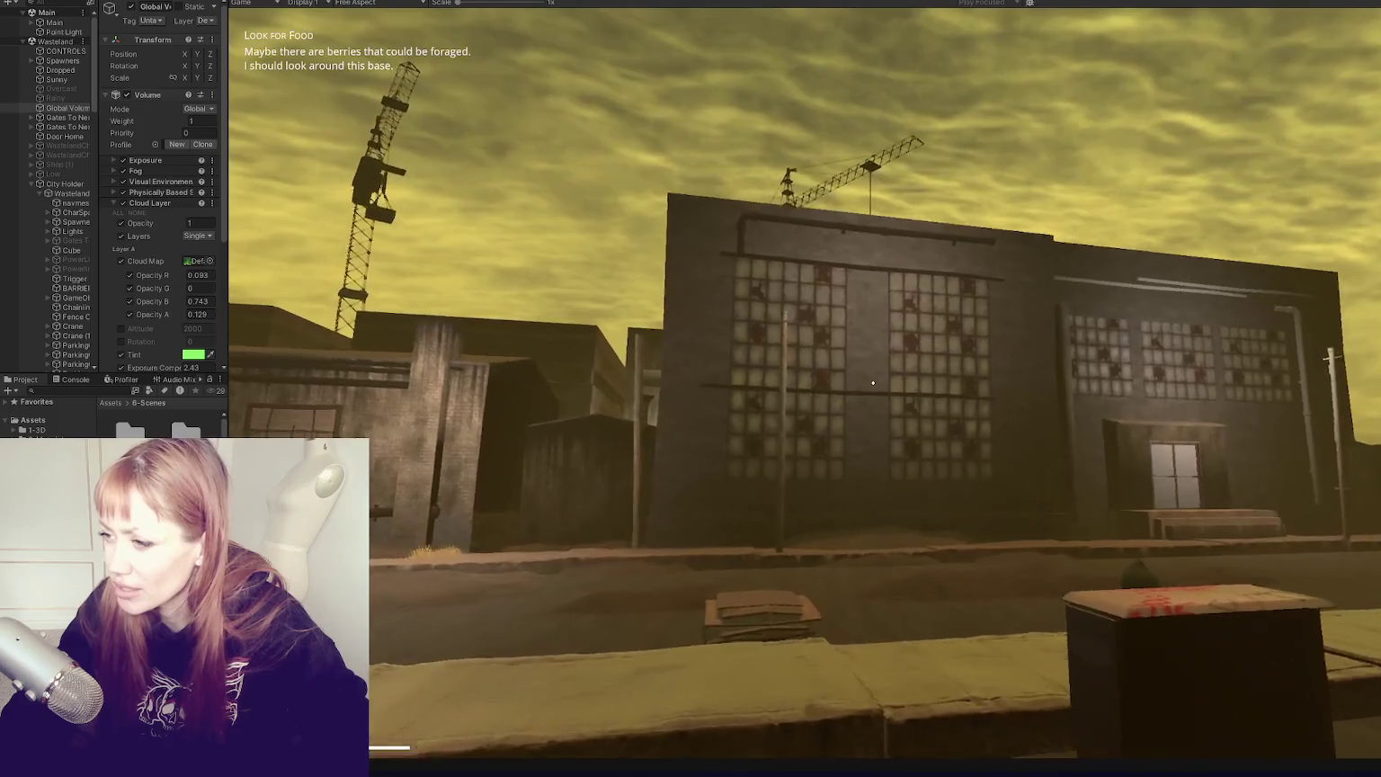
pyautogui.press('d')
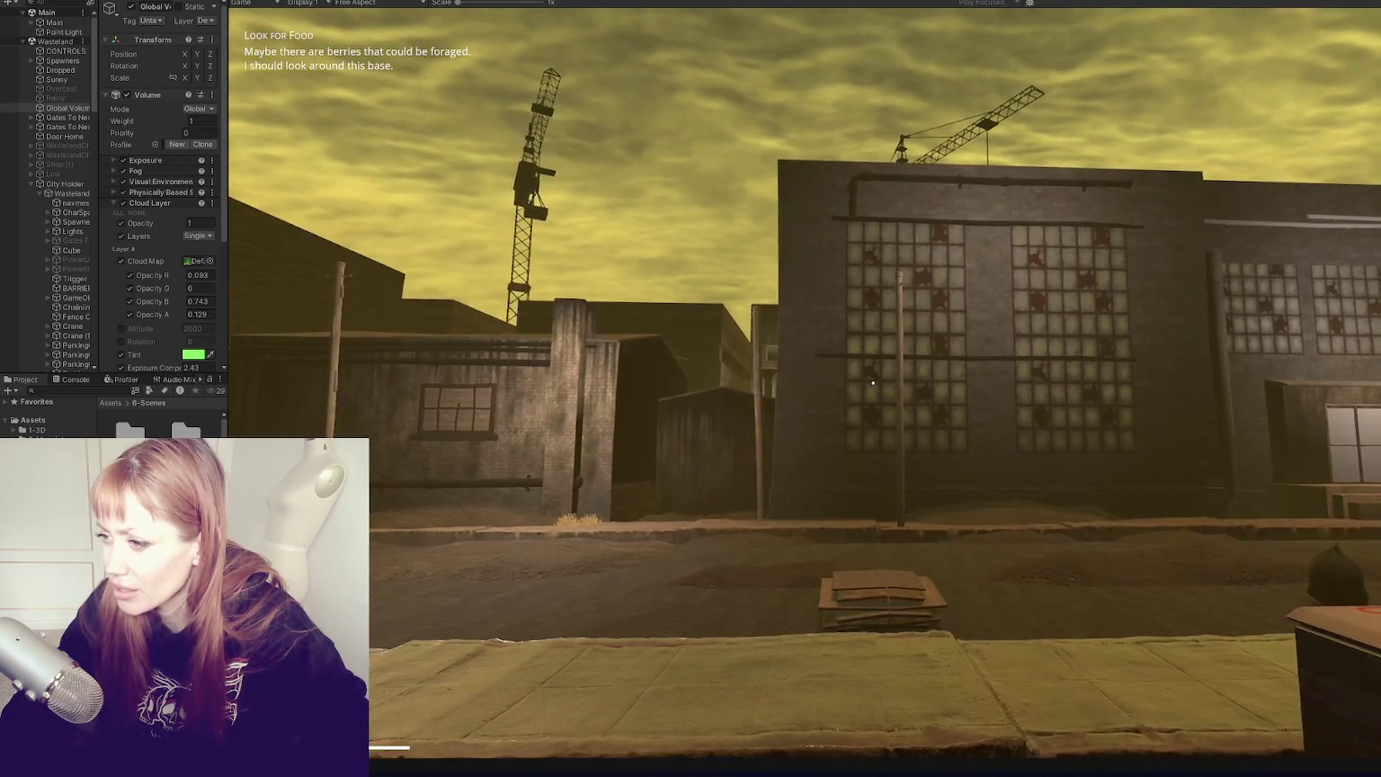
pyautogui.press('Escape')
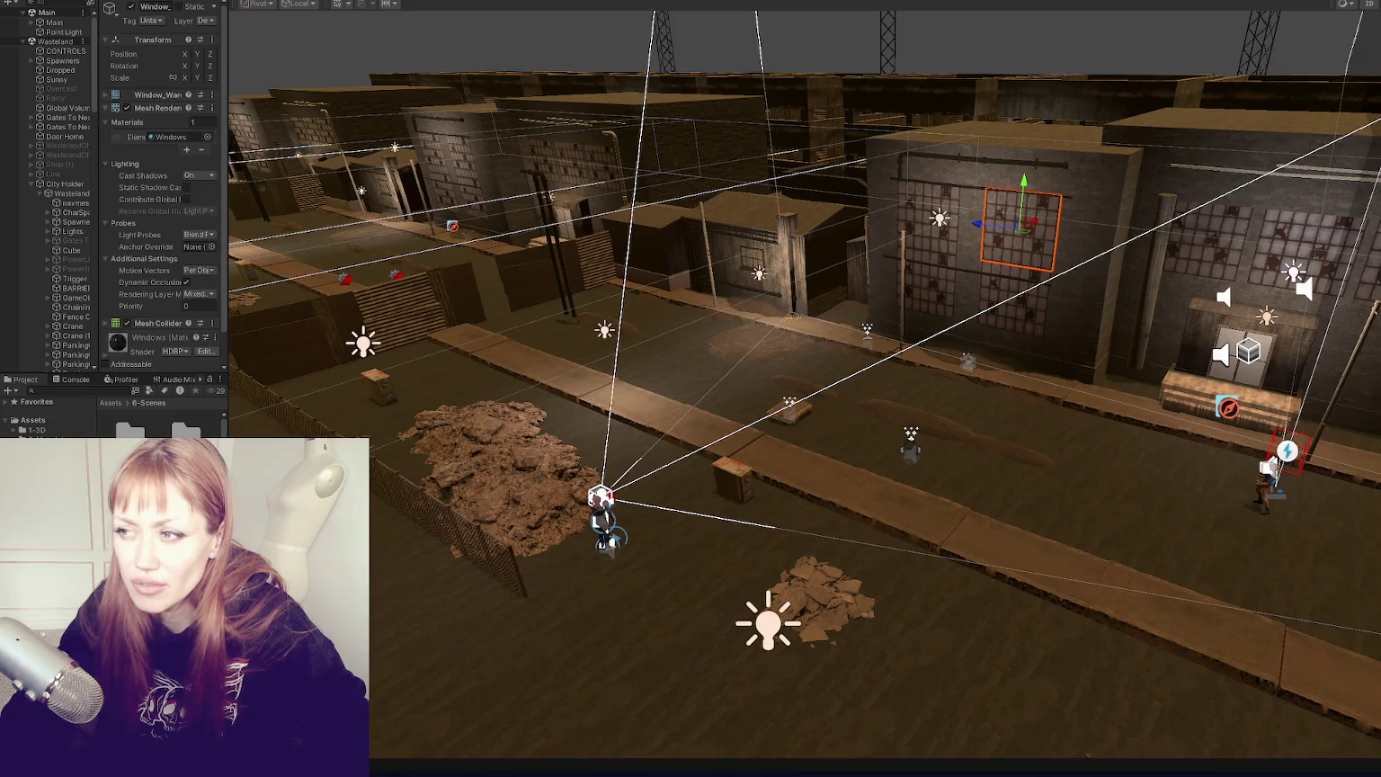
# Step: Select three warehouse window meshes and remove them from the building facades
pyautogui.click(942, 235)
pyautogui.keyDown('shift'); pyautogui.click(1011, 297); pyautogui.keyUp('shift')
pyautogui.keyDown('shift'); pyautogui.click(1246, 227); pyautogui.keyUp('shift')
pyautogui.hotkey('ctrl', 'z')
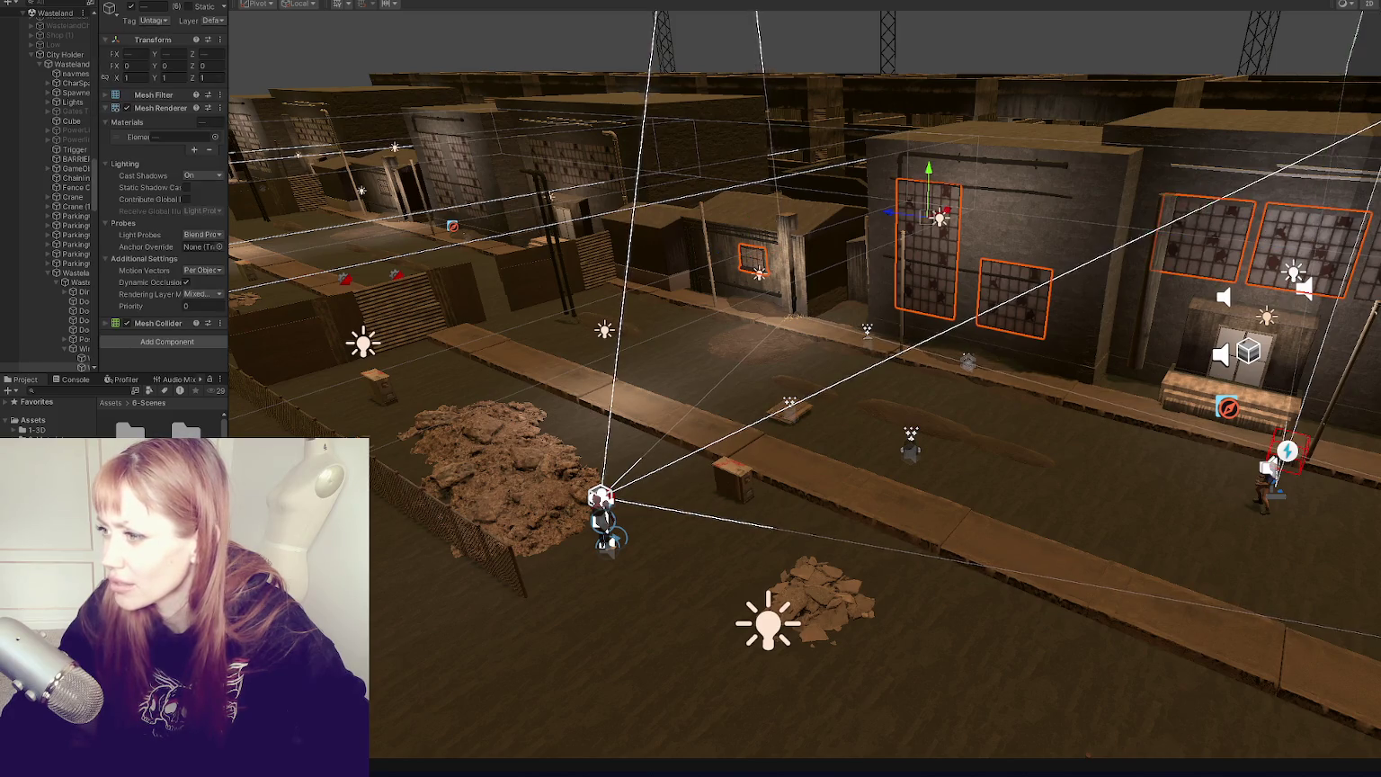
pyautogui.hotkey('ctrl', 'z')
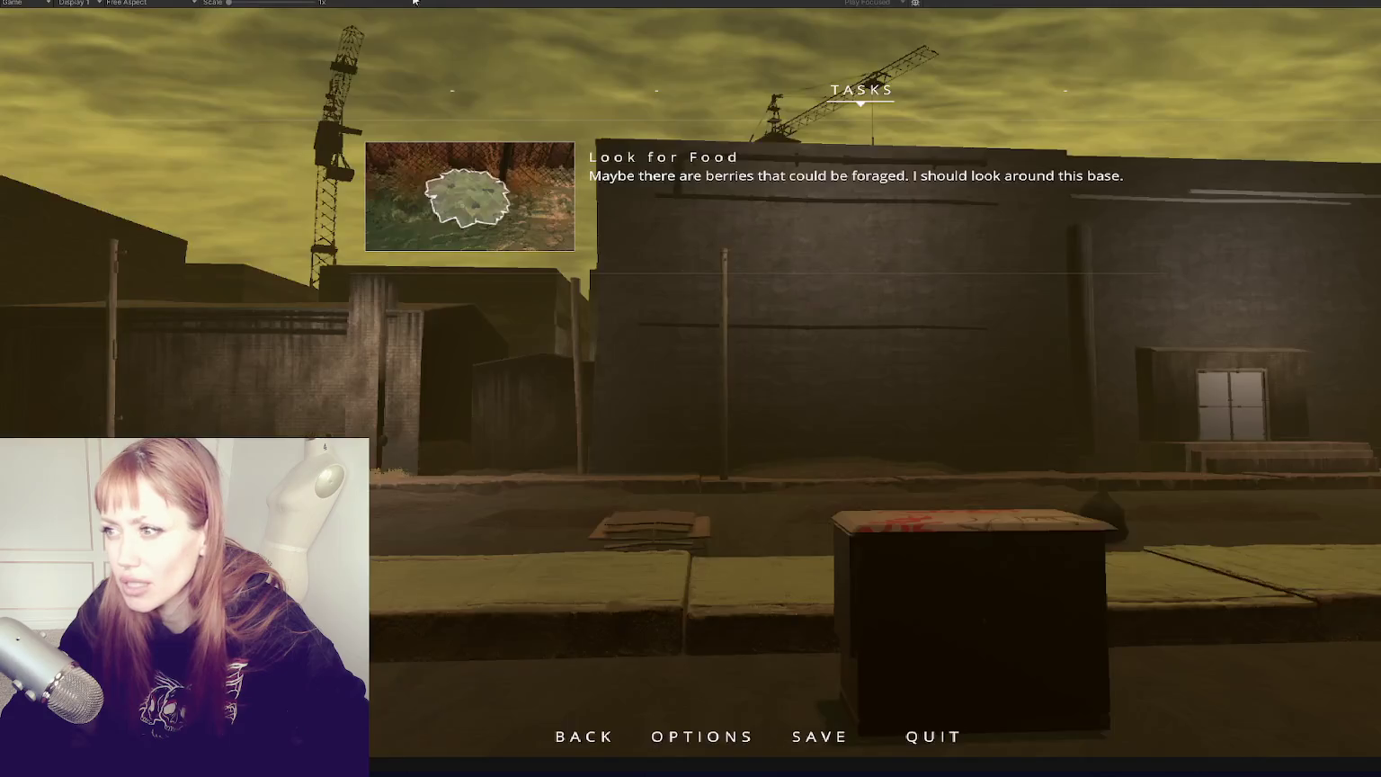
# Step: Walk across the street up to the brick wall, back off, then head toward the dark warehouse
pyautogui.press('Escape')
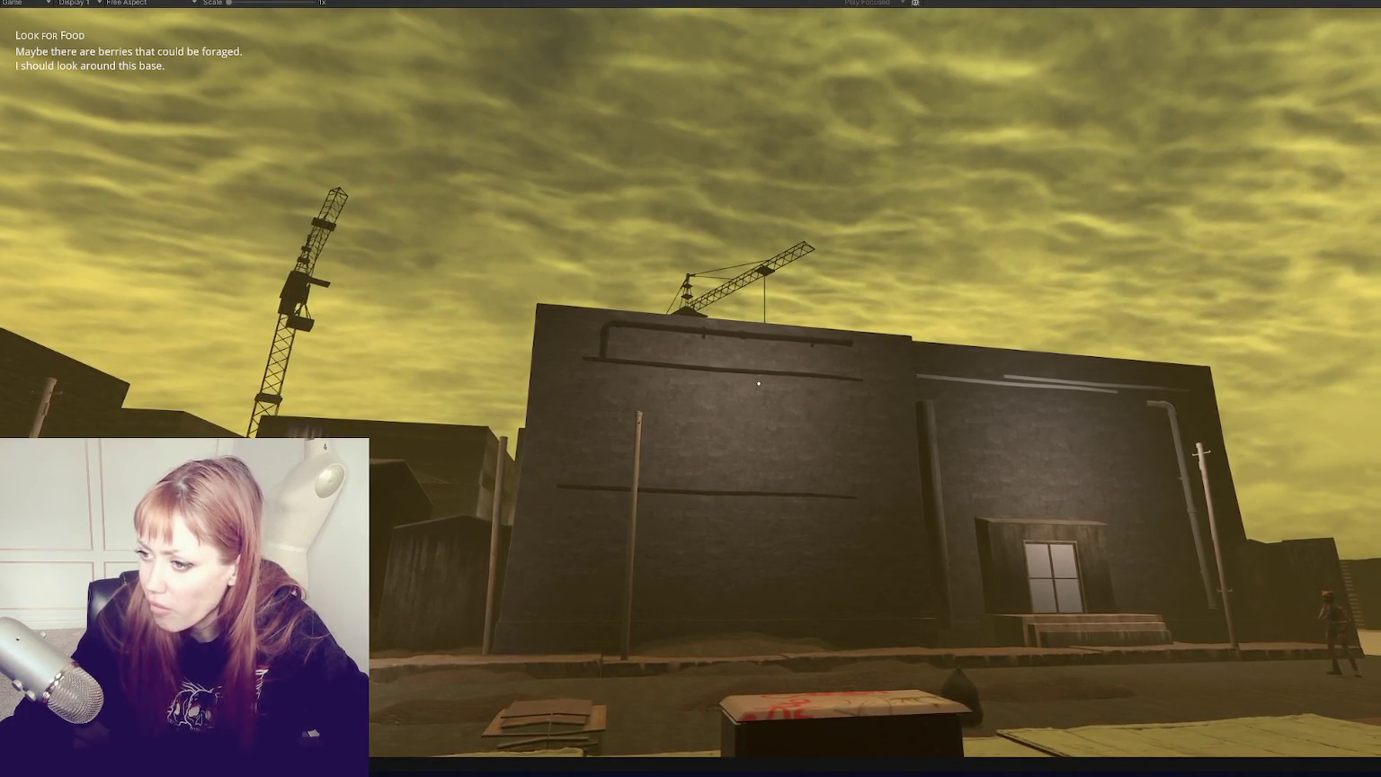
pyautogui.press('a')
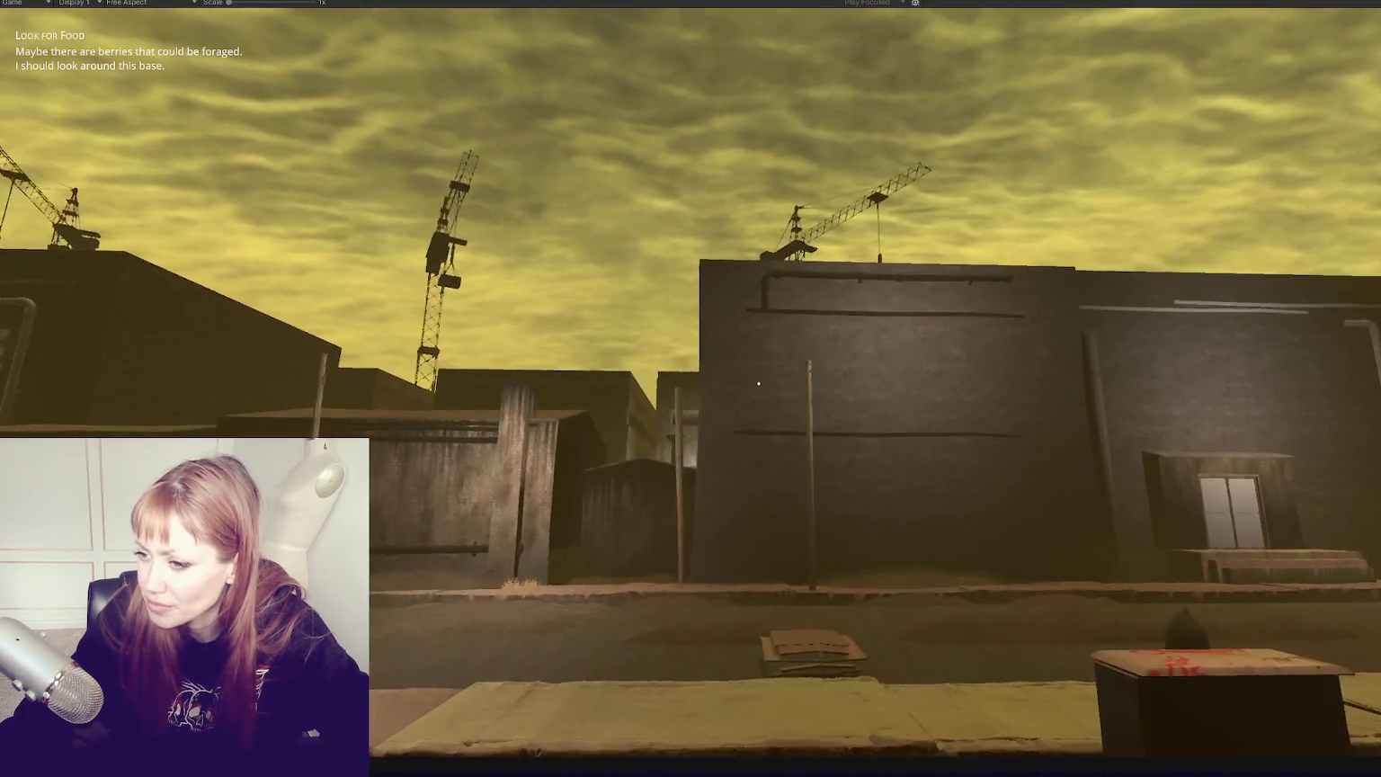
pyautogui.press('a')
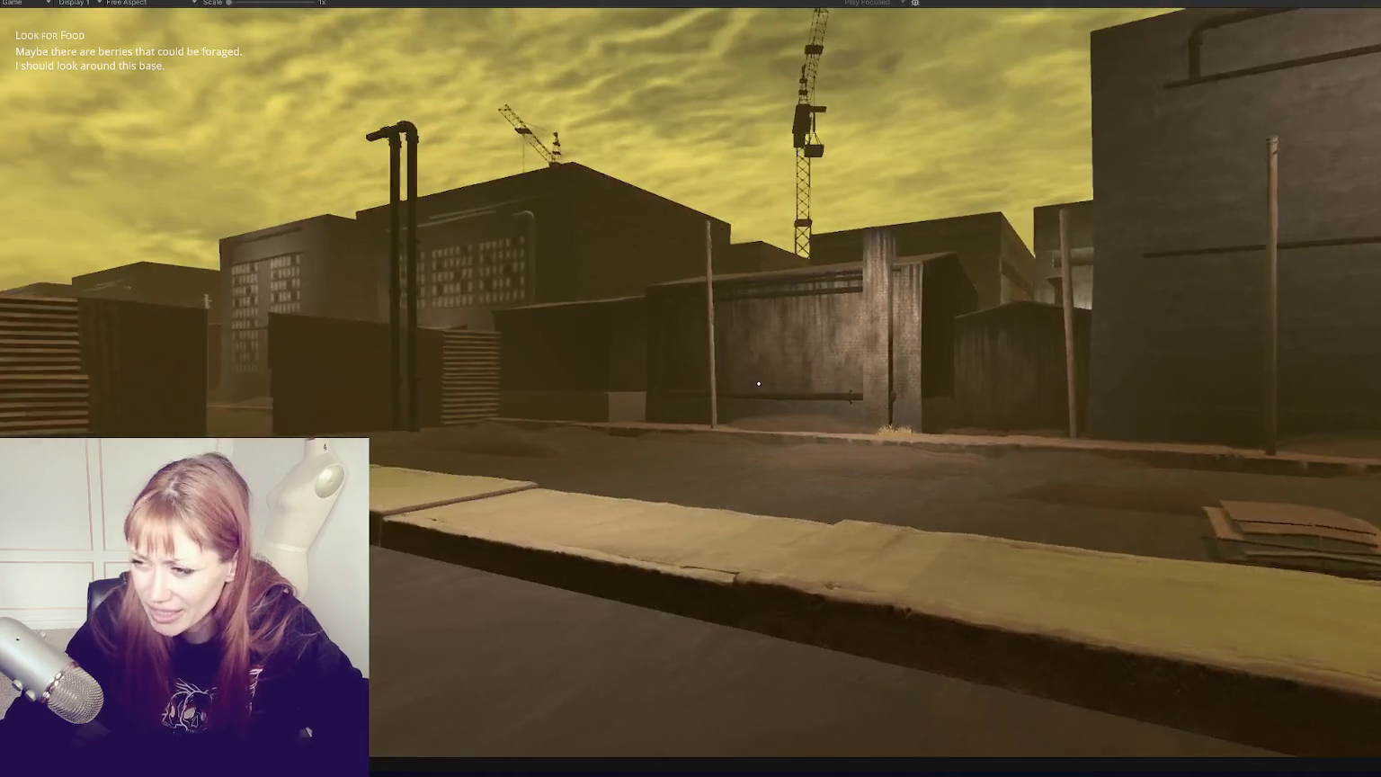
pyautogui.press('w')
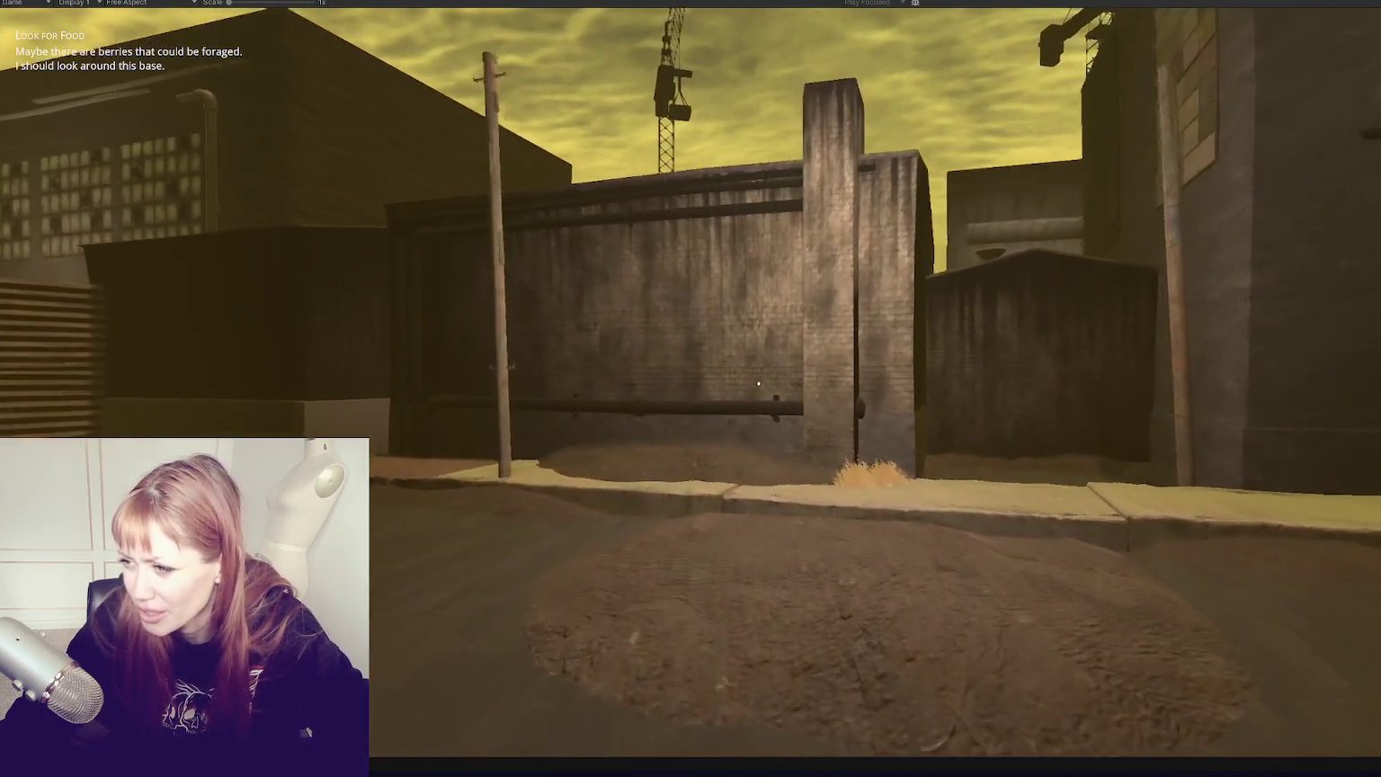
pyautogui.press('w')
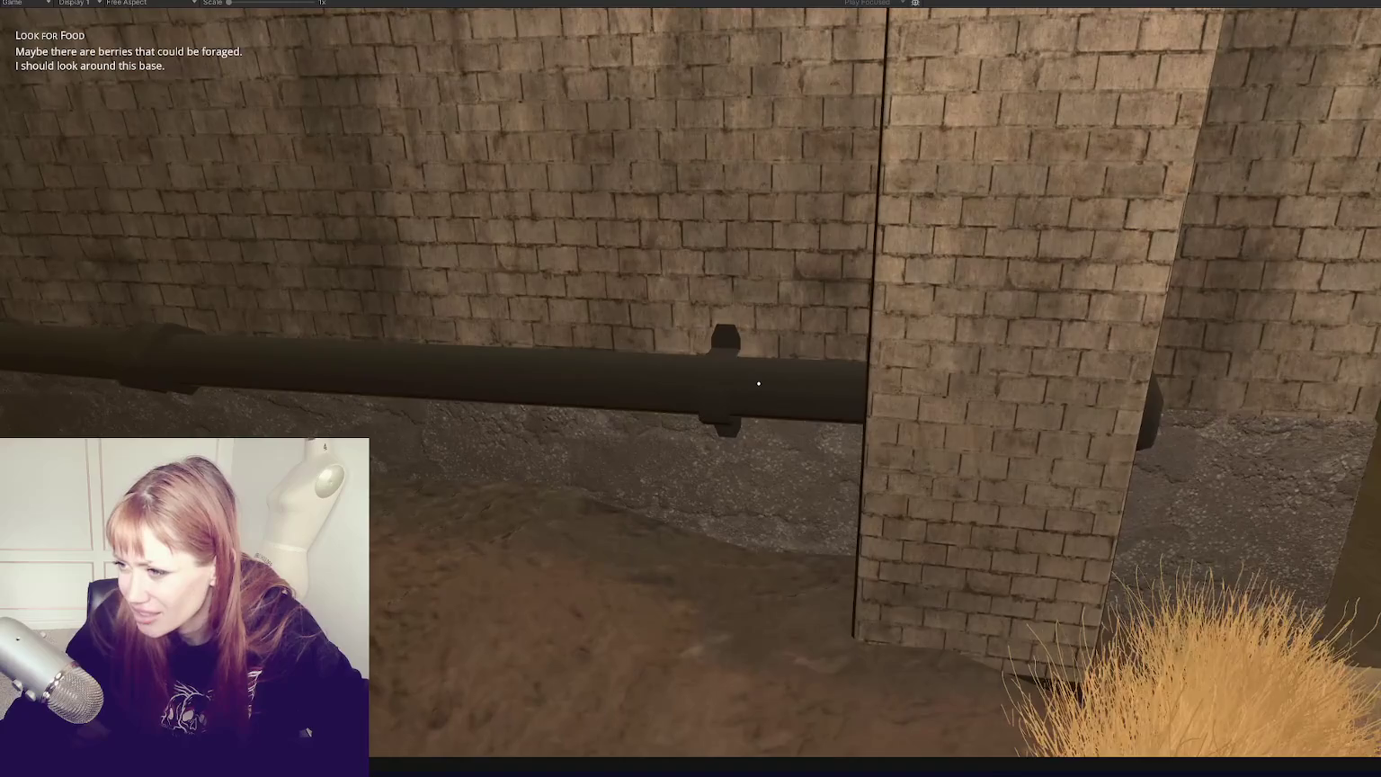
pyautogui.press('w')
pyautogui.press('s')
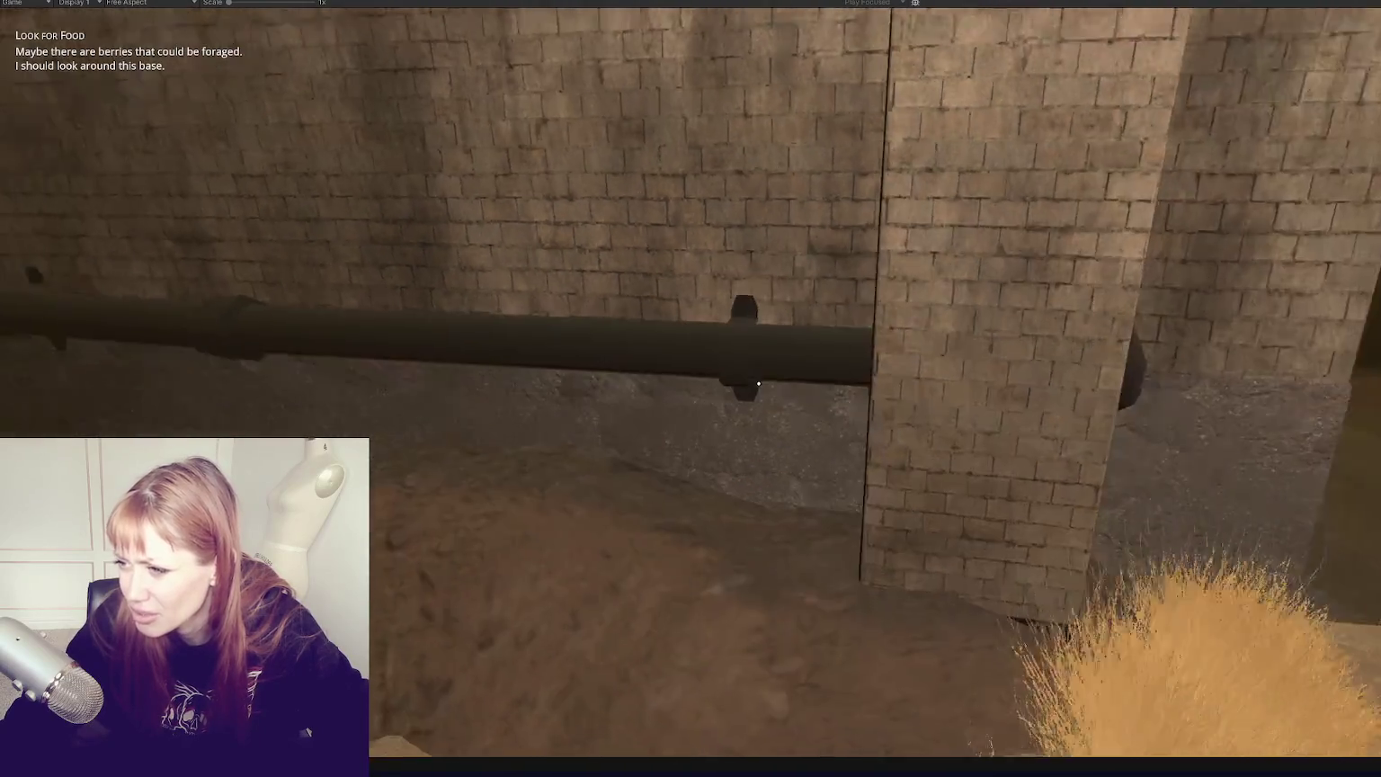
pyautogui.press('s')
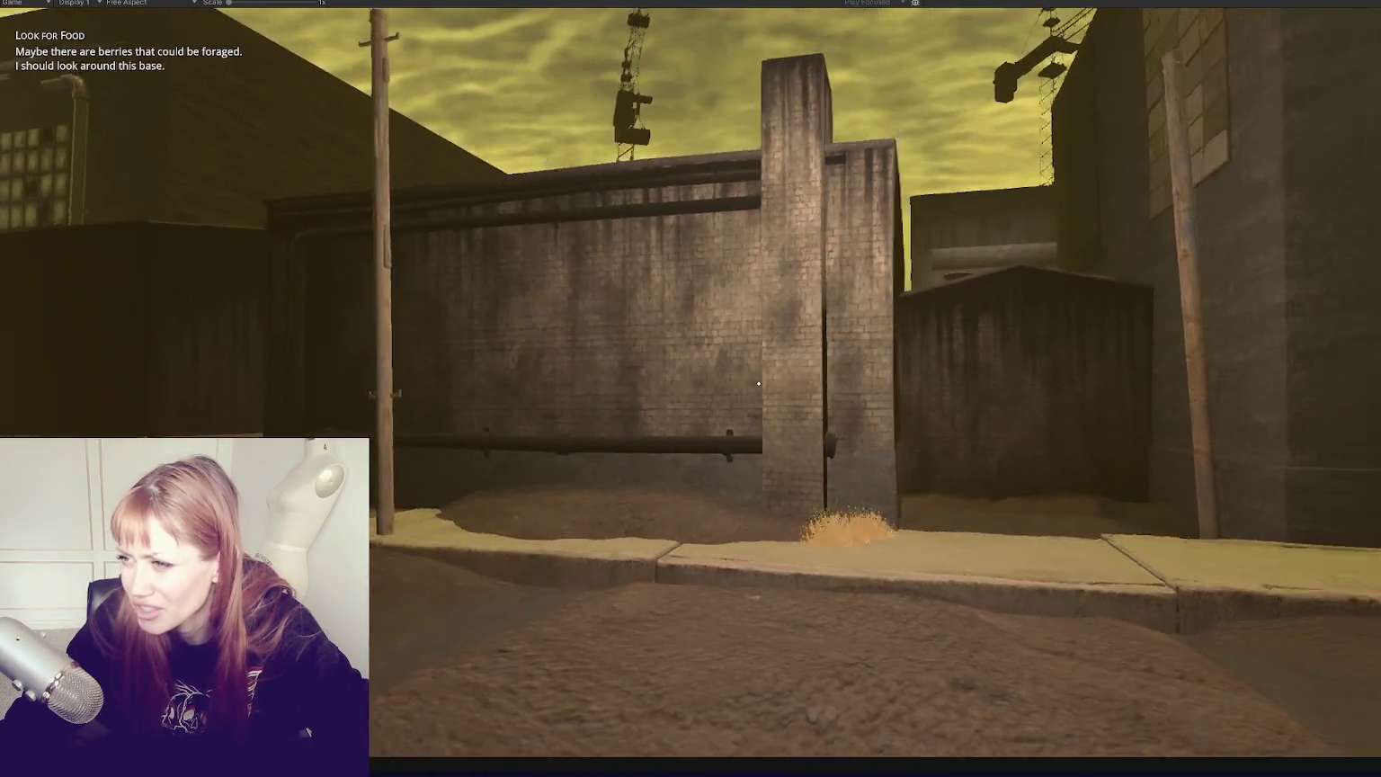
pyautogui.moveTo(759, 384)
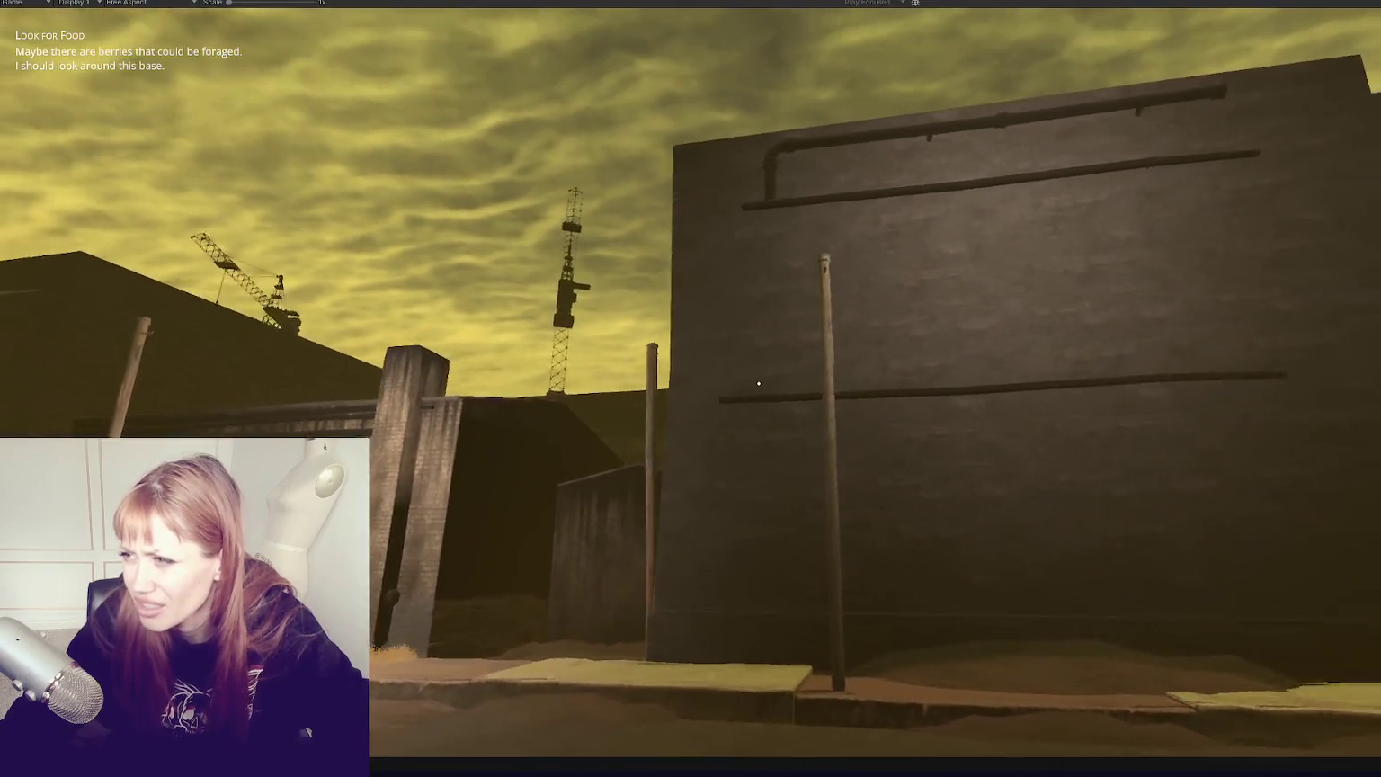
pyautogui.press('w')
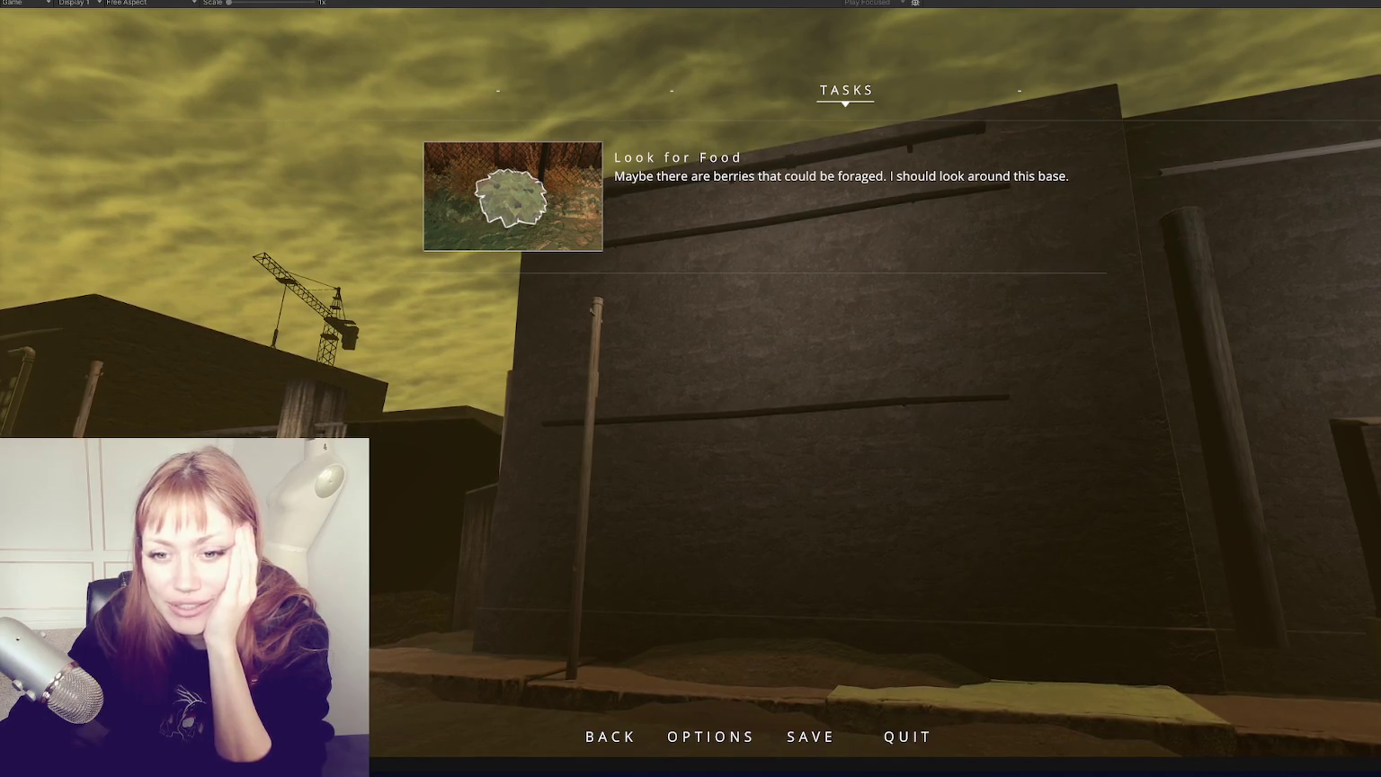
# Step: Resume play and walk off the ledge, across the road and along the wall beside the walkway
pyautogui.press('Escape')
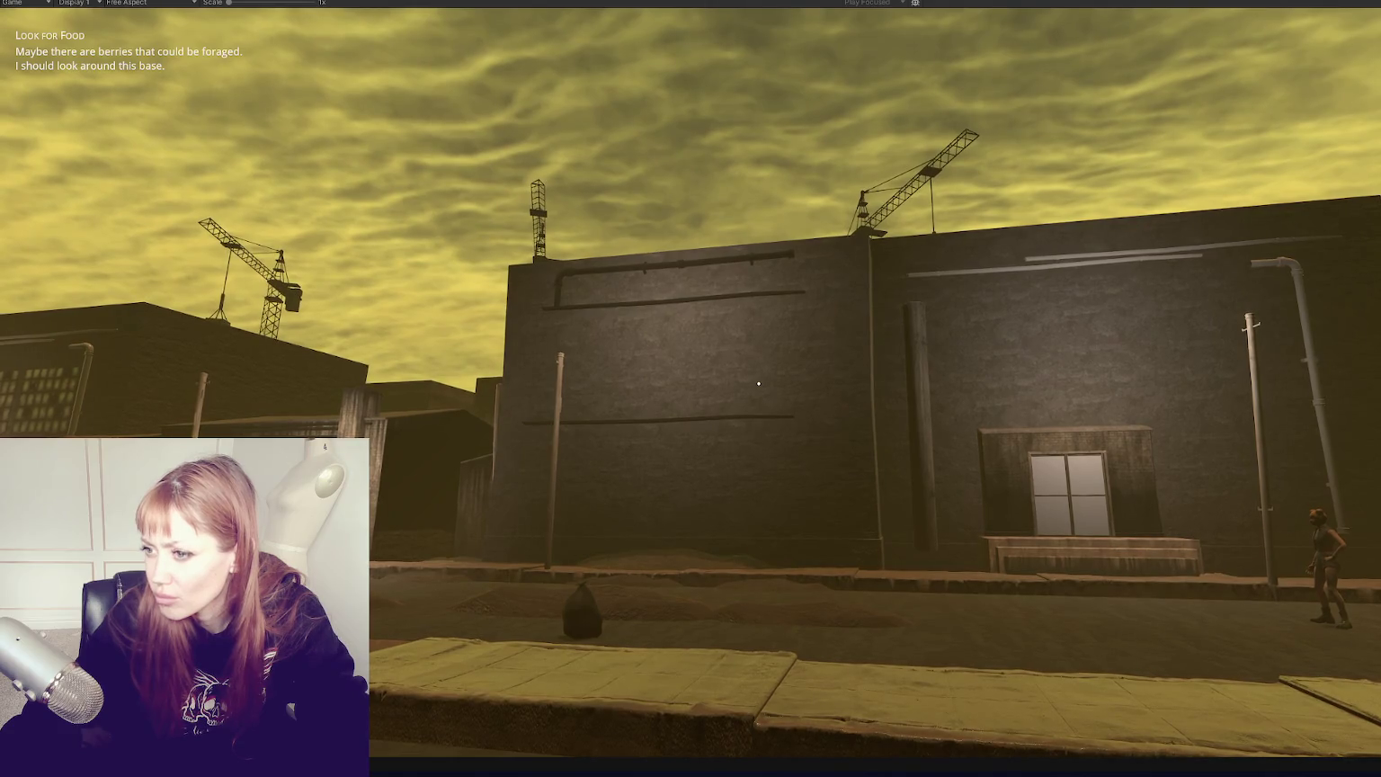
pyautogui.press('Escape')
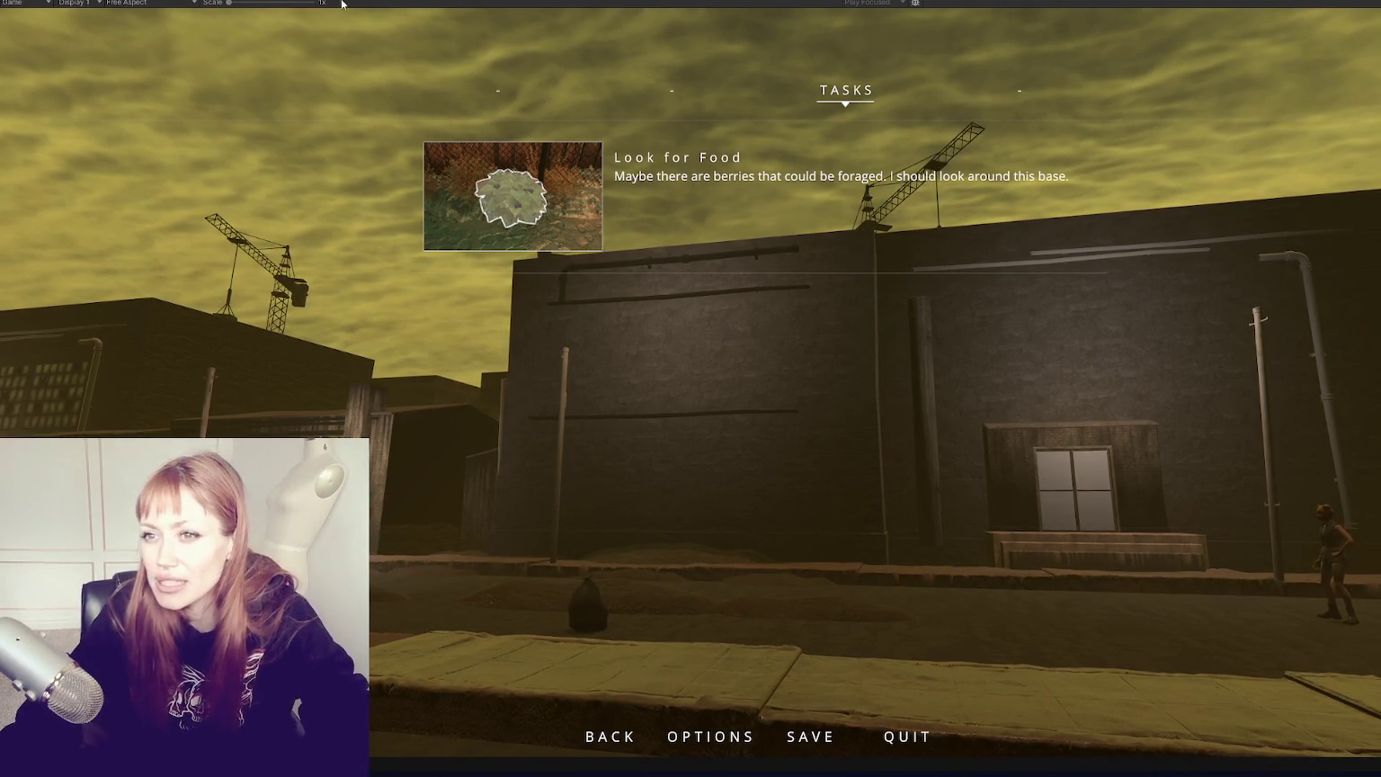
pyautogui.press('Escape')
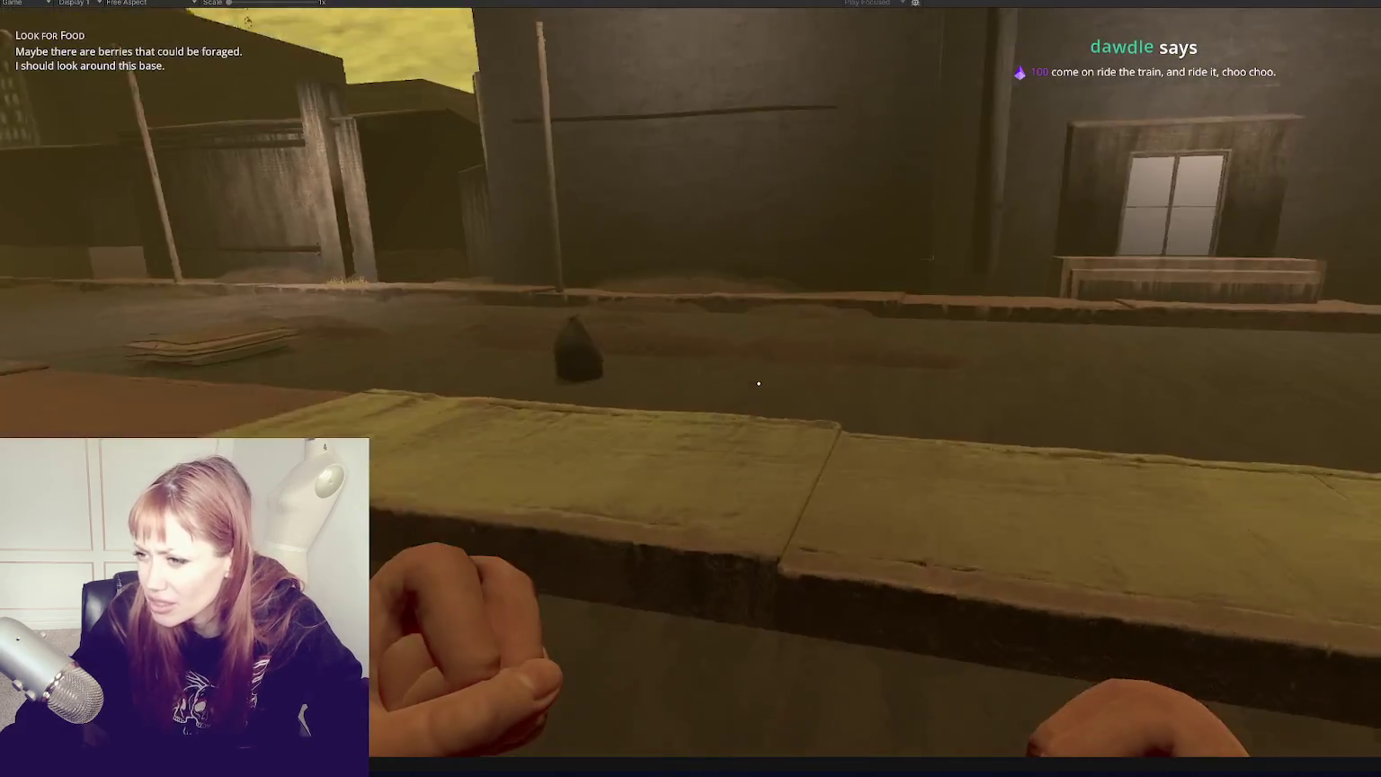
pyautogui.press('w')
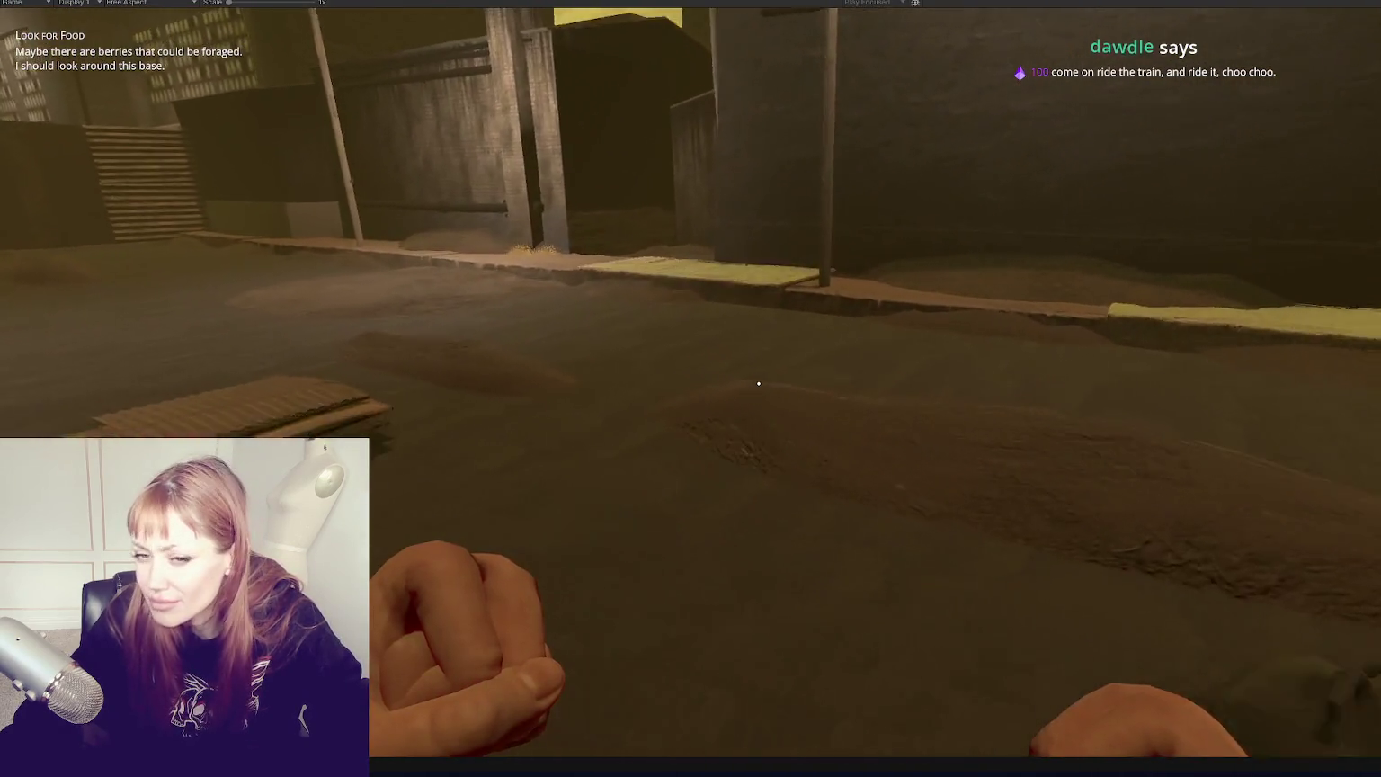
pyautogui.press('w')
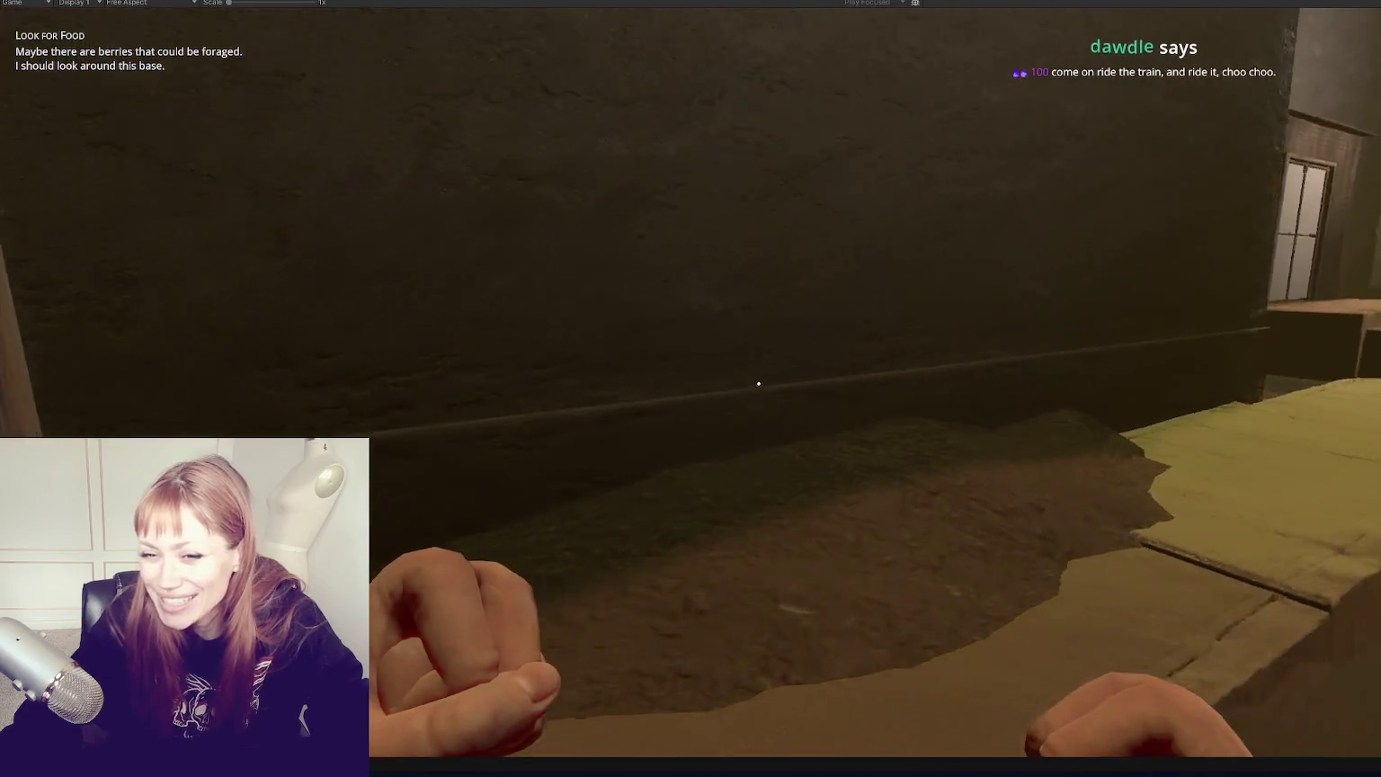
pyautogui.press('w')
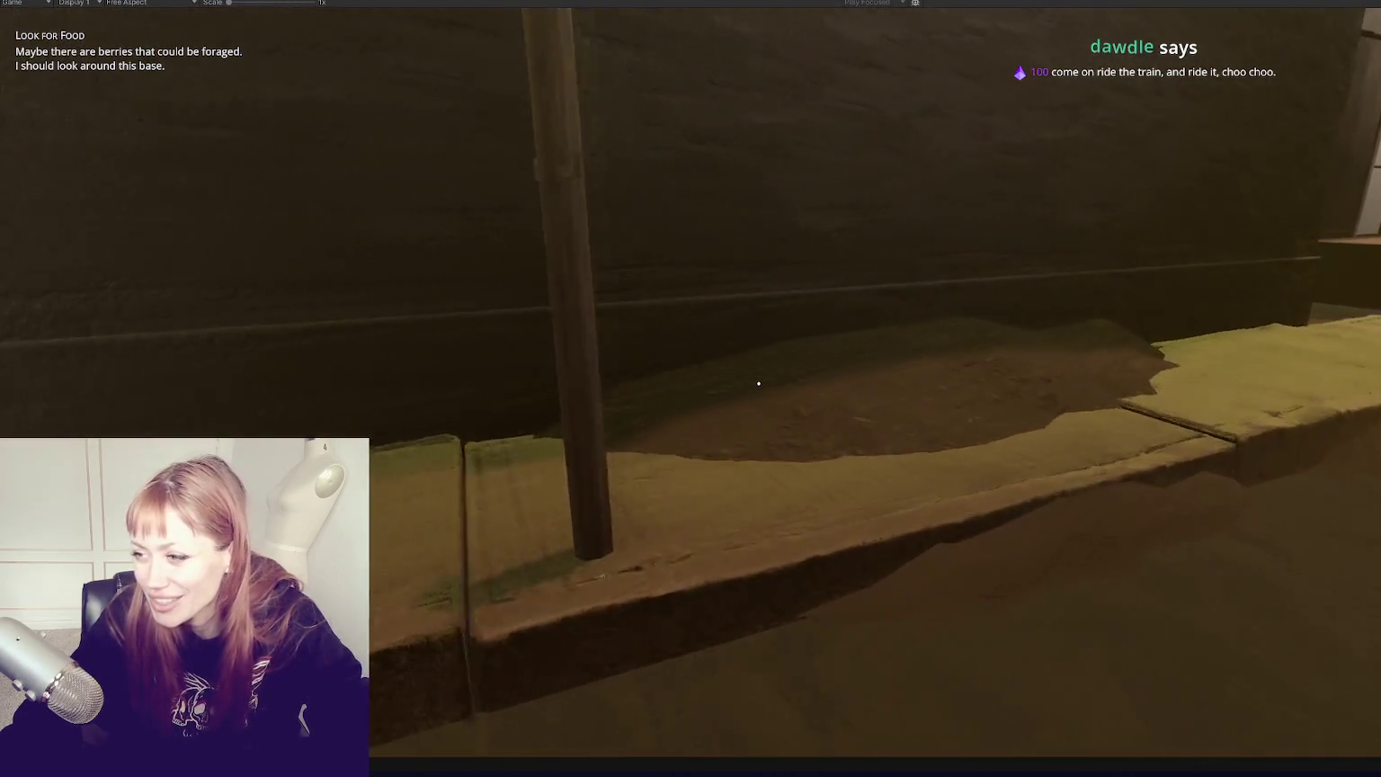
pyautogui.press('w')
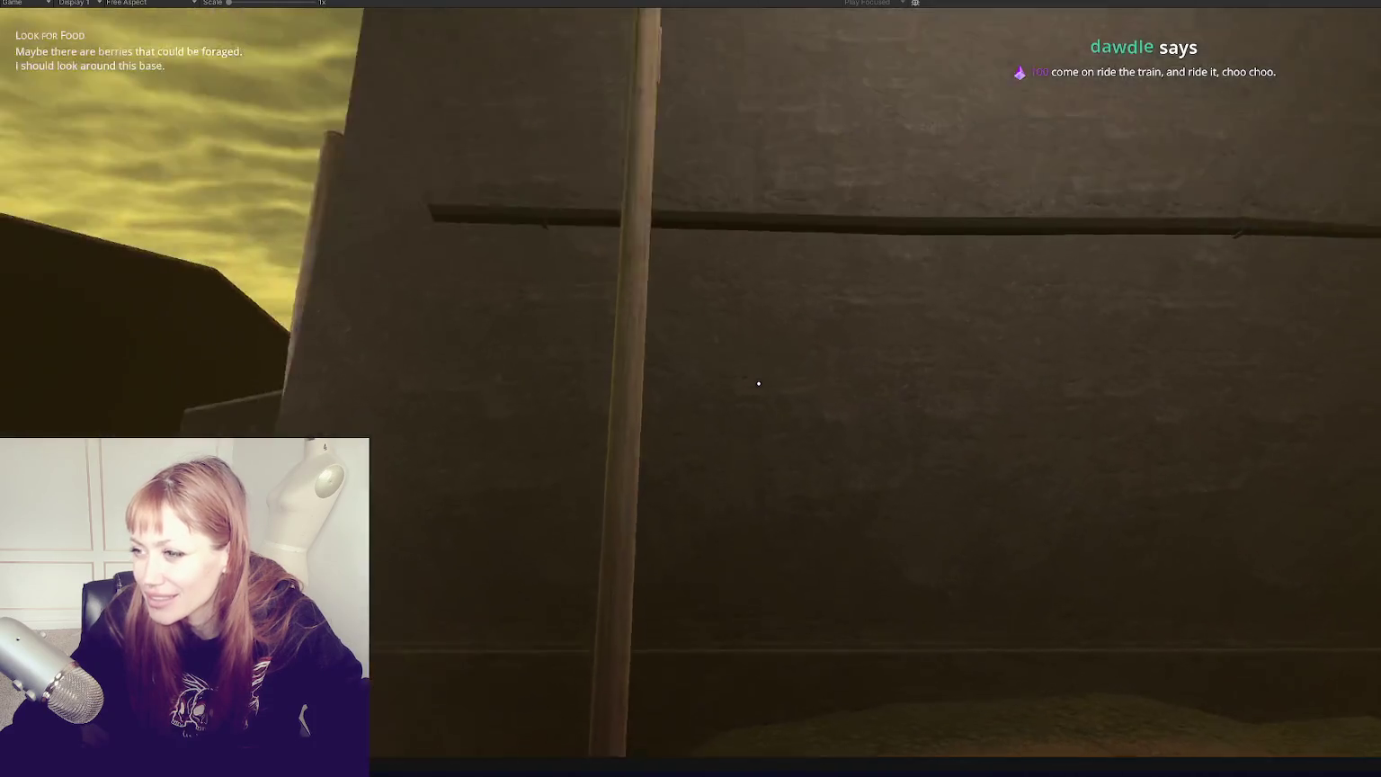
# Step: Turn back toward the buildings, inspect the pole and curb by the walkway, then pause
pyautogui.press('s')
pyautogui.press('w')
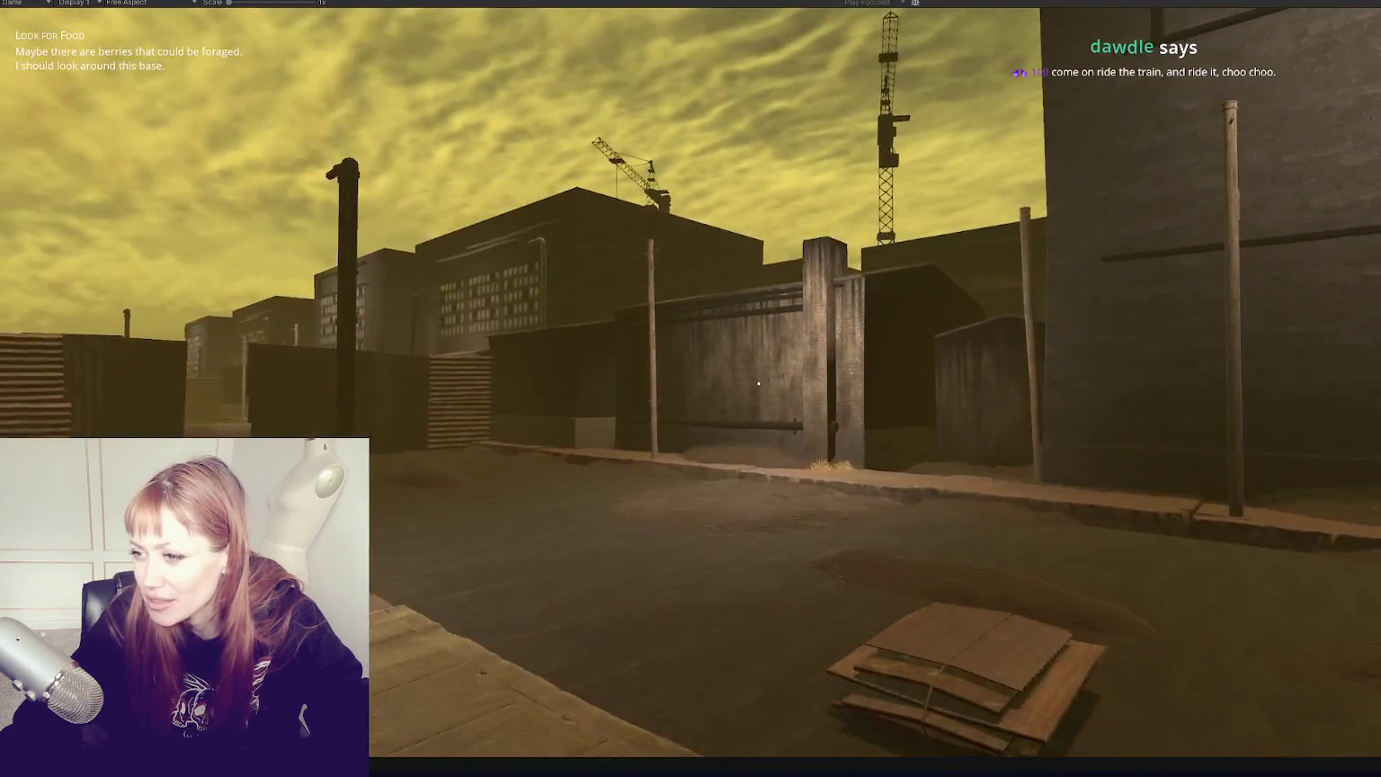
pyautogui.press('w')
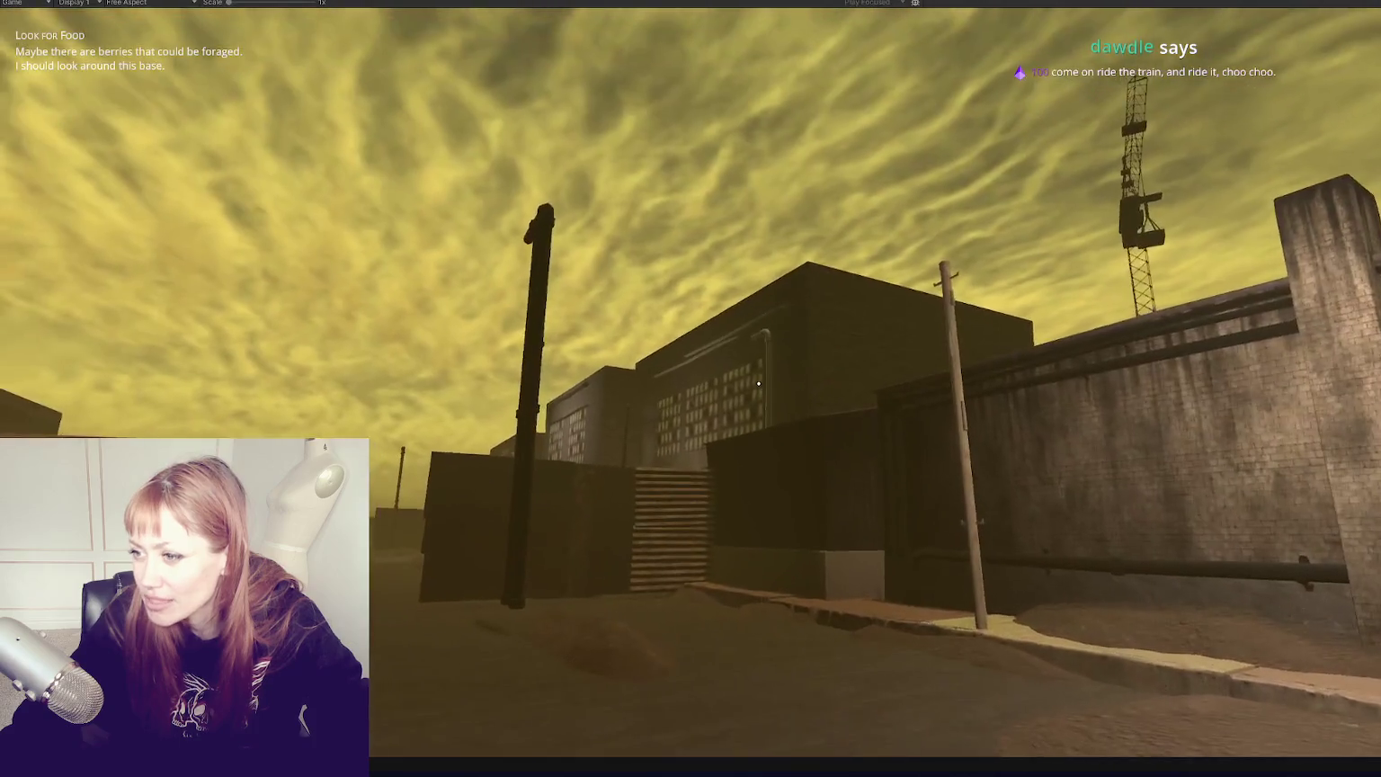
pyautogui.press('w')
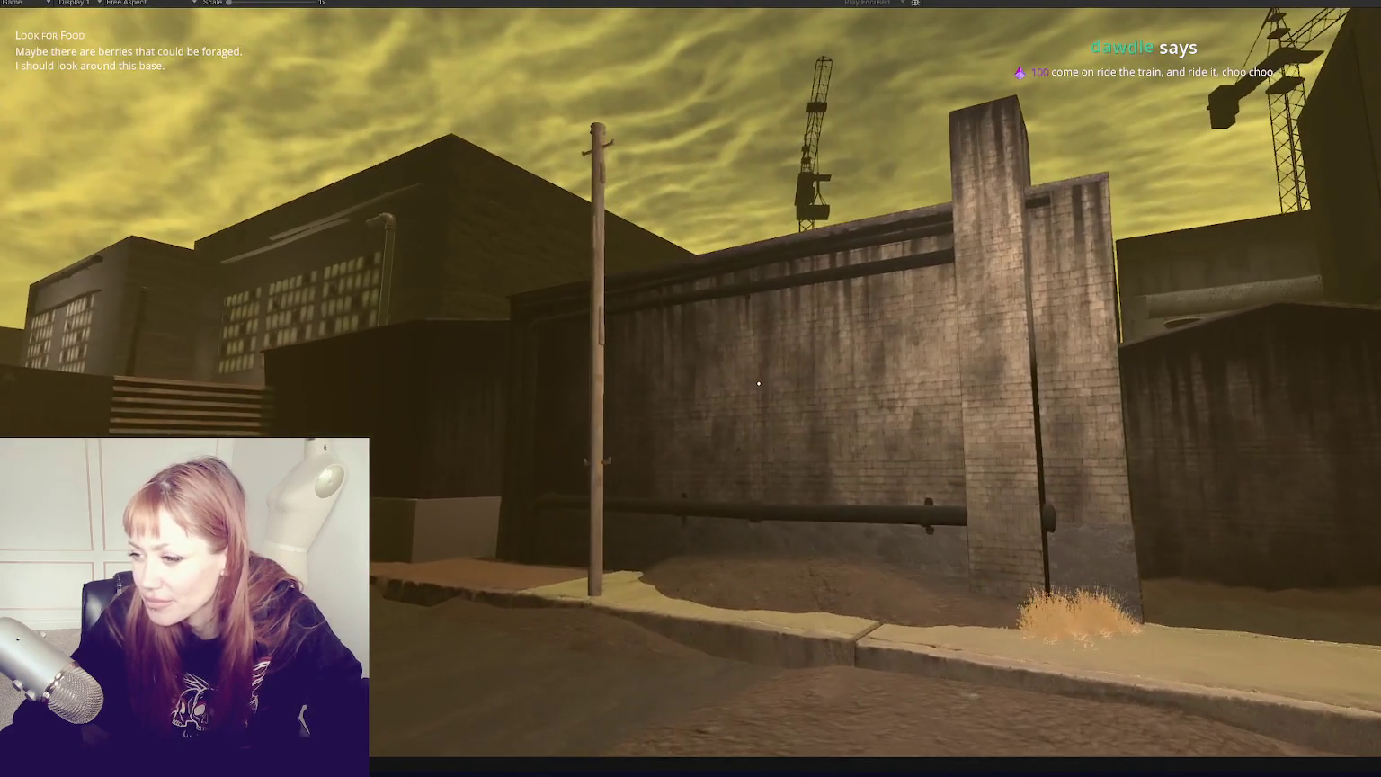
pyautogui.press('w')
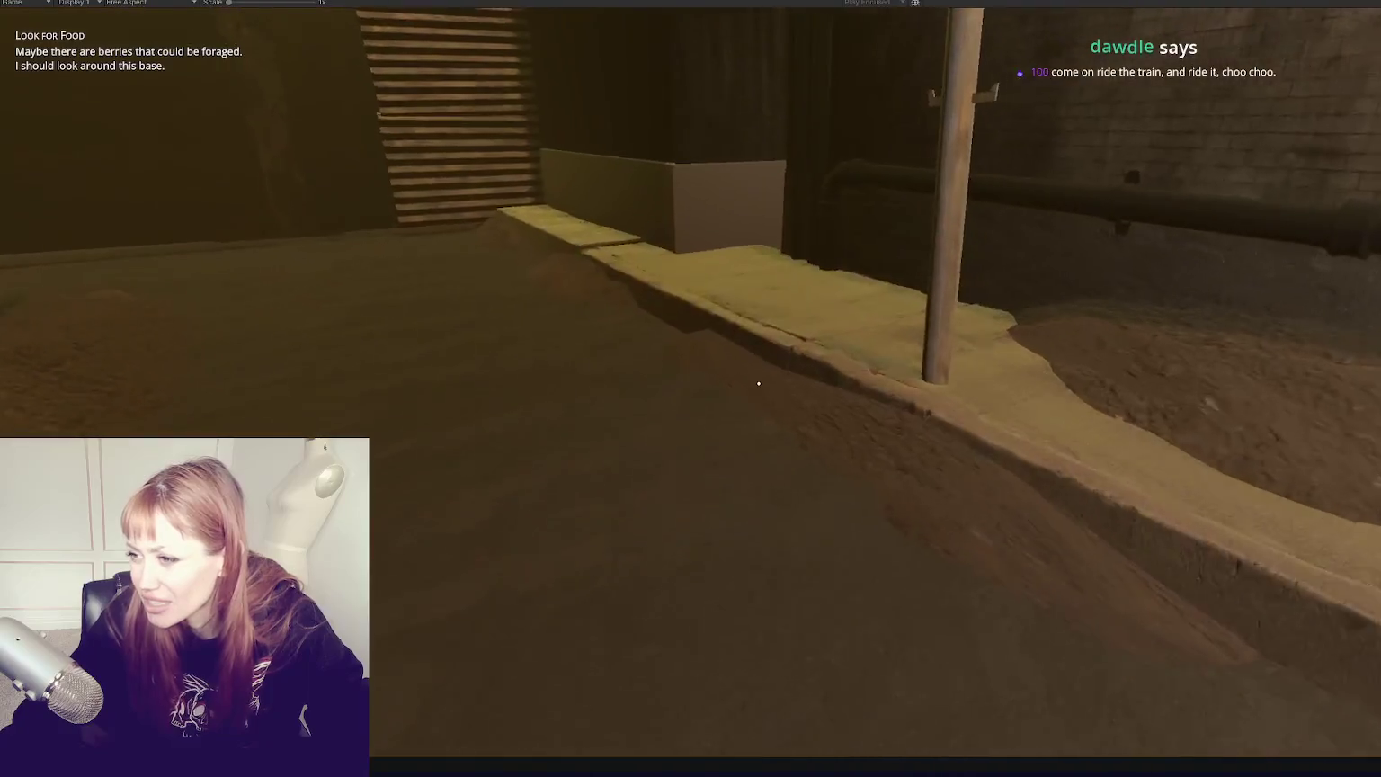
pyautogui.press('w')
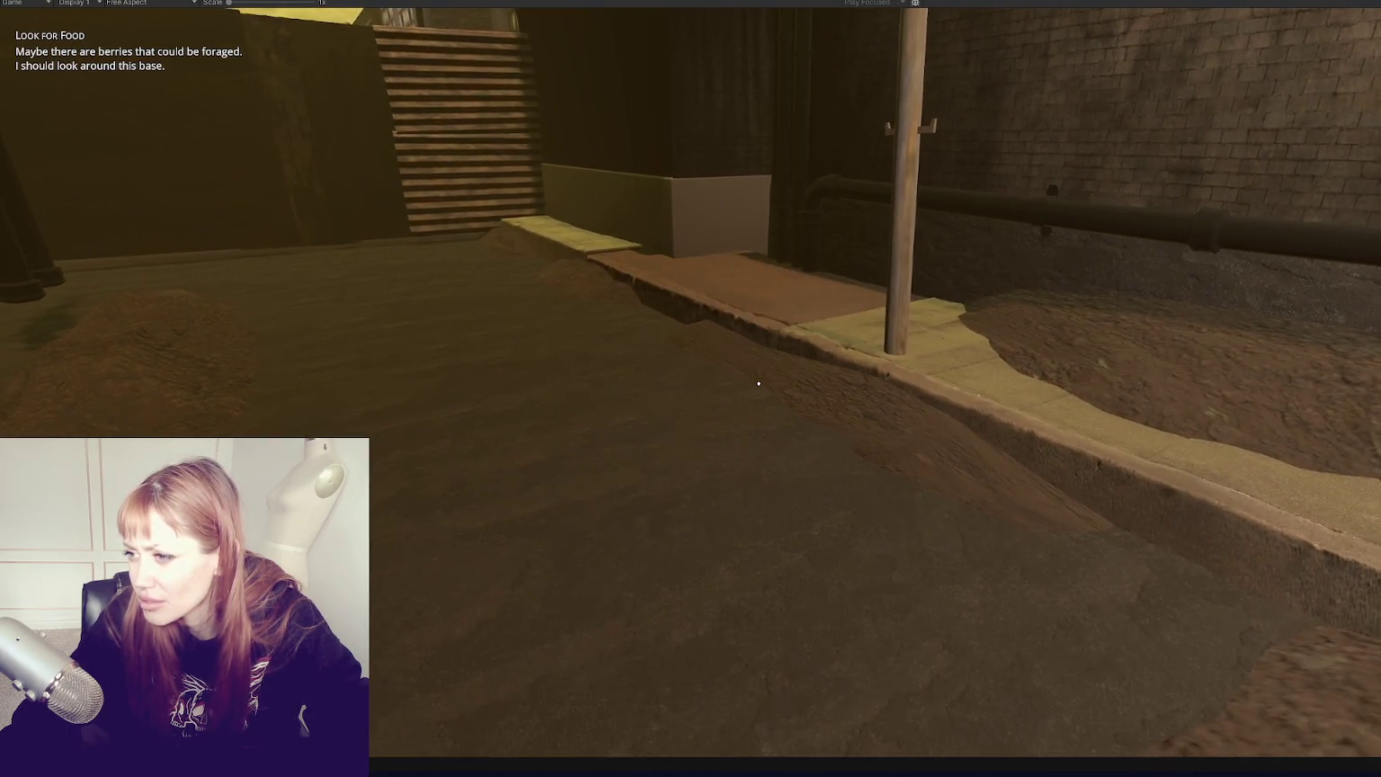
pyautogui.press('Escape')
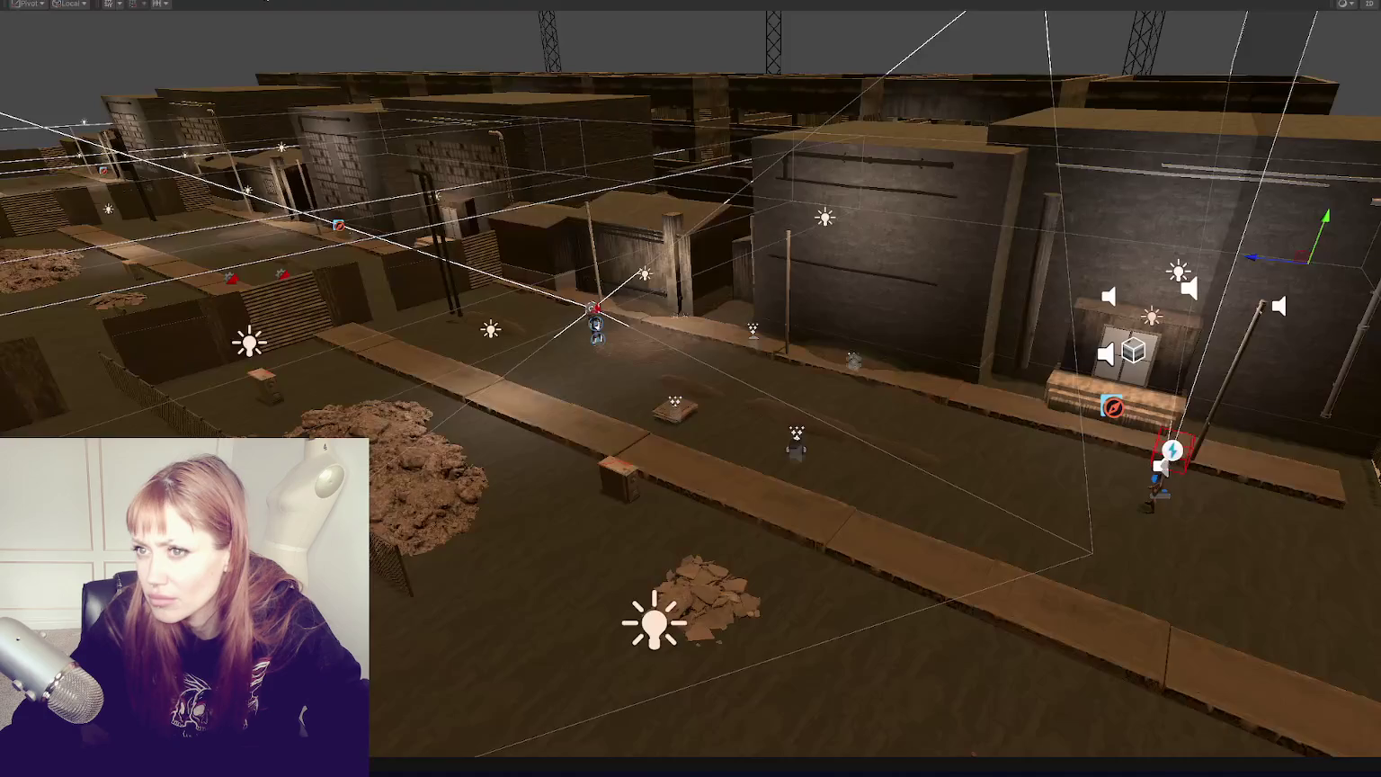
# Step: Select and frame the walkway piece, widen the Hierarchy, and locate it in the list
pyautogui.click(580, 307)
pyautogui.press('f')
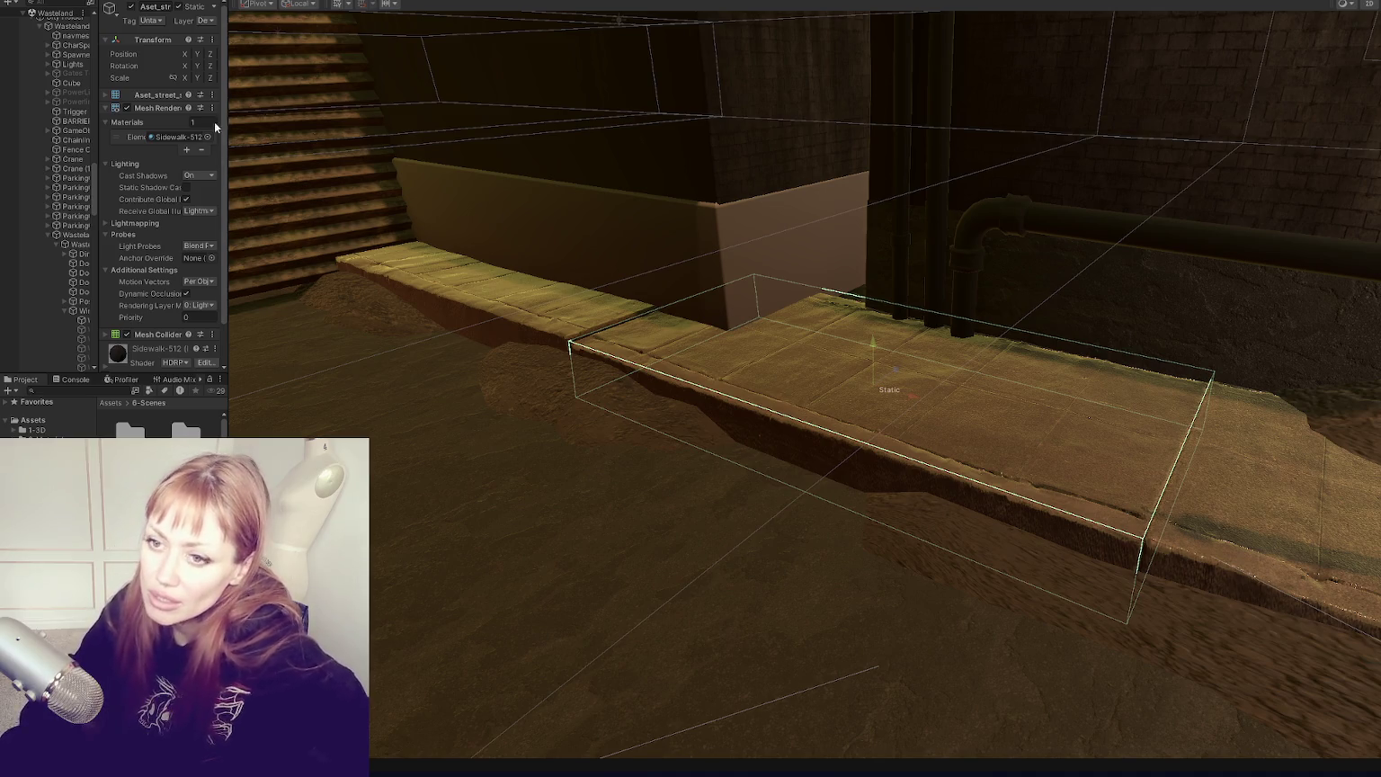
pyautogui.moveTo(224, 126); pyautogui.dragTo(313, 126)
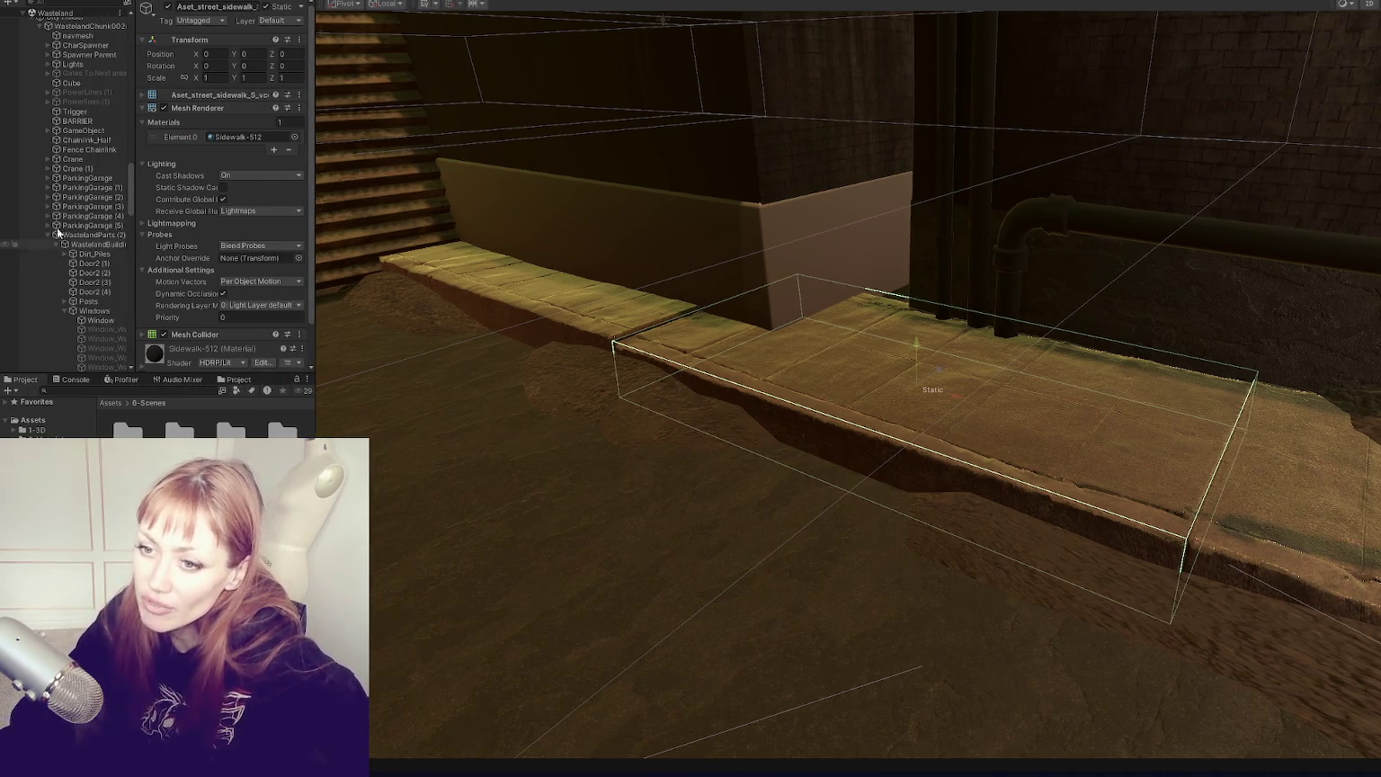
pyautogui.press('f')
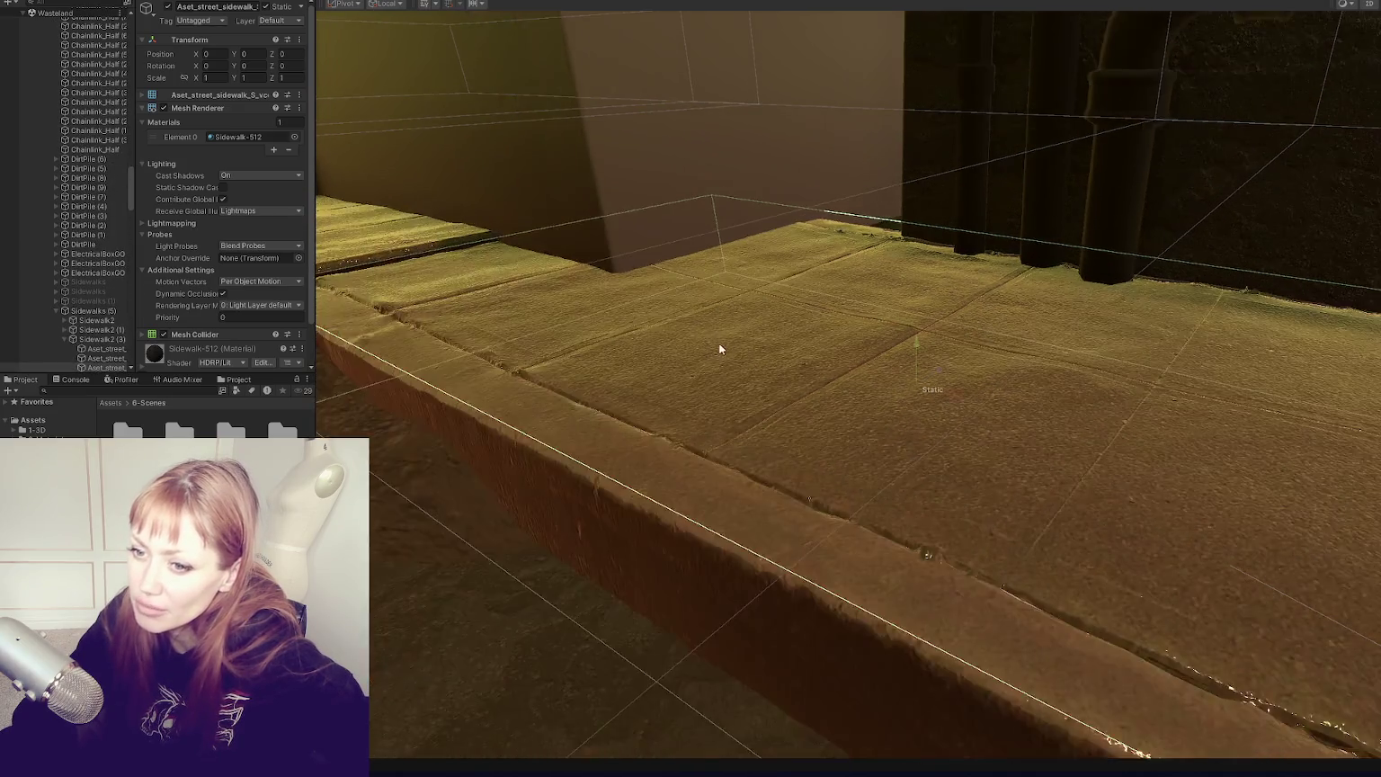
pyautogui.scroll(-5, 104, 166)
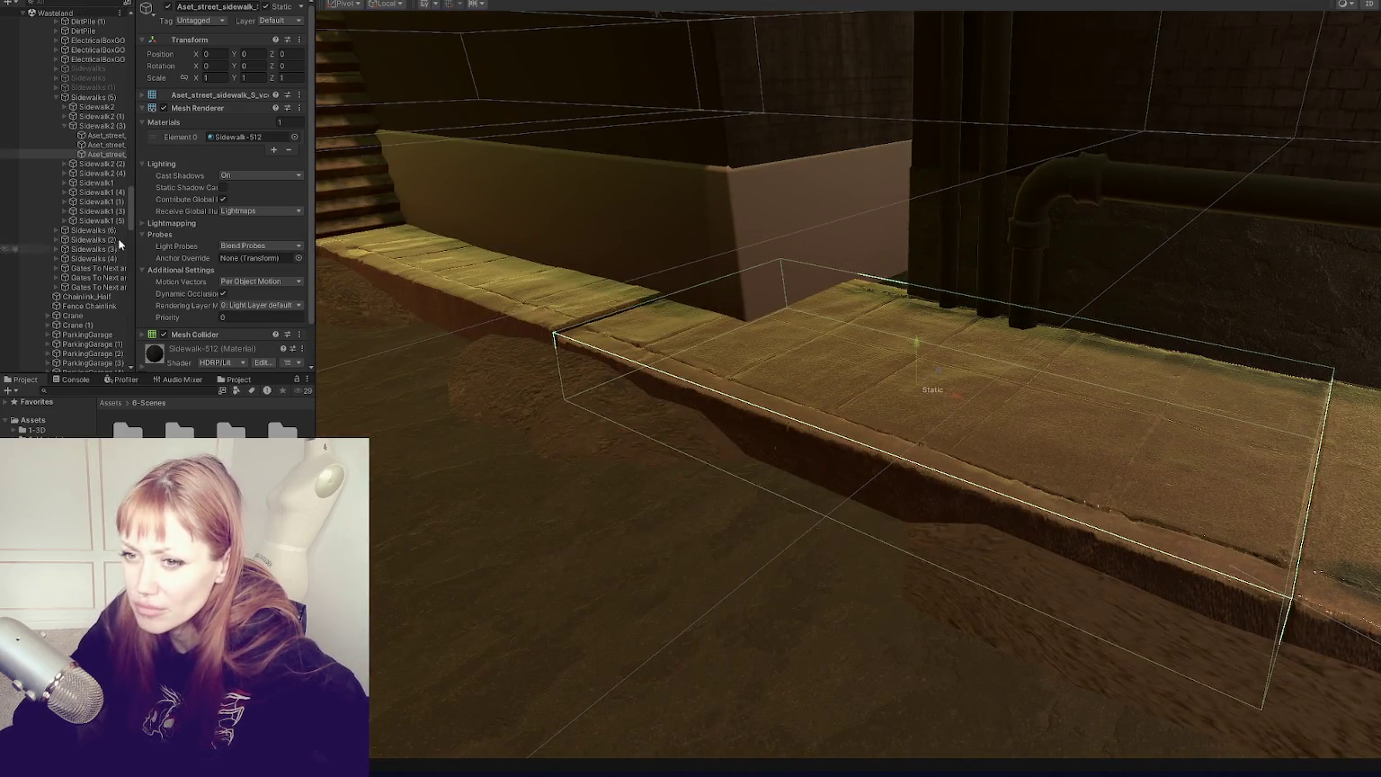
# Step: Step through the three Aset_street sidewalk pieces, checking which material each uses
pyautogui.doubleClick(121, 146)
pyautogui.click(115, 135)
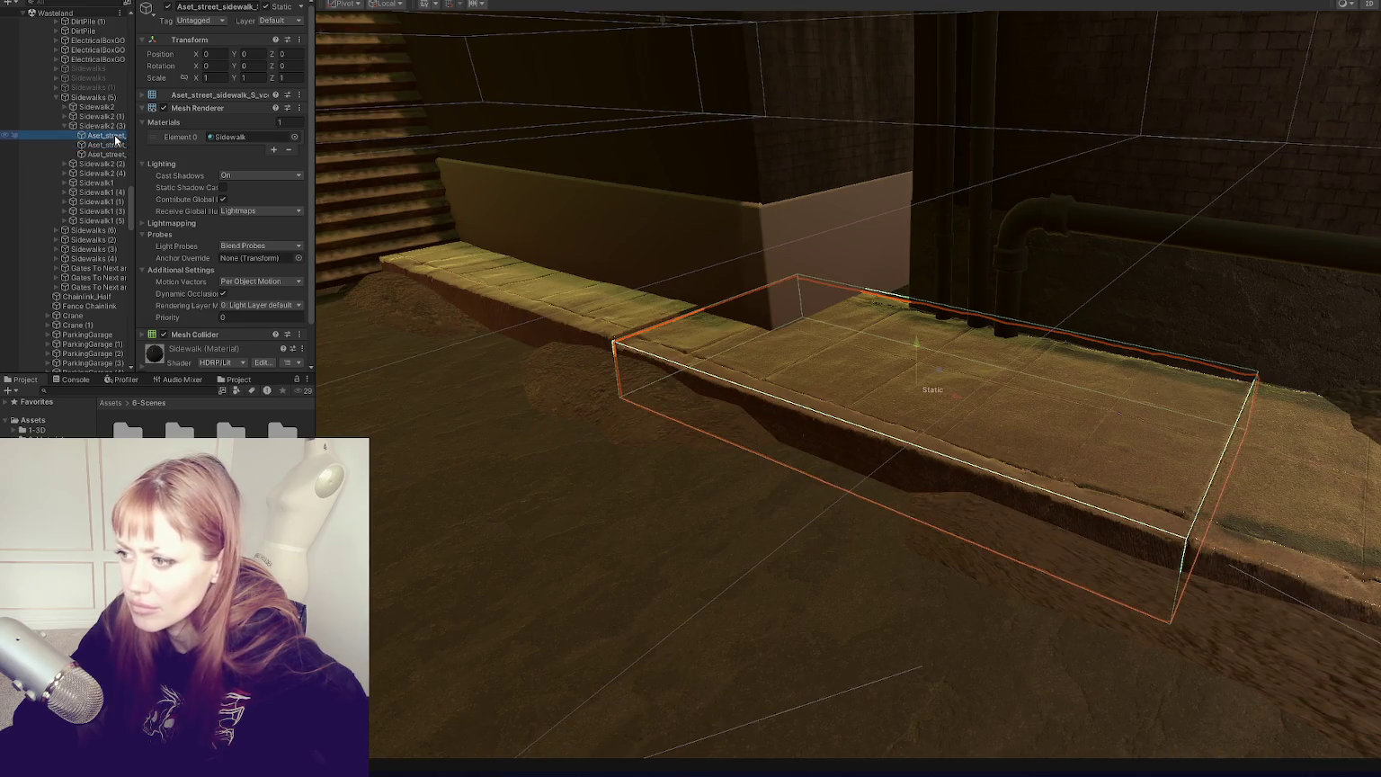
pyautogui.click(106, 146)
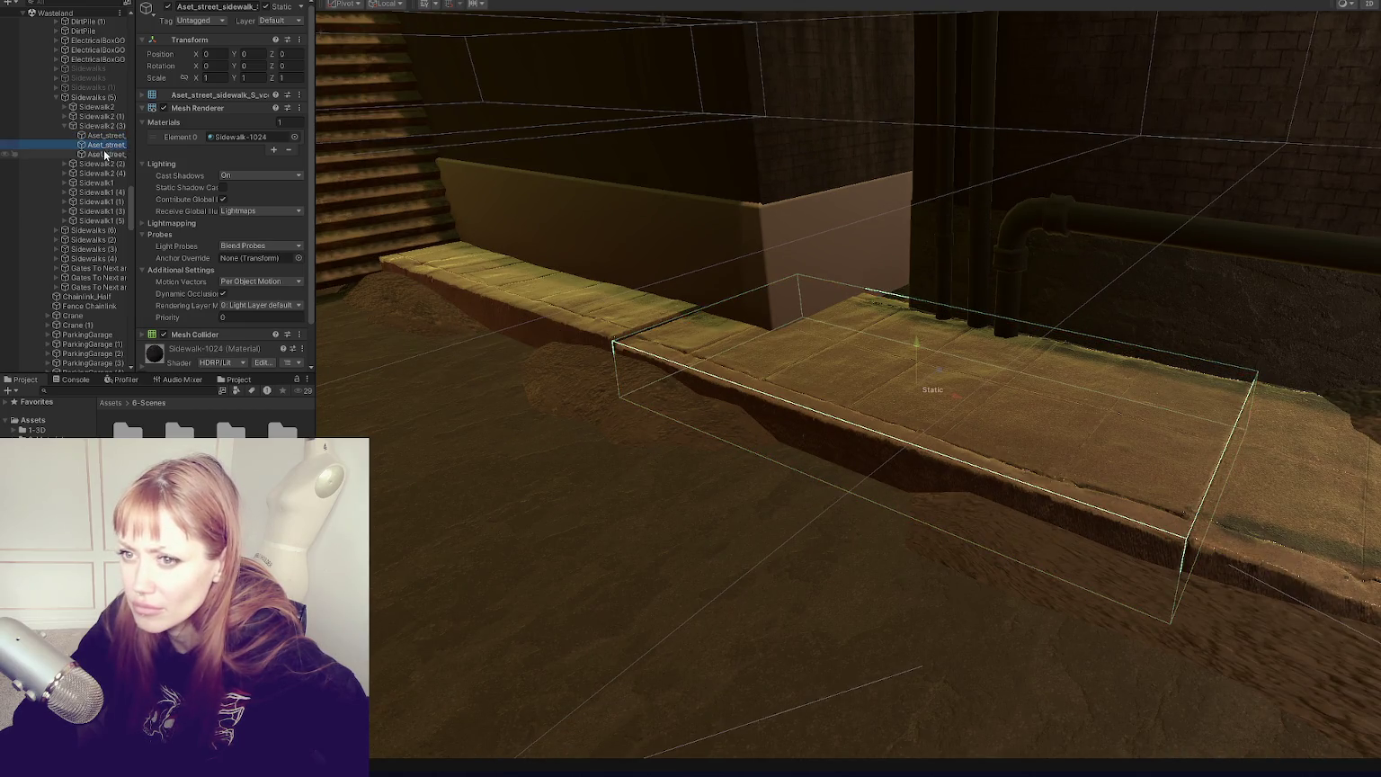
pyautogui.doubleClick(105, 154)
pyautogui.doubleClick(107, 145)
pyautogui.click(113, 137)
pyautogui.click(107, 146)
pyautogui.click(109, 156)
# Step: Select Sidewalk, Sidewalk-1024 and Sidewalk-512 together in the Project window
pyautogui.click(243, 136)
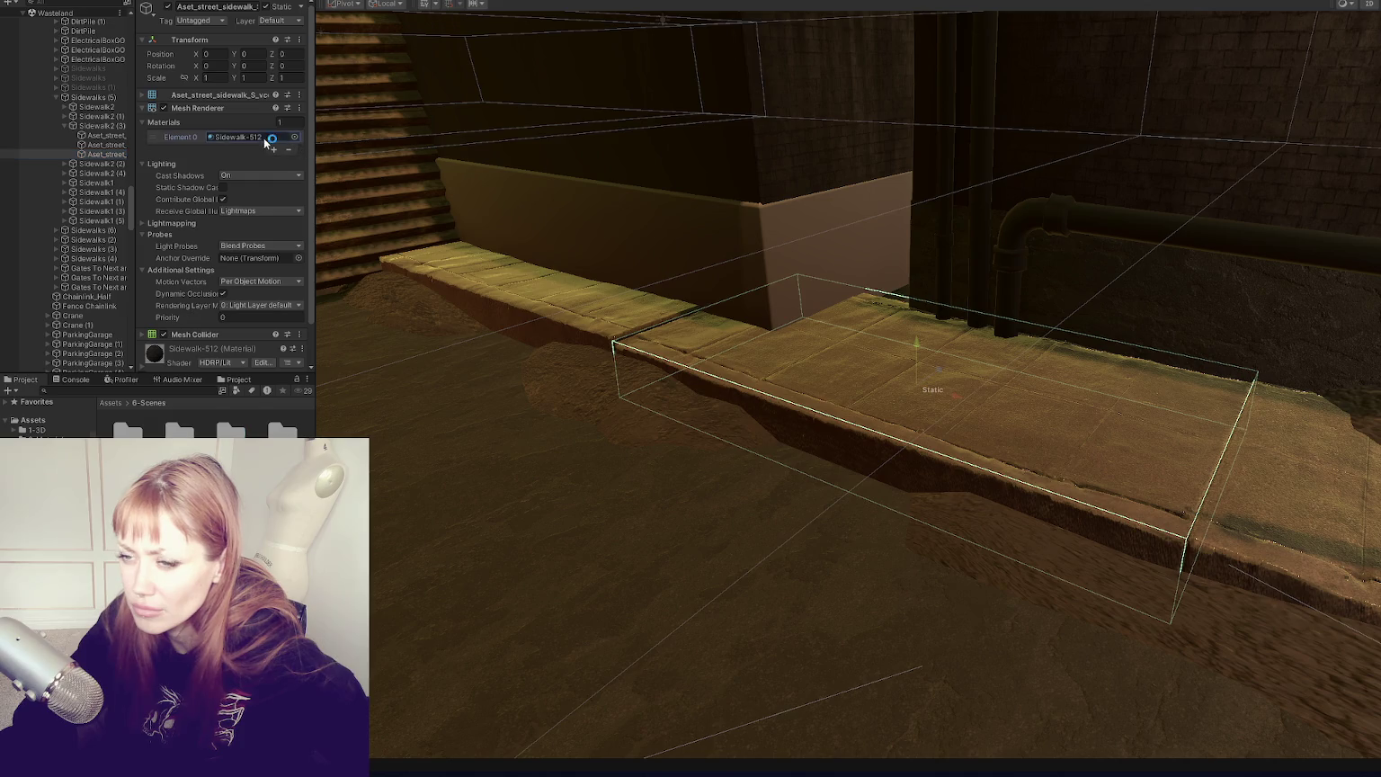
pyautogui.click(115, 136)
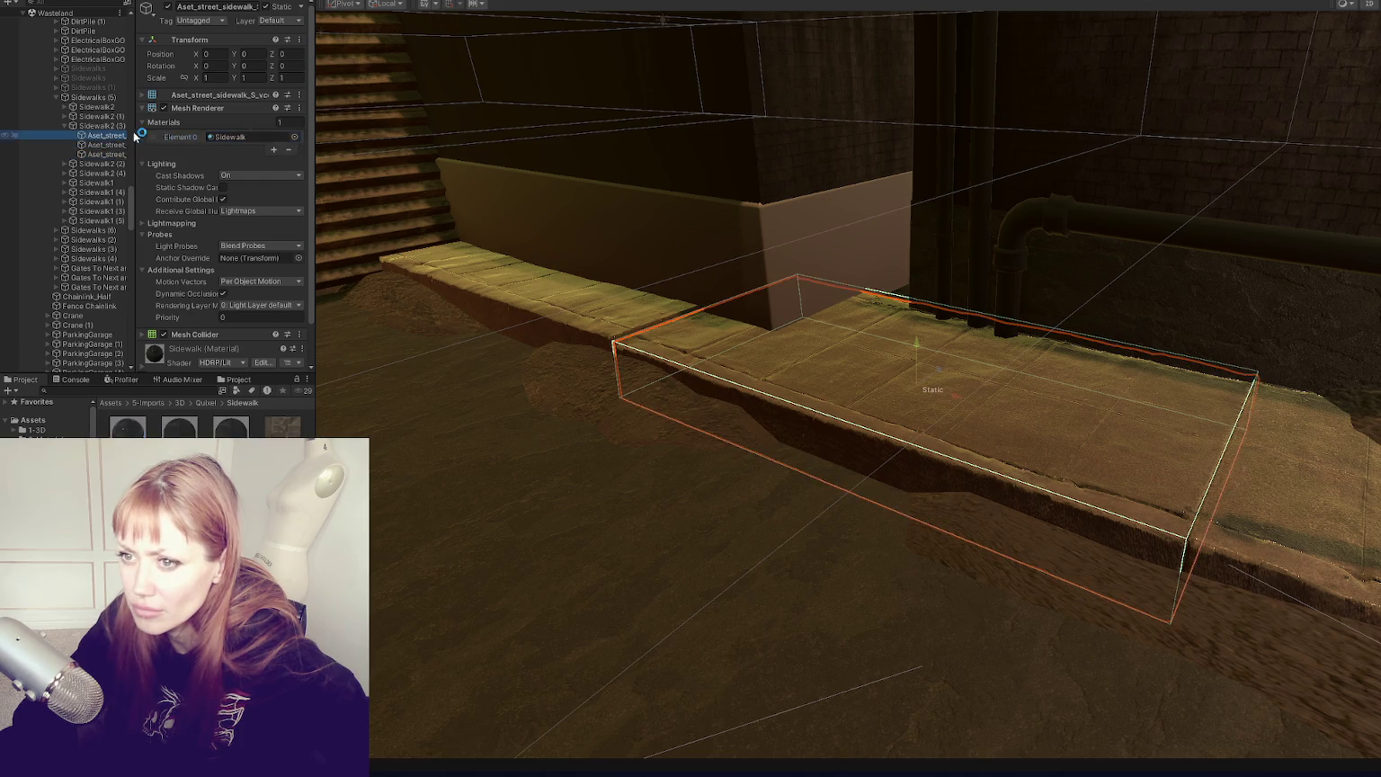
pyautogui.keyDown('shift'); pyautogui.click(230, 430); pyautogui.keyUp('shift')
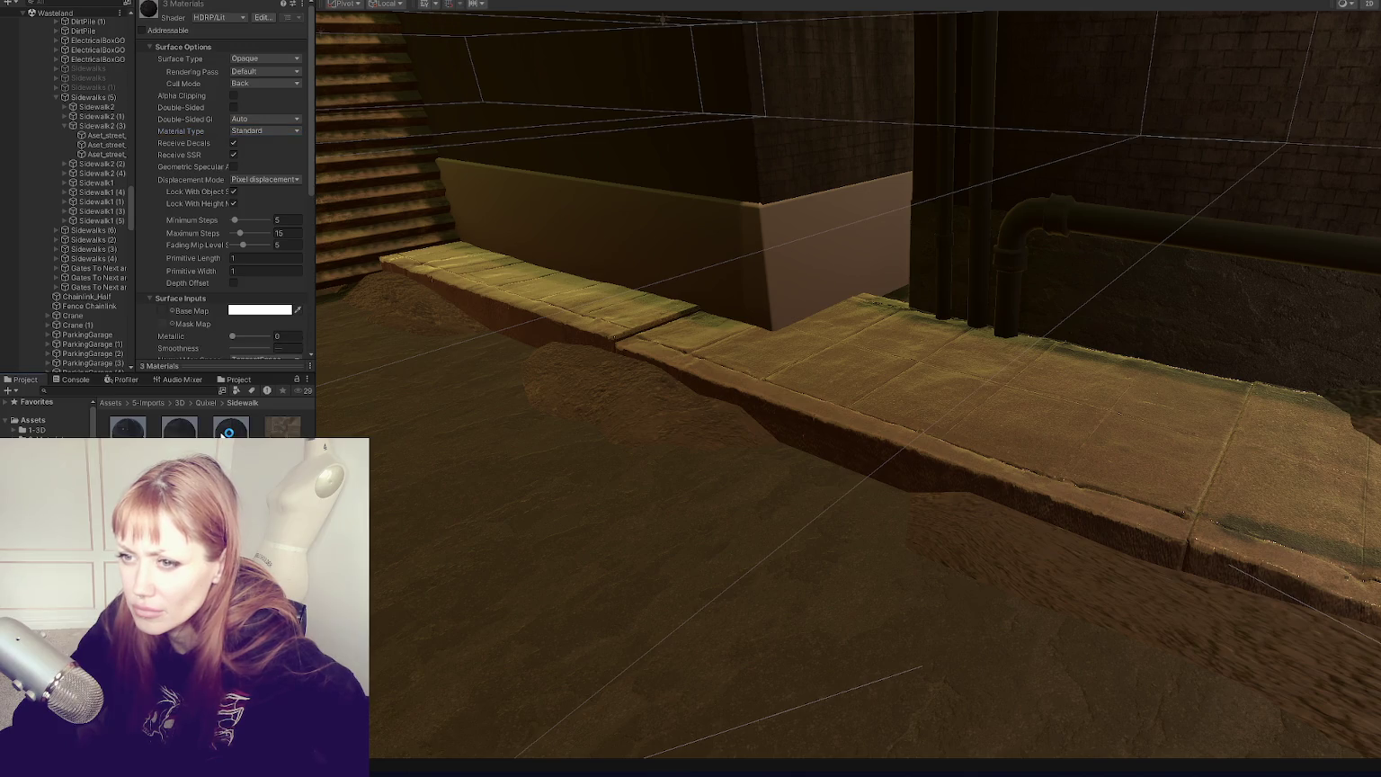
# Step: Inspect the Sidewalk-1024 and Sidewalk materials and locate Sidewalk's mask and base textures
pyautogui.click(228, 433)
pyautogui.click(127, 430)
pyautogui.scroll(-4, 202, 325)
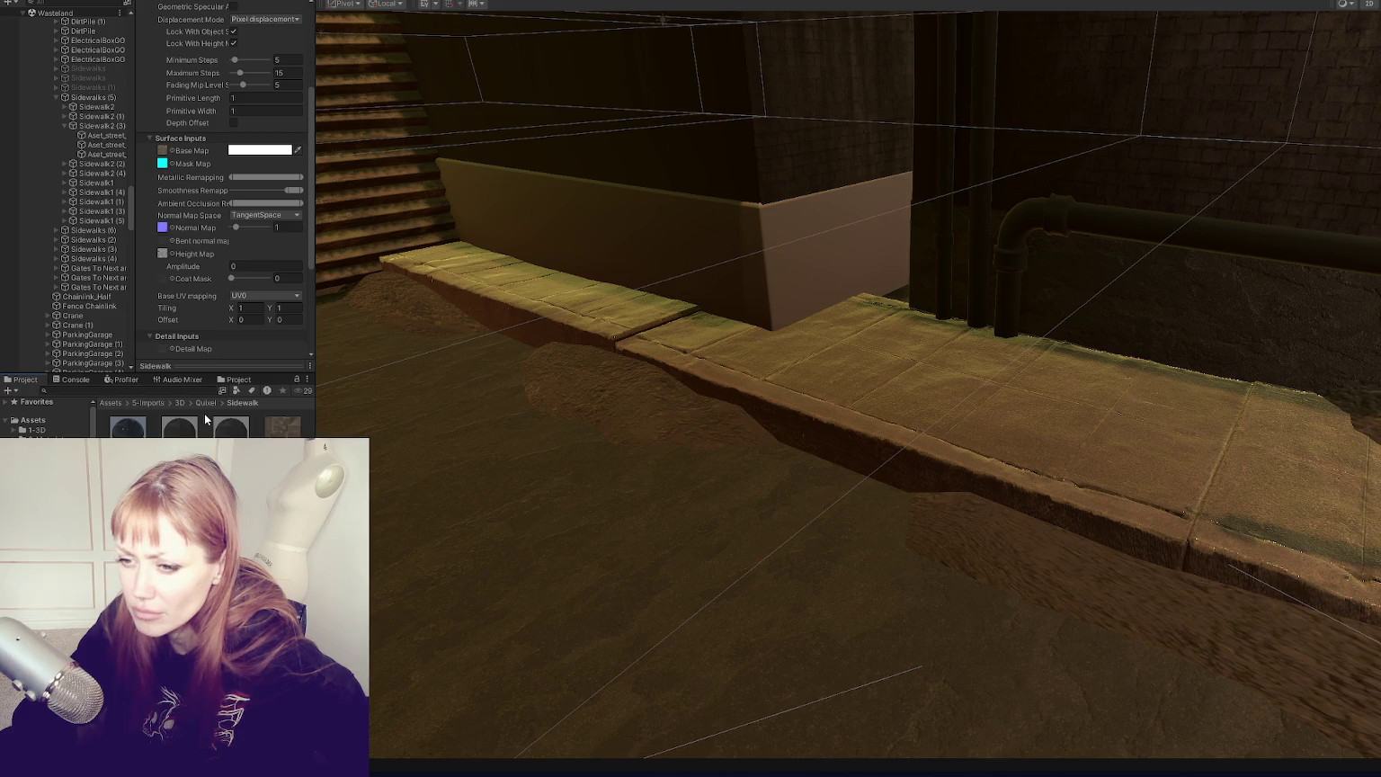
pyautogui.click(163, 165)
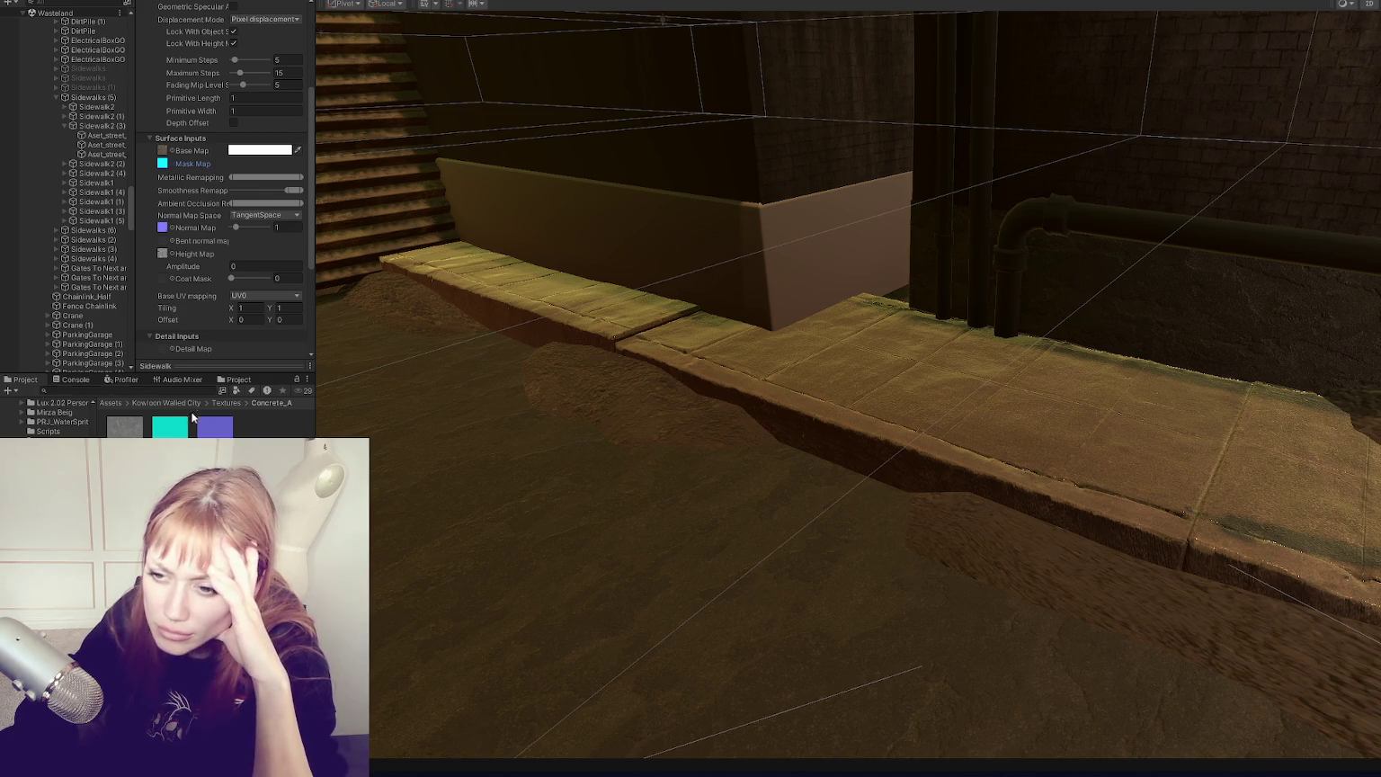
pyautogui.click(163, 152)
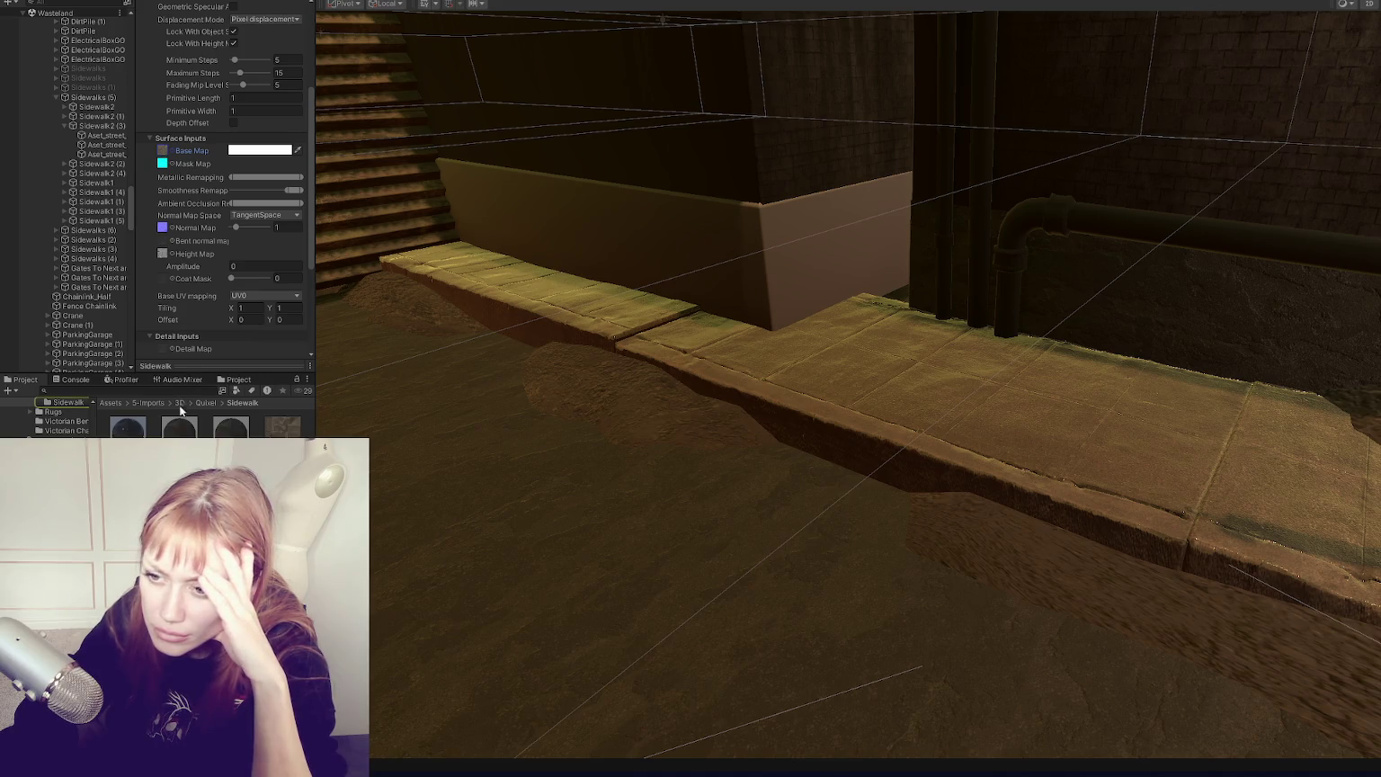
# Step: Compare remapping settings across Sidewalk-512, Sidewalk-1024 and Sidewalk, locating the cyan mask texture
pyautogui.click(128, 424)
pyautogui.click(231, 430)
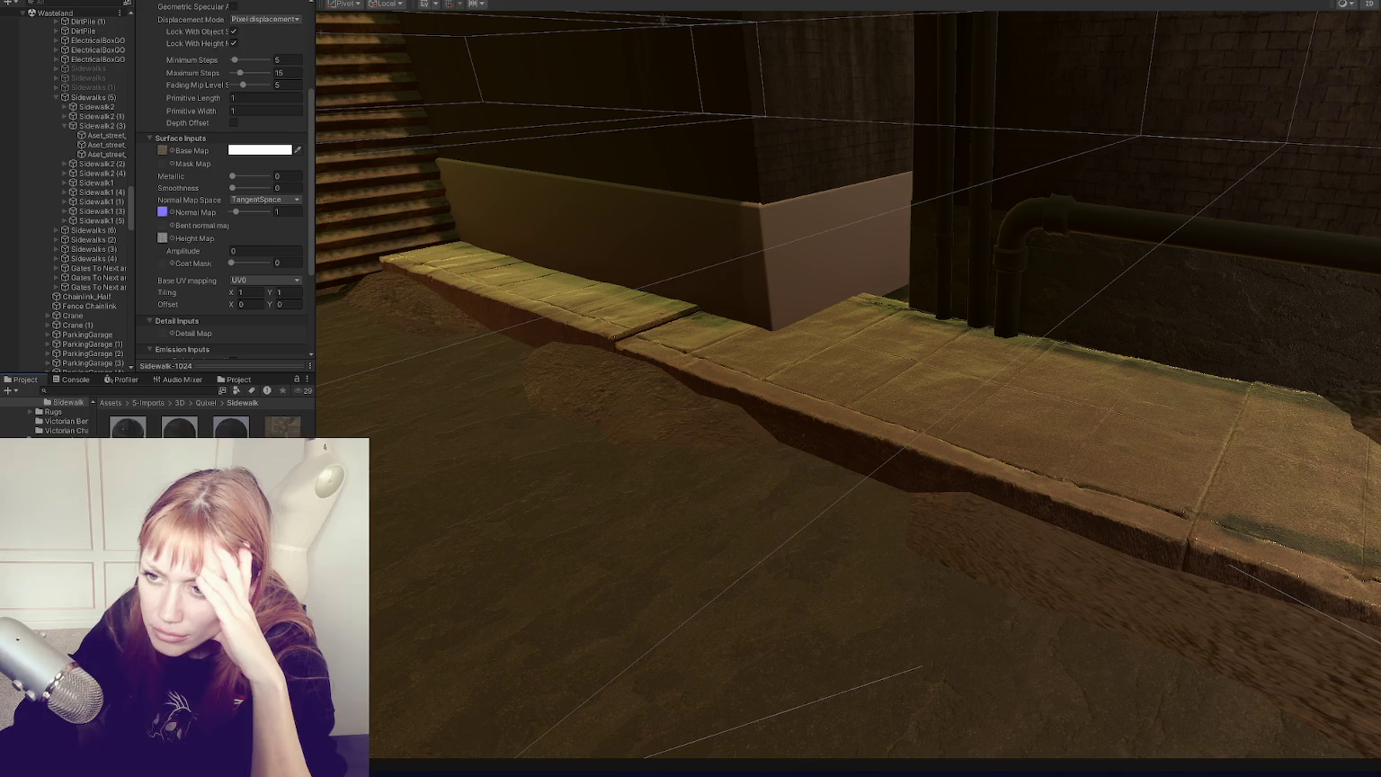
pyautogui.click(127, 427)
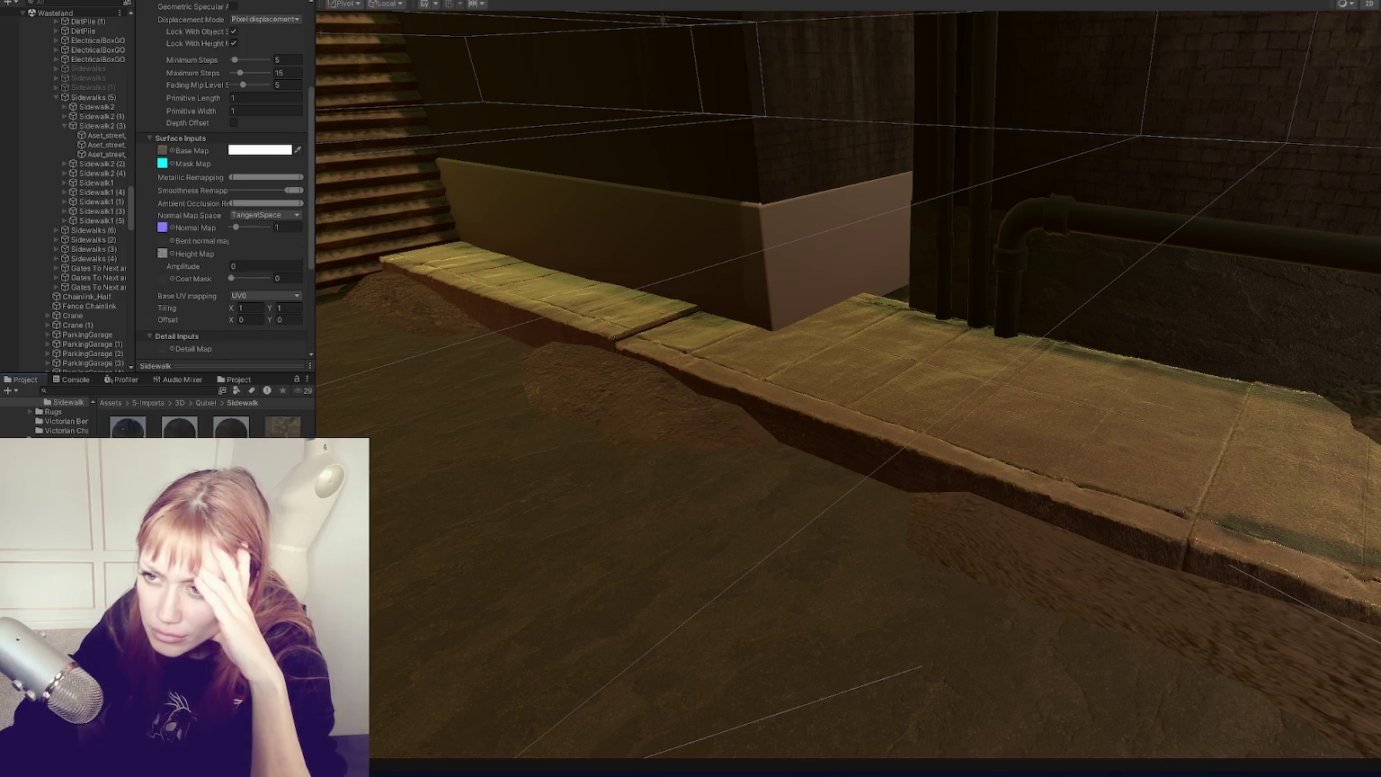
pyautogui.click(179, 428)
pyautogui.click(223, 430)
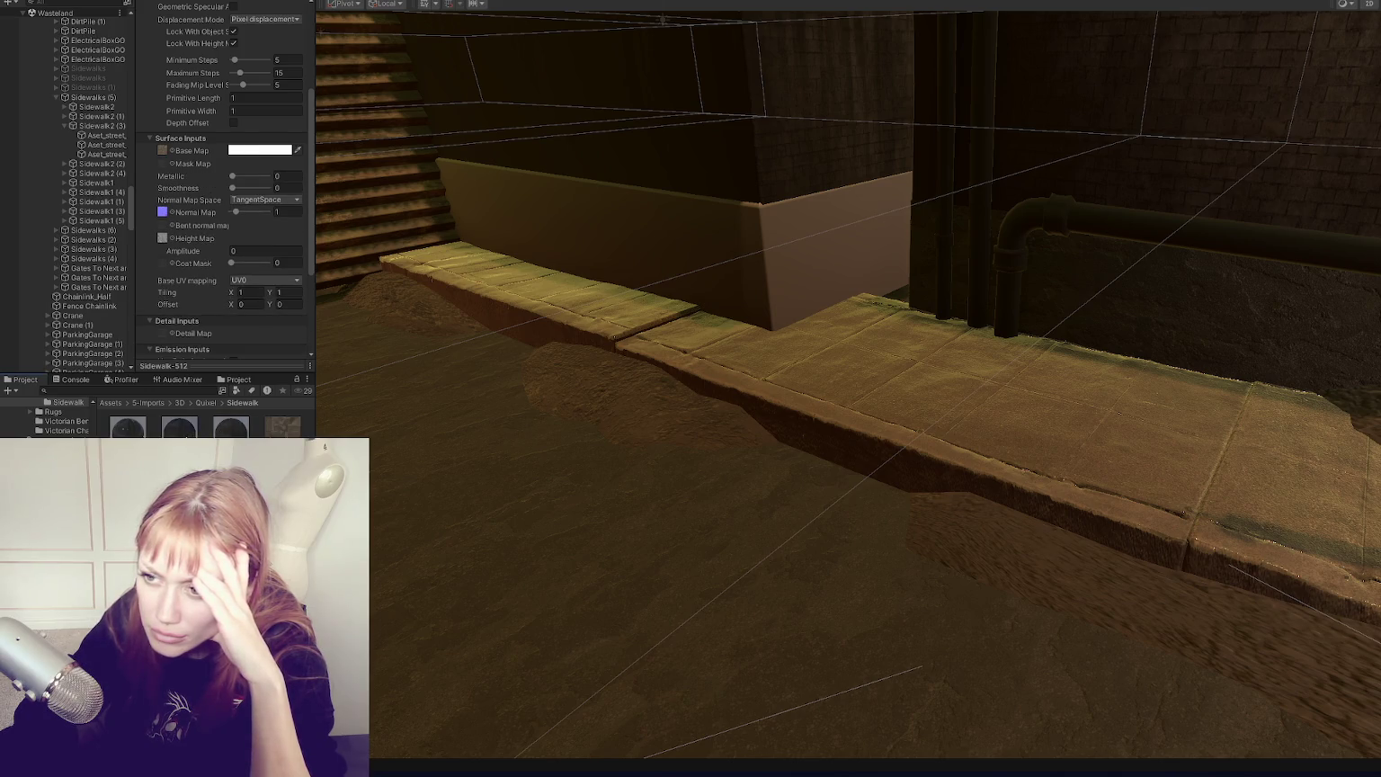
pyautogui.click(127, 427)
pyautogui.click(161, 164)
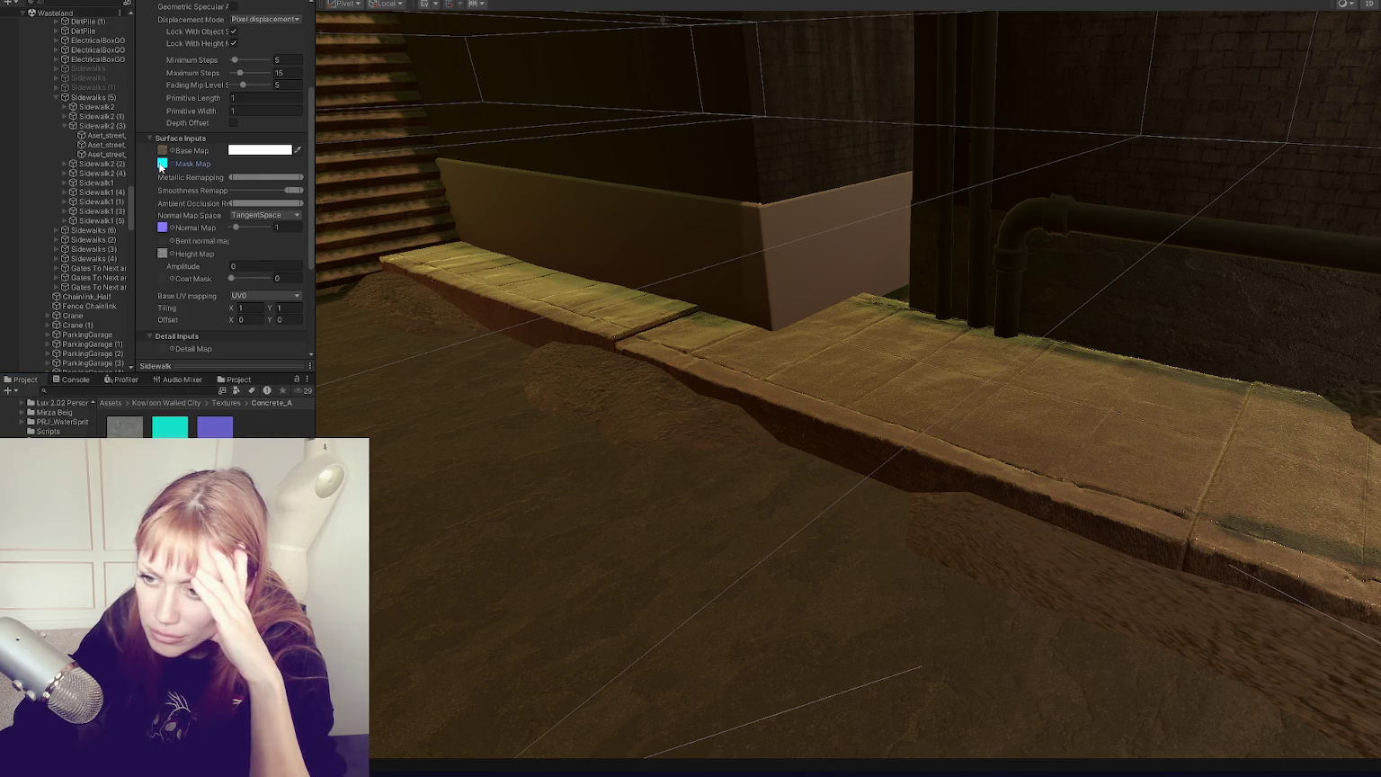
pyautogui.scroll(3, 54, 418)
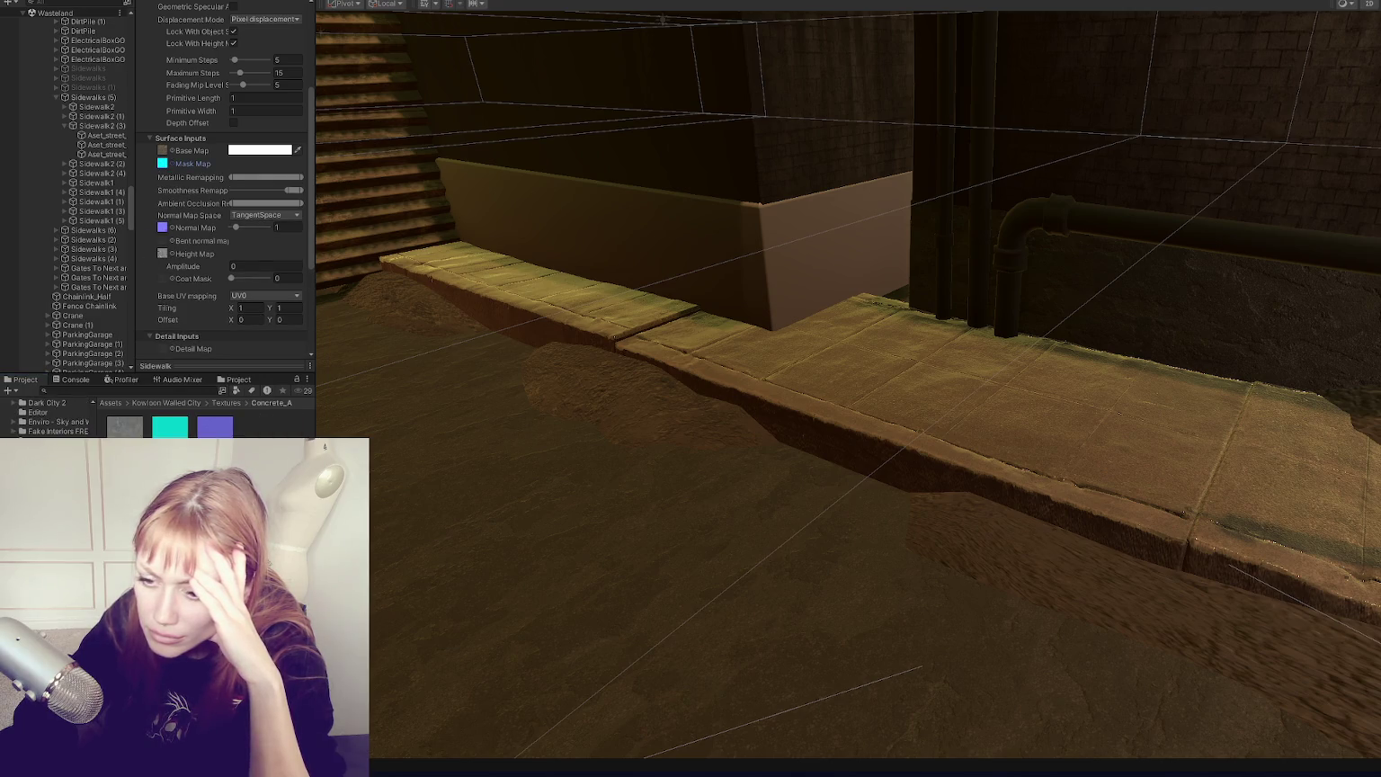
pyautogui.click(163, 151)
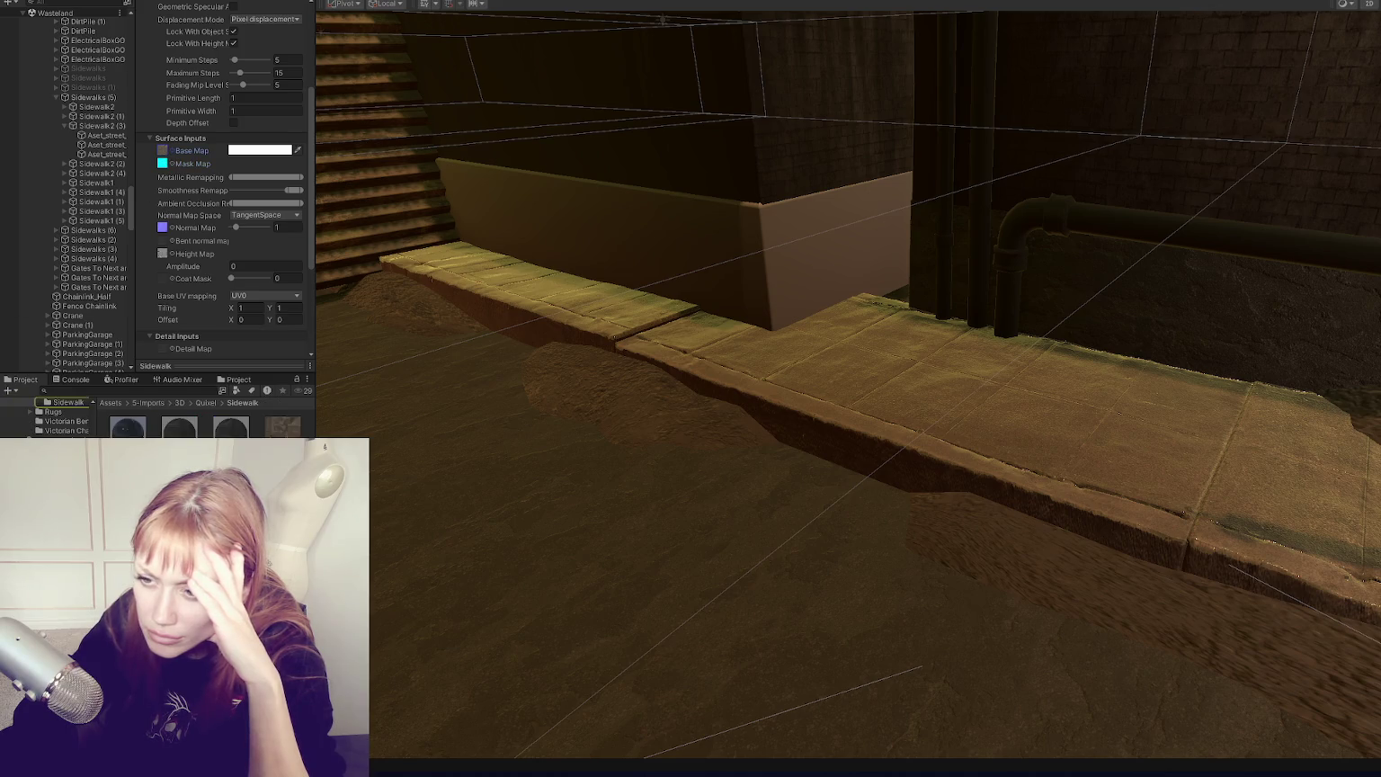
# Step: Clear the Mask Map and assign the cyan Concrete_A_MaskMap texture in its place
pyautogui.press('Delete')
pyautogui.scroll(5, 45, 418)
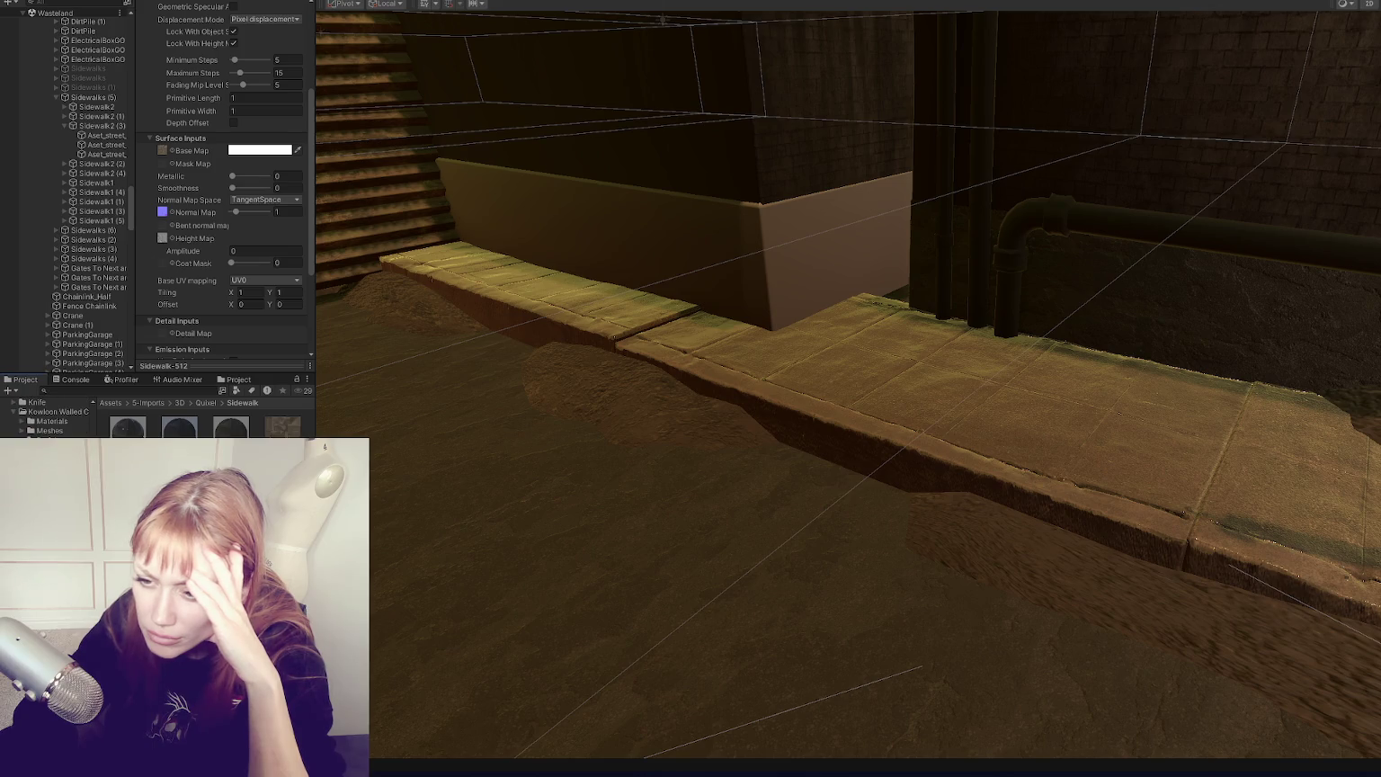
pyautogui.click(162, 212)
pyautogui.scroll(-2, 187, 195)
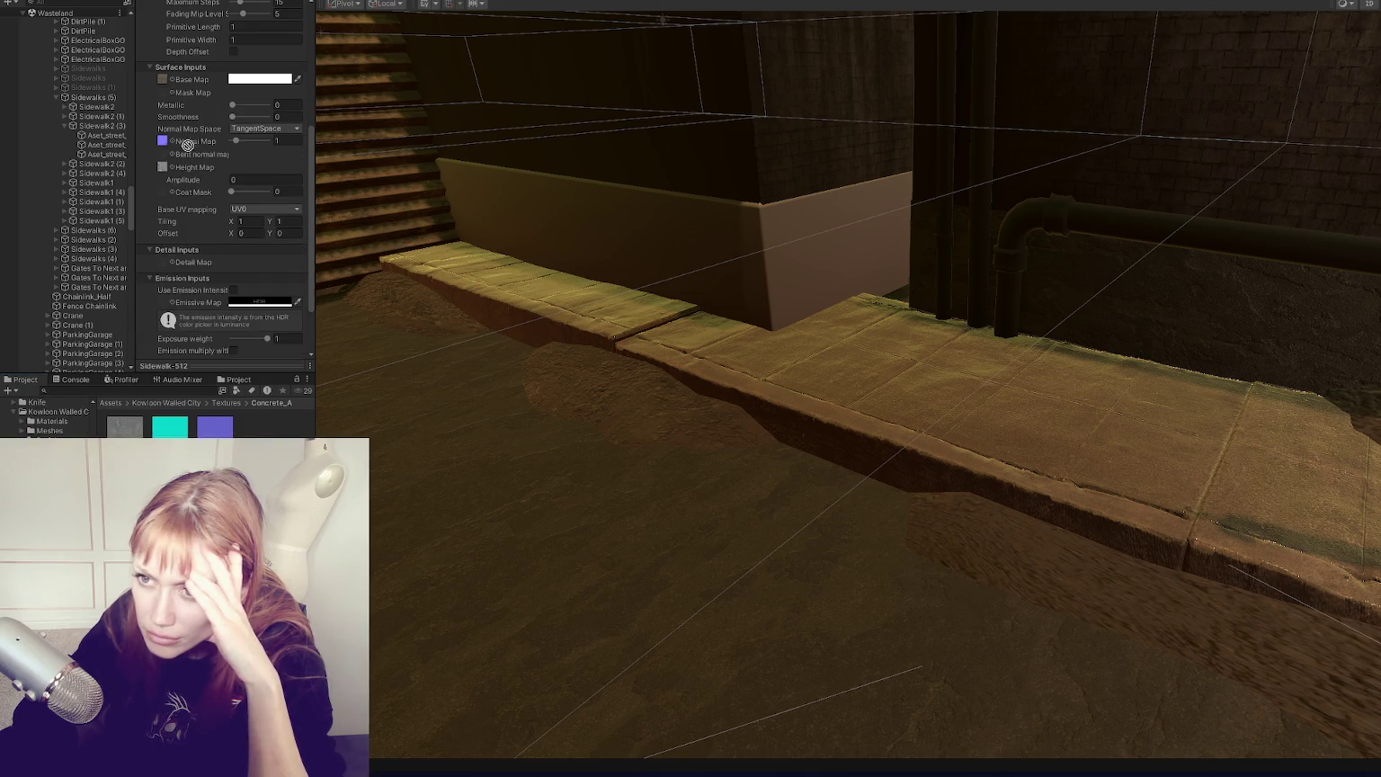
pyautogui.moveTo(165, 99); pyautogui.dragTo(164, 97)
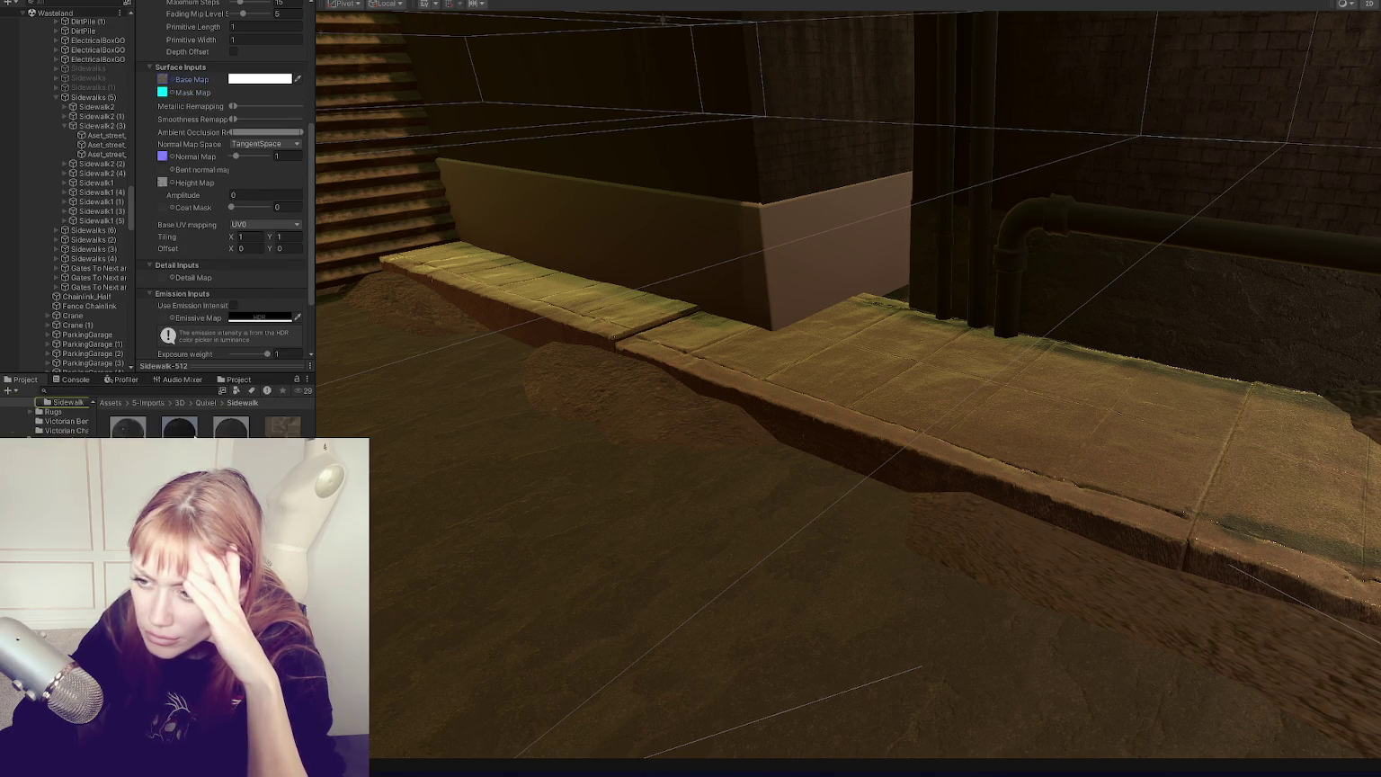
# Step: Bring up the Sidewalk-1024 material and open its texture picker
pyautogui.hotkey('ctrl', 'z')
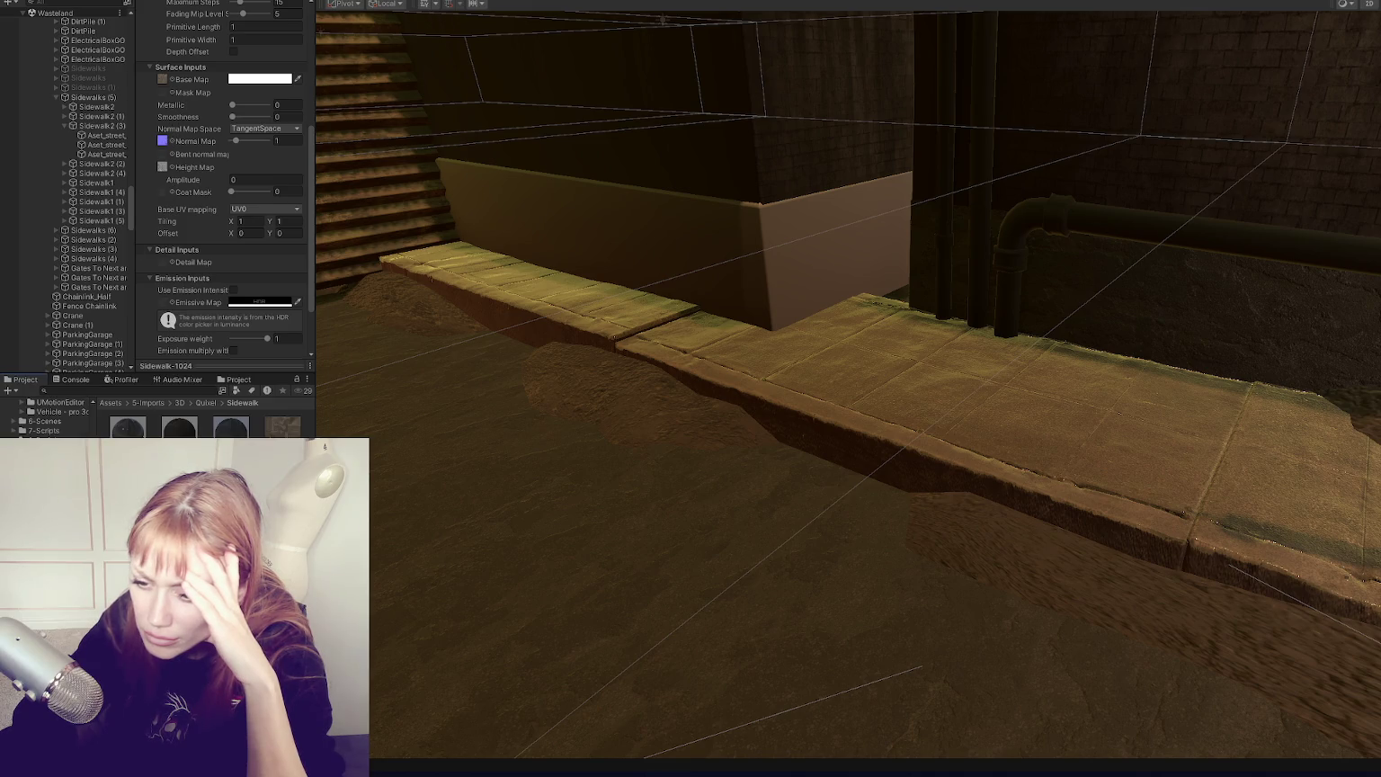
pyautogui.scroll(-2, 229, 180)
pyautogui.click(171, 22)
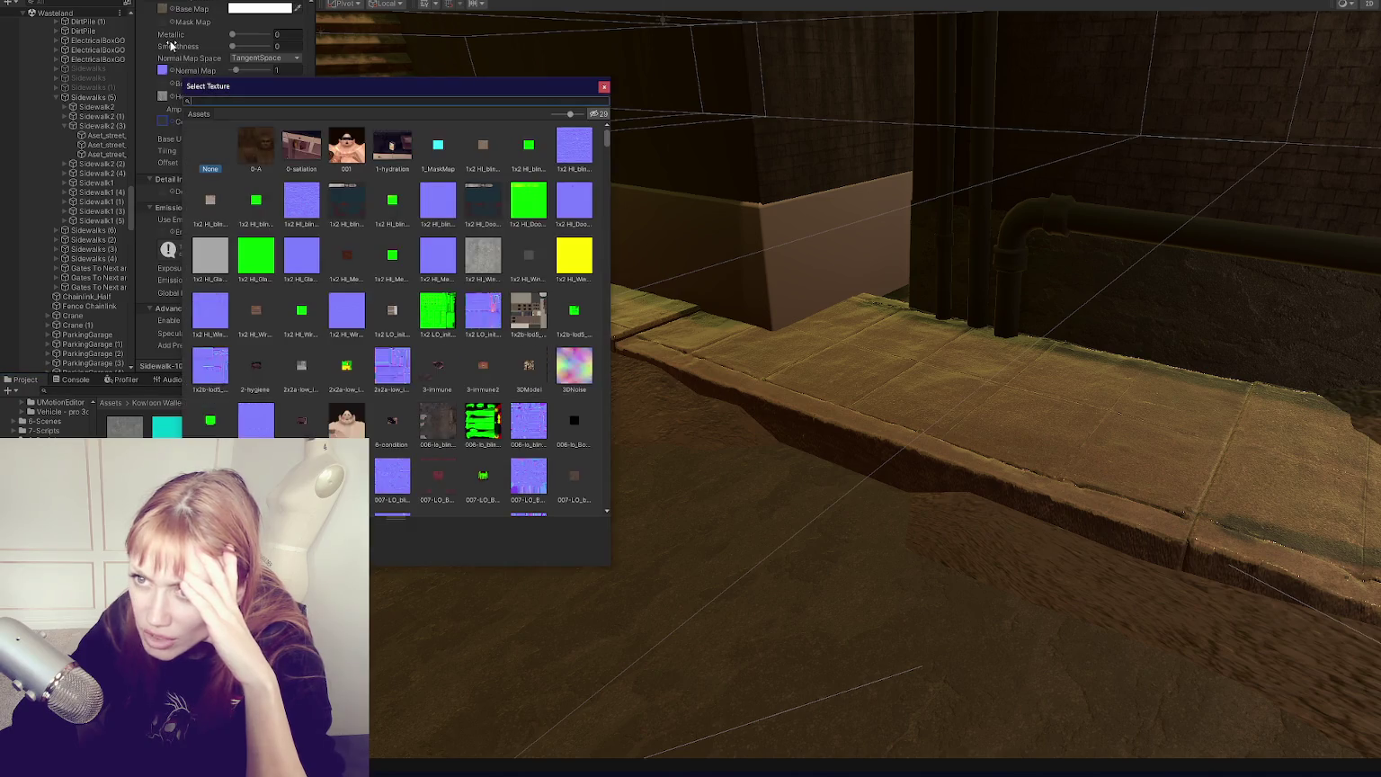
# Step: Close the picker, check Concrete_A_MaskMap's import settings, and select the street sidewalk piece
pyautogui.click(603, 87)
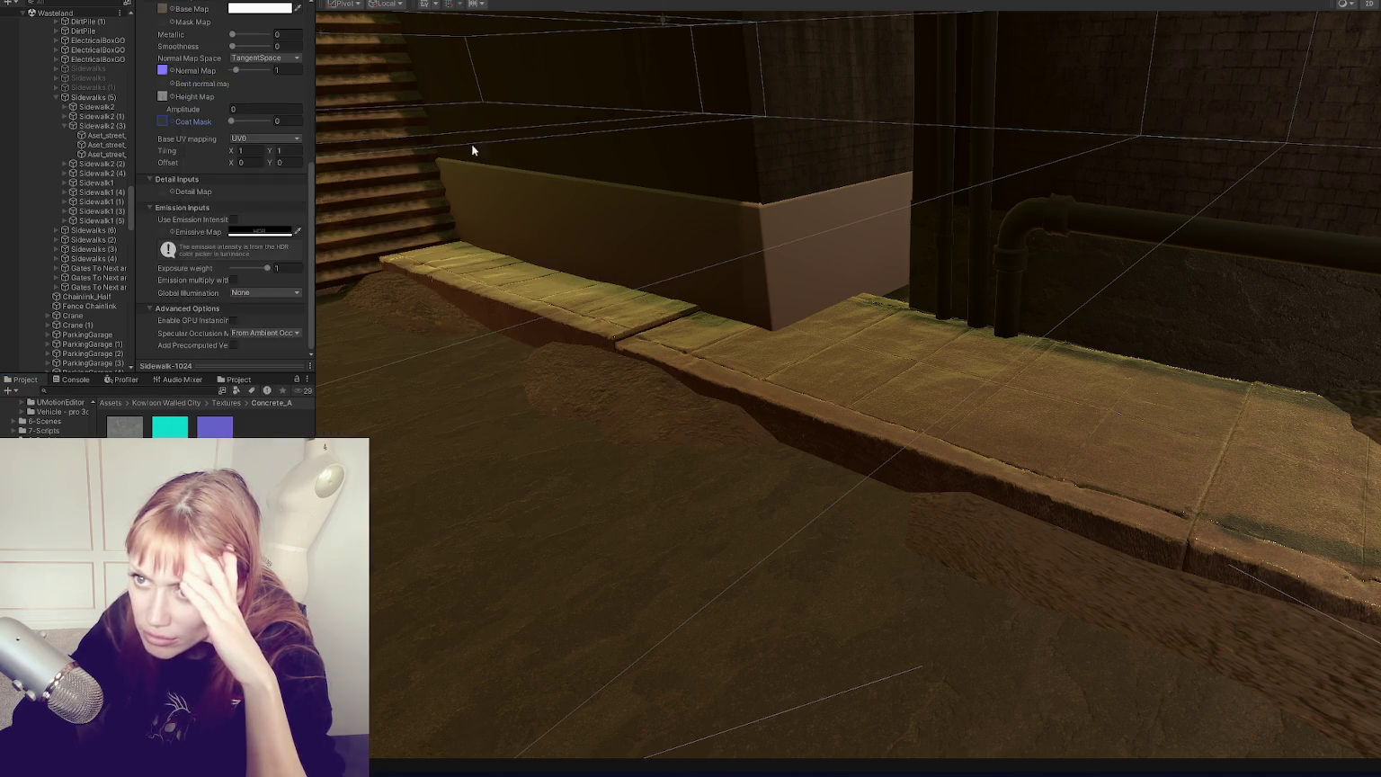
pyautogui.click(173, 429)
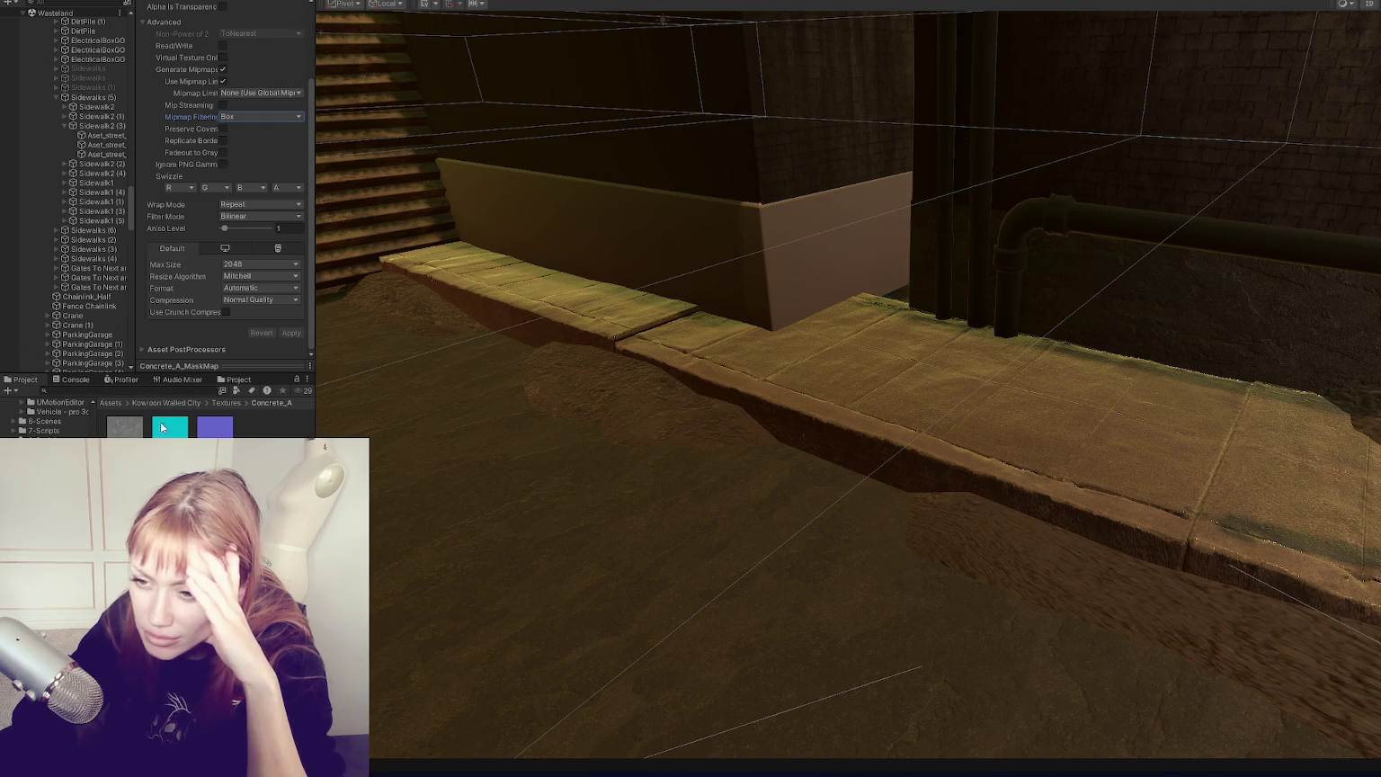
pyautogui.scroll(3, 224, 180)
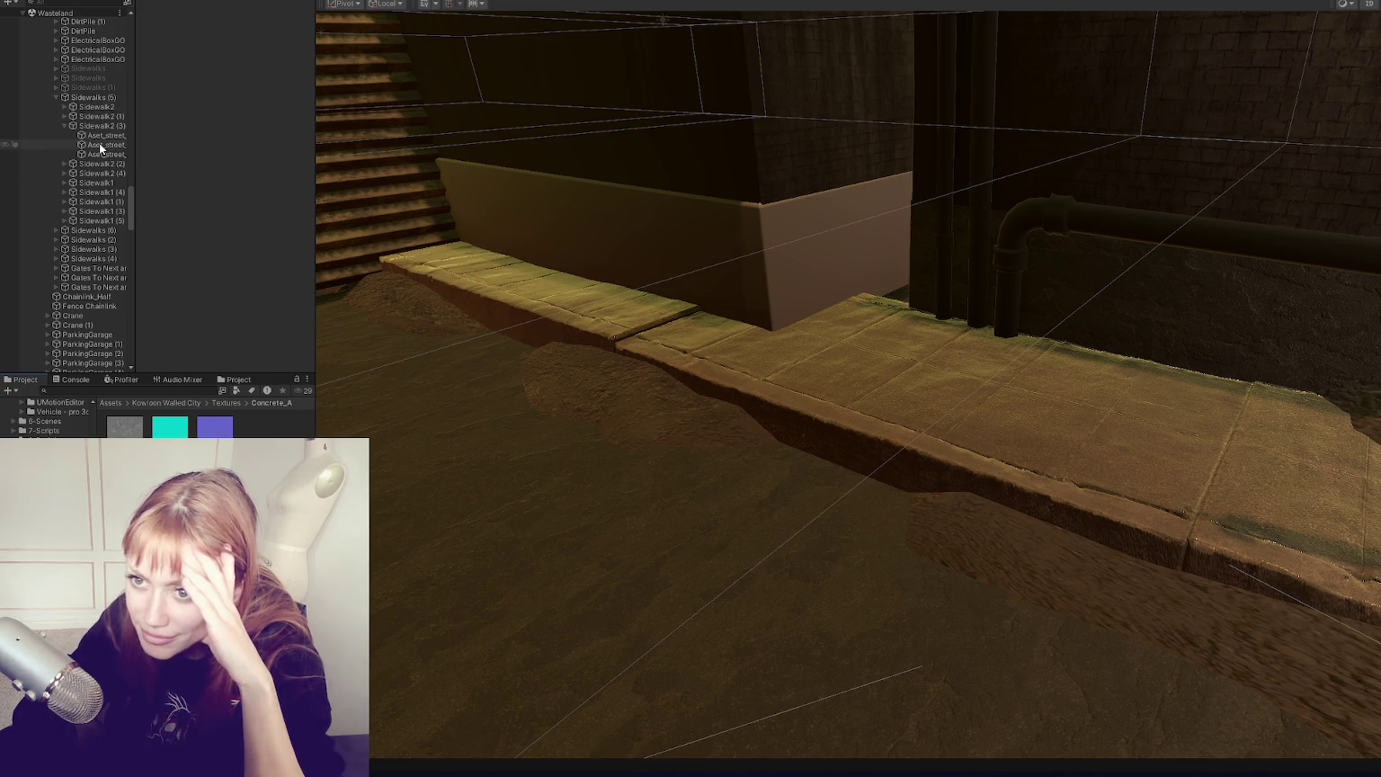
pyautogui.click(671, 363)
pyautogui.click(742, 358)
pyautogui.scroll(-5, 67, 198)
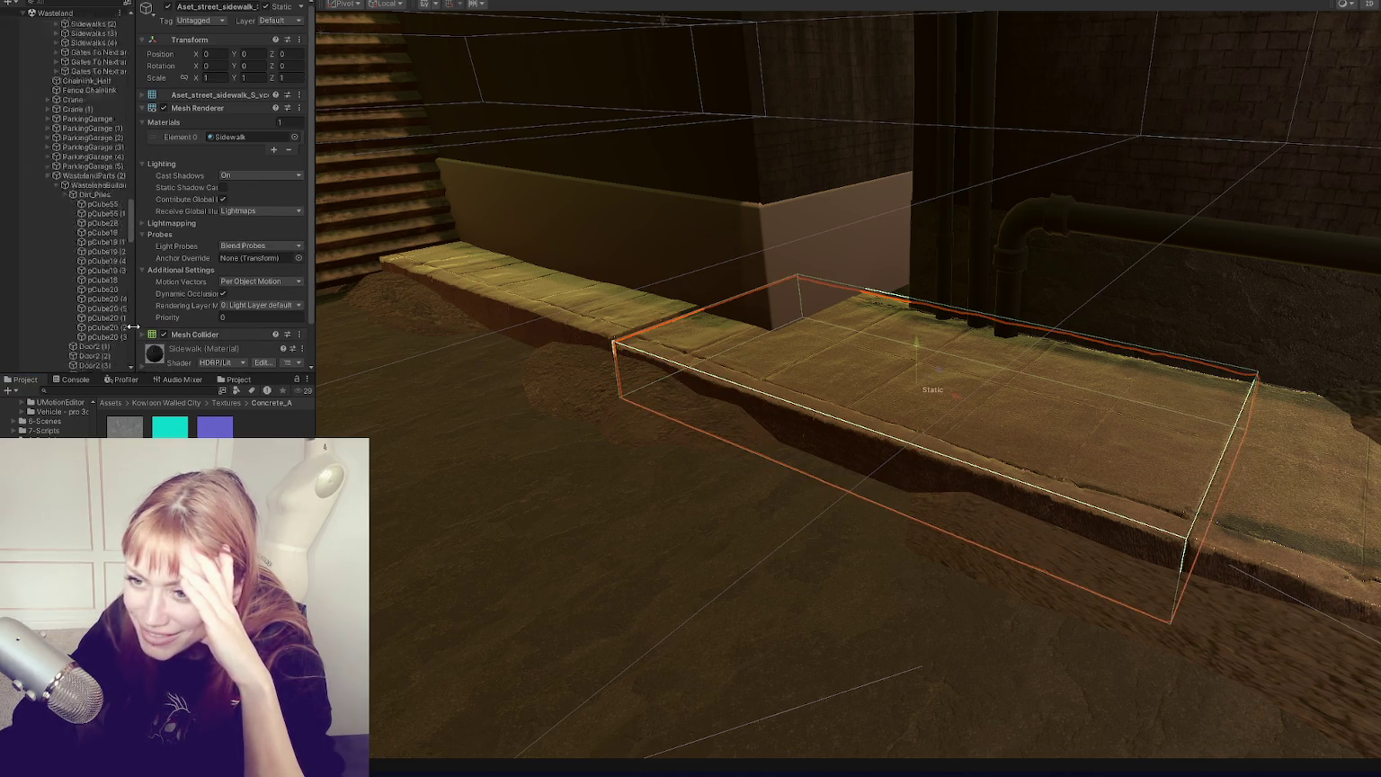
# Step: Select the next sidewalk piece and drag Concrete_A_MaskMap into its Sidewalk-1024 Mask Map
pyautogui.scroll(4, 115, 208)
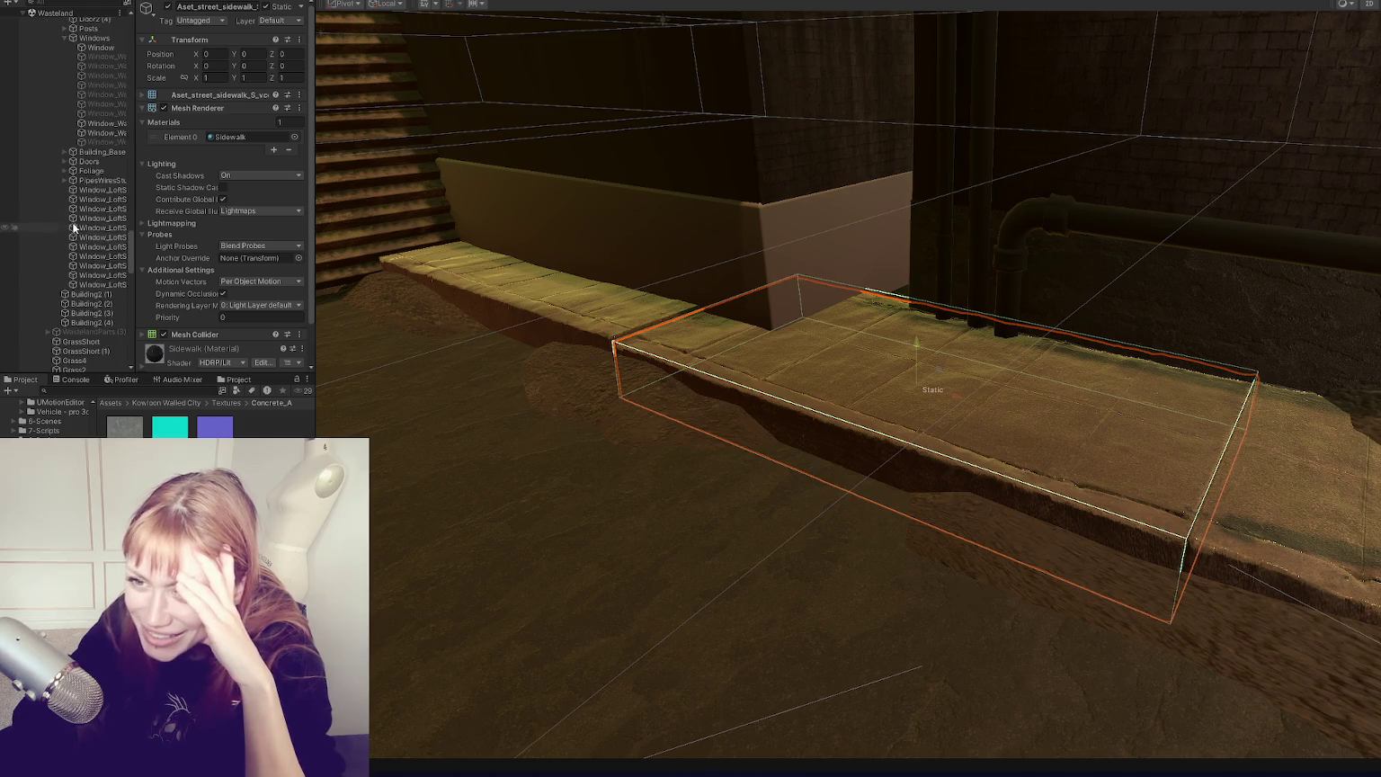
pyautogui.scroll(7, 115, 208)
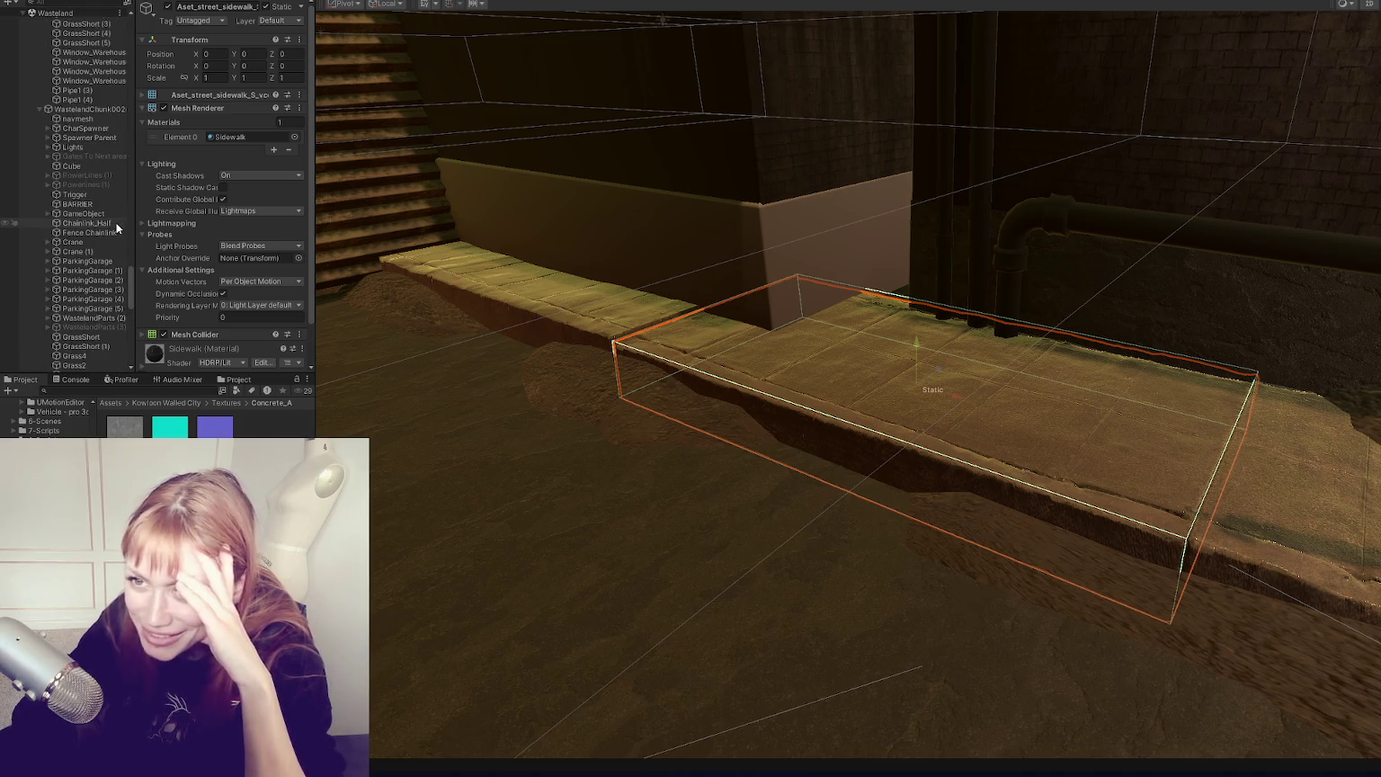
pyautogui.scroll(10, 110, 221)
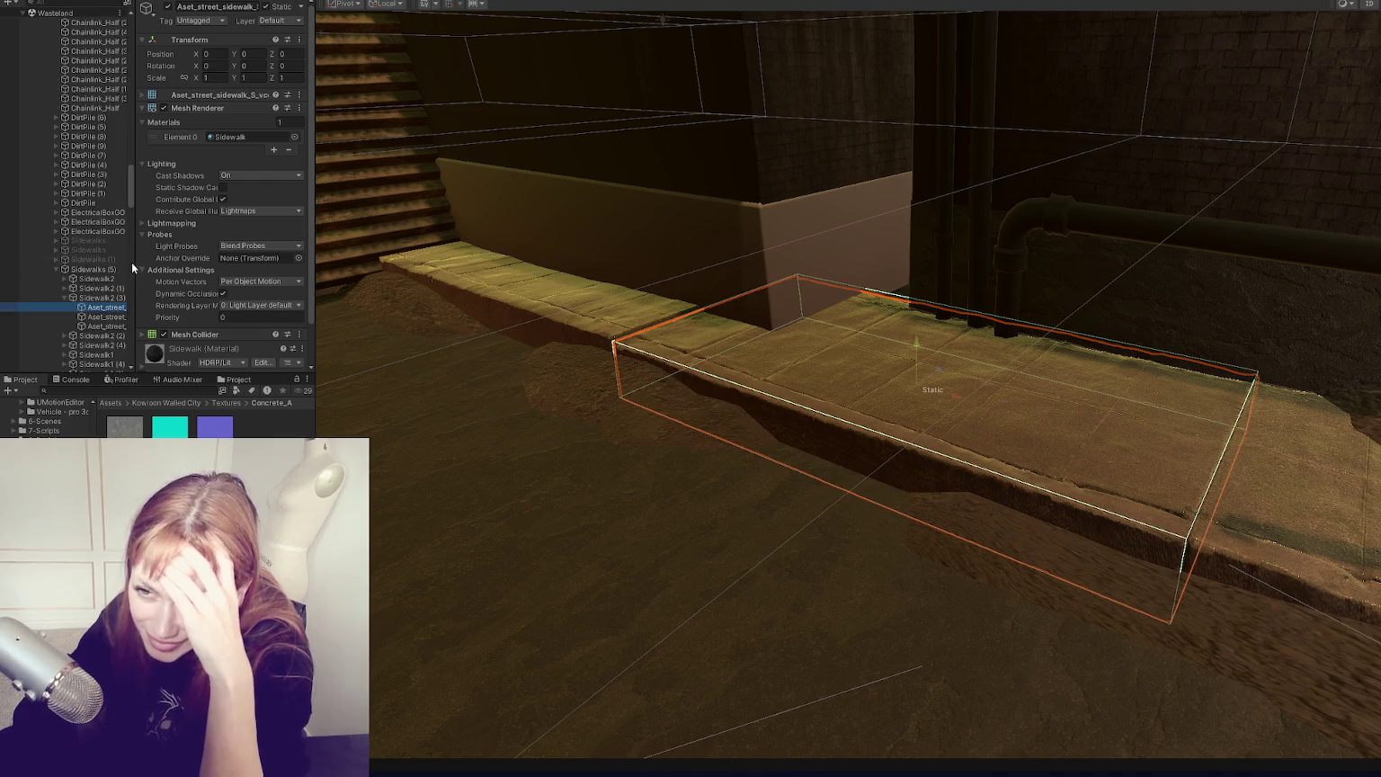
pyautogui.scroll(-3, 187, 144)
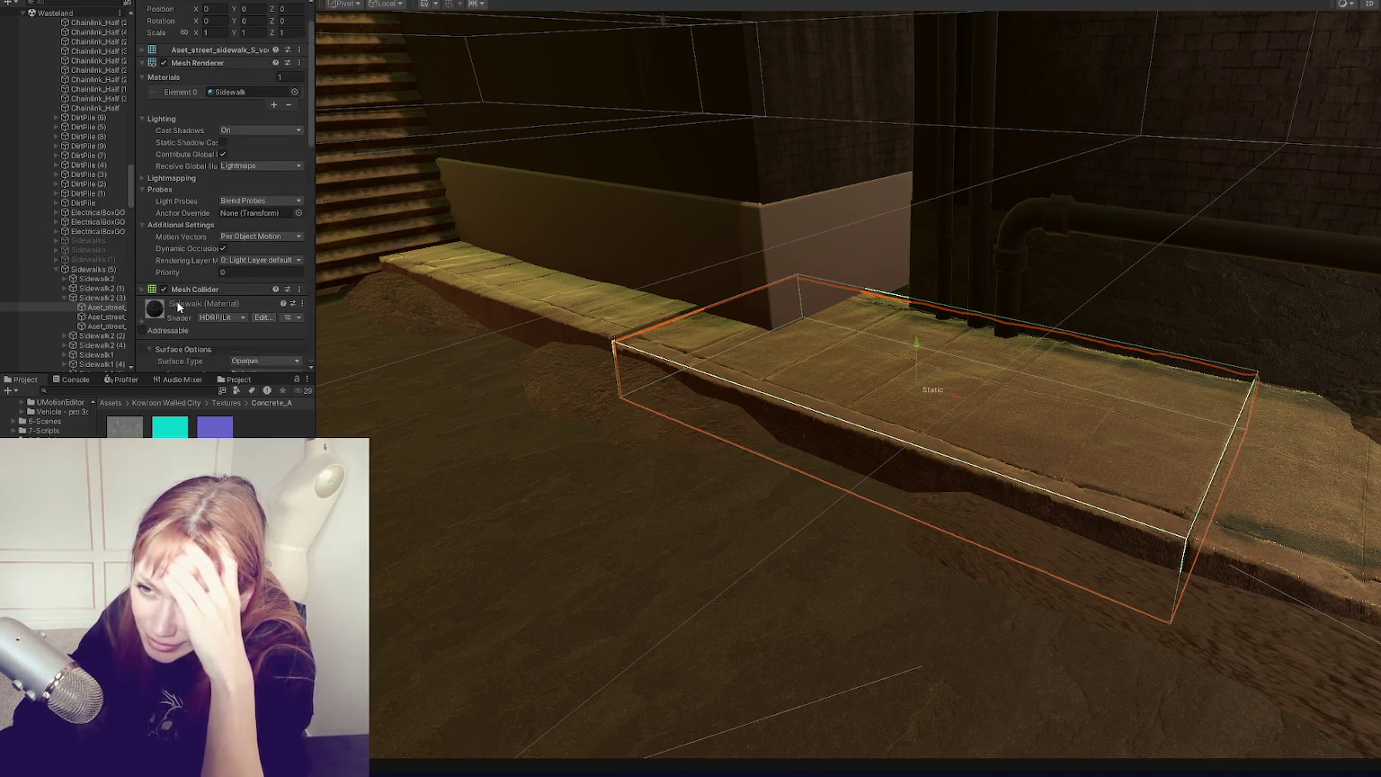
pyautogui.scroll(-15, 247, 225)
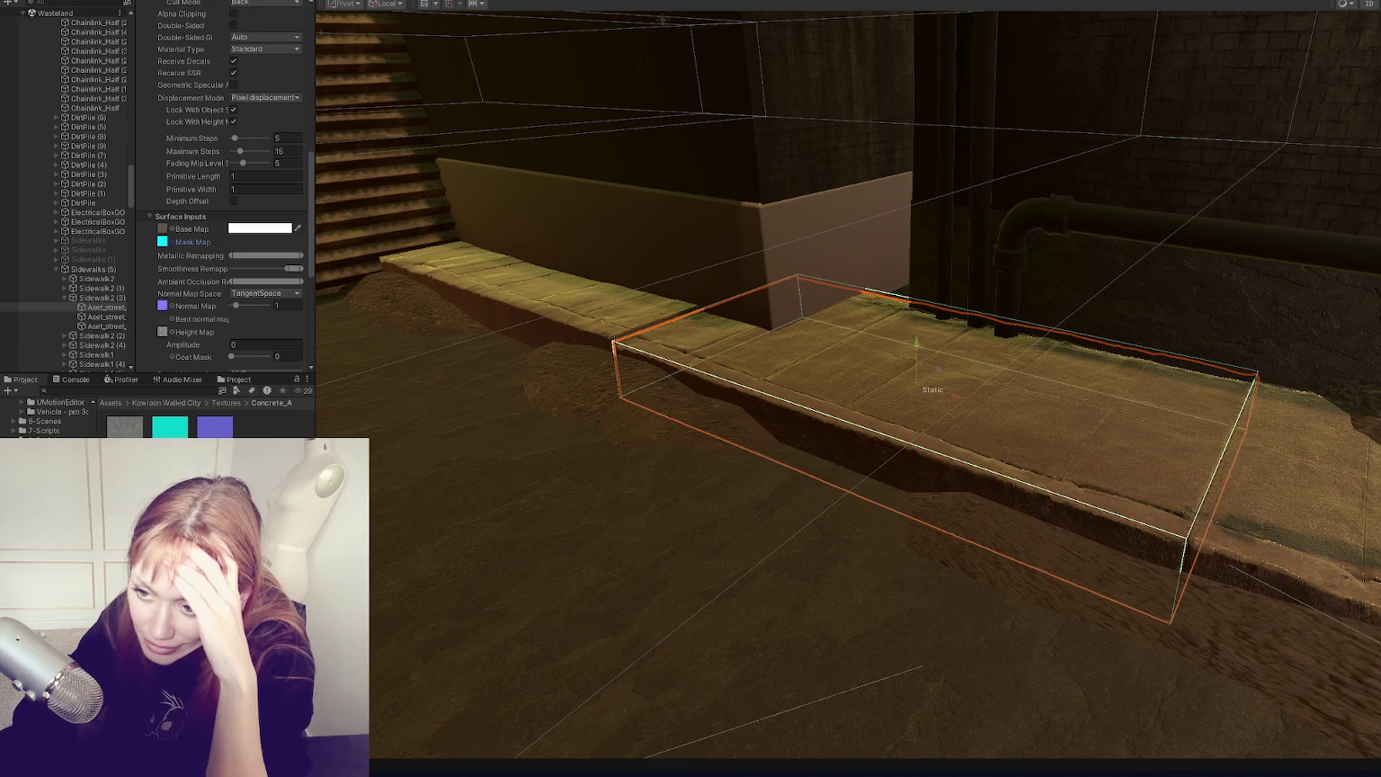
pyautogui.click(114, 317)
pyautogui.scroll(2, 260, 268)
pyautogui.scroll(-2, 234, 287)
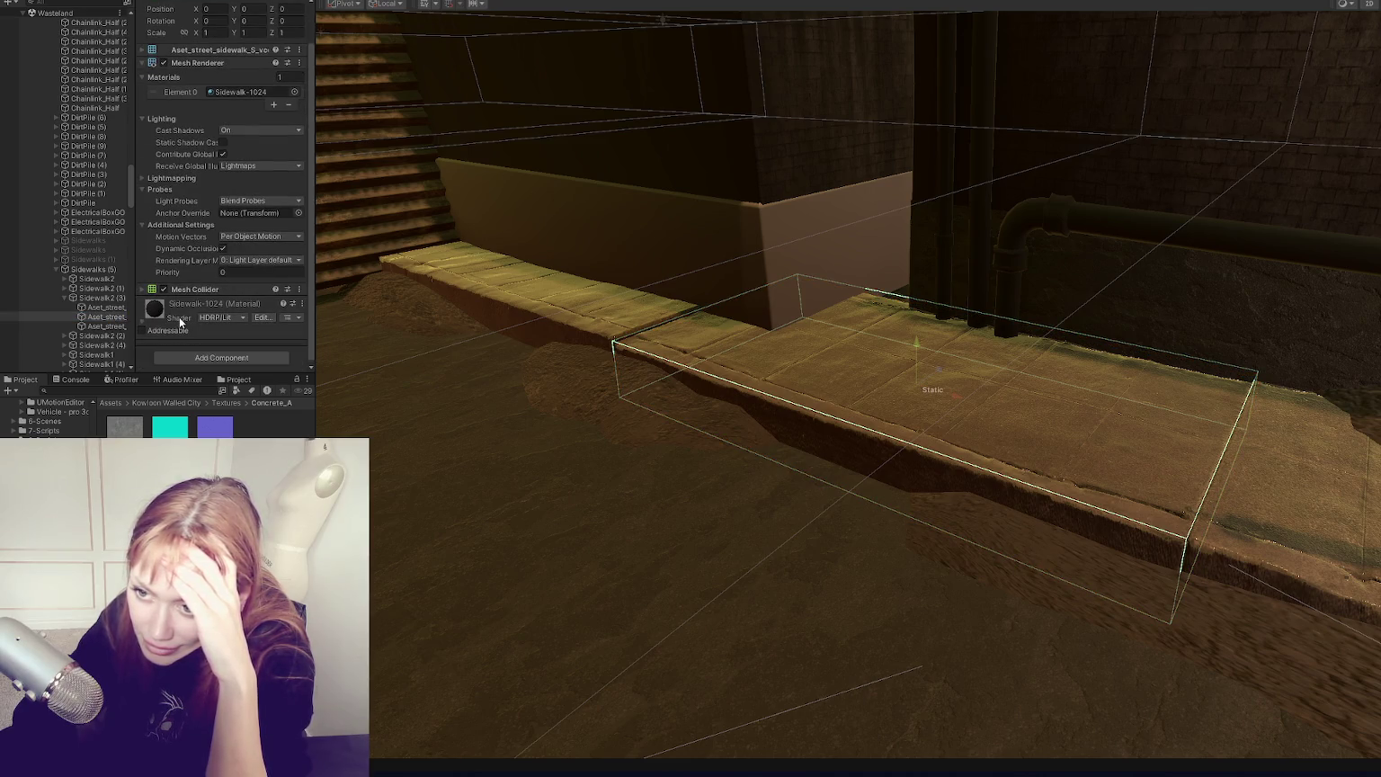
pyautogui.click(179, 317)
pyautogui.scroll(-8, 184, 319)
pyautogui.scroll(3, 187, 316)
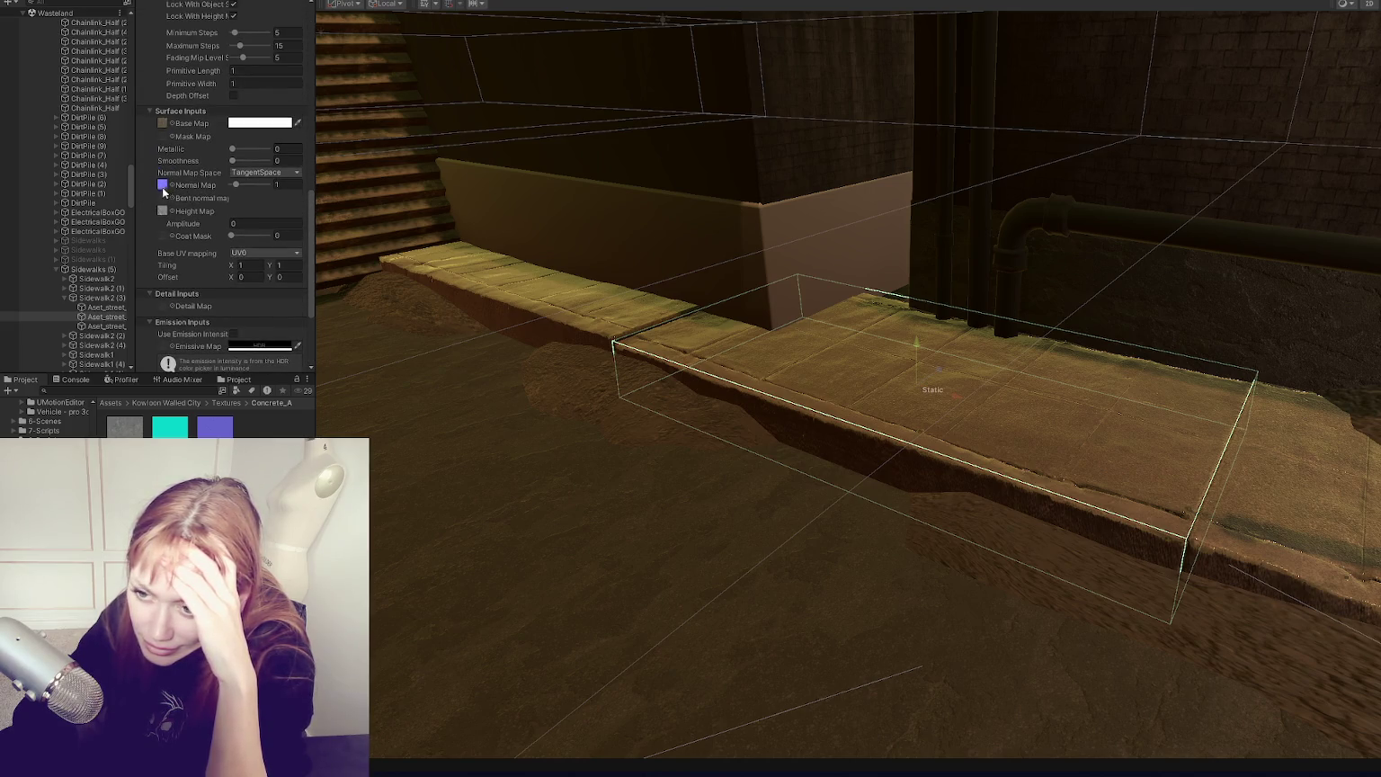
pyautogui.moveTo(176, 434); pyautogui.dragTo(163, 65)
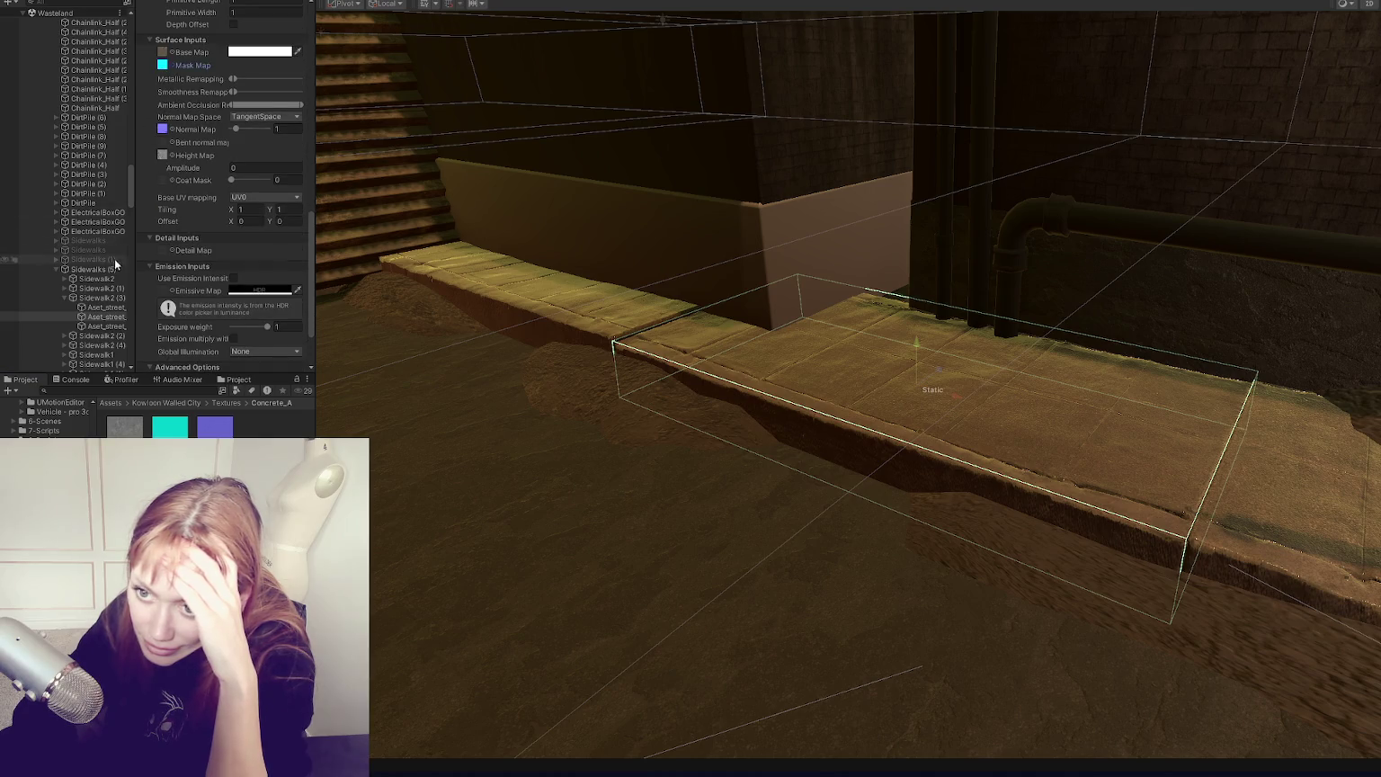
# Step: Select the third sidewalk piece and review its Sidewalk-512 material settings
pyautogui.click(109, 327)
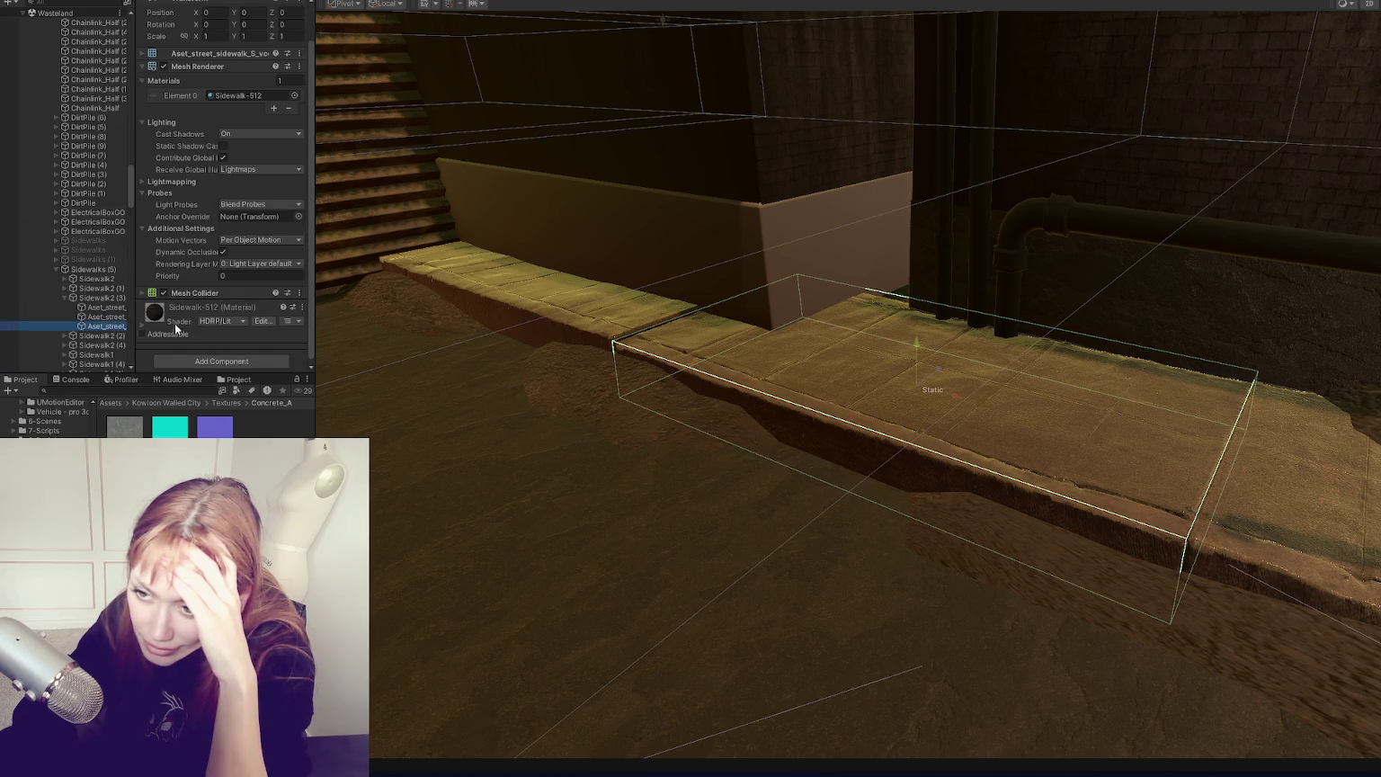
pyautogui.click(194, 303)
pyautogui.scroll(-10, 189, 297)
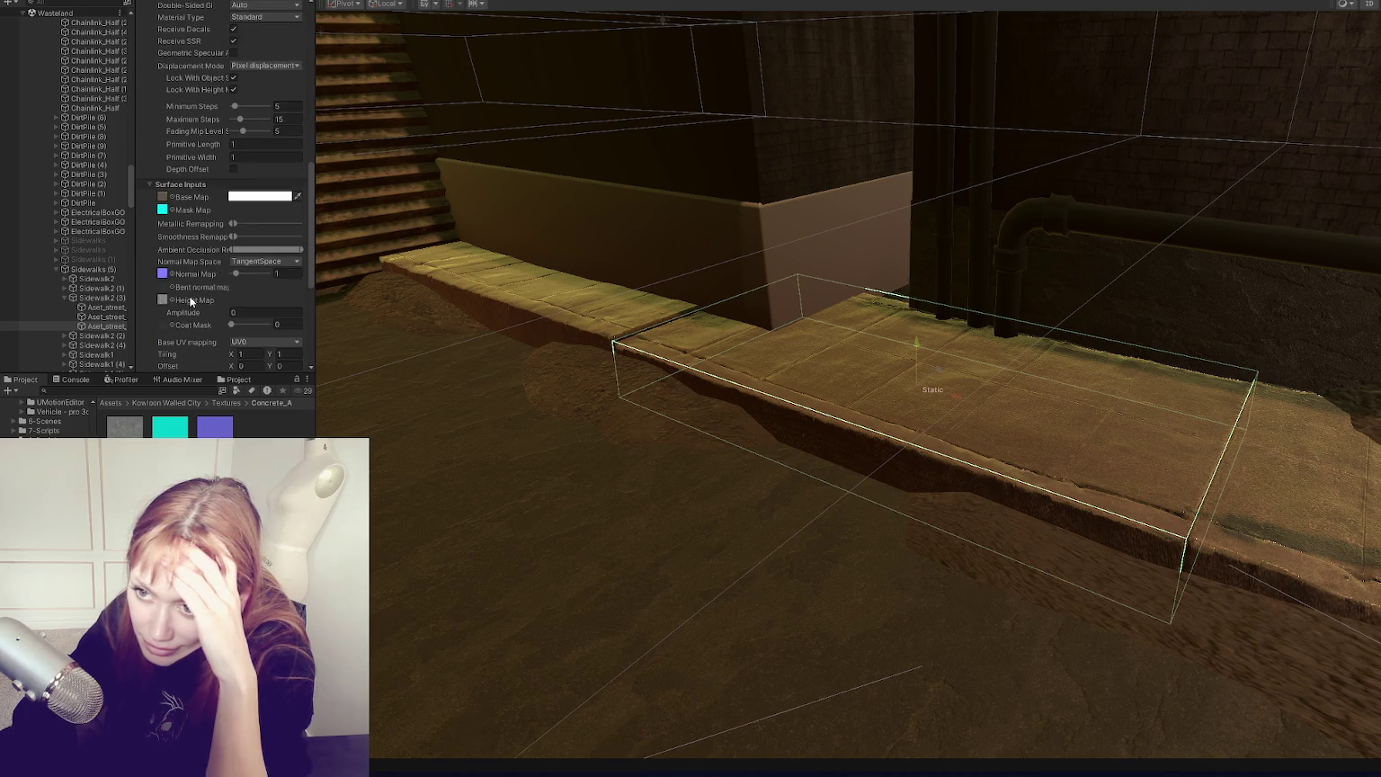
pyautogui.scroll(-5, 700, 364)
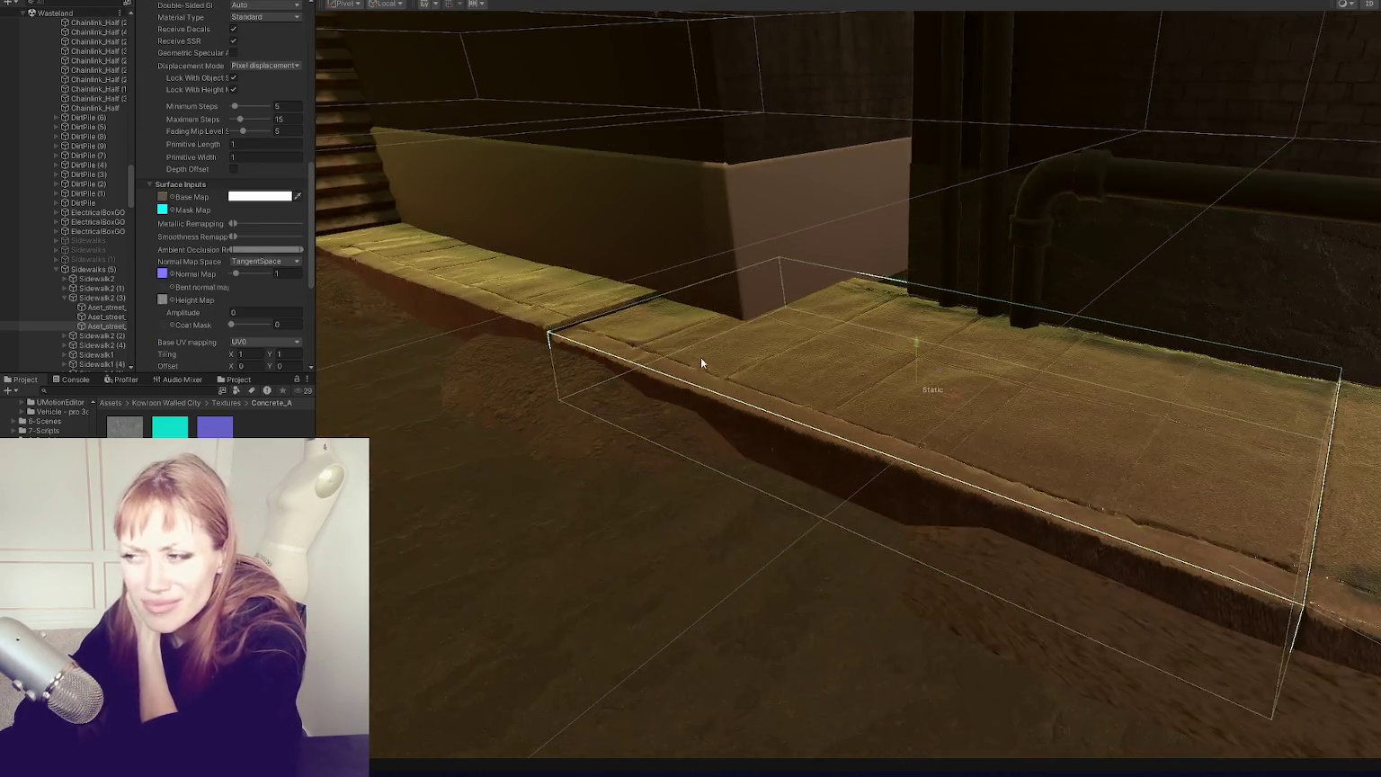
pyautogui.scroll(-3, 699, 369)
pyautogui.scroll(4, 696, 361)
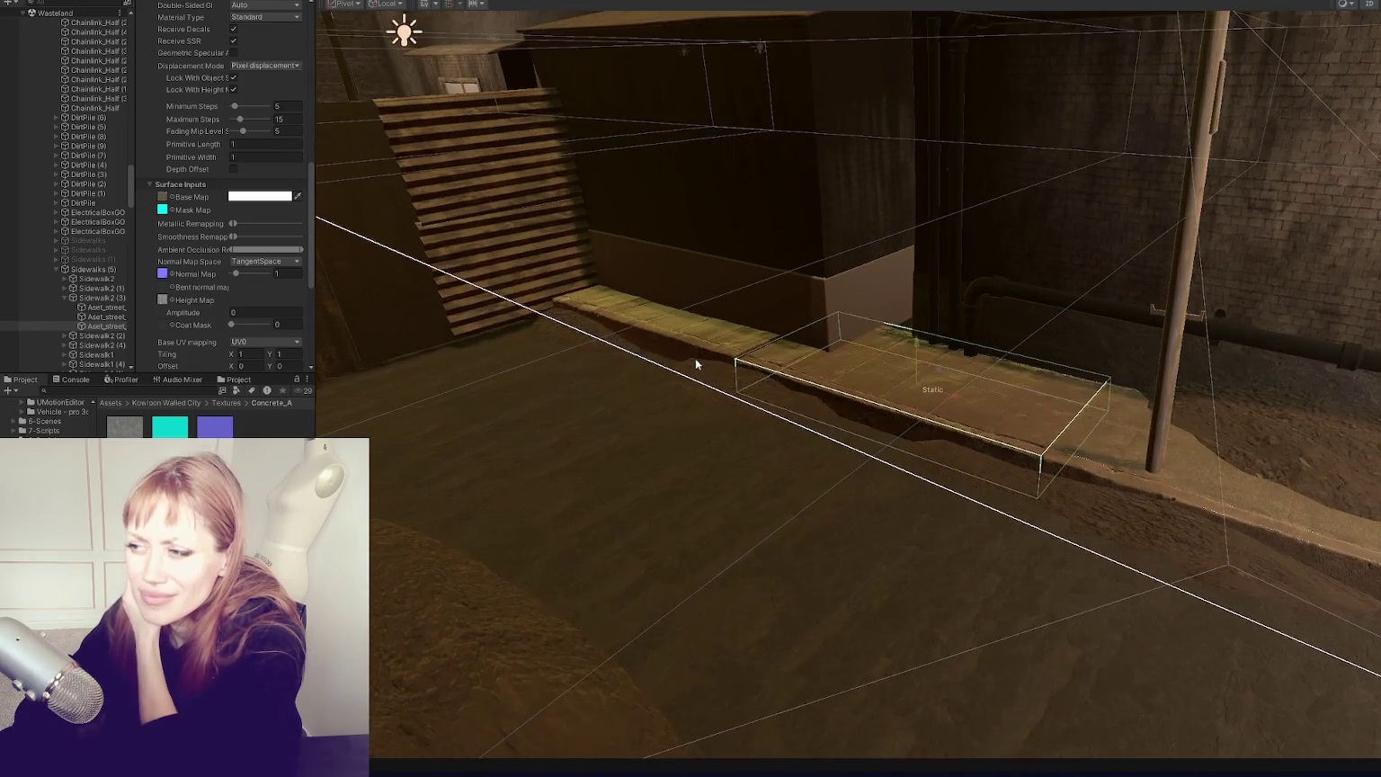
pyautogui.scroll(-1, 695, 358)
pyautogui.scroll(1, 695, 358)
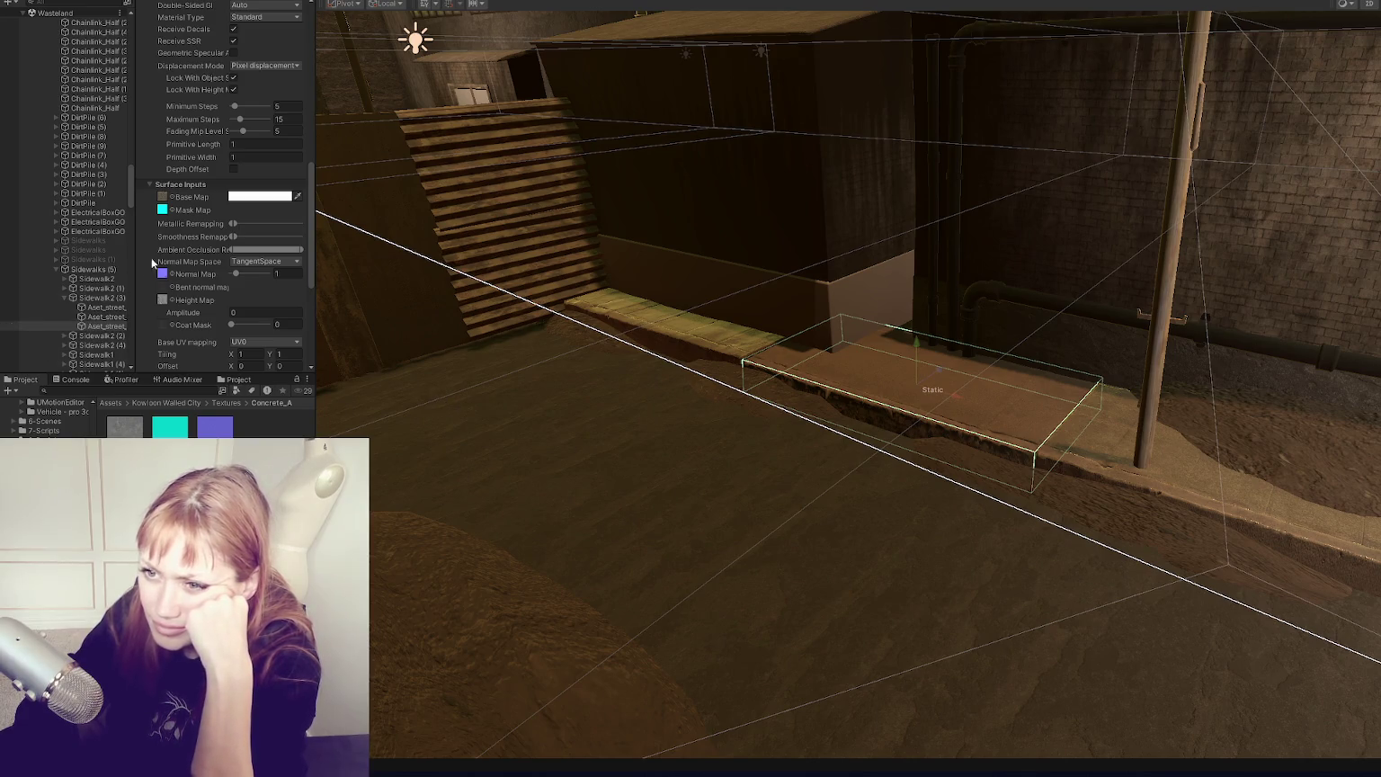
# Step: Locate the base map, then compare the Sidewalk, Sidewalk-512 and Sidewalk-1024 materials
pyautogui.click(161, 198)
pyautogui.click(122, 435)
pyautogui.click(167, 432)
pyautogui.scroll(5, 203, 269)
pyautogui.click(220, 430)
pyautogui.click(150, 436)
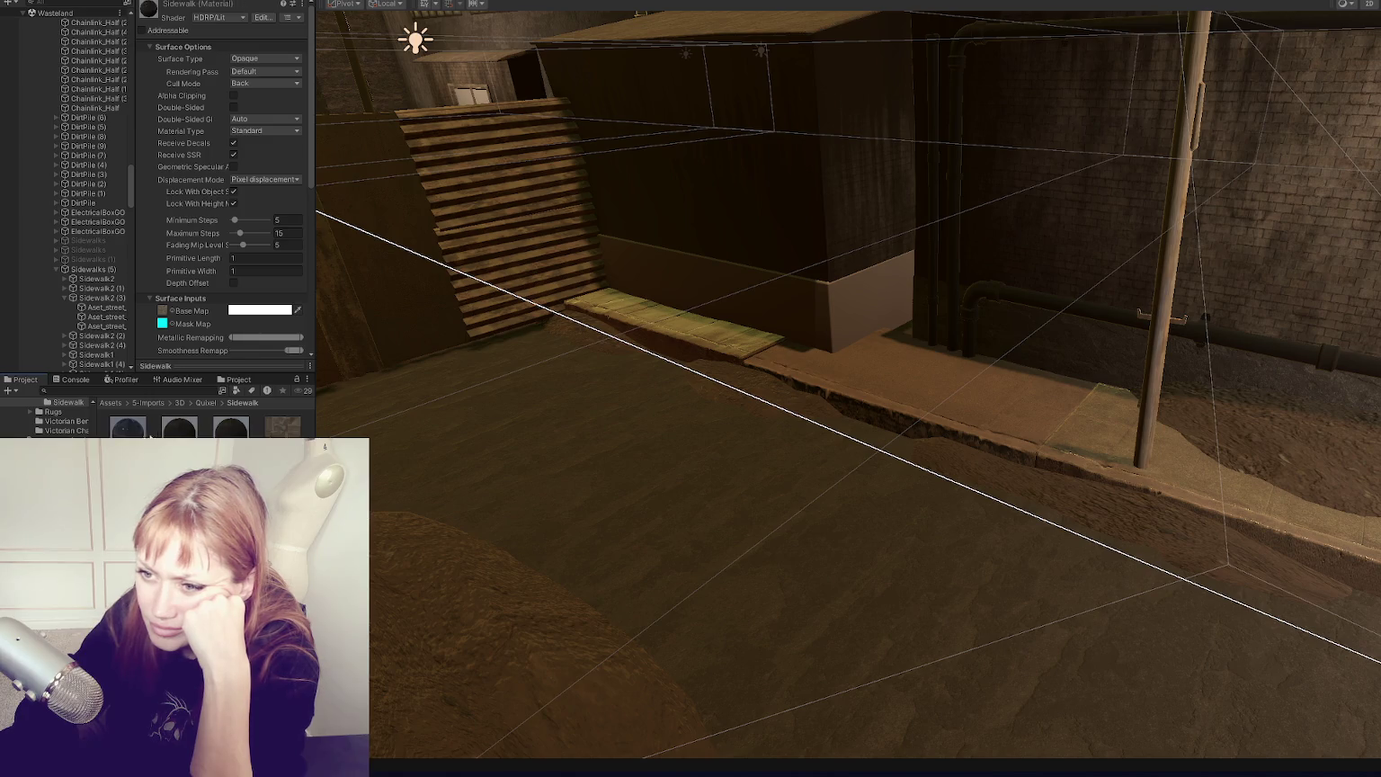
# Step: Widen the Sidewalk-512 material's Smoothness Remapping to span the full range
pyautogui.scroll(-3, 207, 299)
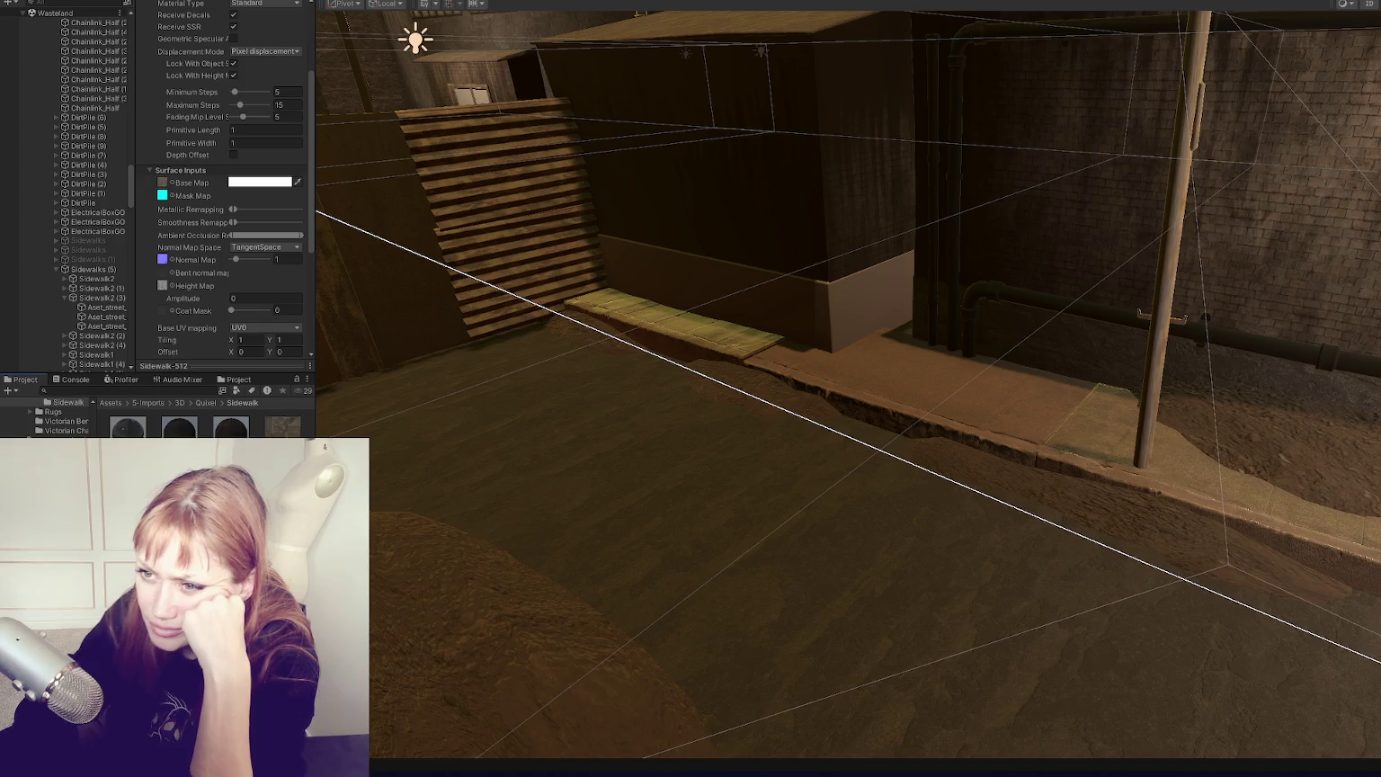
pyautogui.click(232, 428)
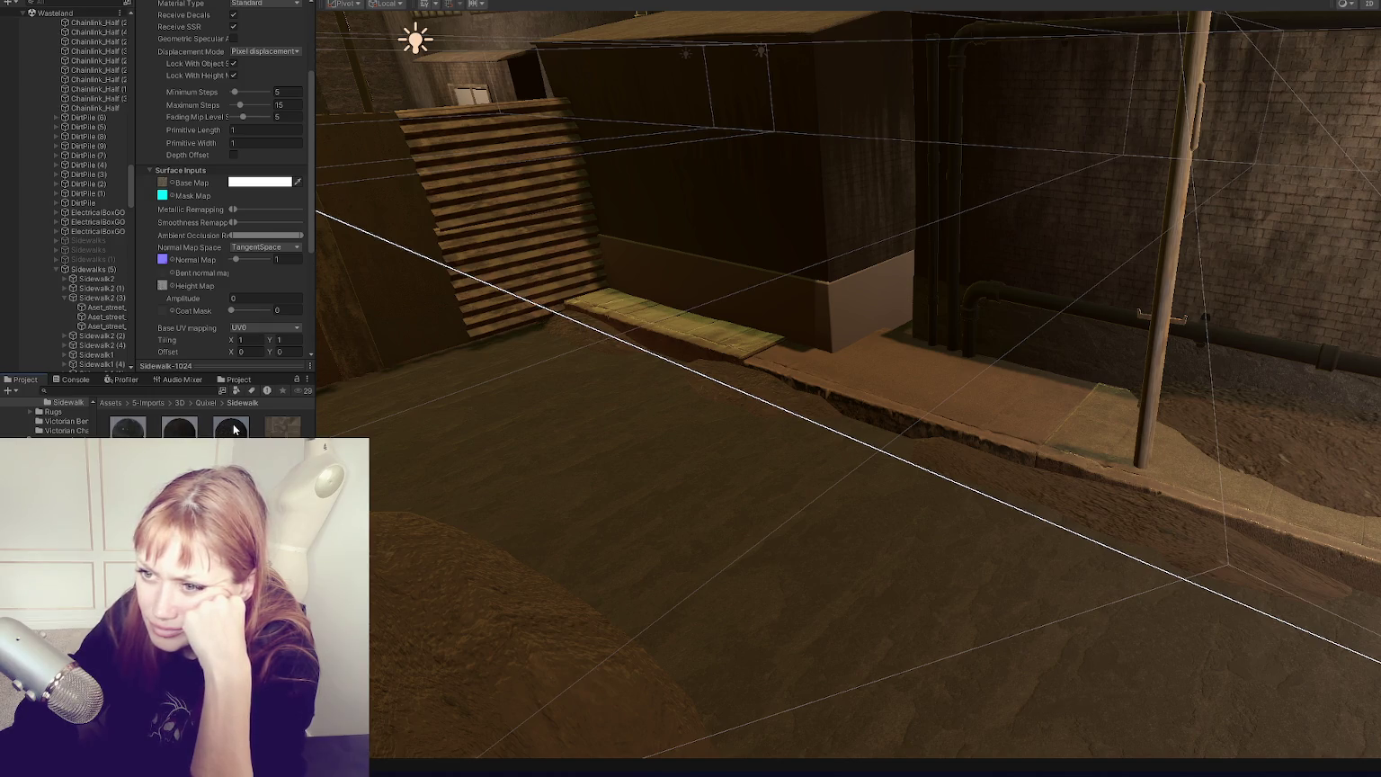
pyautogui.click(127, 435)
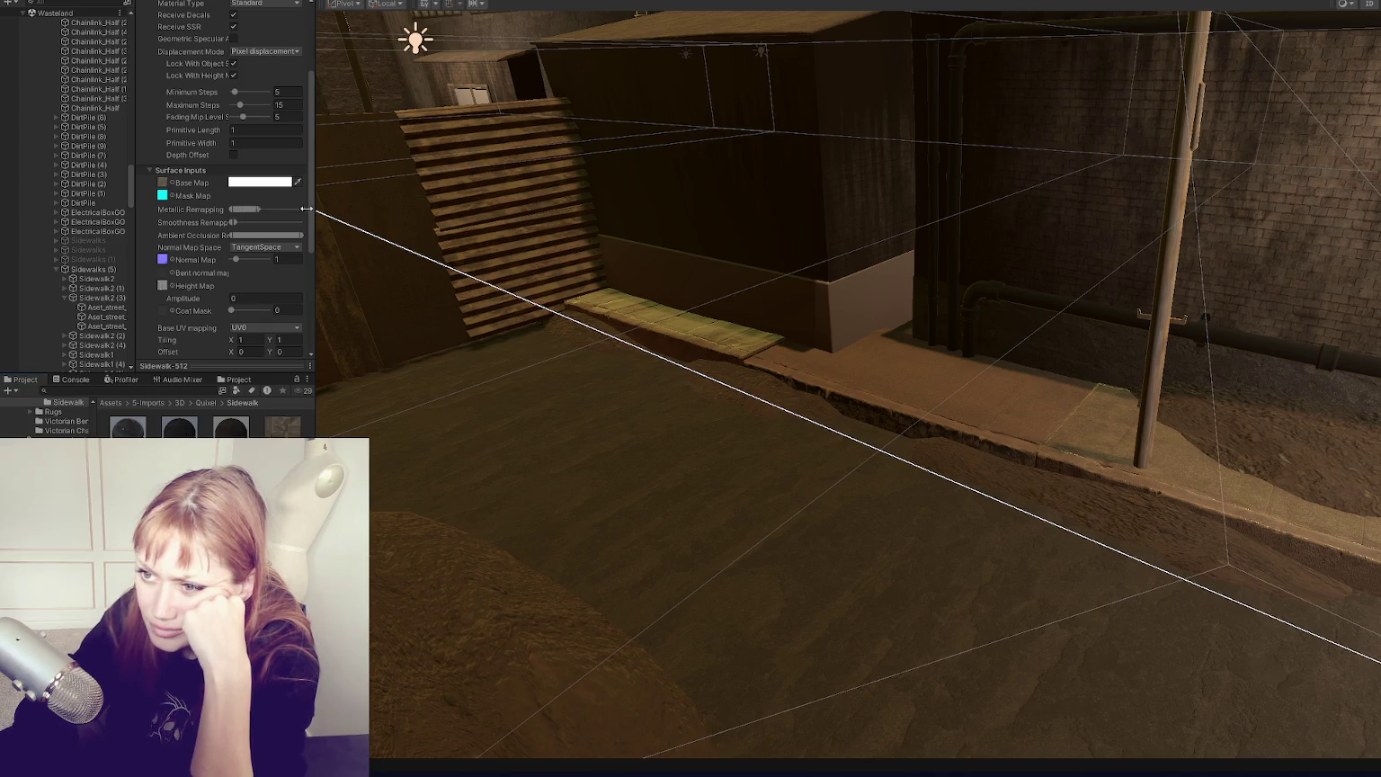
pyautogui.click(349, 207)
pyautogui.hotkey('ctrl', 'z')
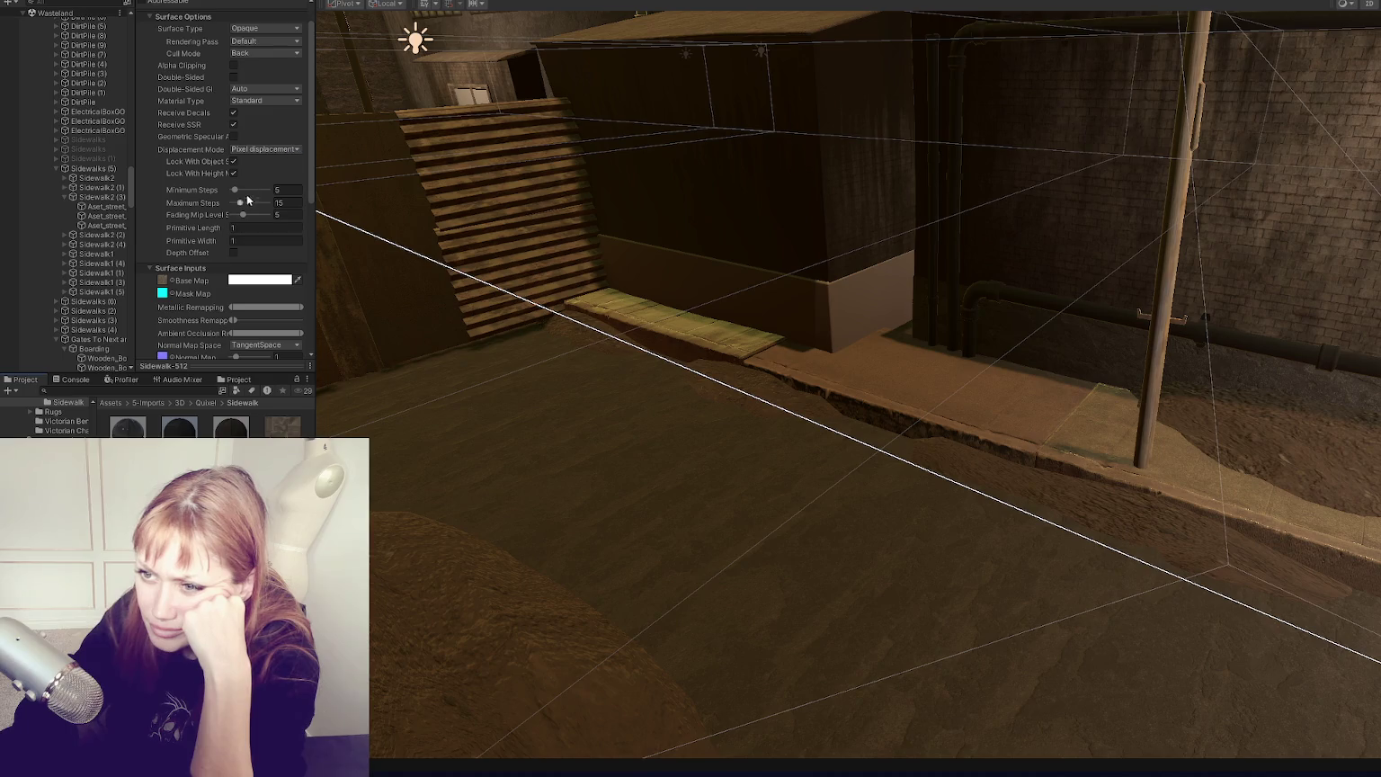
pyautogui.scroll(-3, 259, 209)
pyautogui.scroll(-3, 247, 221)
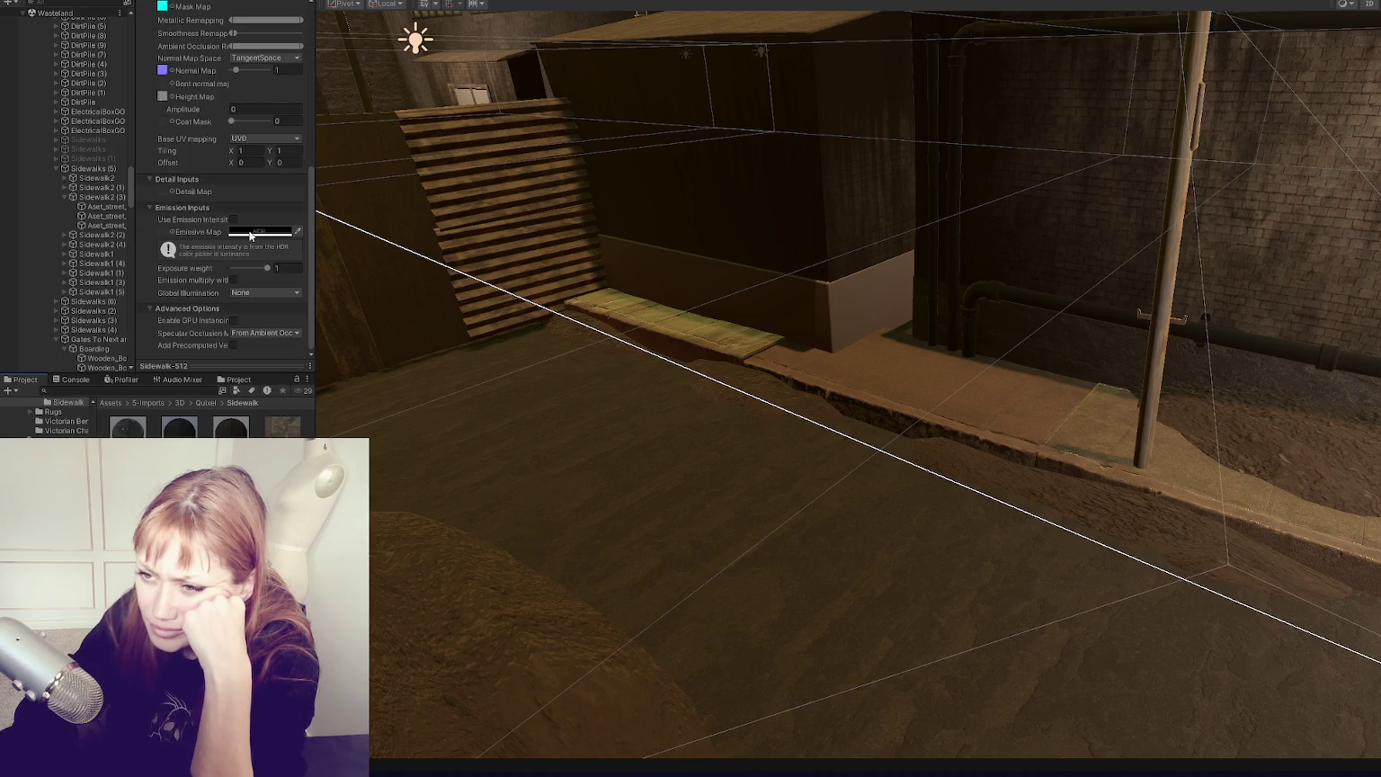
pyautogui.scroll(4, 232, 215)
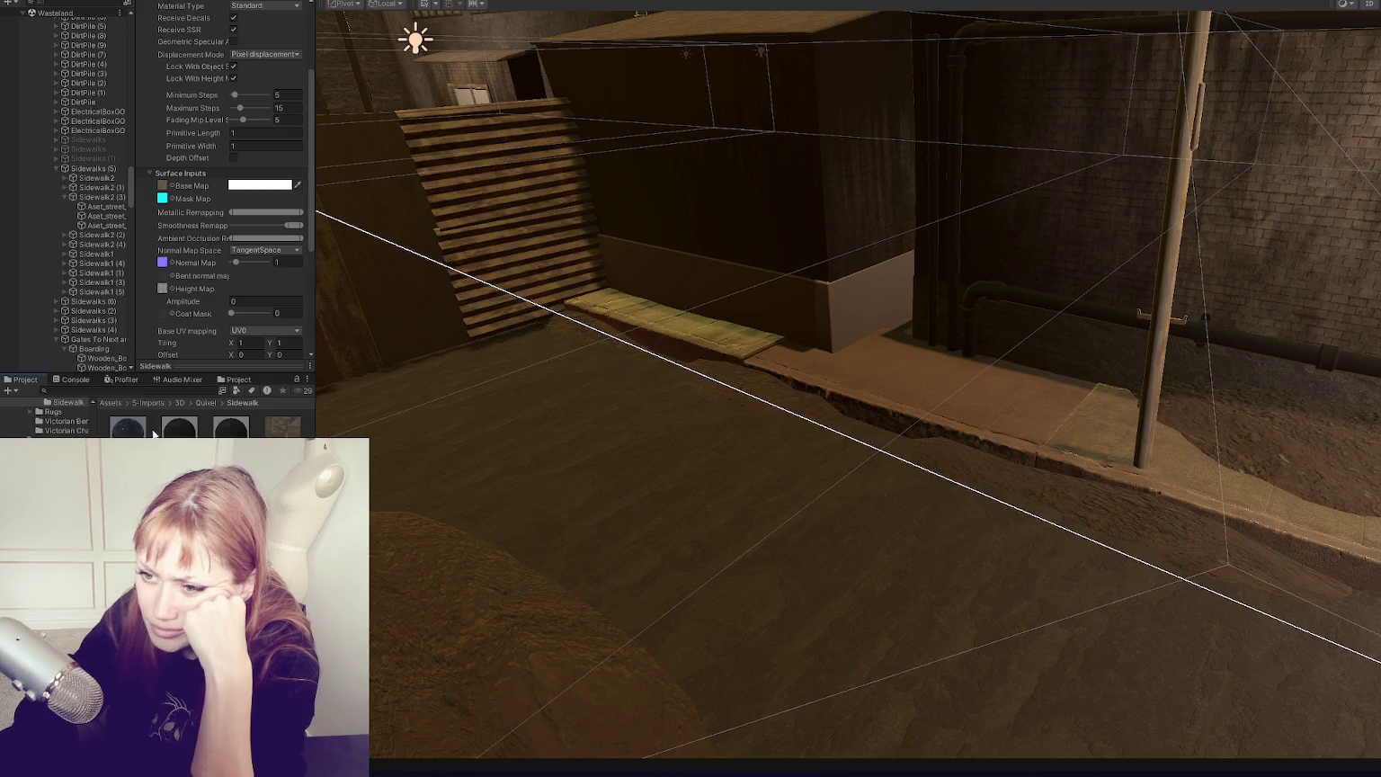
pyautogui.moveTo(235, 224); pyautogui.dragTo(304, 221)
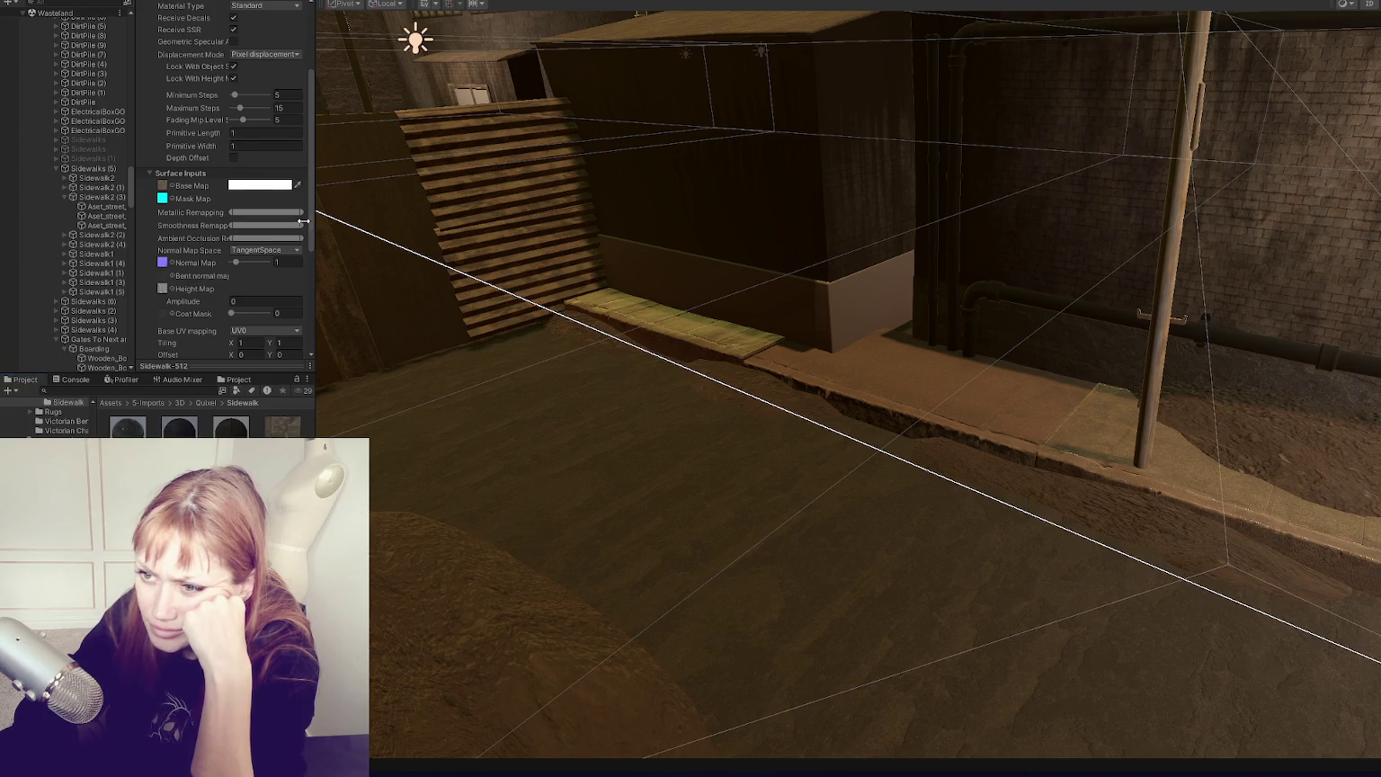
# Step: Widen the Sidewalk-1024 material's Metallic Remapping to span the full range
pyautogui.click(130, 429)
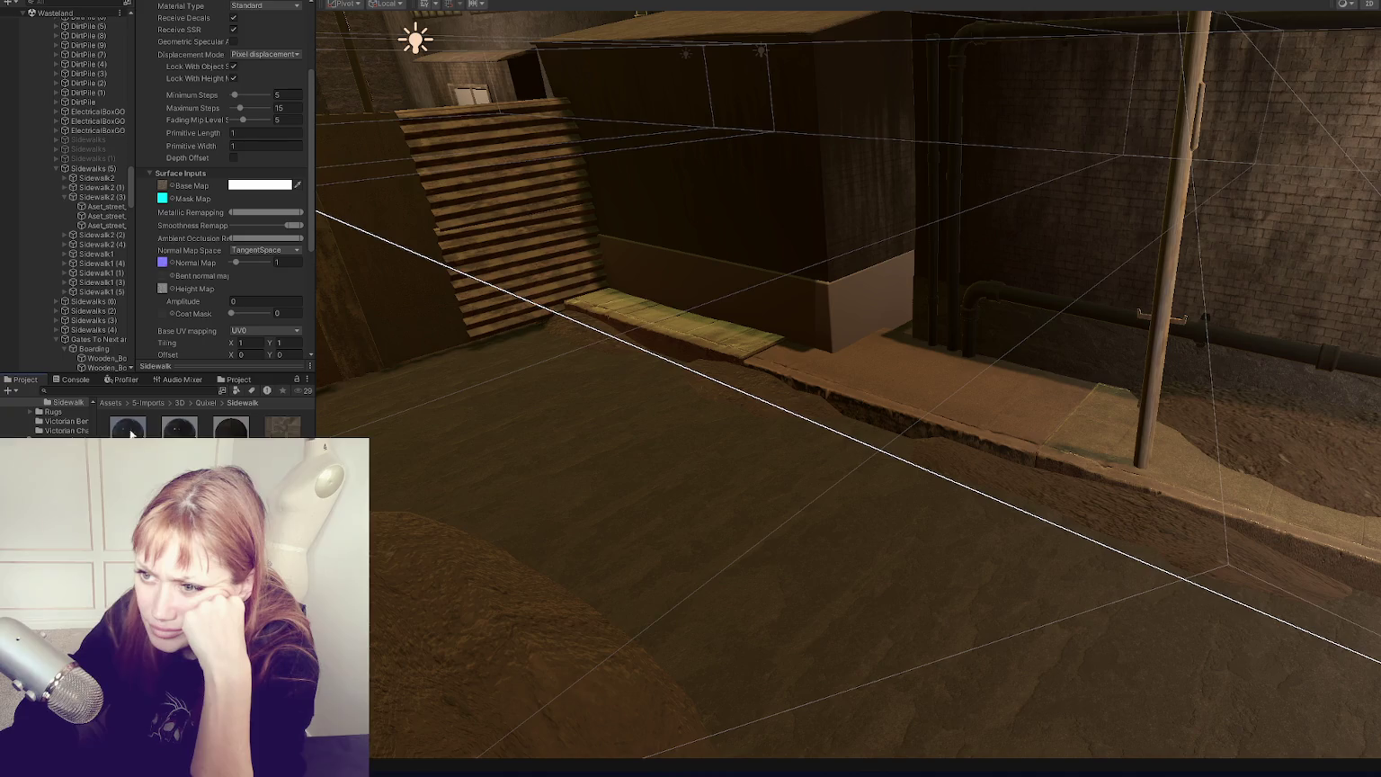
pyautogui.click(179, 428)
pyautogui.click(232, 430)
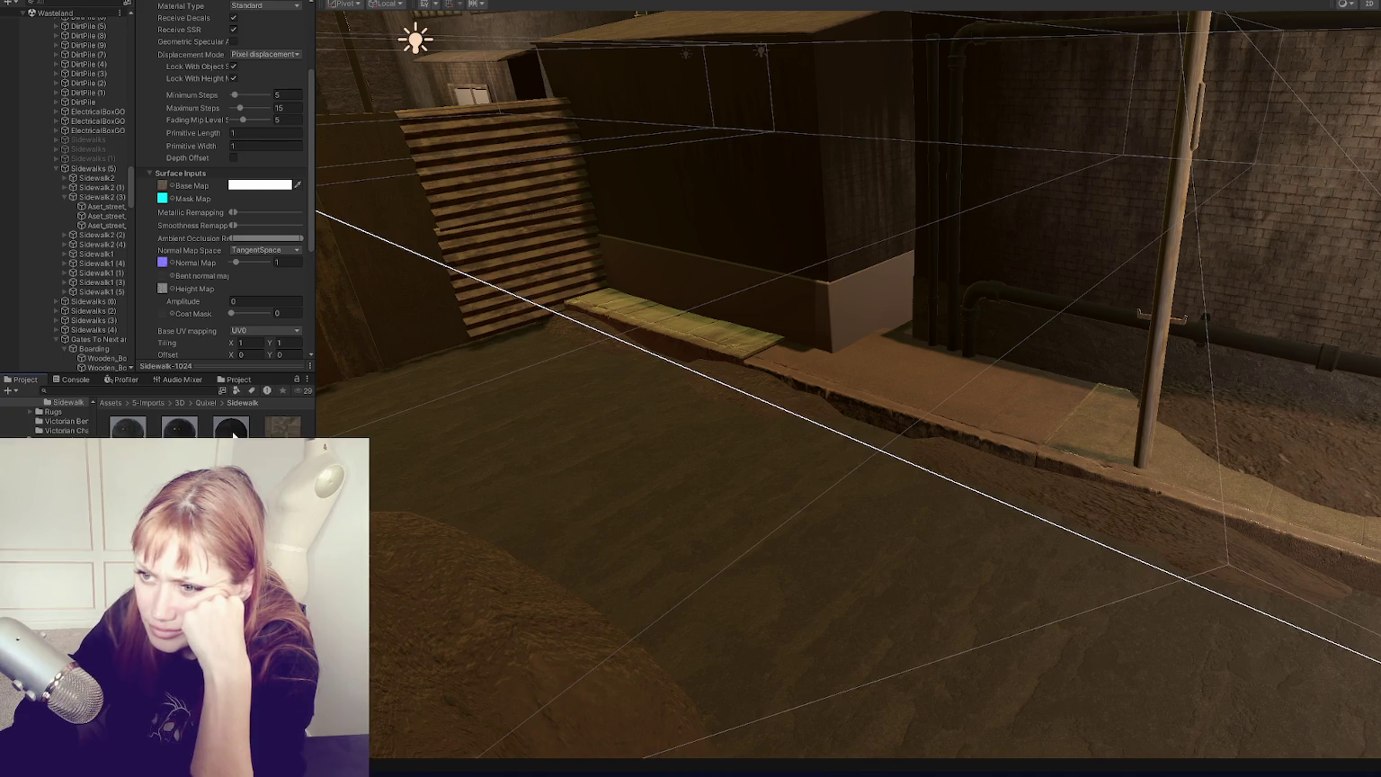
pyautogui.click(358, 213)
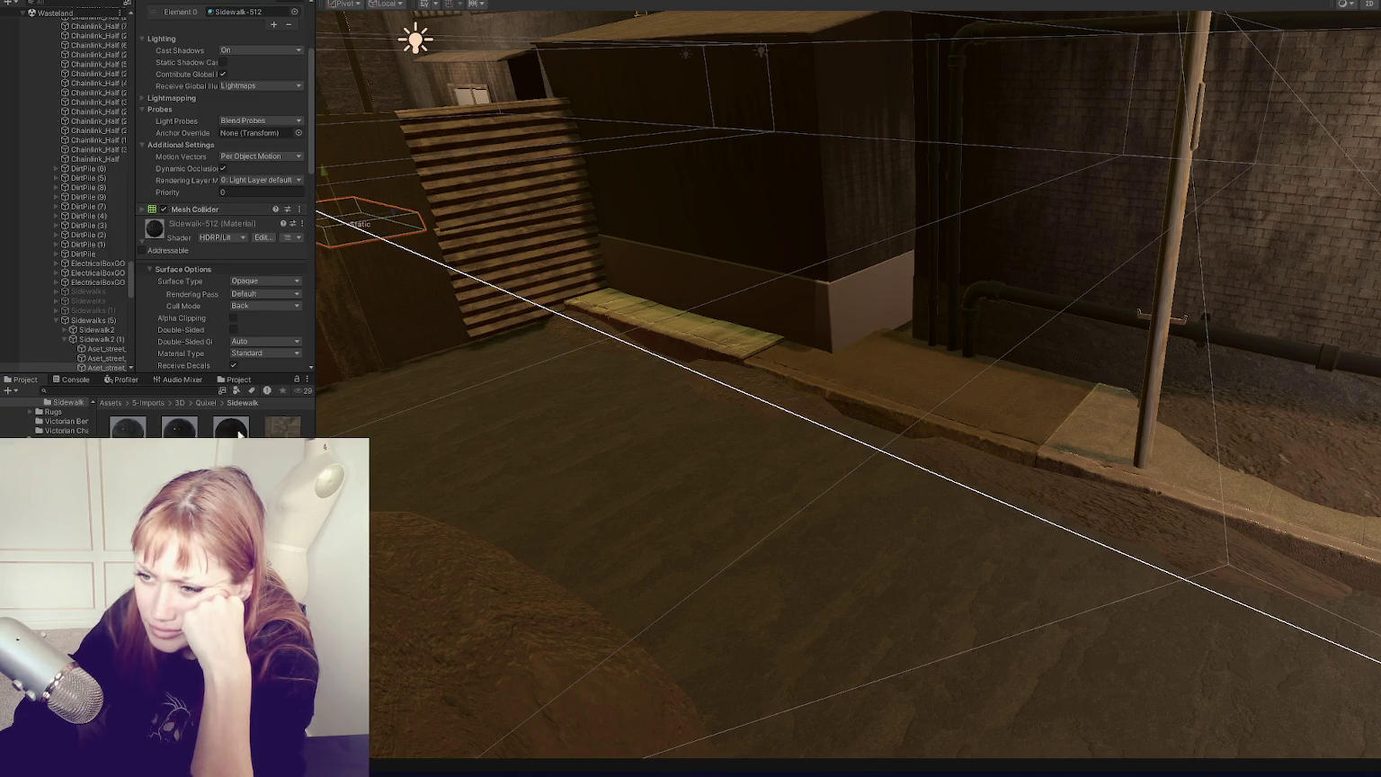
pyautogui.click(239, 432)
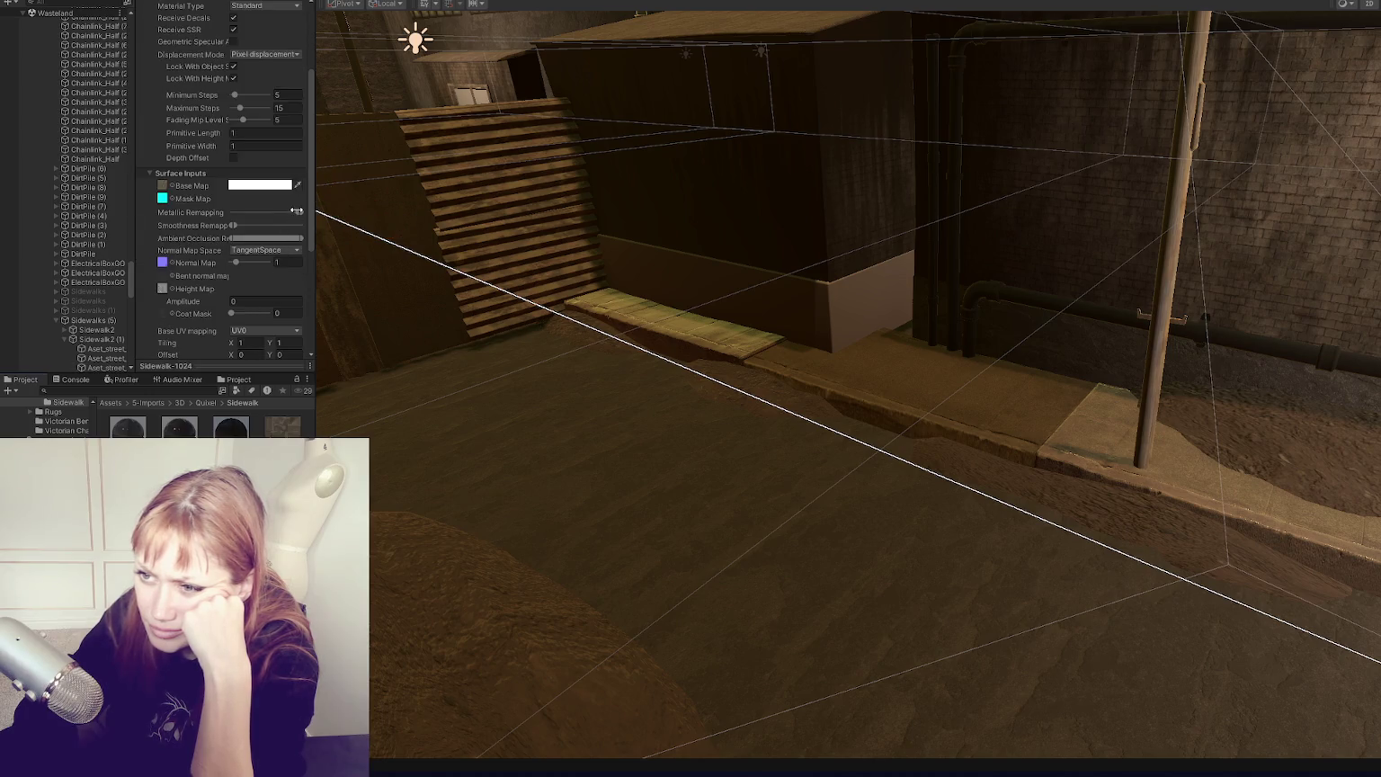
pyautogui.moveTo(293, 212); pyautogui.dragTo(186, 206)
pyautogui.hotkey('ctrl', 'z')
pyautogui.hotkey('ctrl', 'z')
pyautogui.hotkey('ctrl', 'z')
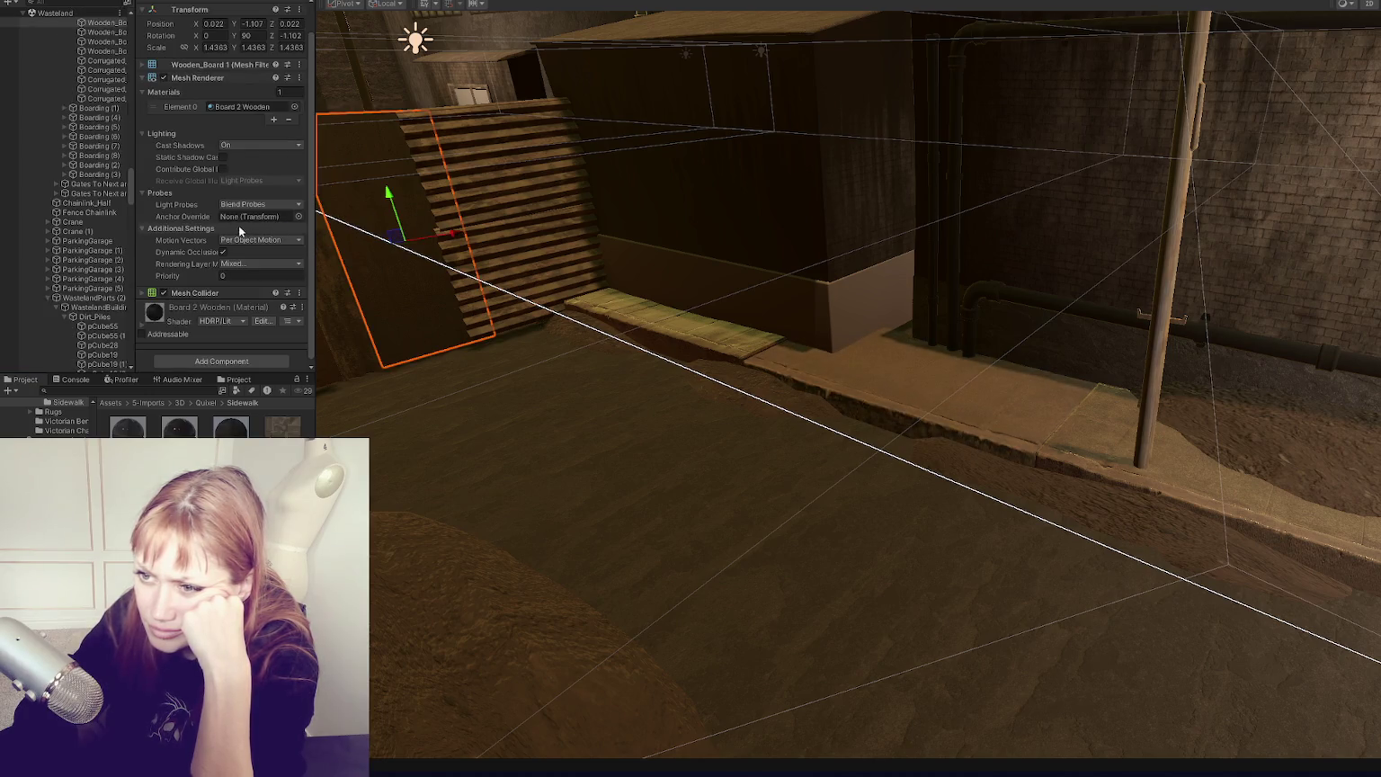
# Step: Compare the sidewalk material changes with undo/redo on Sidewalk-512, then enter Play mode
pyautogui.click(187, 429)
pyautogui.scroll(-5, 245, 307)
pyautogui.hotkey('ctrl', 'z')
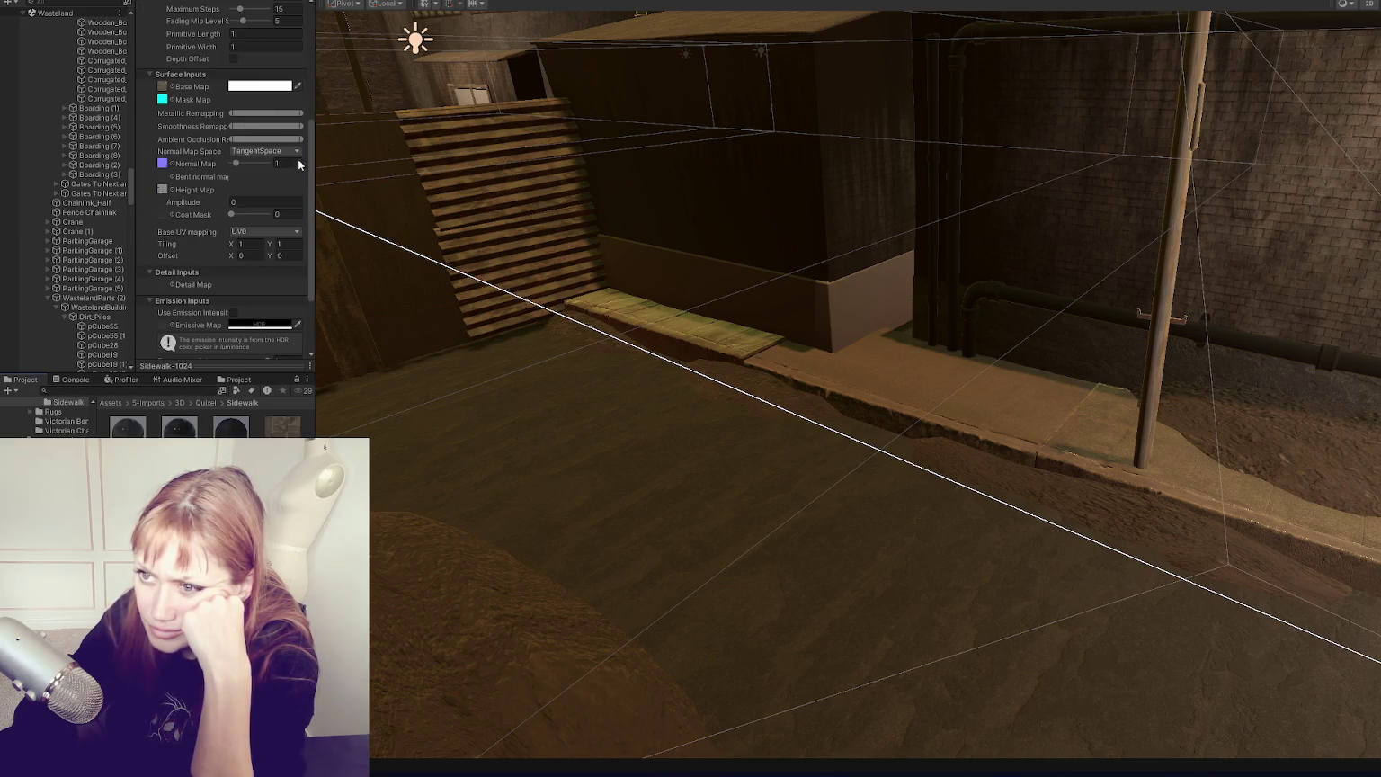
pyautogui.hotkey('ctrl', 'y')
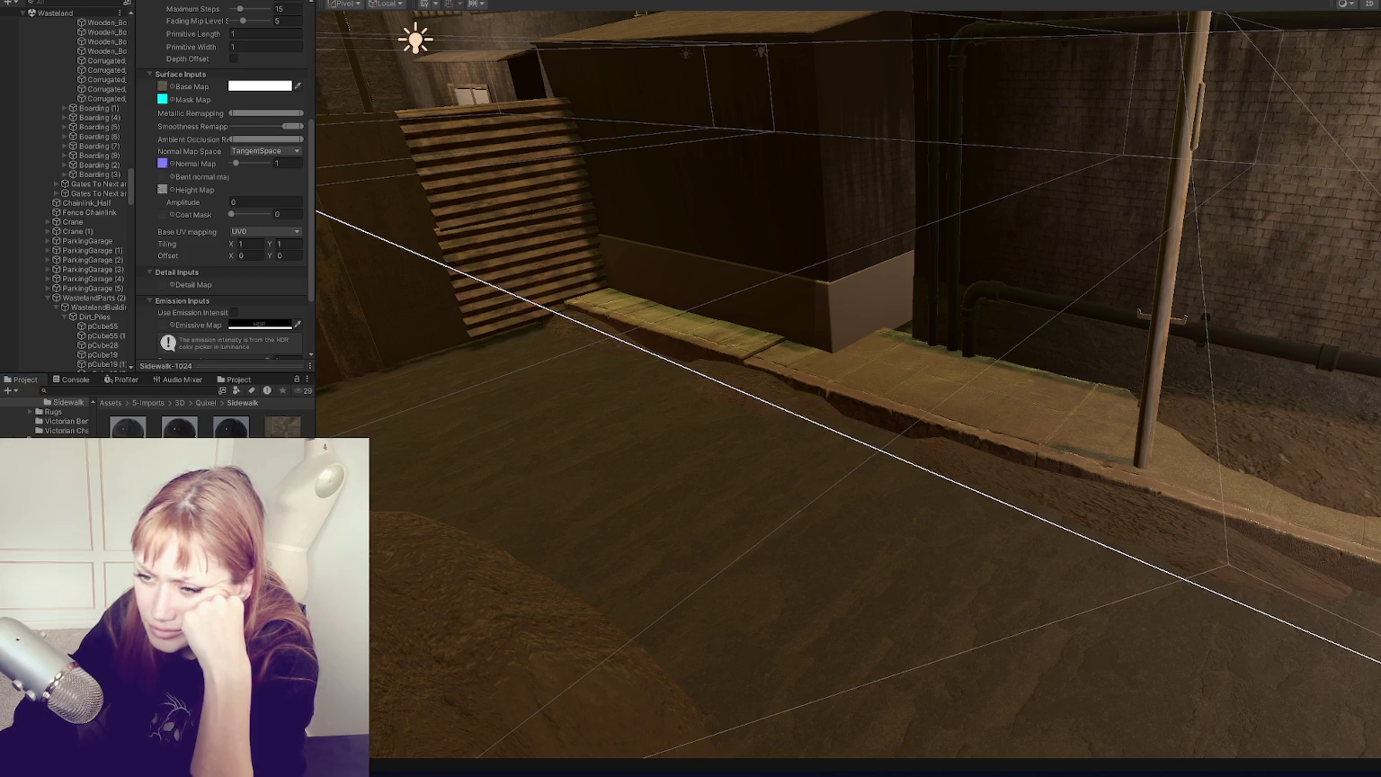
pyautogui.hotkey('ctrl', 'z')
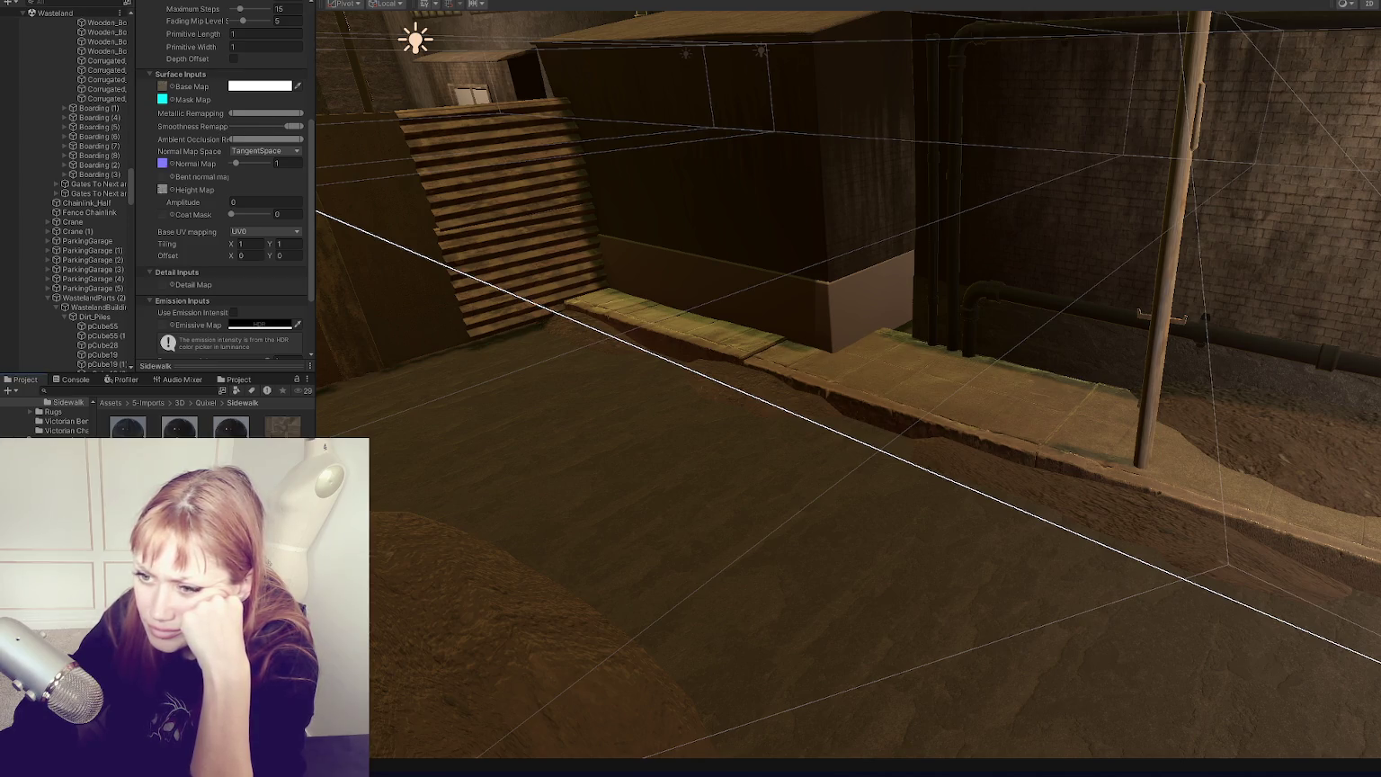
pyautogui.click(653, 429)
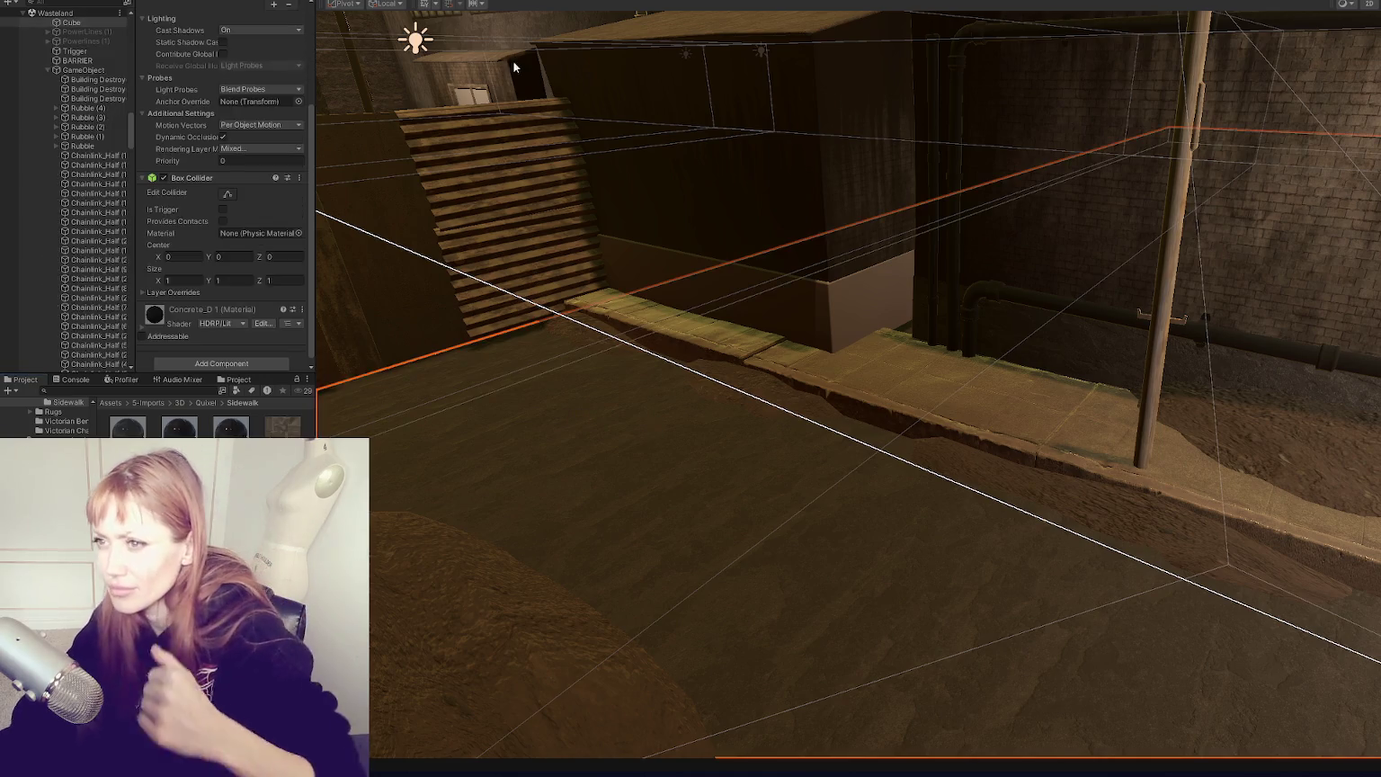
pyautogui.click(482, 5)
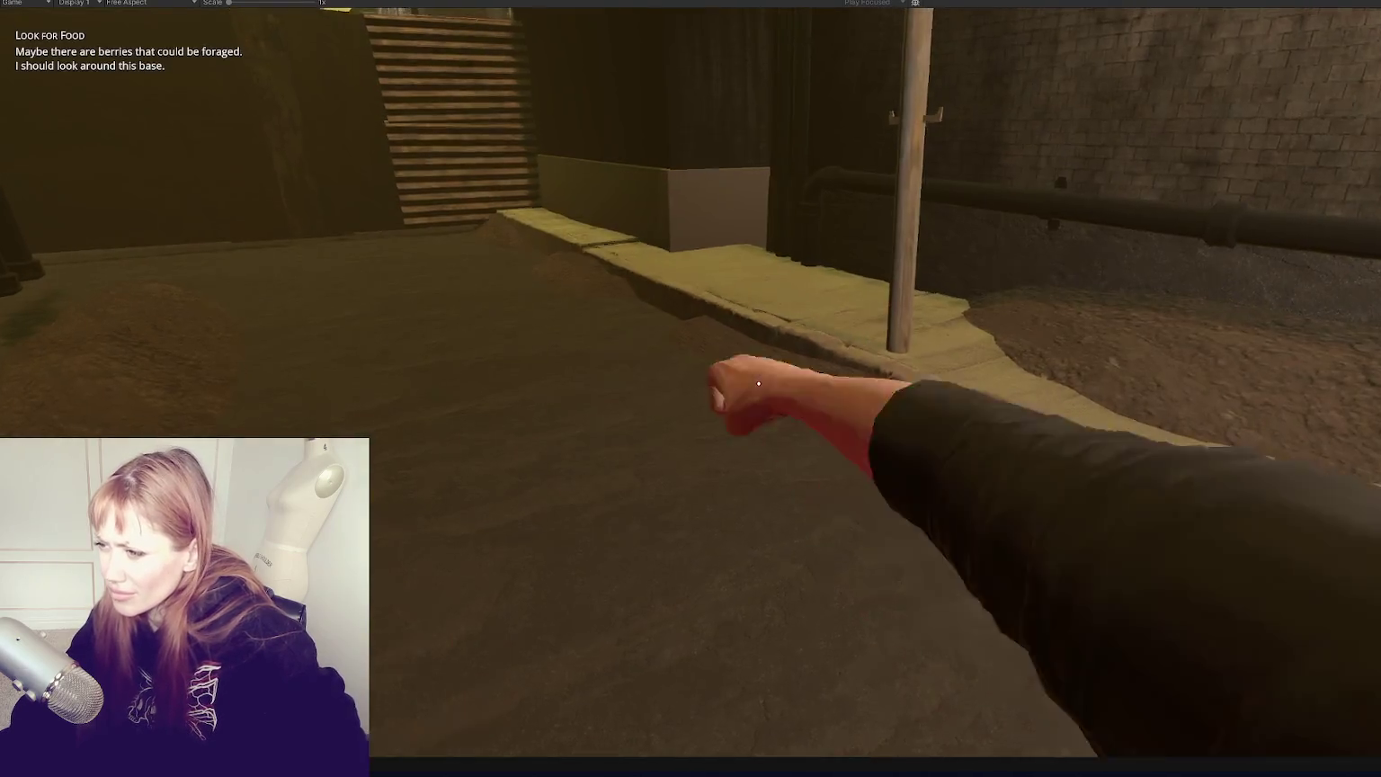
# Step: Walk the player across the yard and along the long concrete slab toward the brick wall
pyautogui.press('s')
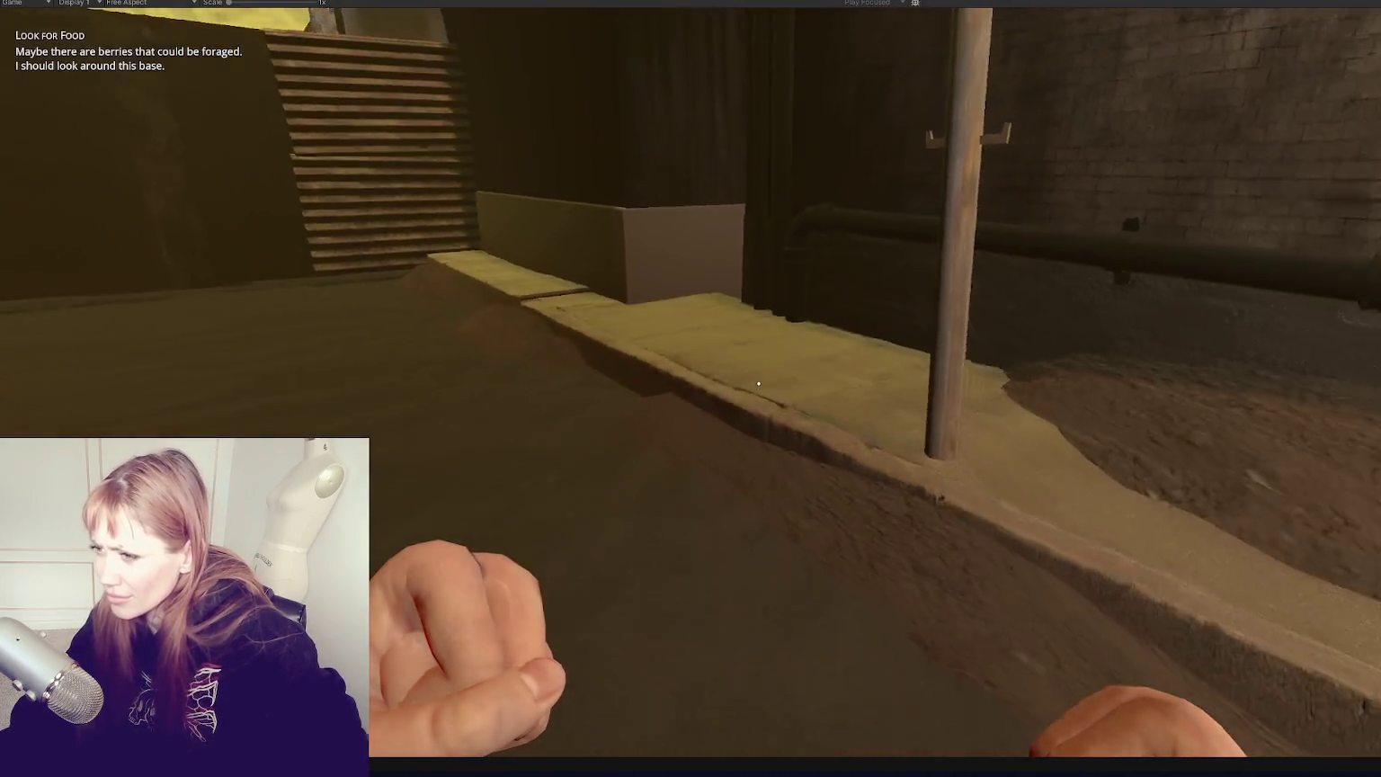
pyautogui.press('s')
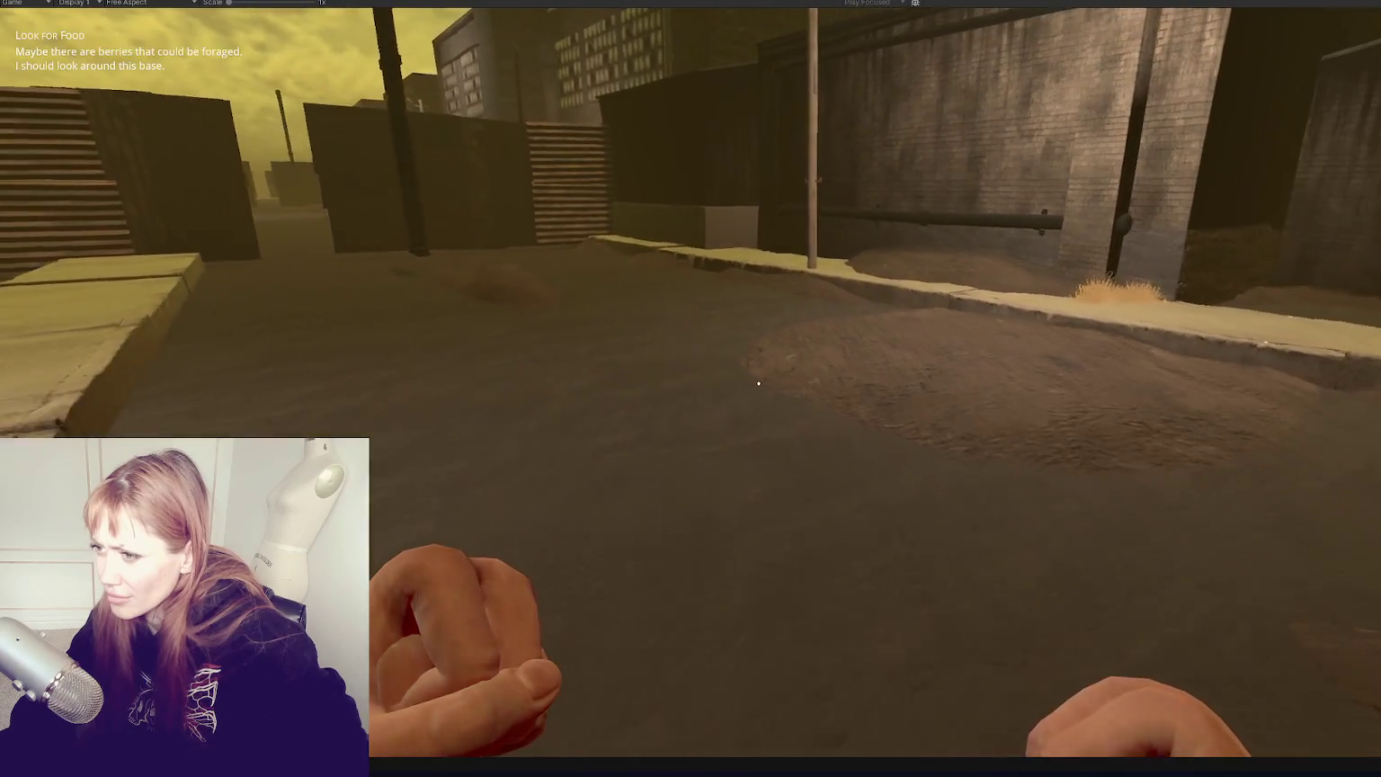
pyautogui.press('s')
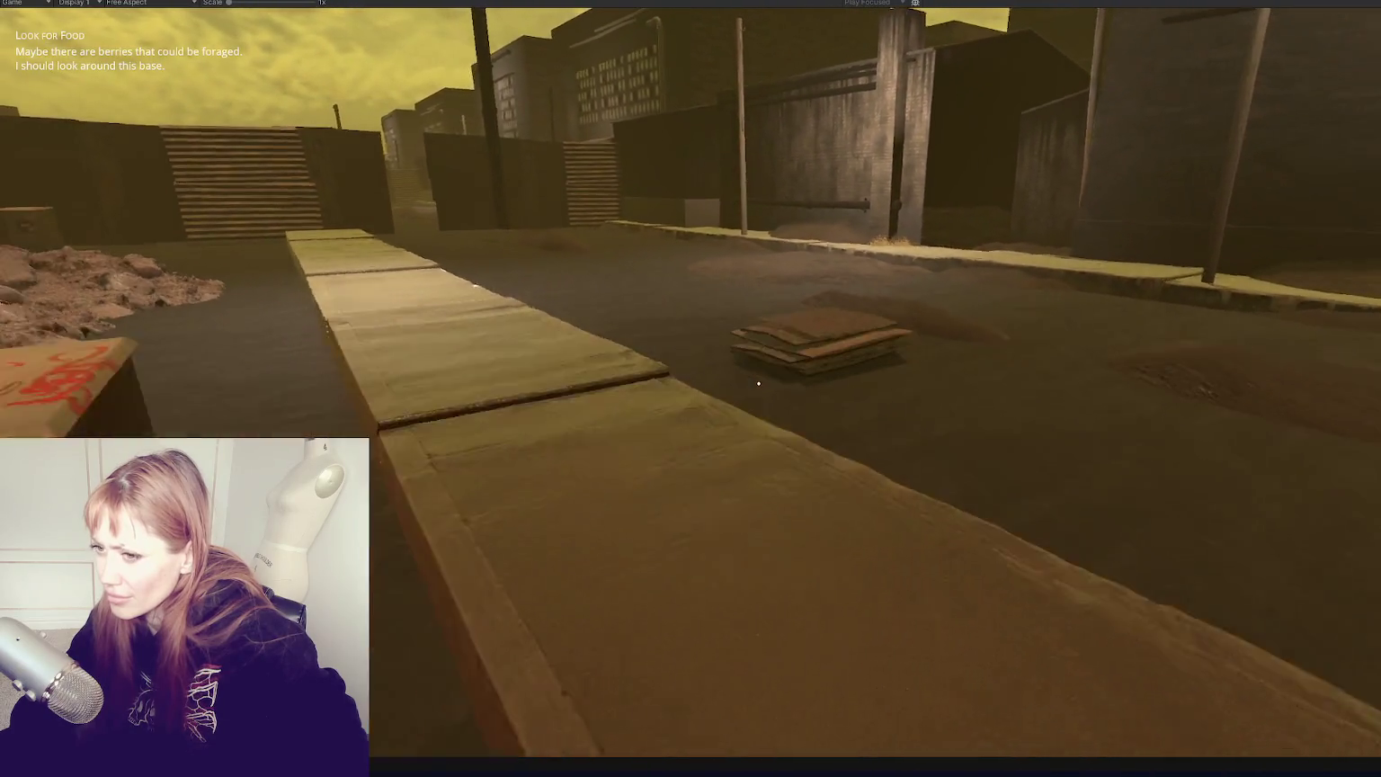
pyautogui.press('s')
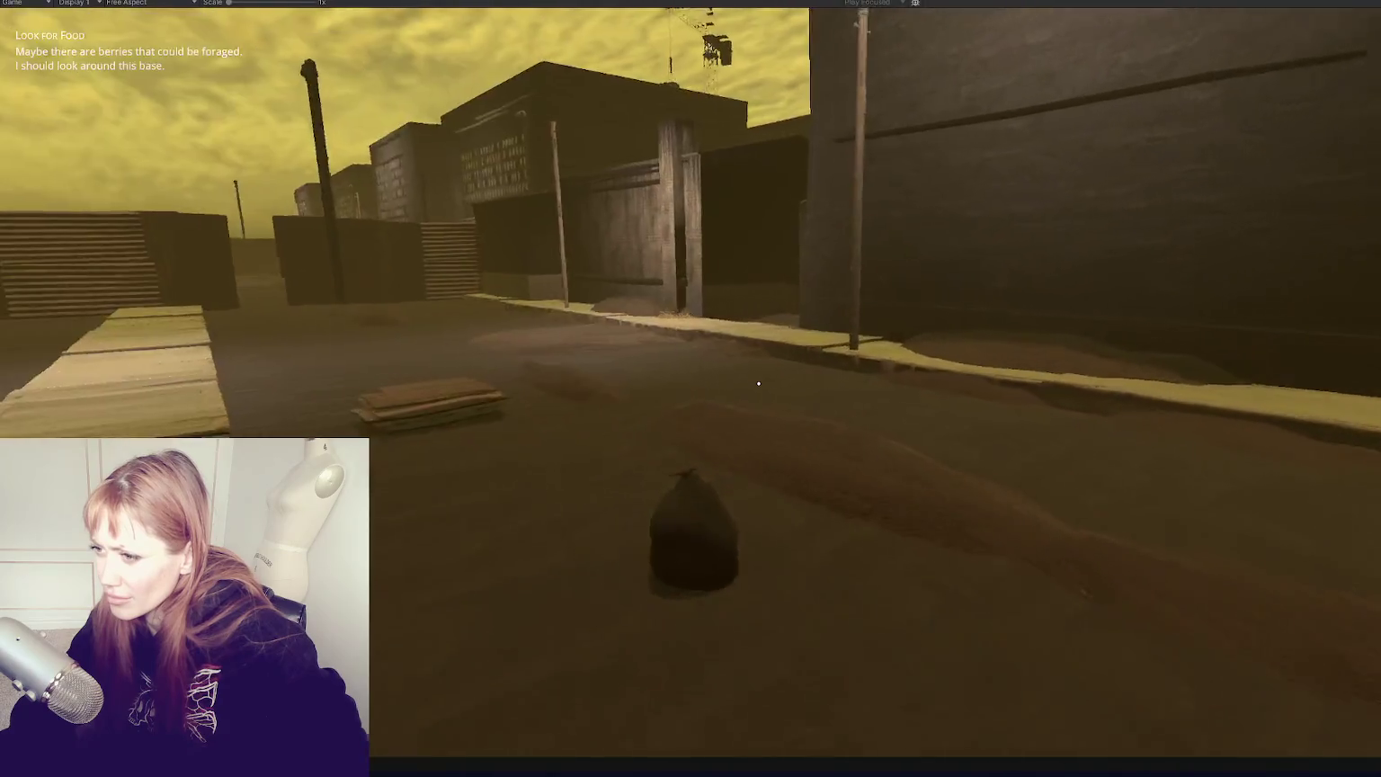
pyautogui.press('s')
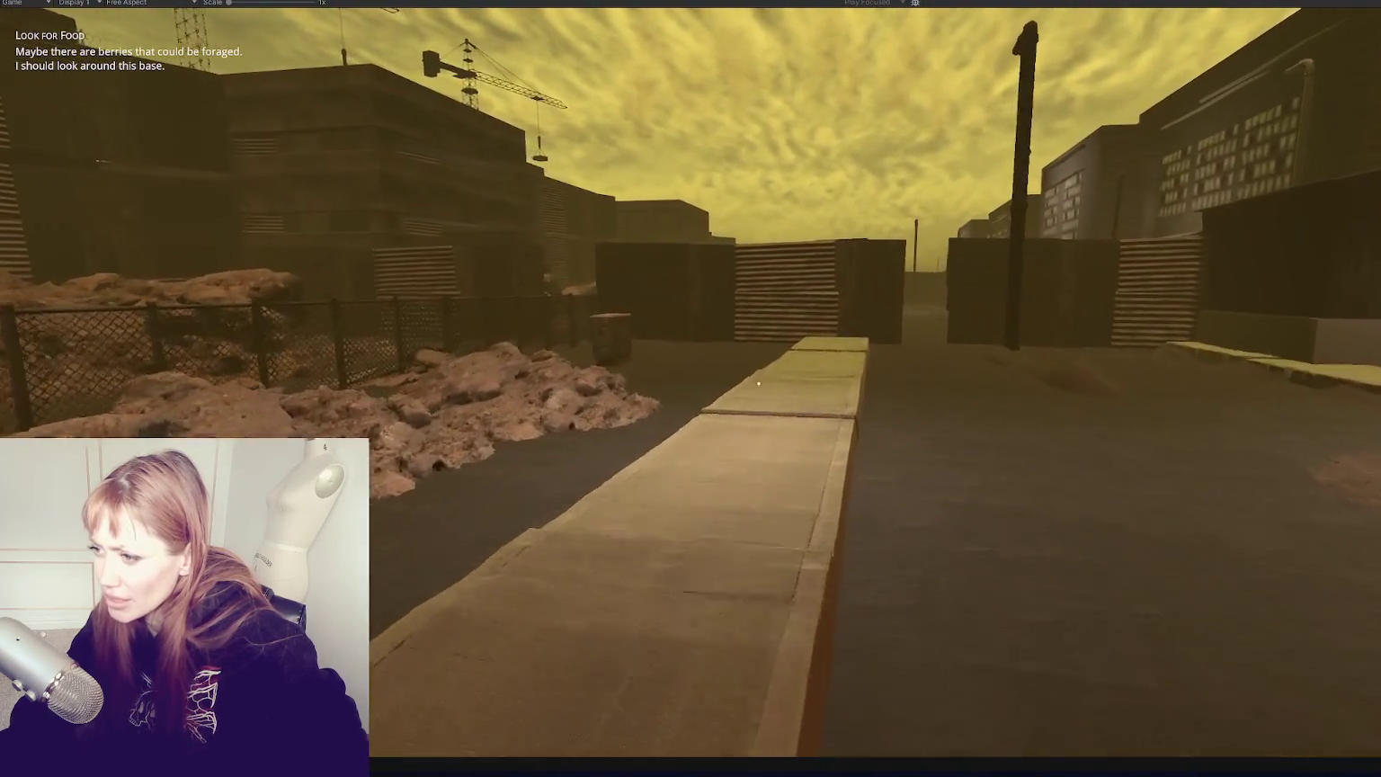
pyautogui.press('w')
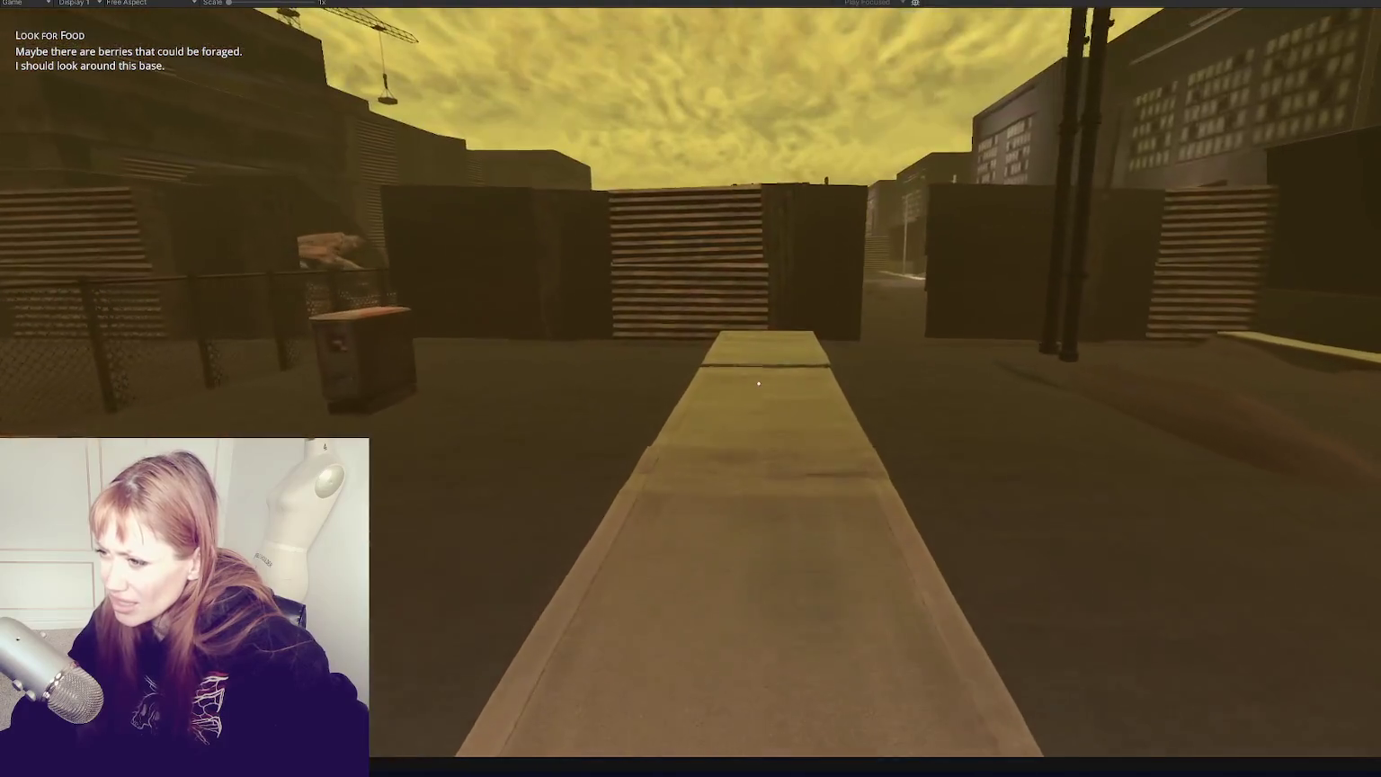
pyautogui.press('w')
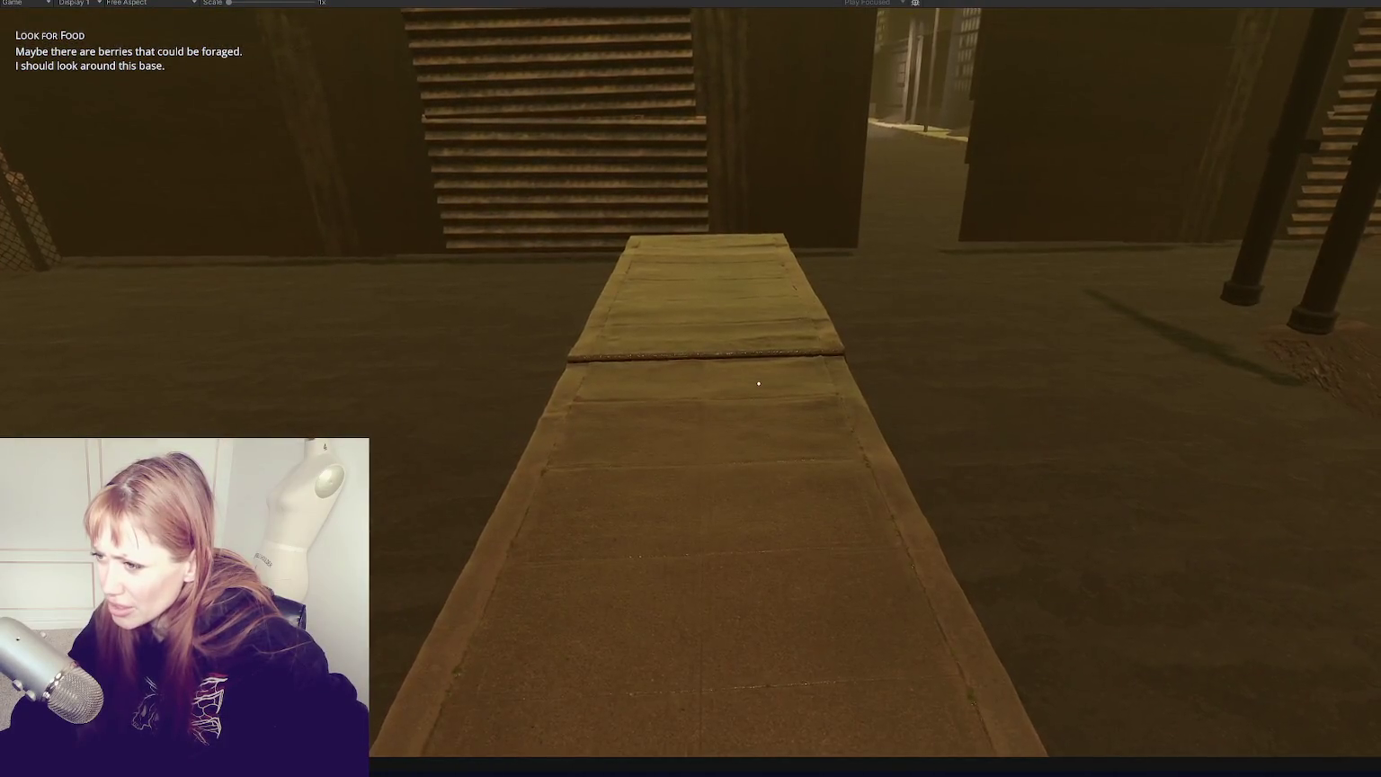
pyautogui.press('w')
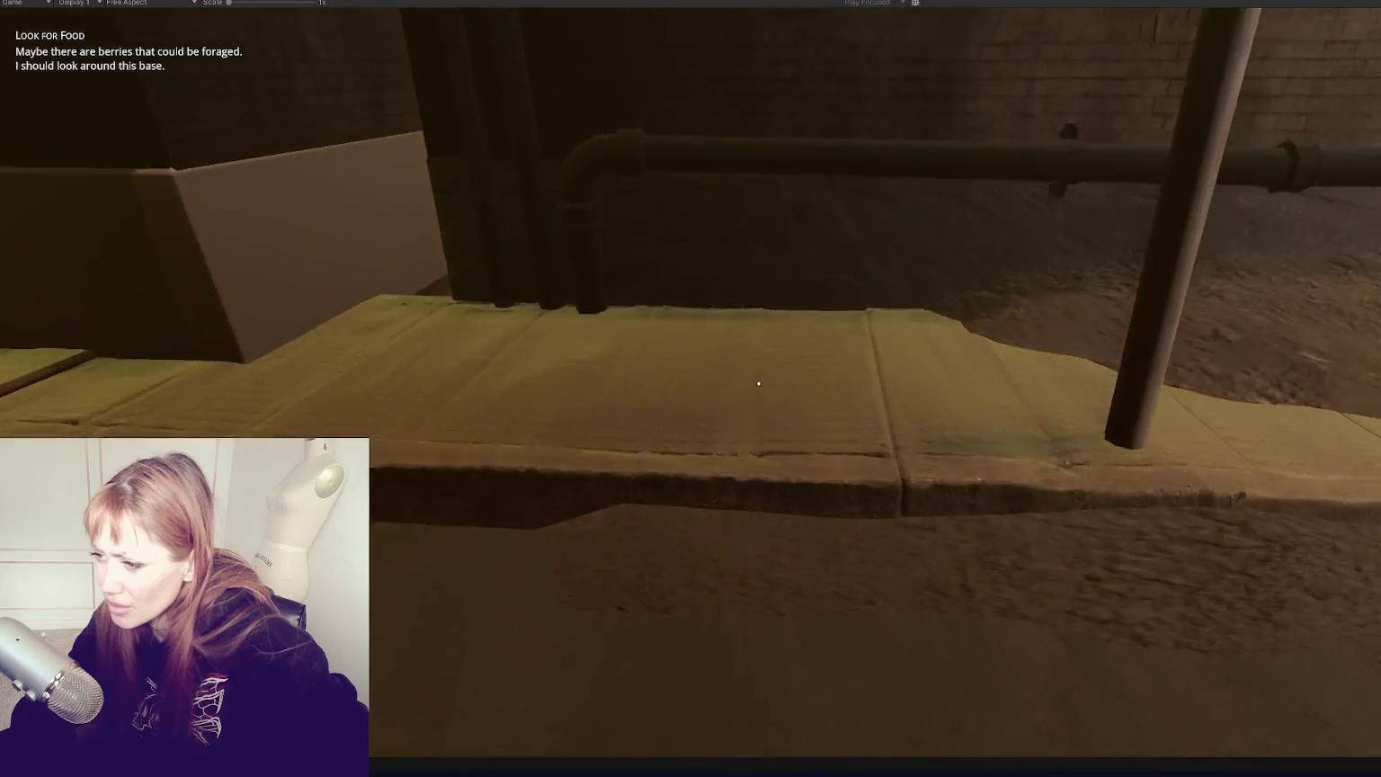
# Step: Move around near the brick wall, ending up close to the wooden pole looking up it
pyautogui.press('w')
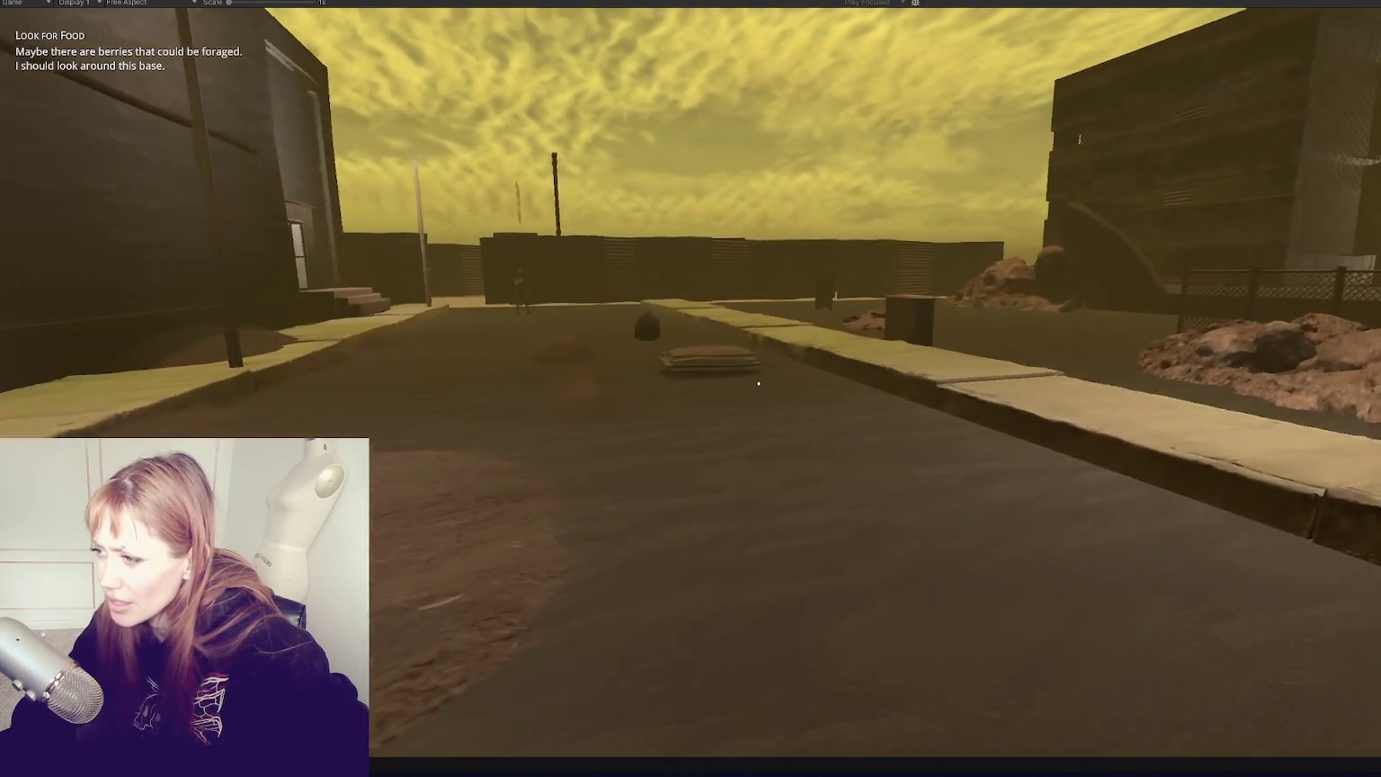
pyautogui.press('w')
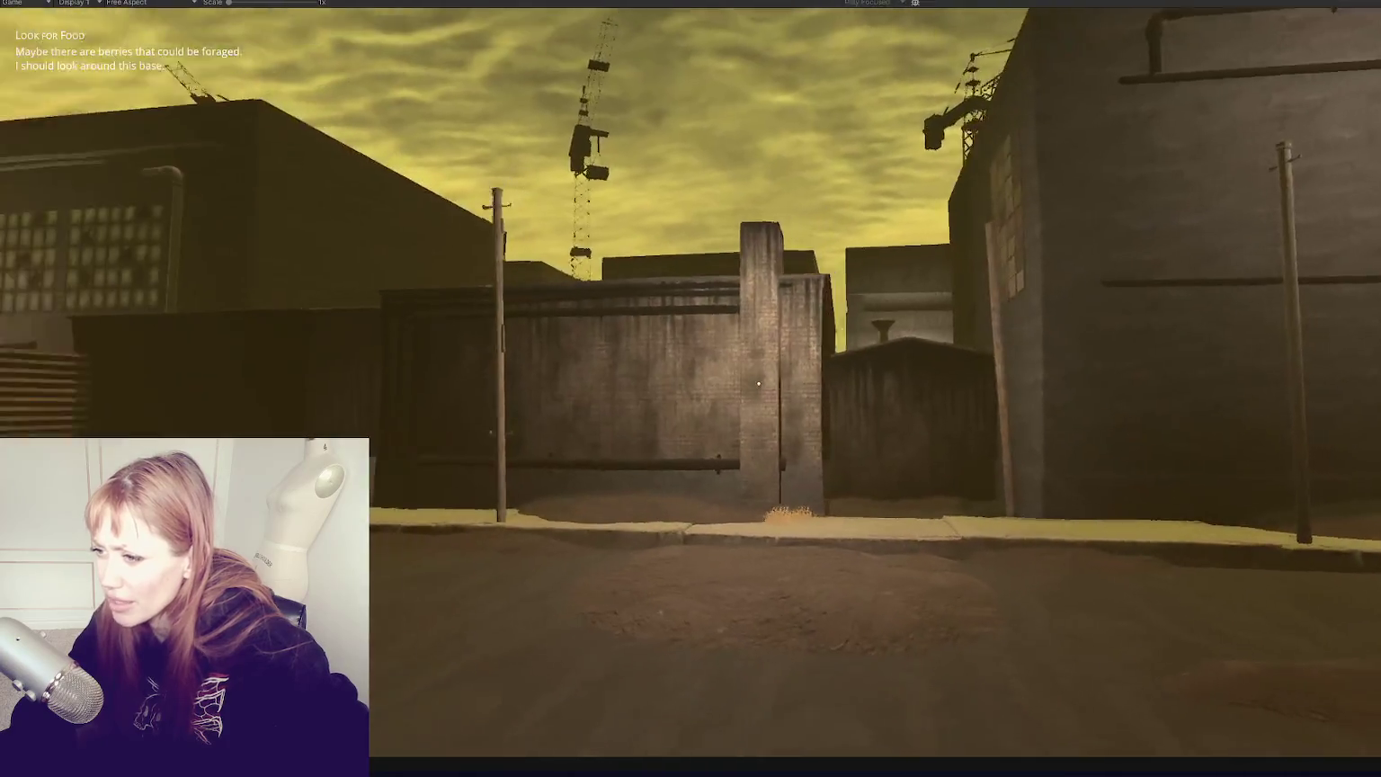
pyautogui.press('s')
pyautogui.press('w')
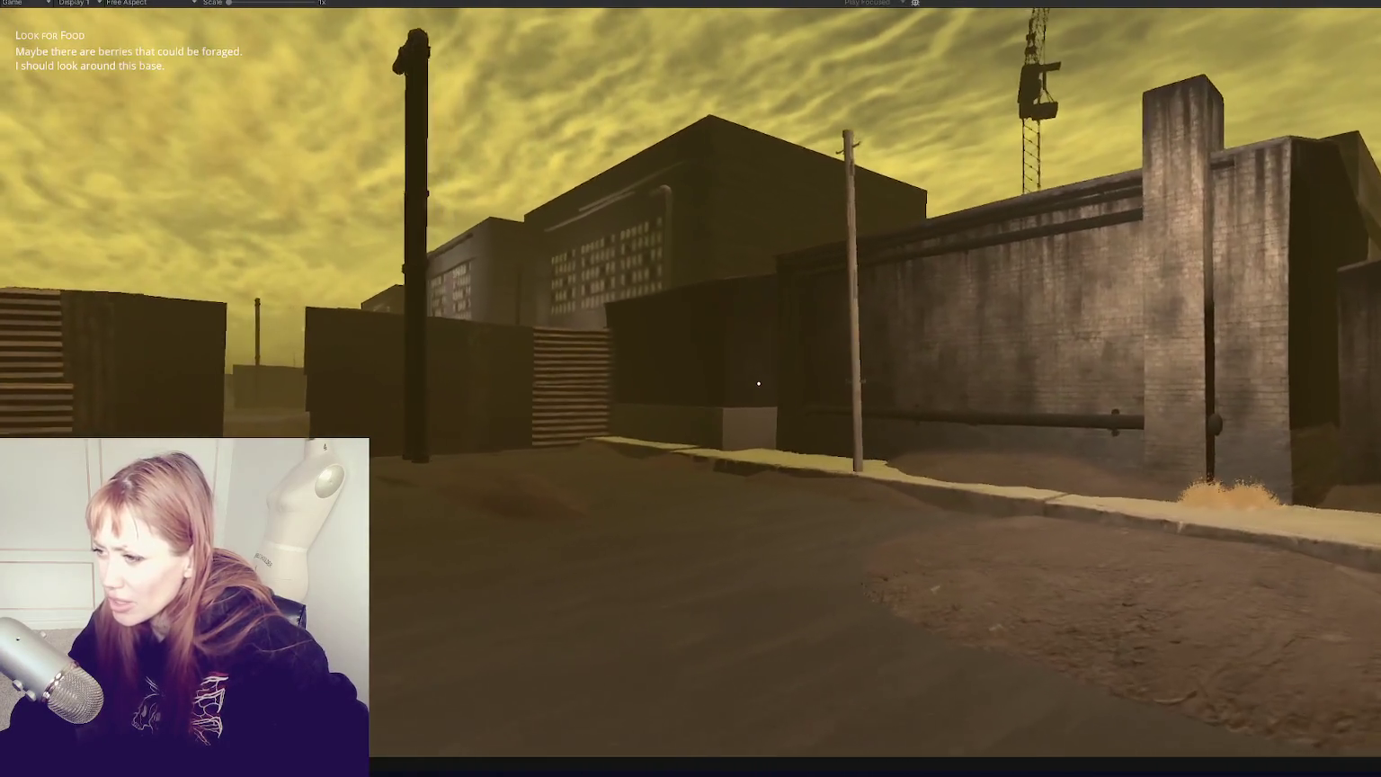
pyautogui.press('s')
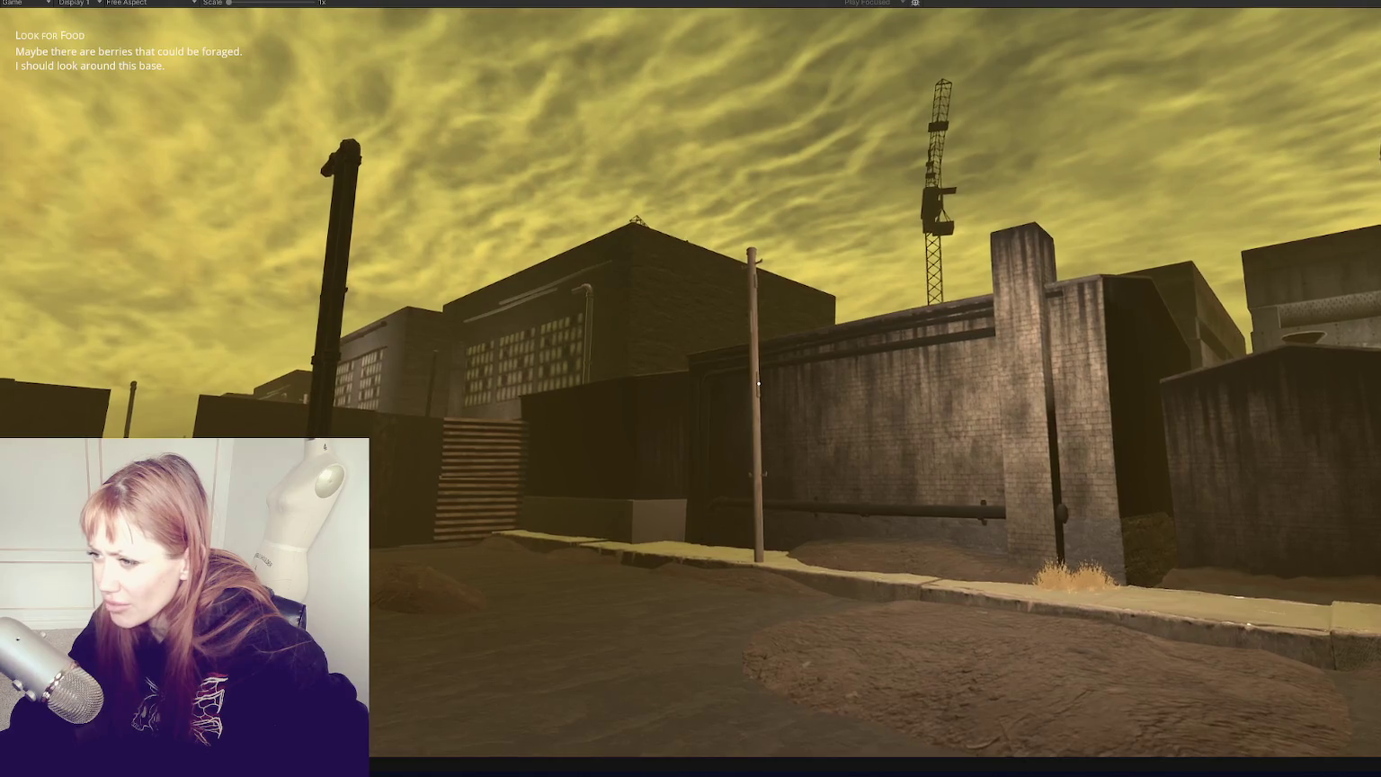
pyautogui.press('w')
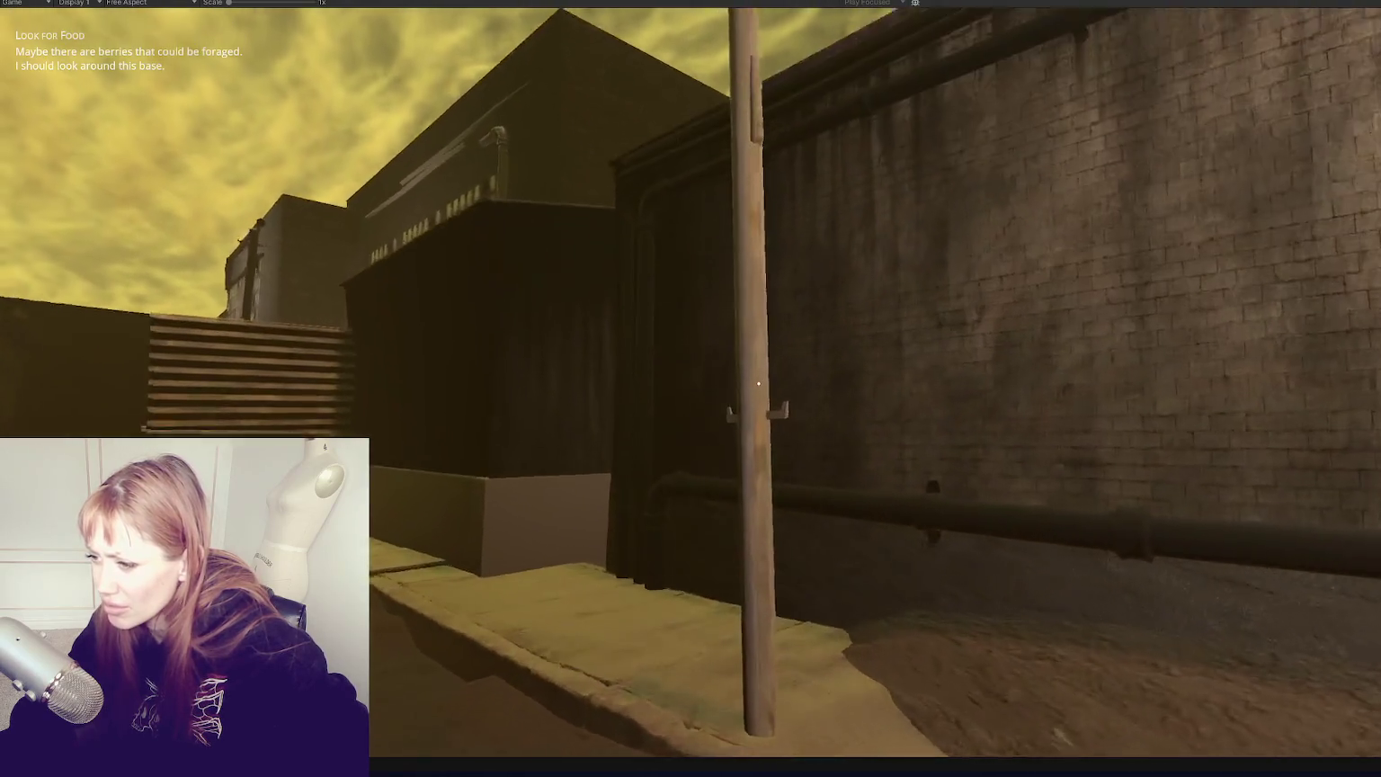
pyautogui.press('w')
pyautogui.press('s')
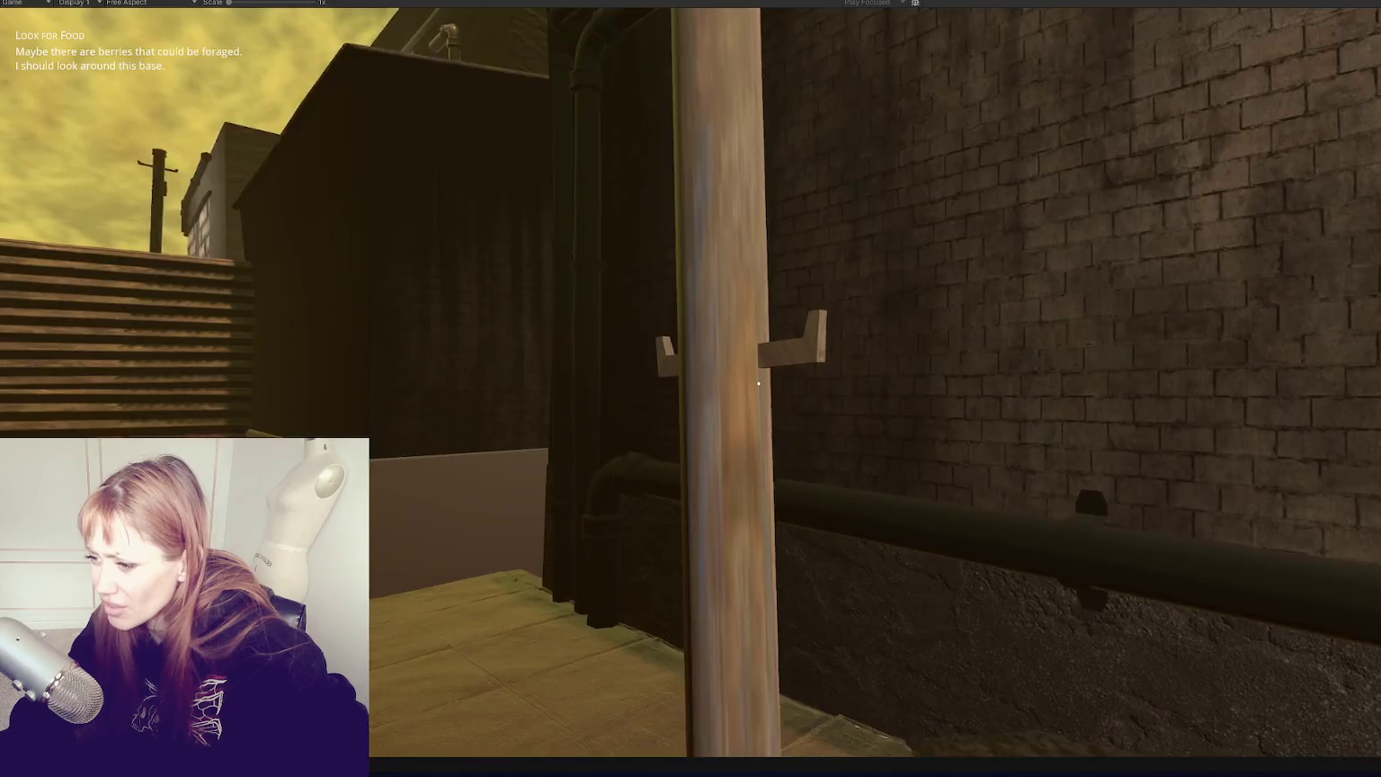
pyautogui.press('w')
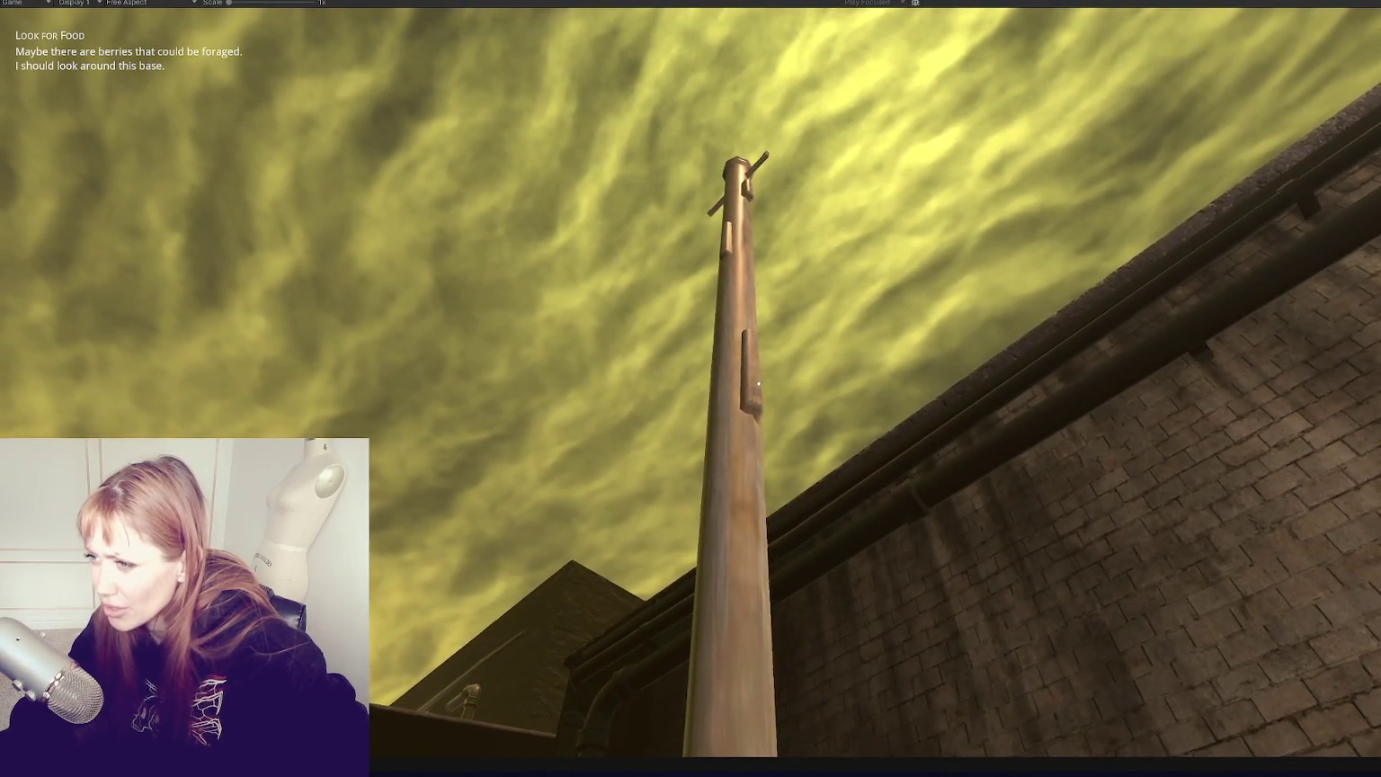